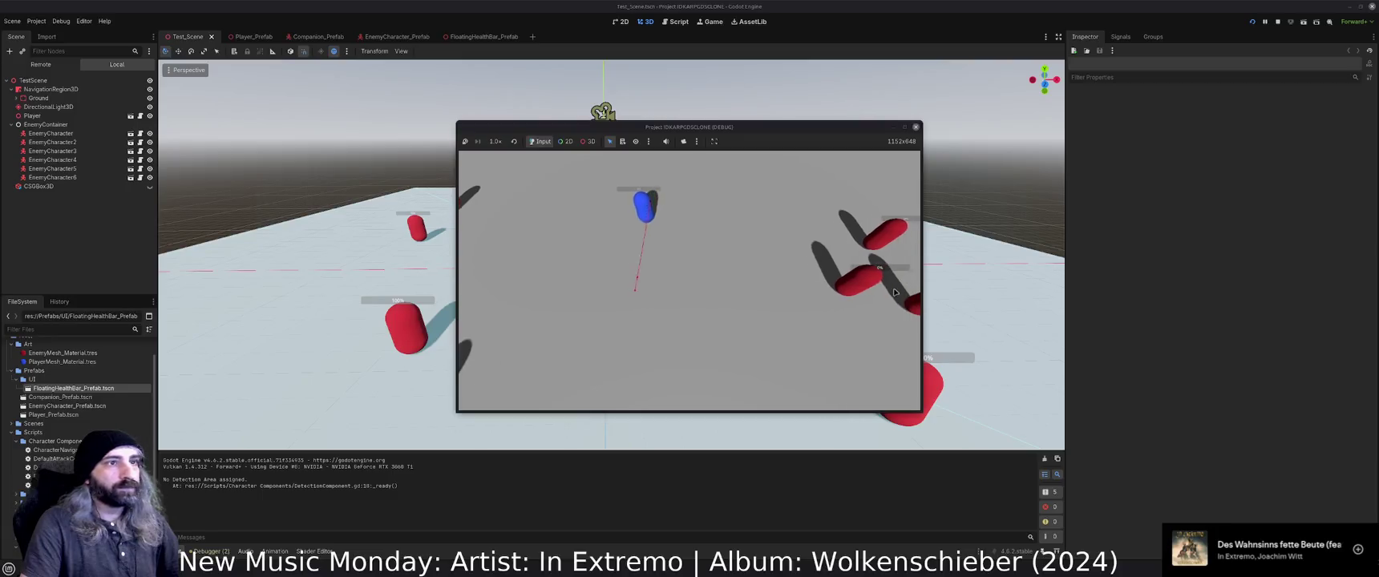
Stop the running game and bring up HealthComponent.gd in the script editor.
{"action": "left_click", "coordinate": [915, 126]}
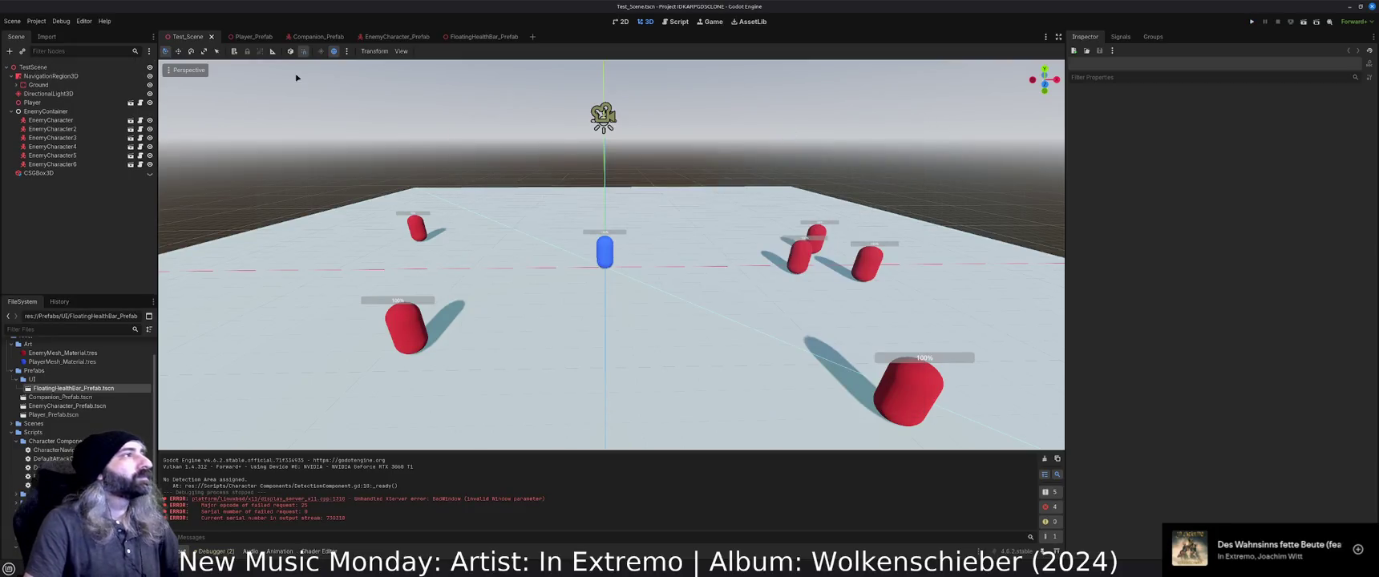
{"action": "left_click", "coordinate": [677, 22]}
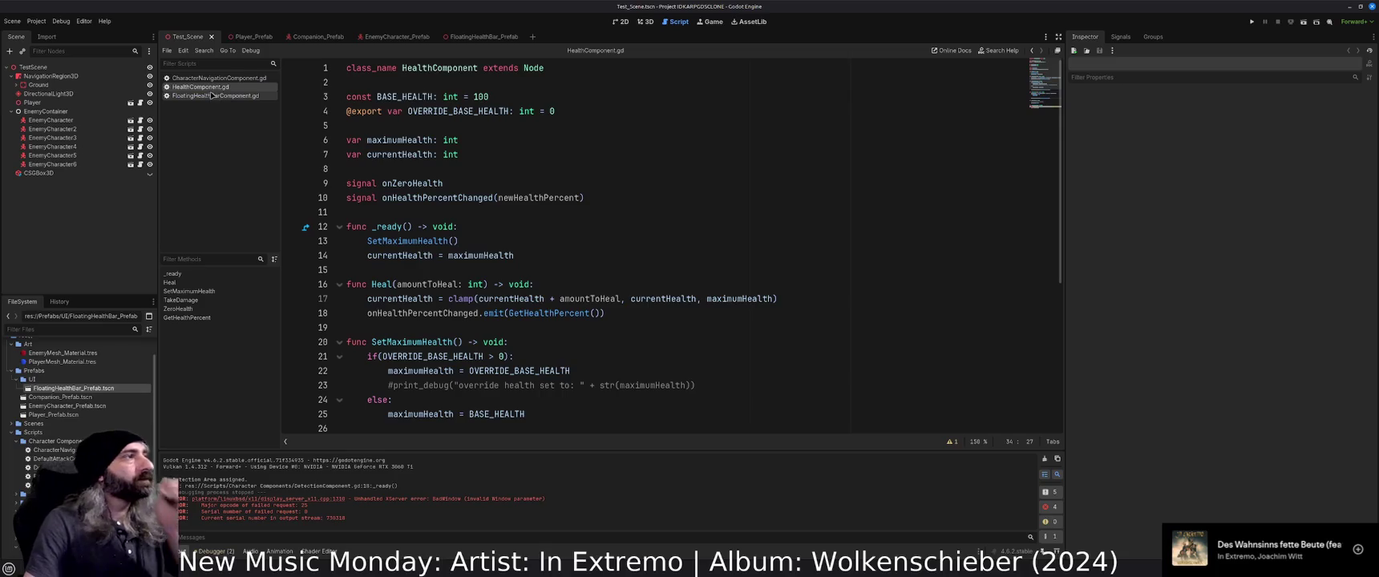
{"action": "left_click", "coordinate": [532, 227]}
{"action": "scroll", "coordinate": [588, 301], "scroll_direction": "down", "scroll_amount": 2}
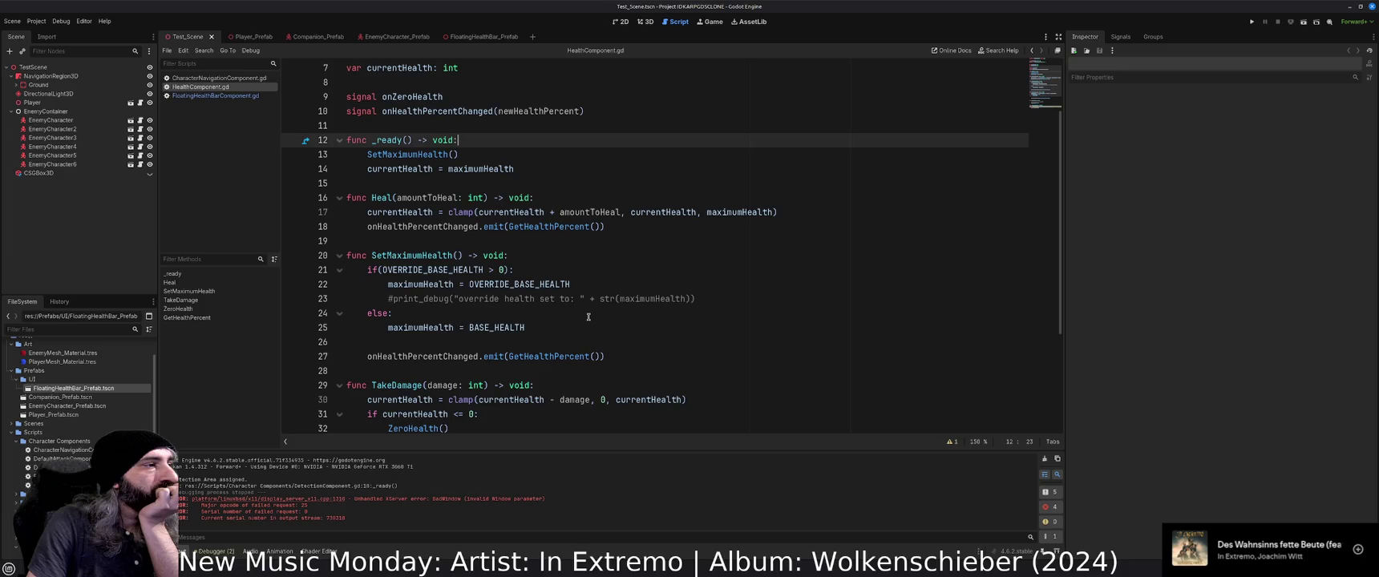
{"action": "scroll", "coordinate": [588, 317], "scroll_direction": "down", "scroll_amount": 4}
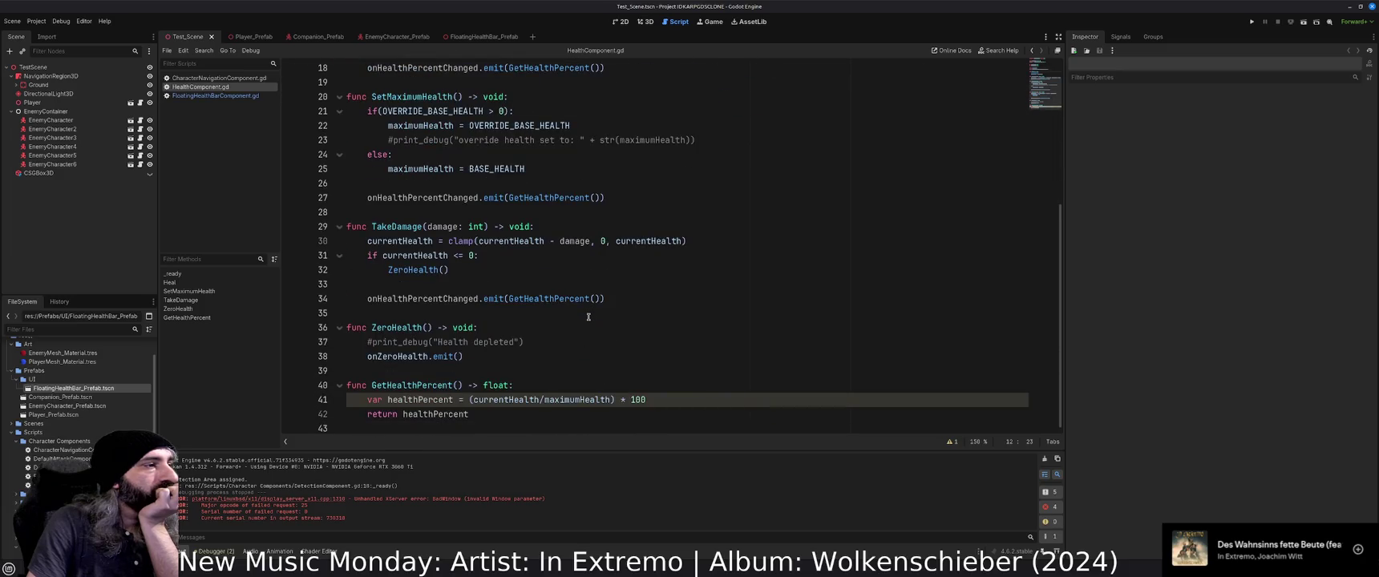
Add ': float' after healthPercent on line 41 and save HealthComponent.gd.
{"action": "left_click", "coordinate": [454, 401]}
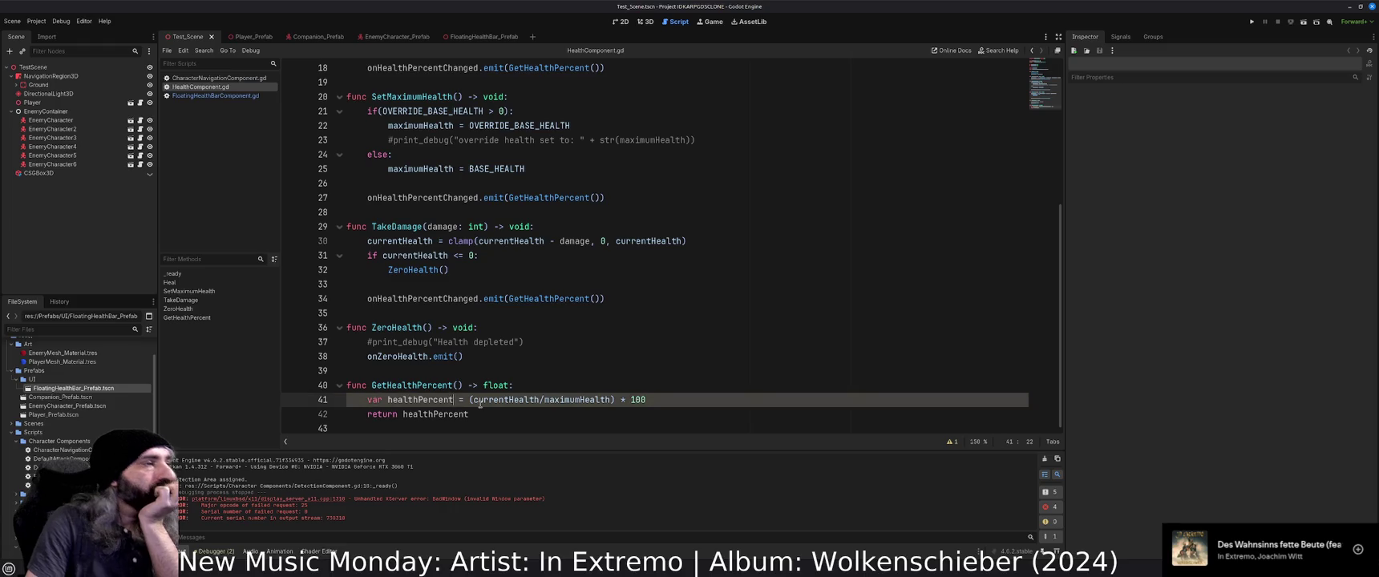
{"action": "type", "text": ": floa"}
{"action": "key", "text": "Return"}
{"action": "left_click", "coordinate": [567, 412]}
{"action": "key", "text": "ctrl+s"}
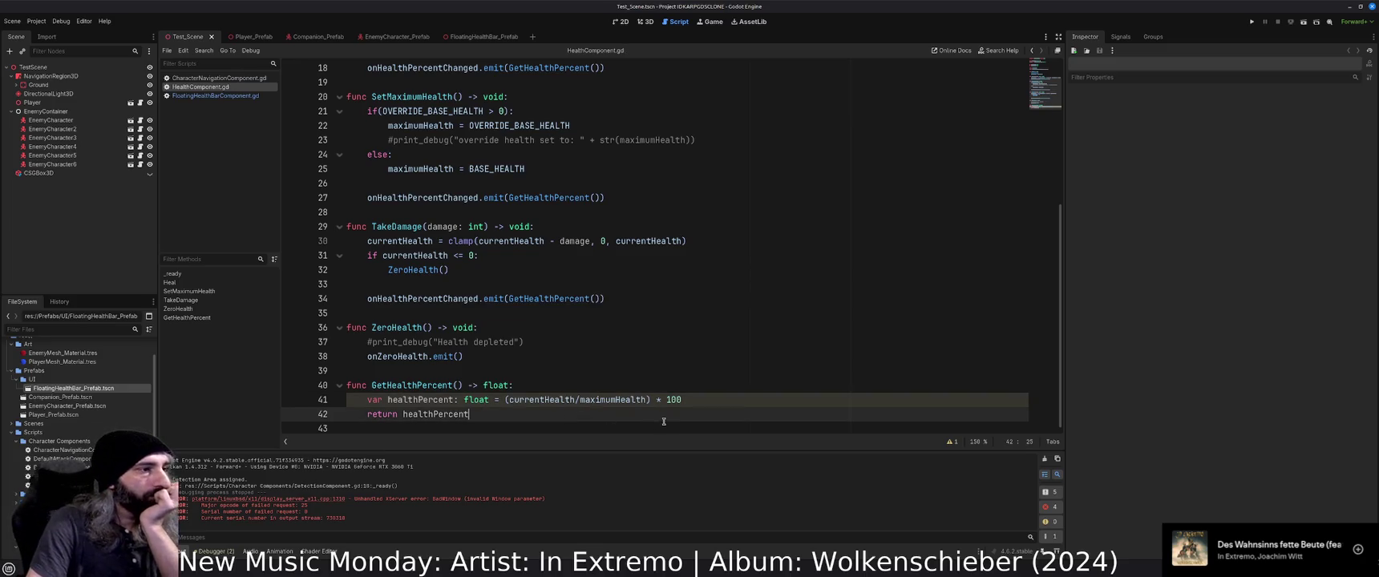
Review the currentHealth and maximumHealth declarations on line 14.
{"action": "scroll", "coordinate": [664, 419], "scroll_direction": "up", "scroll_amount": 4}
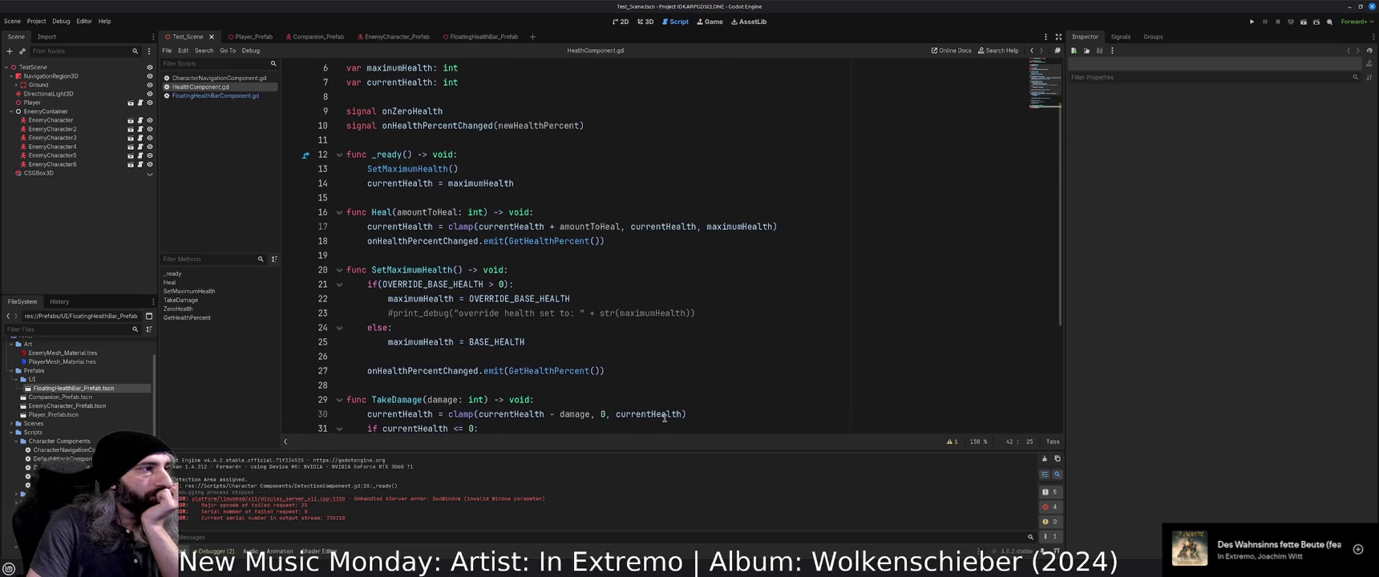
{"action": "scroll", "coordinate": [635, 362], "scroll_direction": "up", "scroll_amount": 1}
{"action": "scroll", "coordinate": [635, 362], "scroll_direction": "up", "scroll_amount": 1}
{"action": "scroll", "coordinate": [635, 362], "scroll_direction": "down", "scroll_amount": 3}
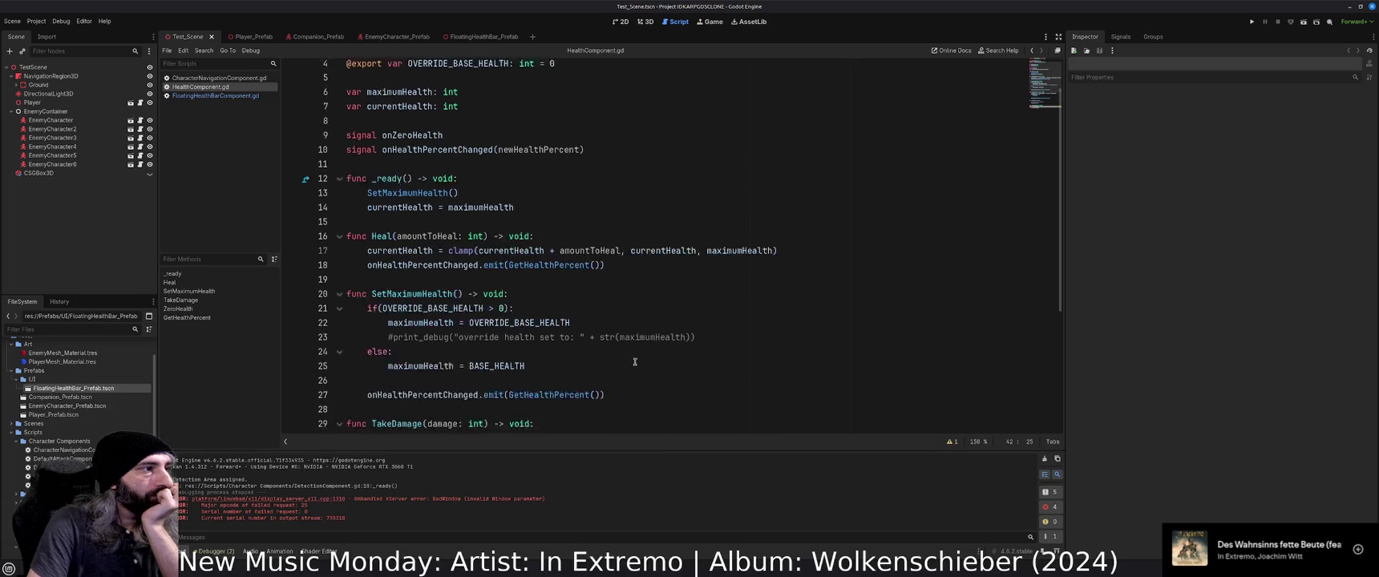
{"action": "scroll", "coordinate": [635, 362], "scroll_direction": "down", "scroll_amount": 1}
{"action": "scroll", "coordinate": [561, 336], "scroll_direction": "up", "scroll_amount": 1}
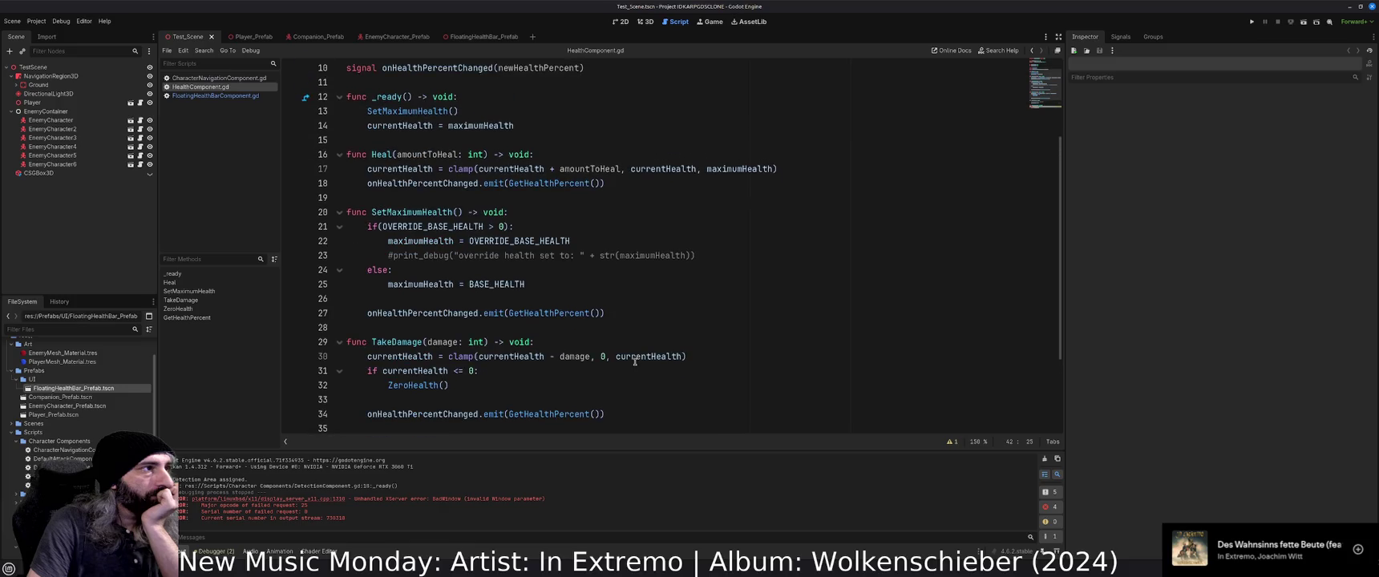
{"action": "scroll", "coordinate": [535, 334], "scroll_direction": "up", "scroll_amount": 3}
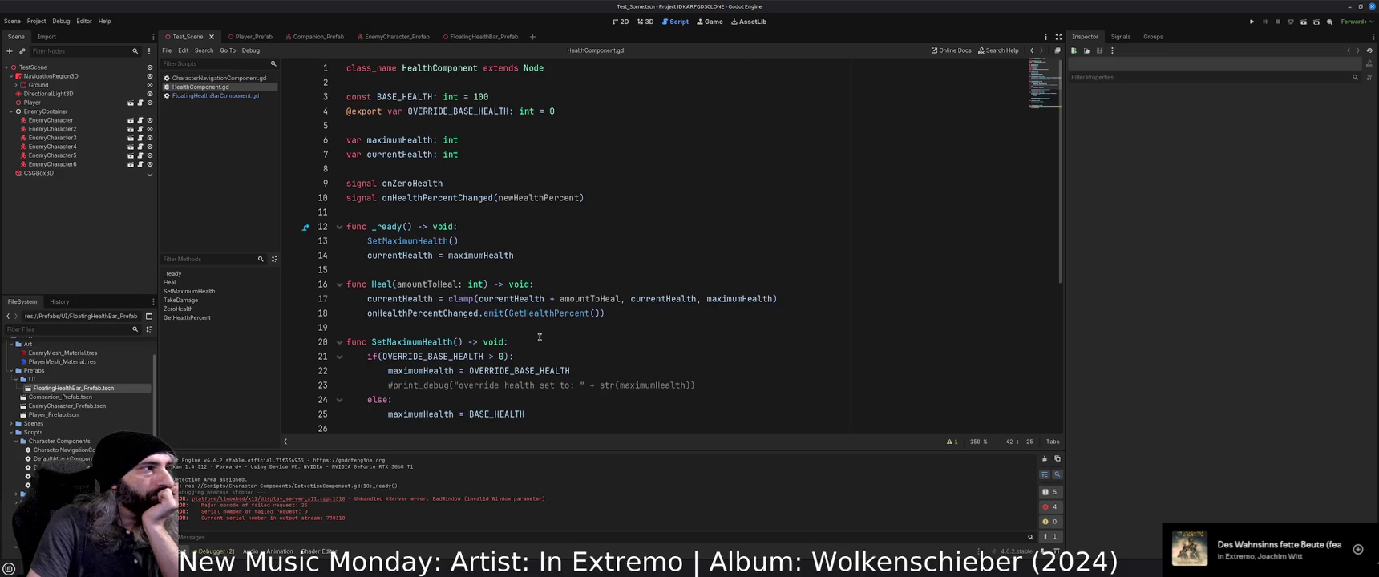
{"action": "double_click", "coordinate": [393, 254]}
{"action": "double_click", "coordinate": [501, 255]}
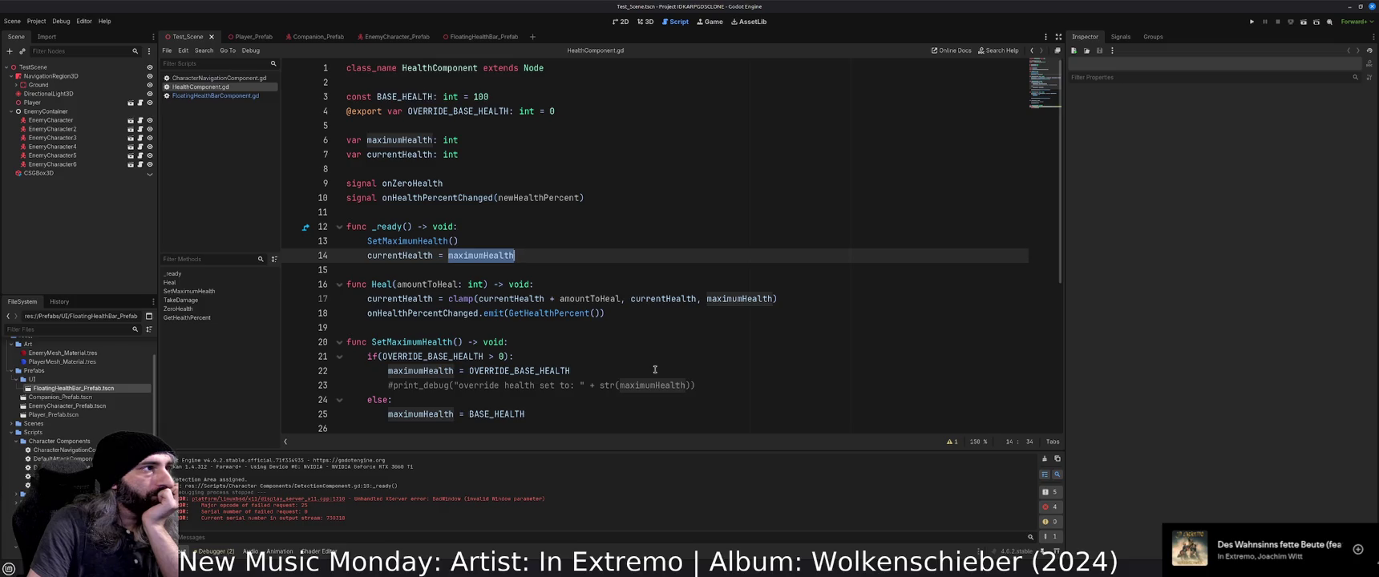
{"action": "scroll", "coordinate": [656, 369], "scroll_direction": "down", "scroll_amount": 5}
{"action": "scroll", "coordinate": [475, 185], "scroll_direction": "up", "scroll_amount": 4}
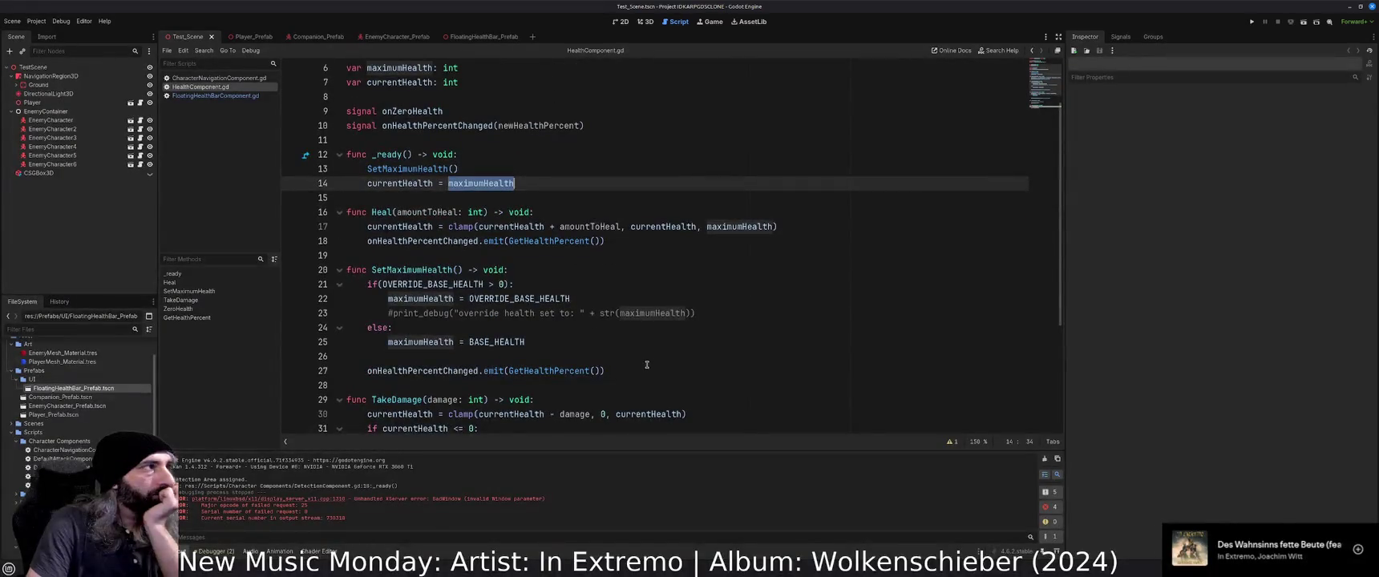
Switch to EnemyCharacter_Prefab, inspect its HealthComponent node, and run the game with F5.
{"action": "left_click", "coordinate": [309, 36]}
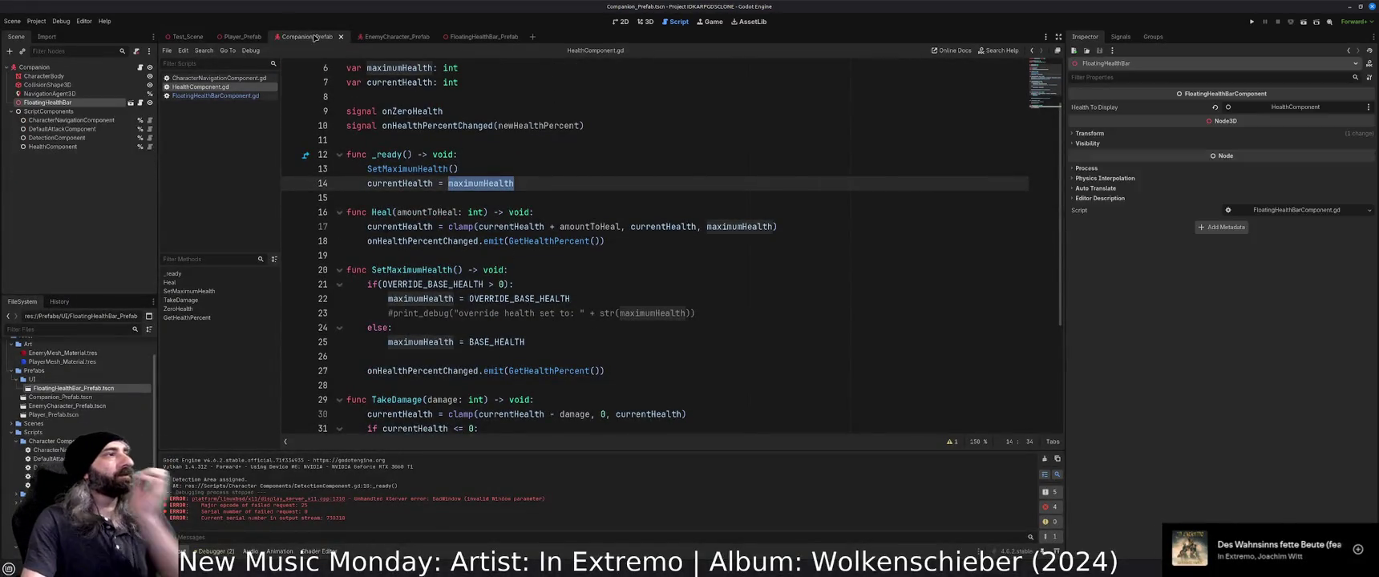
{"action": "left_click", "coordinate": [386, 36]}
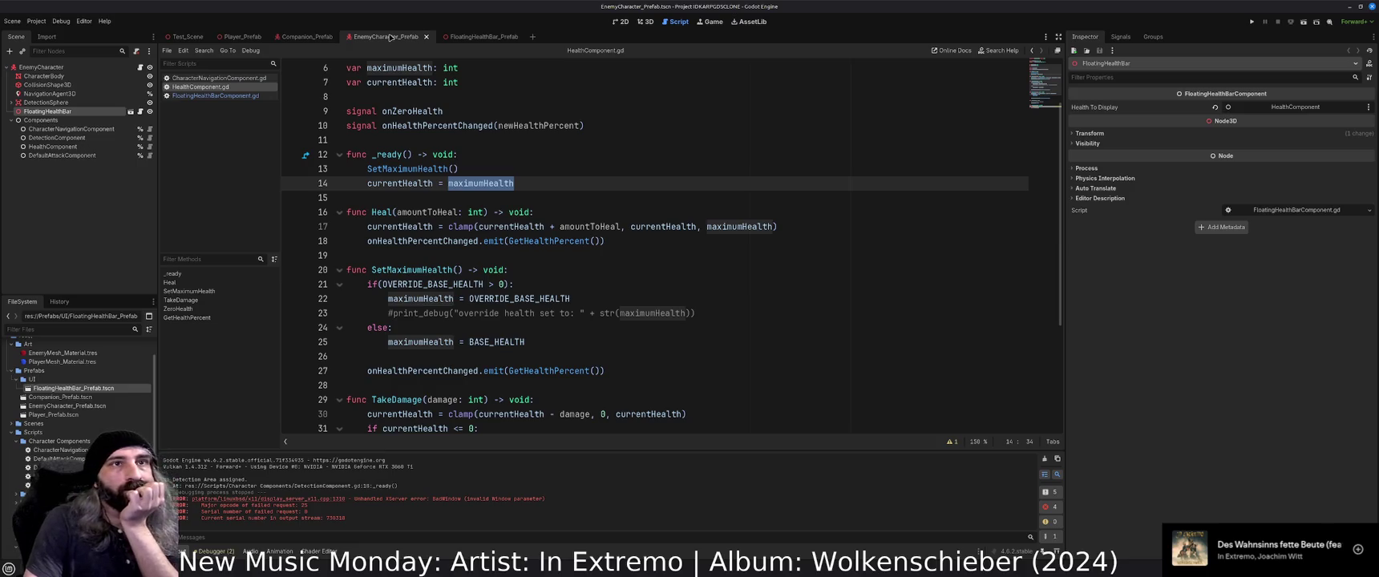
{"action": "left_click", "coordinate": [56, 68]}
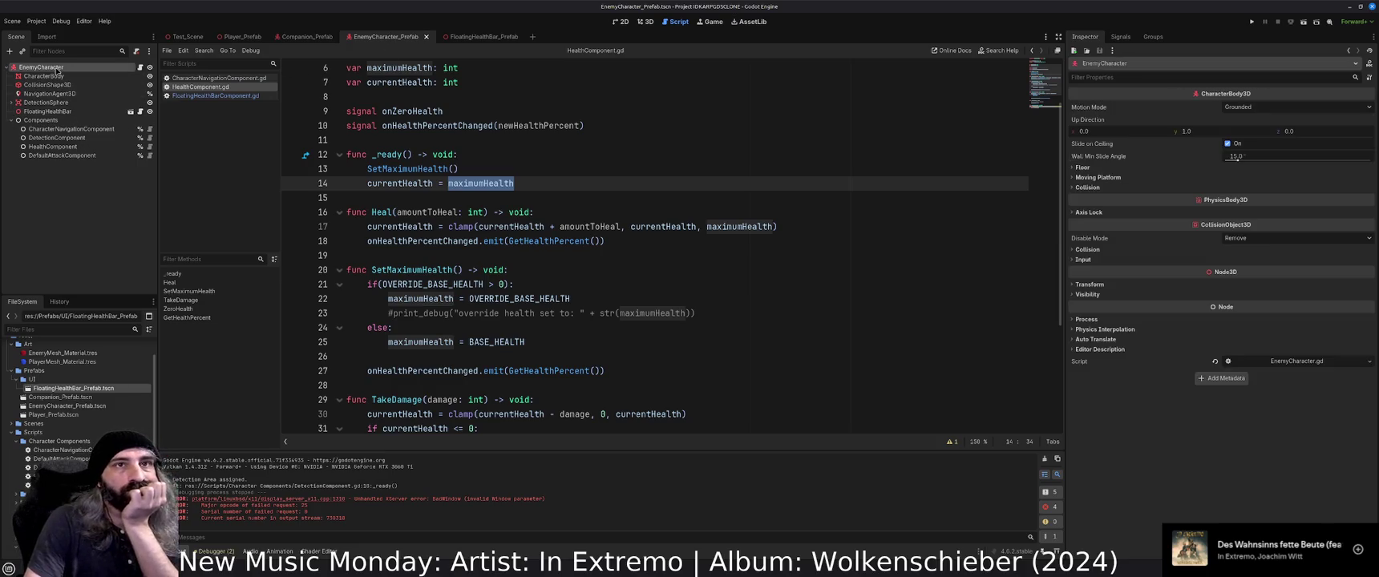
{"action": "left_click", "coordinate": [63, 149]}
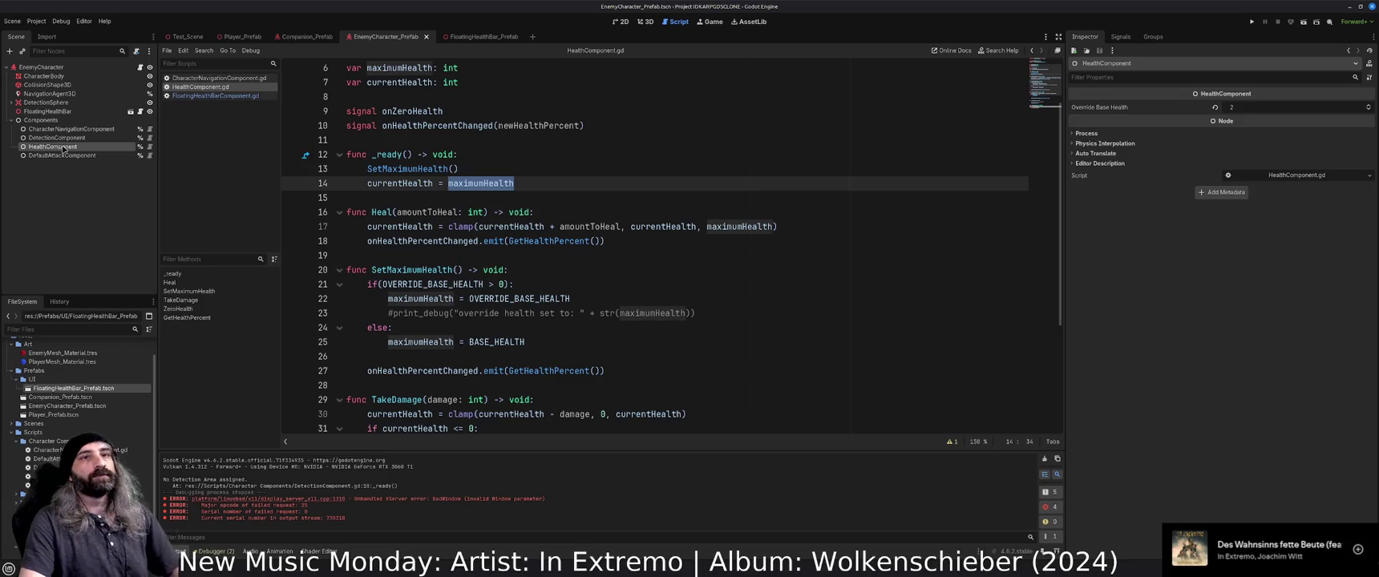
{"action": "key", "text": "F5"}
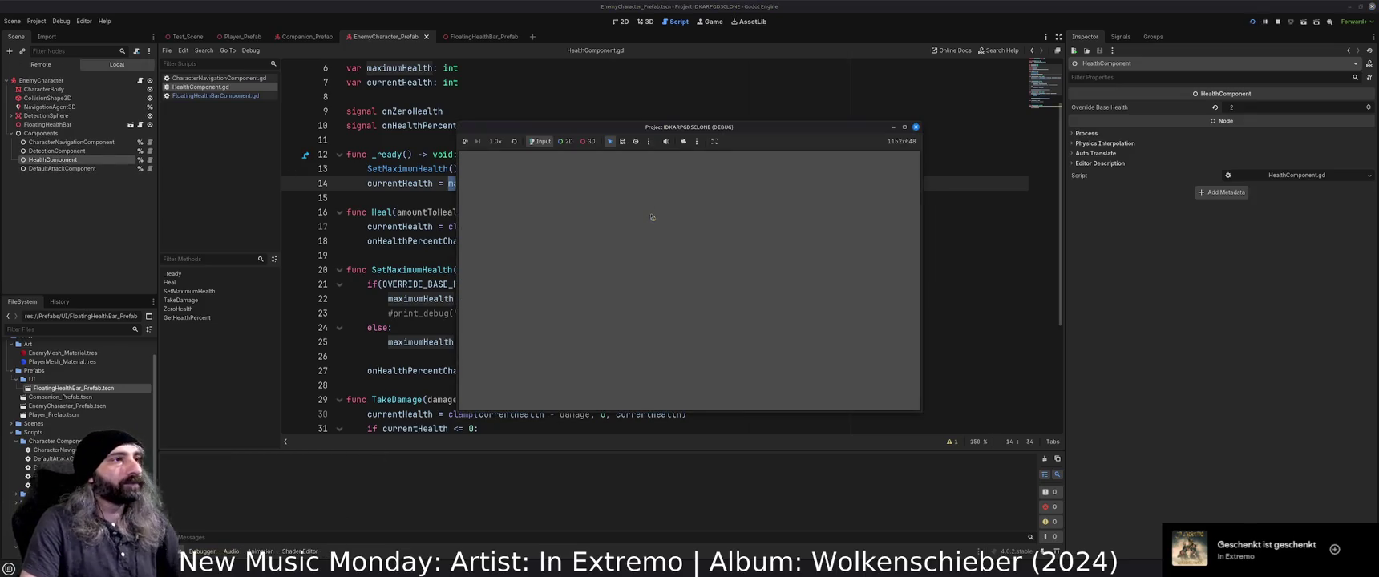
Stop the game, run it again with F5, and stop it once more.
{"action": "left_click", "coordinate": [916, 127]}
{"action": "left_click", "coordinate": [668, 193]}
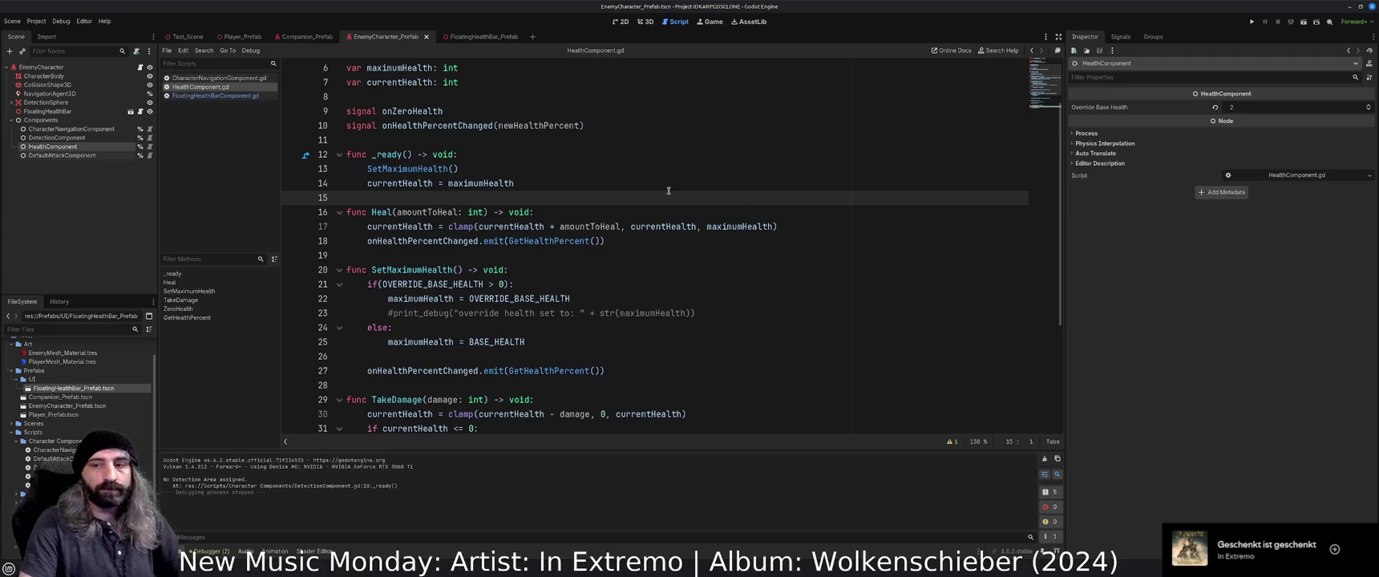
{"action": "key", "text": "F5"}
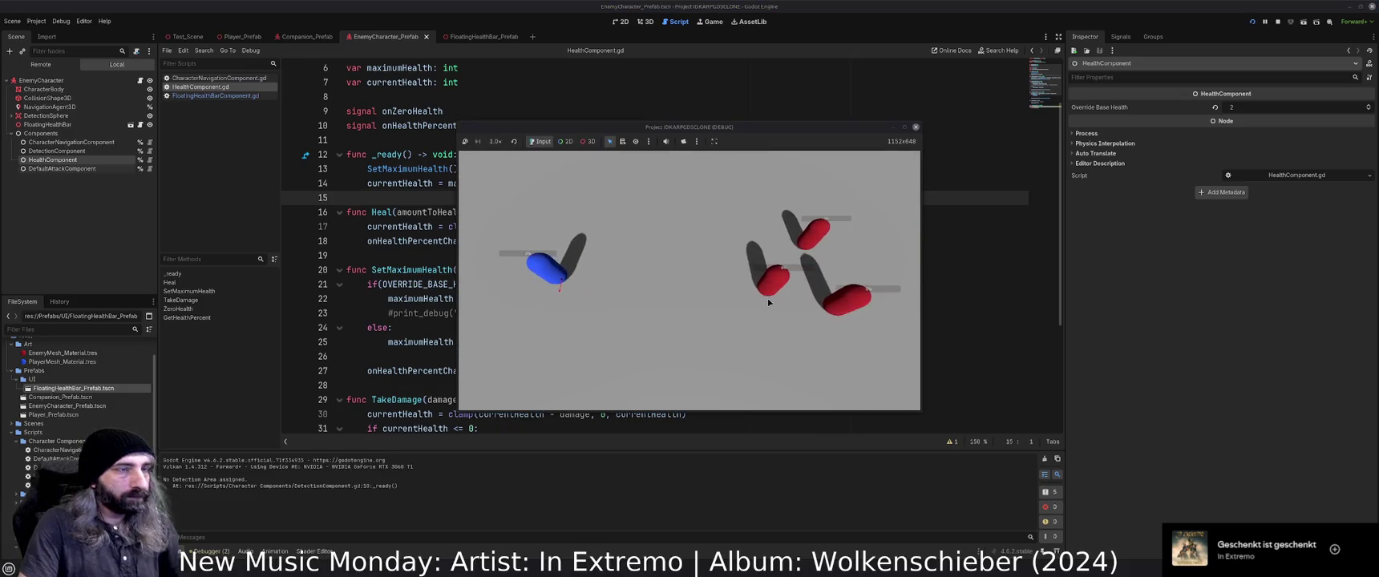
{"action": "left_click", "coordinate": [916, 127]}
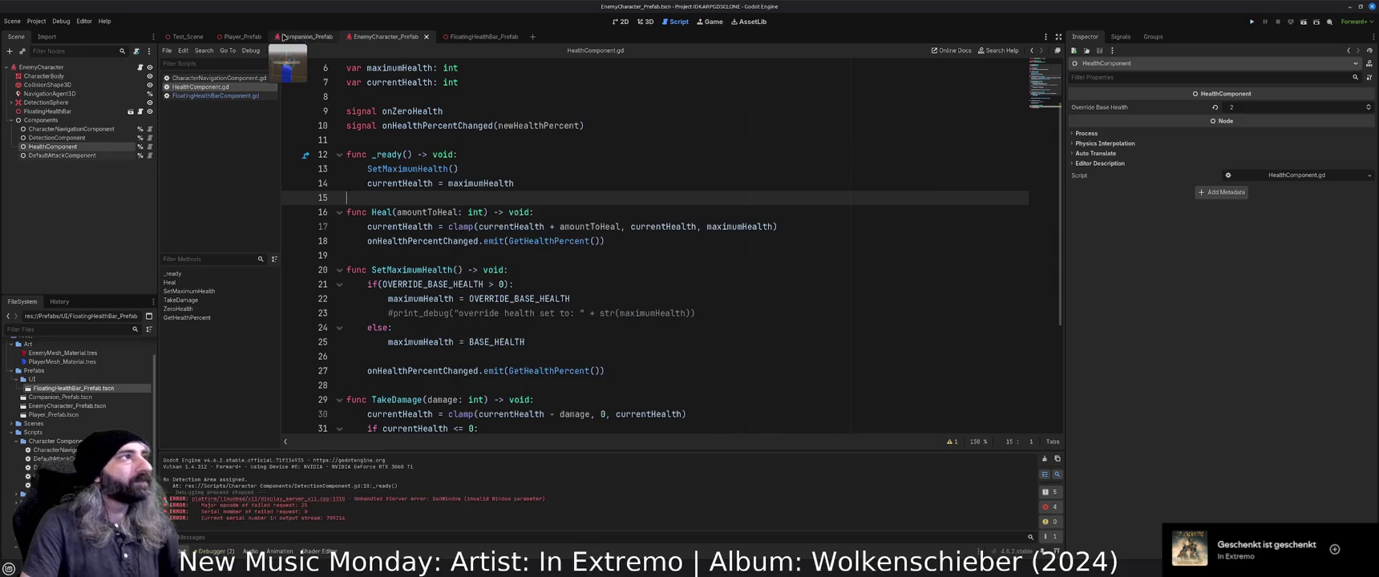
Inspect the FloatingHealthBar node, then set a breakpoint on line 41 of GetHealthPercent.
{"action": "left_click", "coordinate": [53, 112]}
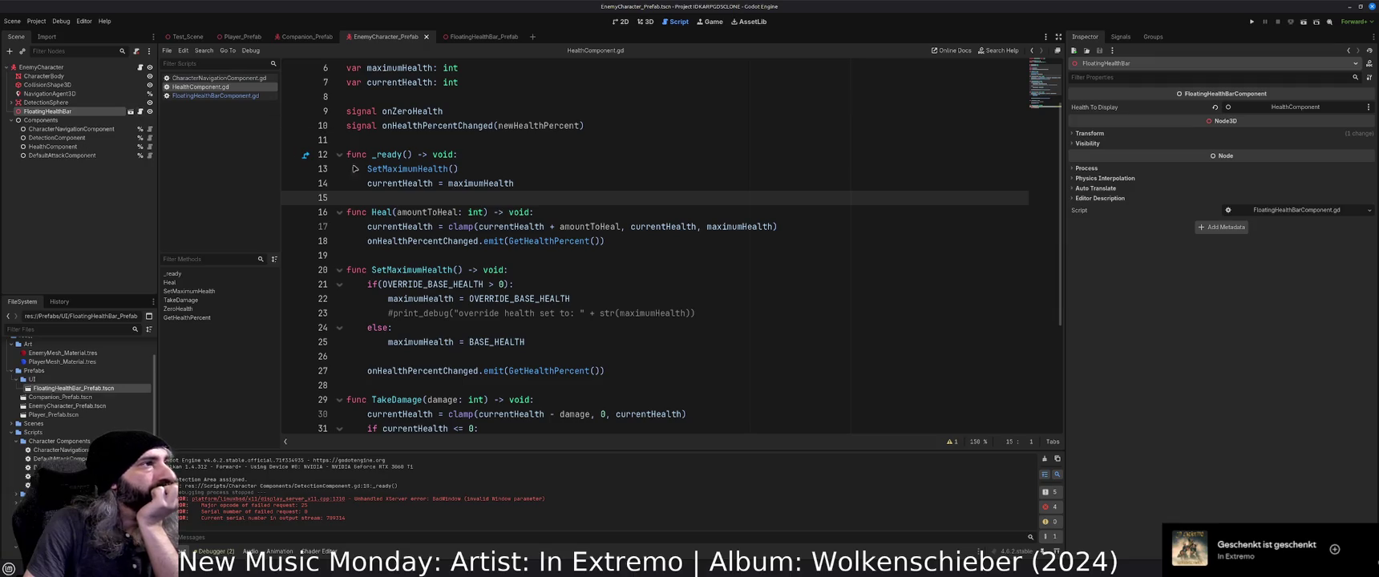
{"action": "scroll", "coordinate": [508, 217], "scroll_direction": "down", "scroll_amount": 4}
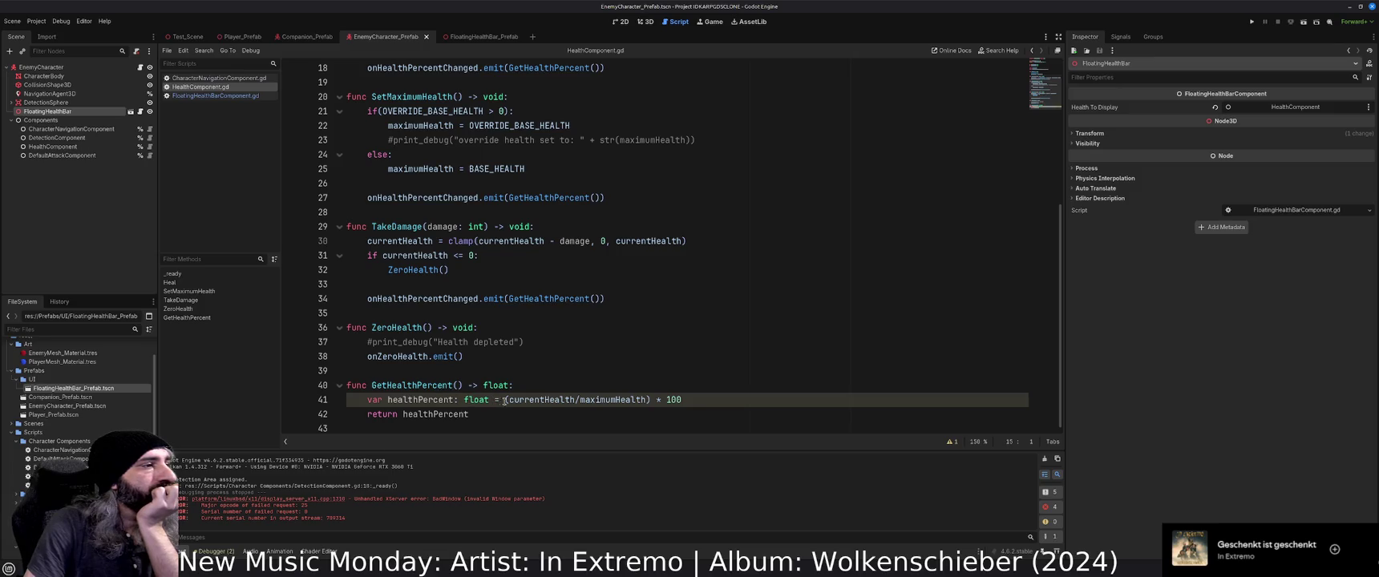
{"action": "double_click", "coordinate": [529, 401]}
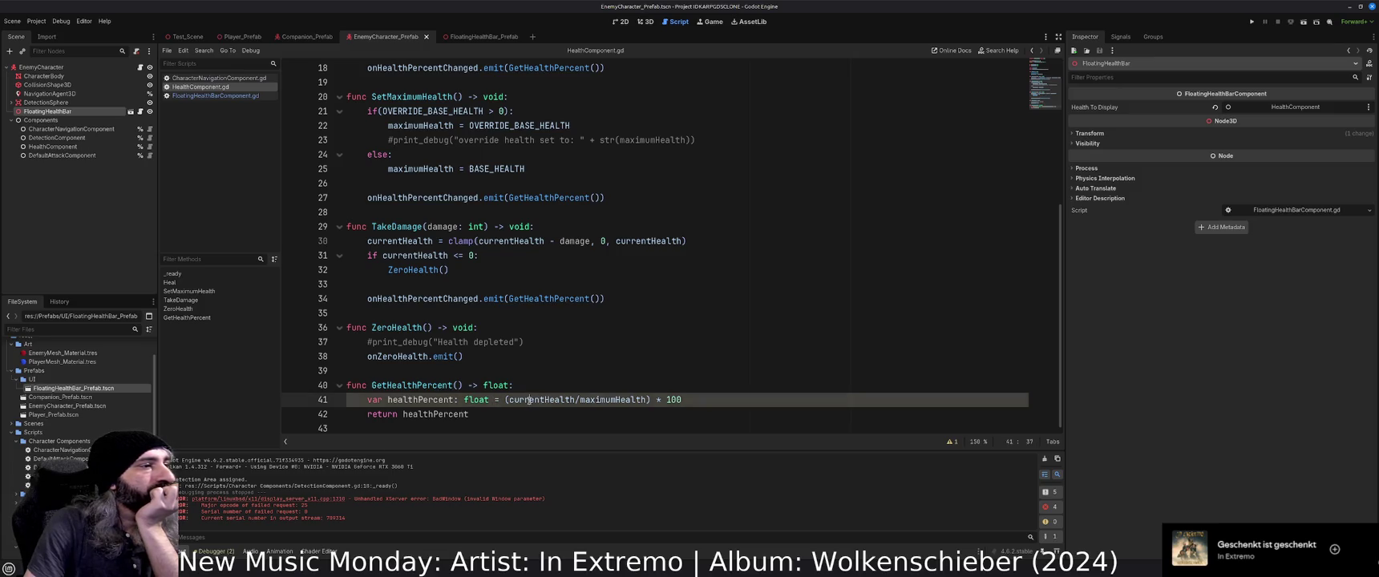
{"action": "left_click", "coordinate": [291, 400]}
Add breakpoints on lines 40 and 42, run, and check currentHealth (0) and maximumHealth (100).
{"action": "left_click", "coordinate": [291, 415]}
{"action": "left_click", "coordinate": [291, 385]}
{"action": "key", "text": "F5"}
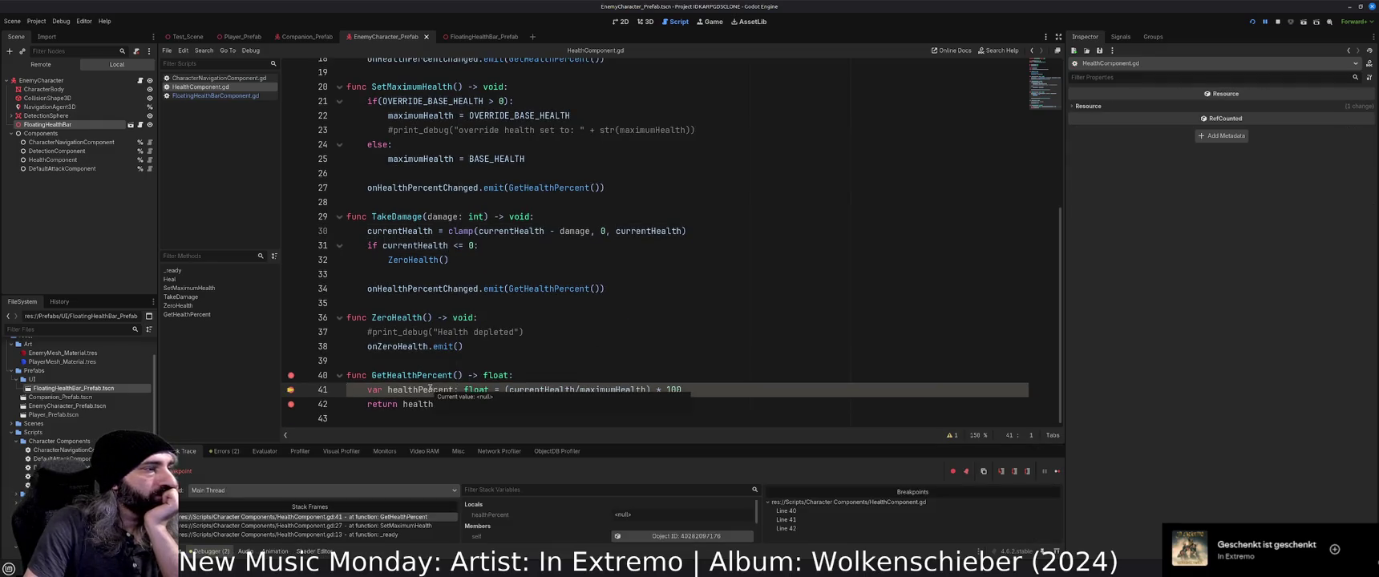
{"action": "type", "text": "Percent"}
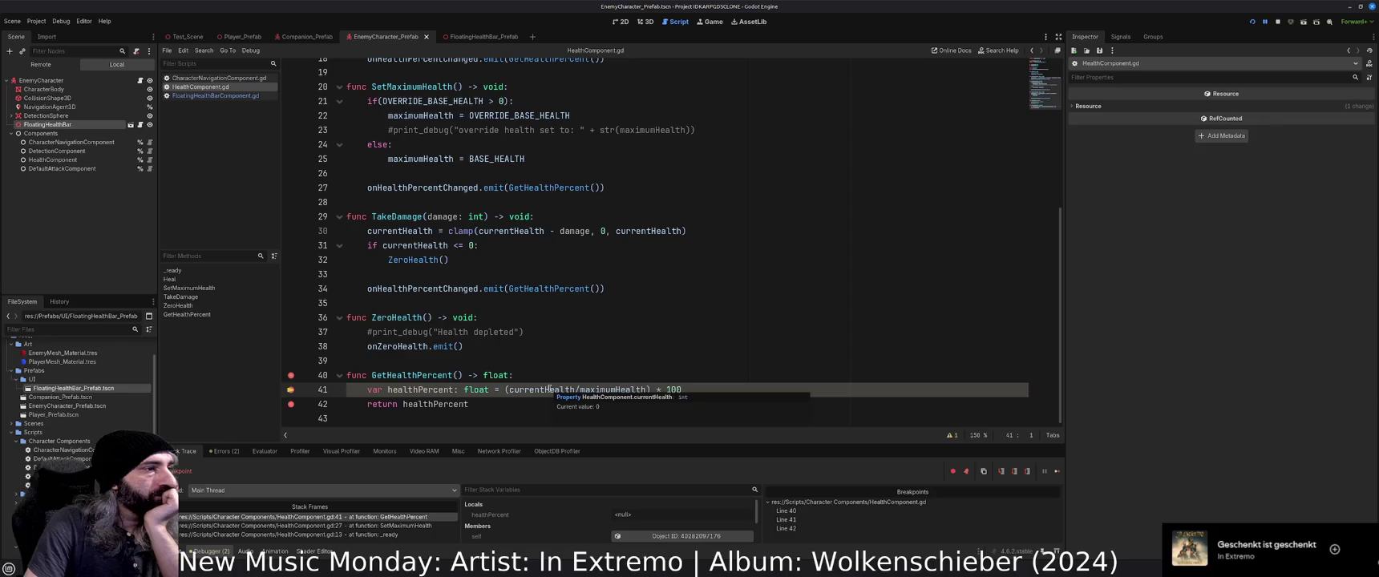
{"action": "mouse_move", "coordinate": [607, 389]}
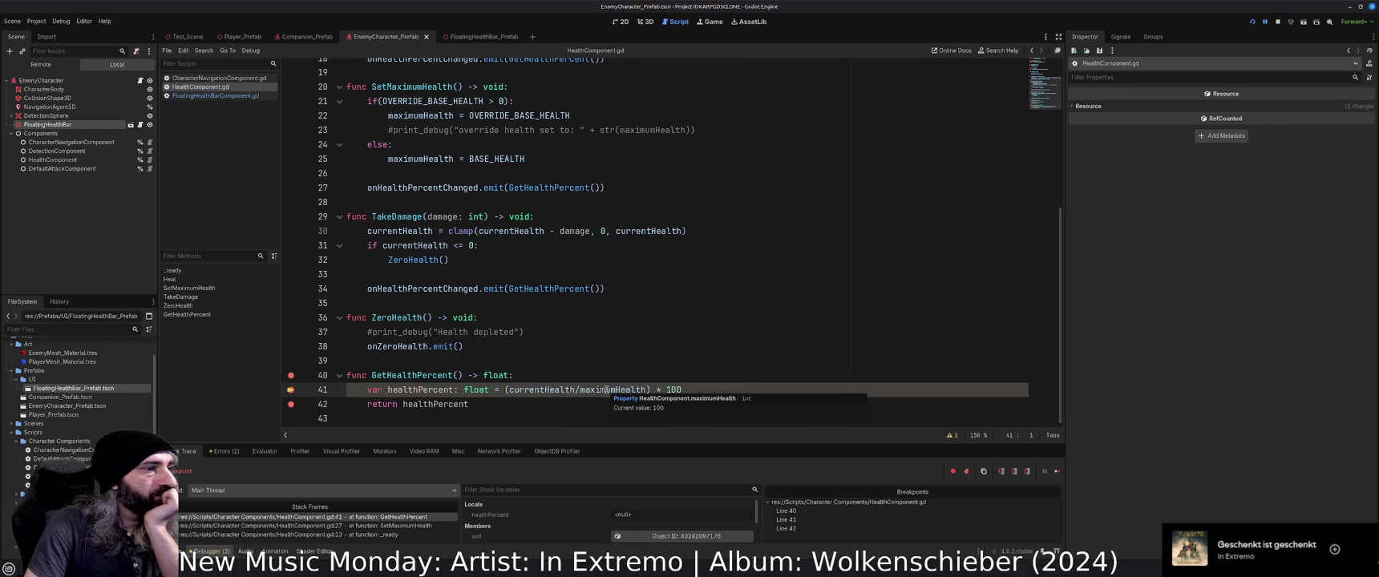
{"action": "scroll", "coordinate": [517, 319], "scroll_direction": "up", "scroll_amount": 2}
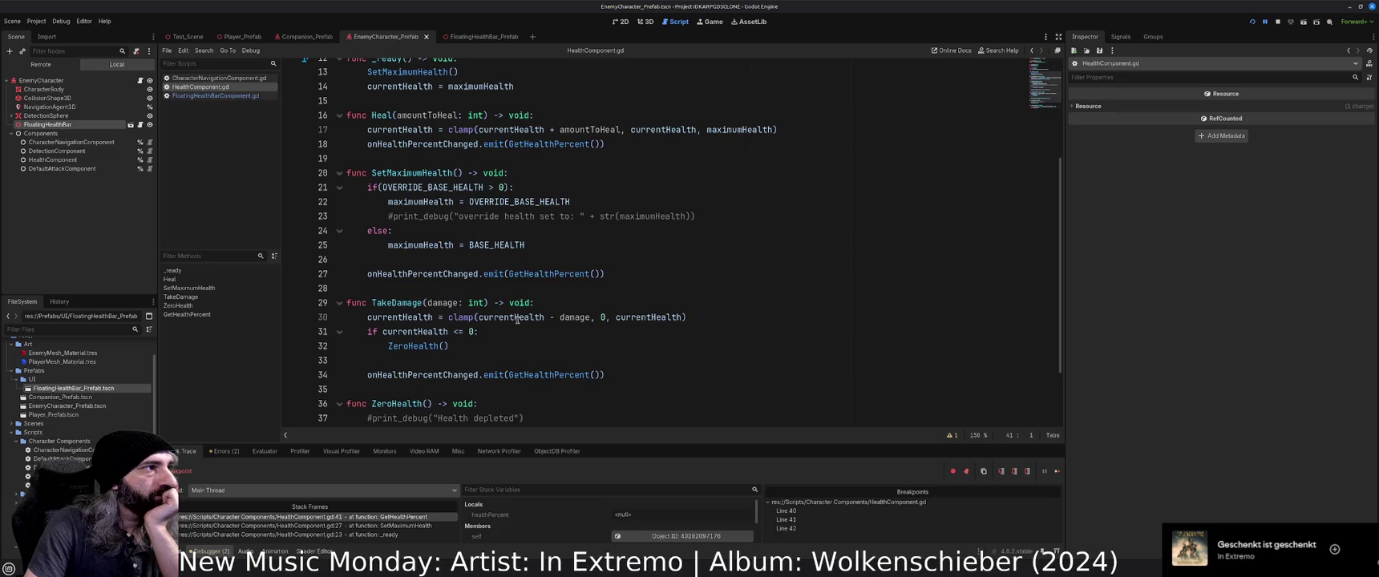
{"action": "scroll", "coordinate": [628, 230], "scroll_direction": "up", "scroll_amount": 2}
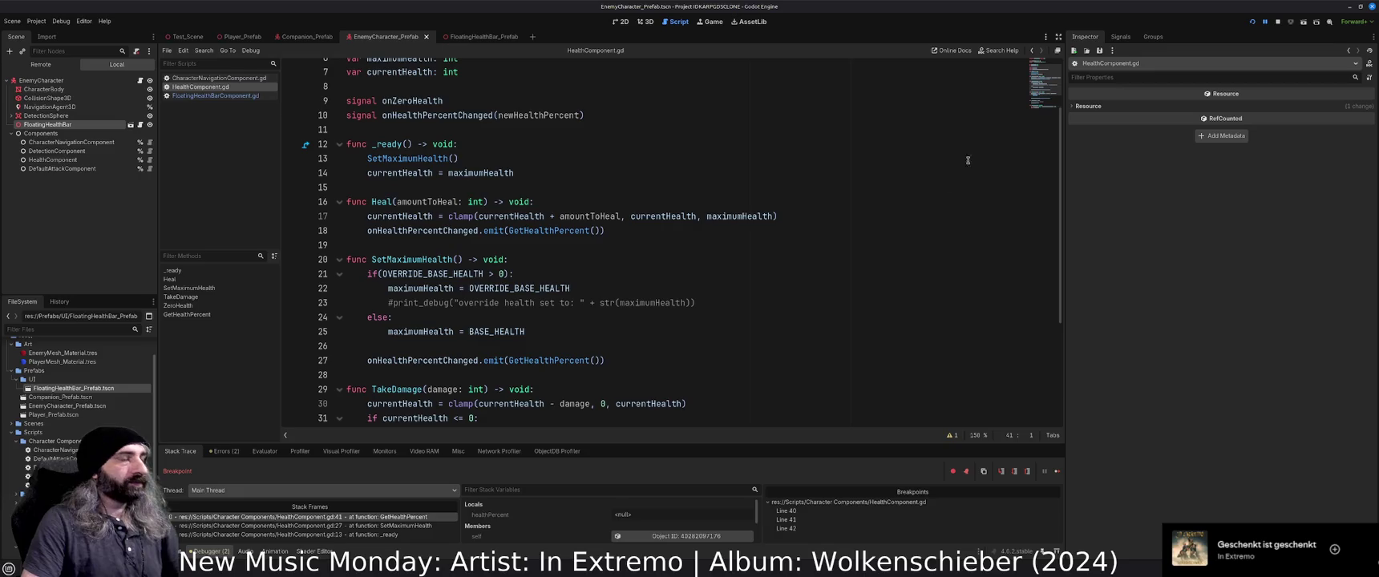
{"action": "scroll", "coordinate": [683, 229], "scroll_direction": "down", "scroll_amount": 4}
Remove the breakpoints on lines 40–42, resume the game, then stop it.
{"action": "left_click", "coordinate": [291, 376]}
{"action": "left_click", "coordinate": [291, 390]}
{"action": "left_click", "coordinate": [292, 404]}
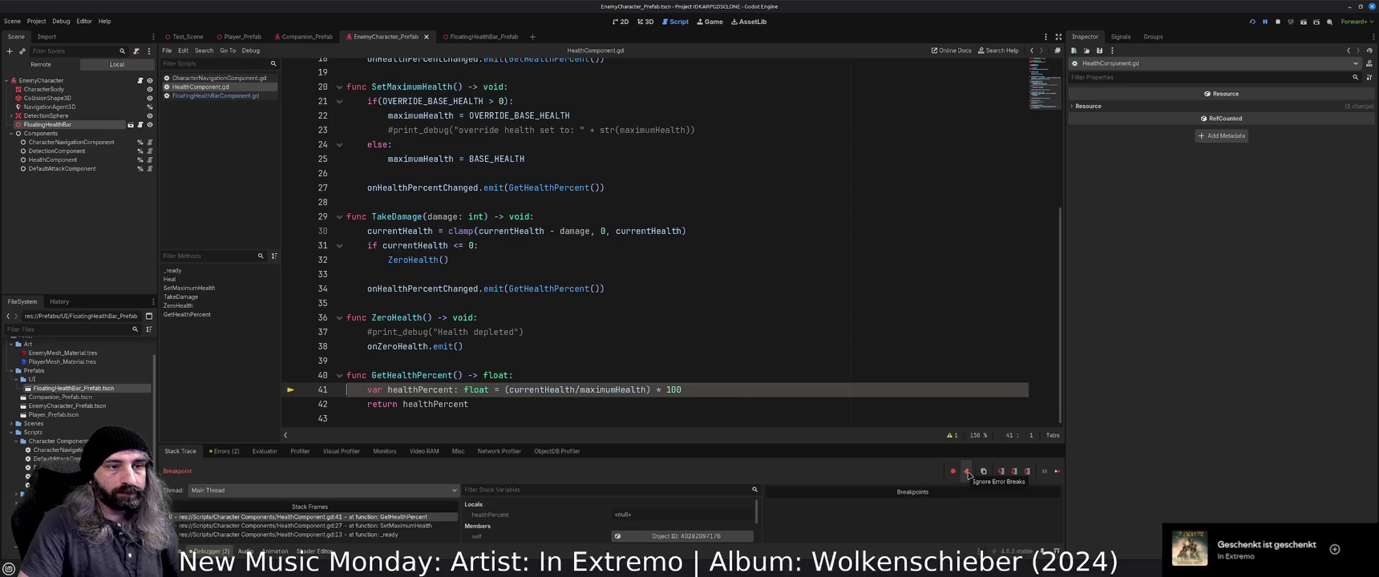
{"action": "left_click", "coordinate": [1057, 471]}
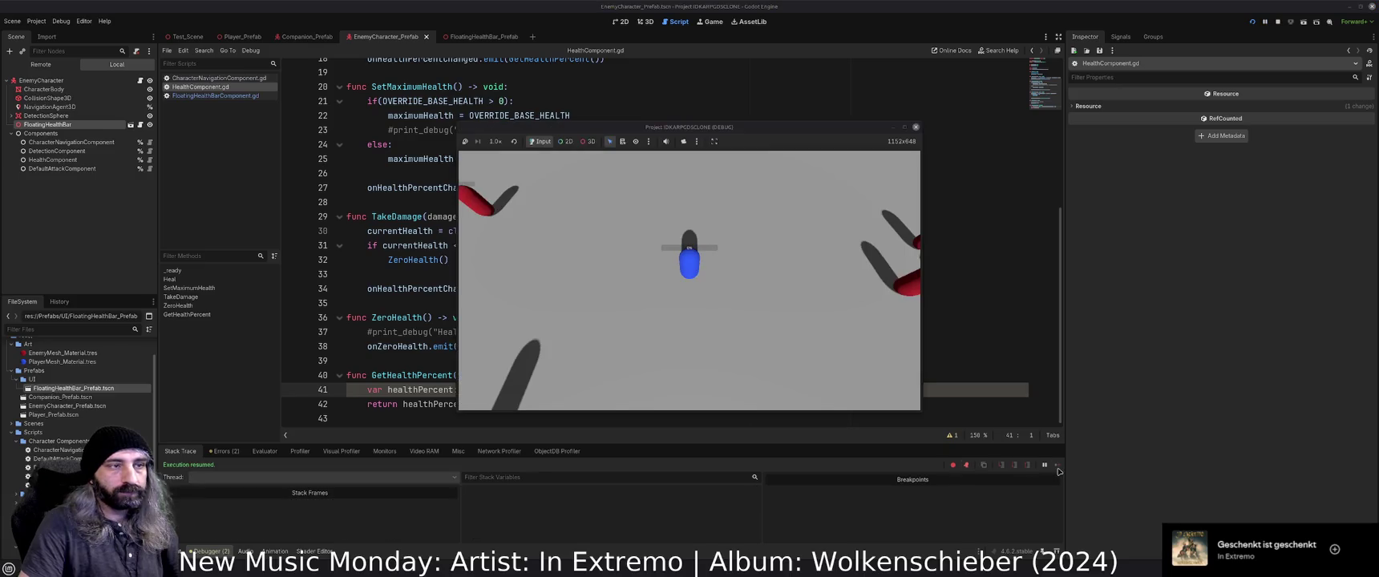
{"action": "left_click", "coordinate": [915, 127]}
{"action": "left_click", "coordinate": [523, 301]}
{"action": "scroll", "coordinate": [523, 301], "scroll_direction": "up", "scroll_amount": 1}
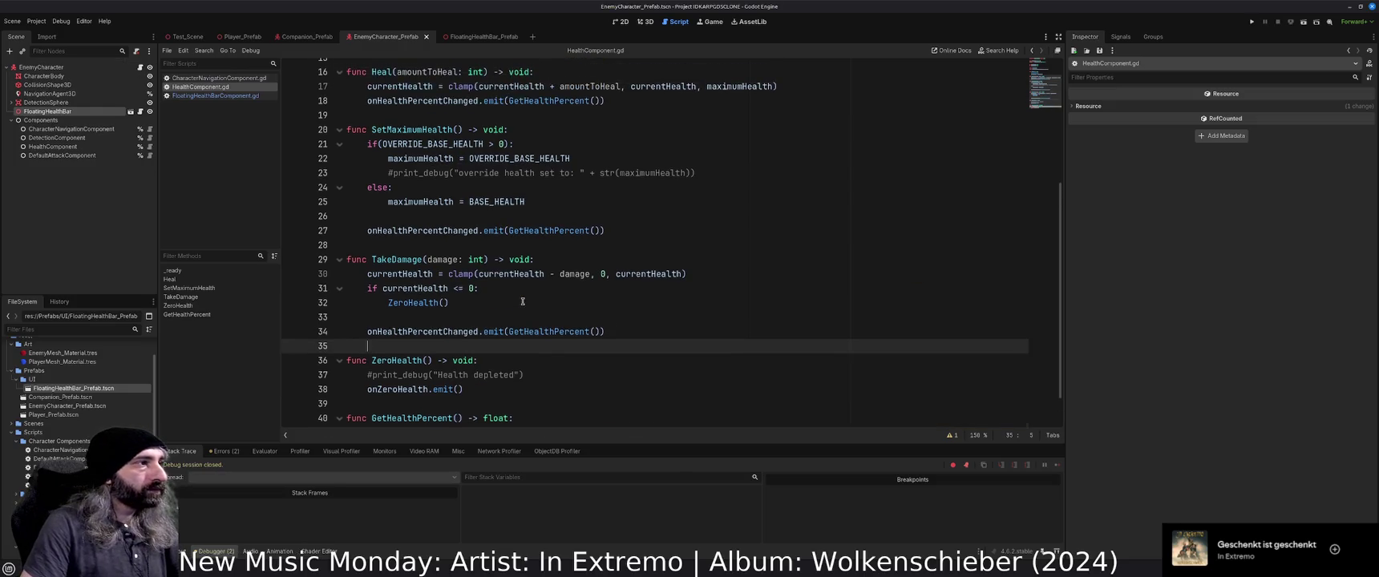
Move the onHealthPercentChanged.emit line from SetMaximumHealth into _ready, tidy blank lines, and save.
{"action": "scroll", "coordinate": [395, 273], "scroll_direction": "up", "scroll_amount": 2}
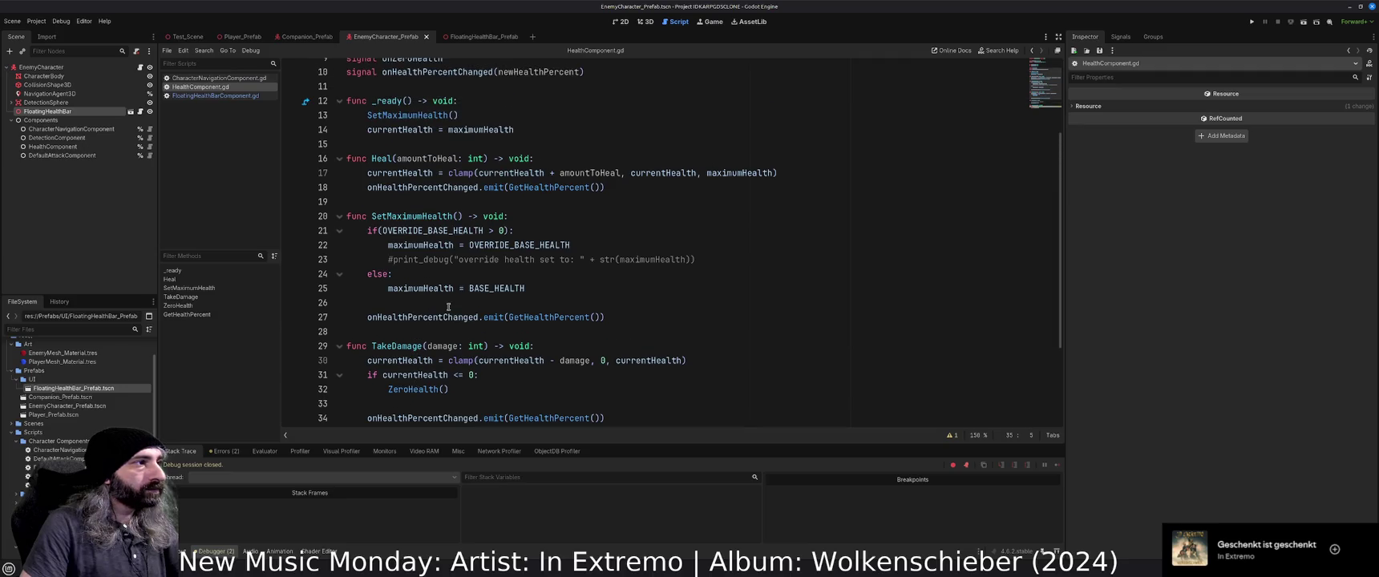
{"action": "left_click_drag", "start_coordinate": [606, 318], "coordinate": [367, 317]}
{"action": "key", "text": "ctrl+x"}
{"action": "scroll", "coordinate": [563, 172], "scroll_direction": "up", "scroll_amount": 1}
{"action": "left_click", "coordinate": [562, 172]}
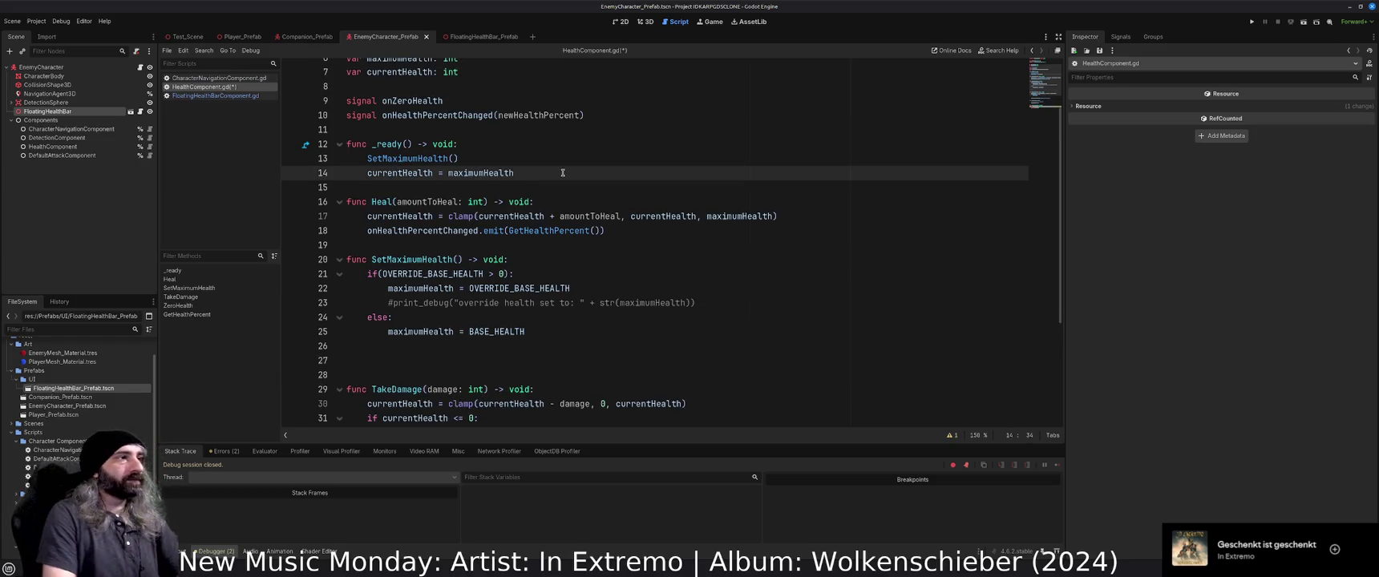
{"action": "key", "text": "Return"}
{"action": "key", "text": "ctrl+v"}
{"action": "left_click", "coordinate": [487, 383]}
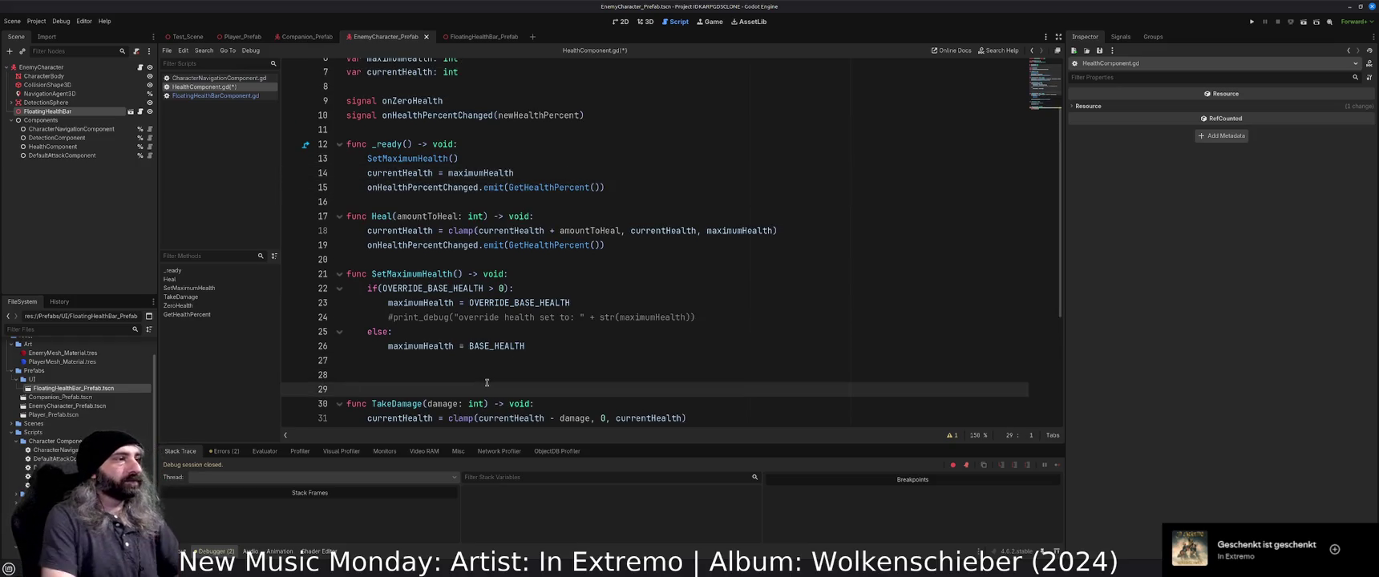
{"action": "key", "text": "BackSpace"}
{"action": "key", "text": "BackSpace"}
{"action": "key", "text": "ctrl+s"}
Run the game, attack the red enemy, then close the game.
{"action": "key", "text": "F5"}
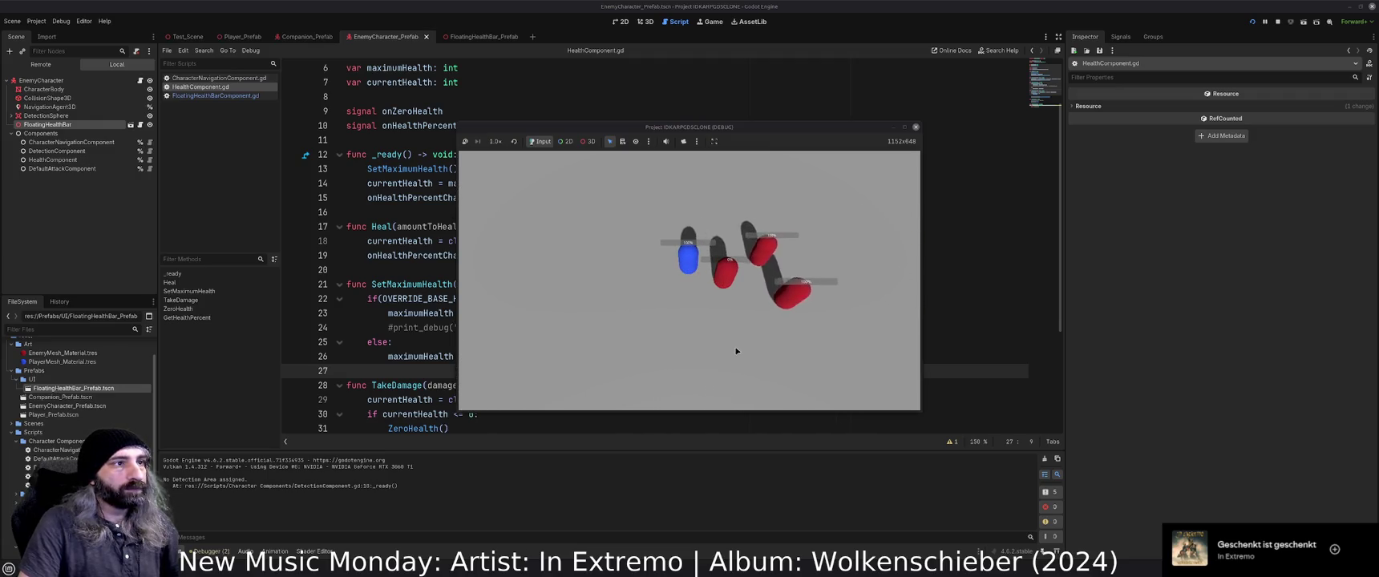
{"action": "left_click", "coordinate": [727, 287]}
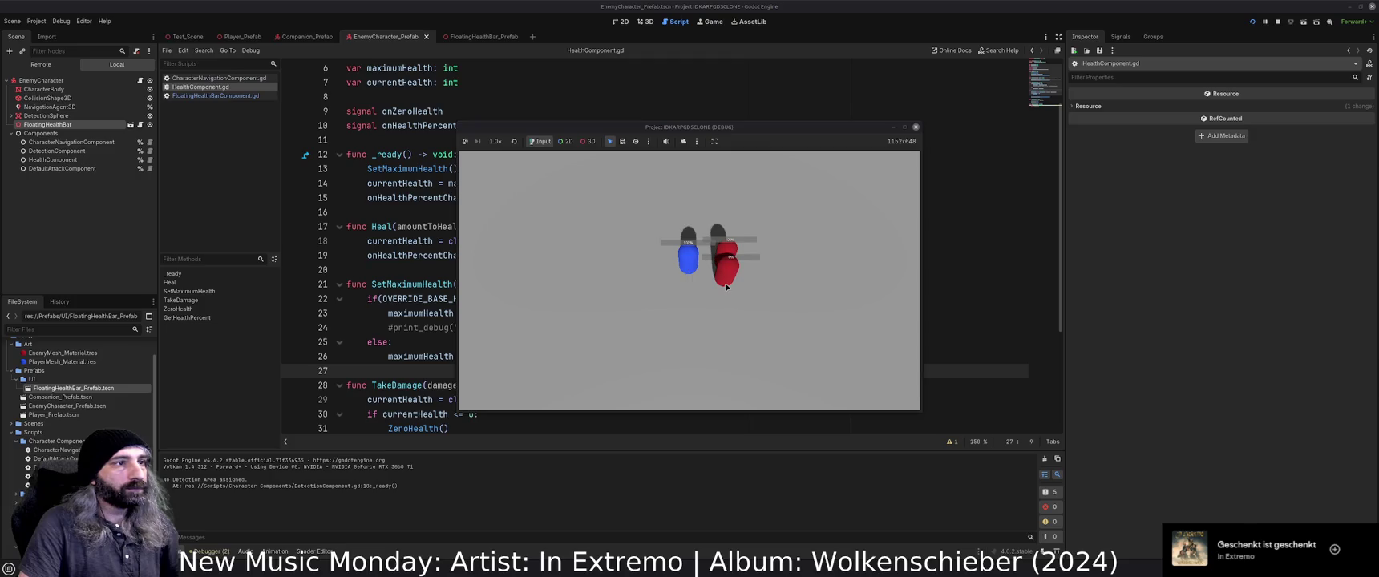
{"action": "left_click", "coordinate": [916, 127]}
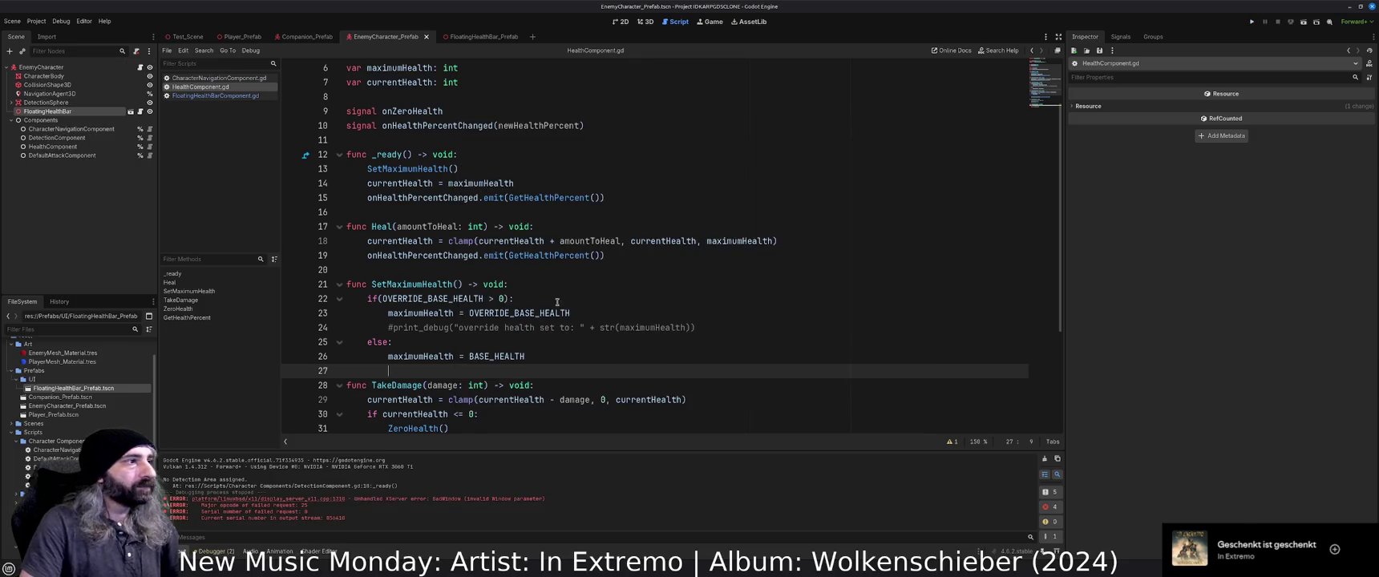
Set a breakpoint on the line 33 emit call in TakeDamage and run the project.
{"action": "left_click", "coordinate": [627, 344]}
{"action": "scroll", "coordinate": [627, 343], "scroll_direction": "down", "scroll_amount": 2}
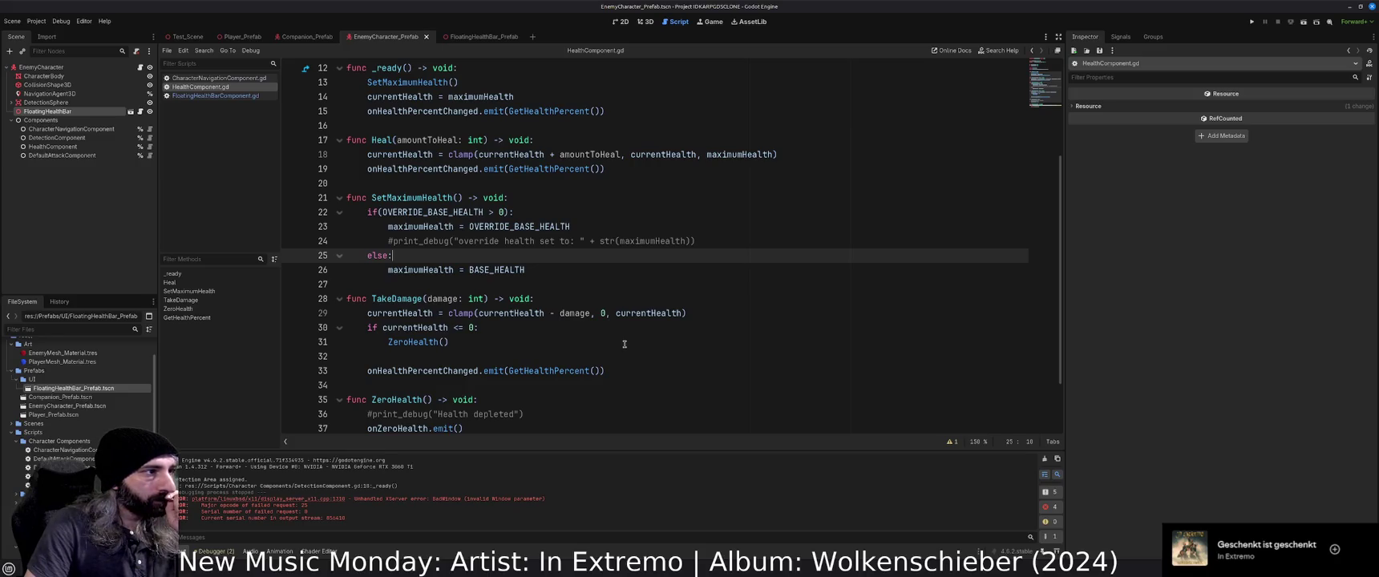
{"action": "scroll", "coordinate": [624, 344], "scroll_direction": "down", "scroll_amount": 1}
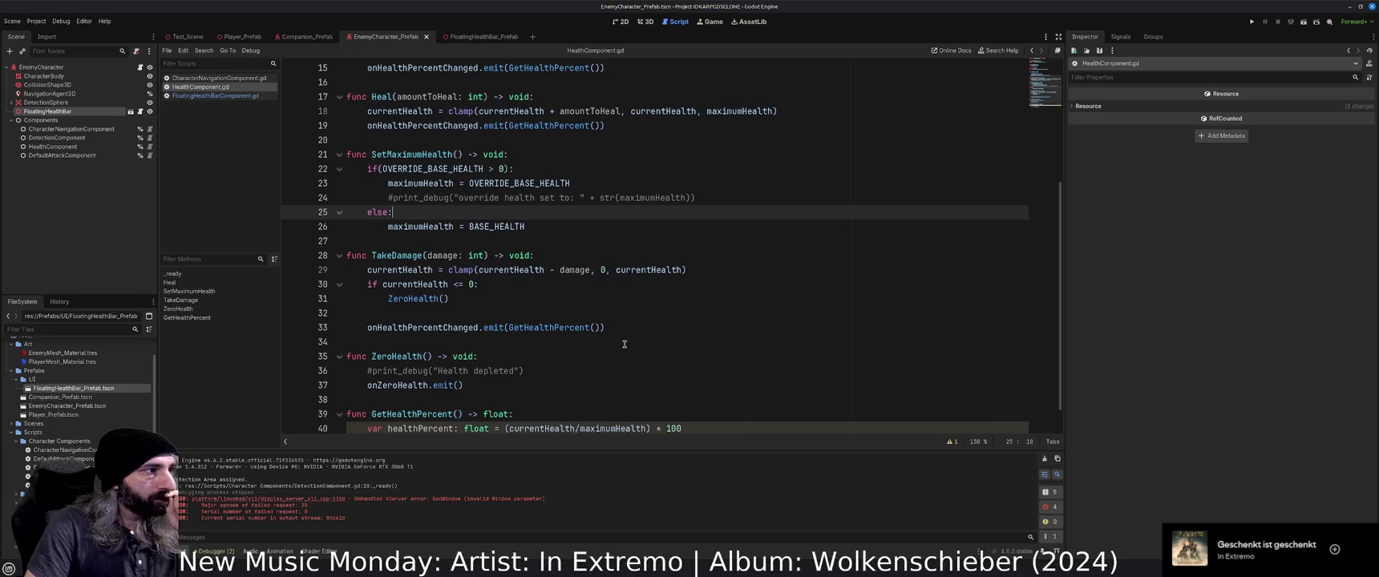
{"action": "scroll", "coordinate": [625, 344], "scroll_direction": "down", "scroll_amount": 1}
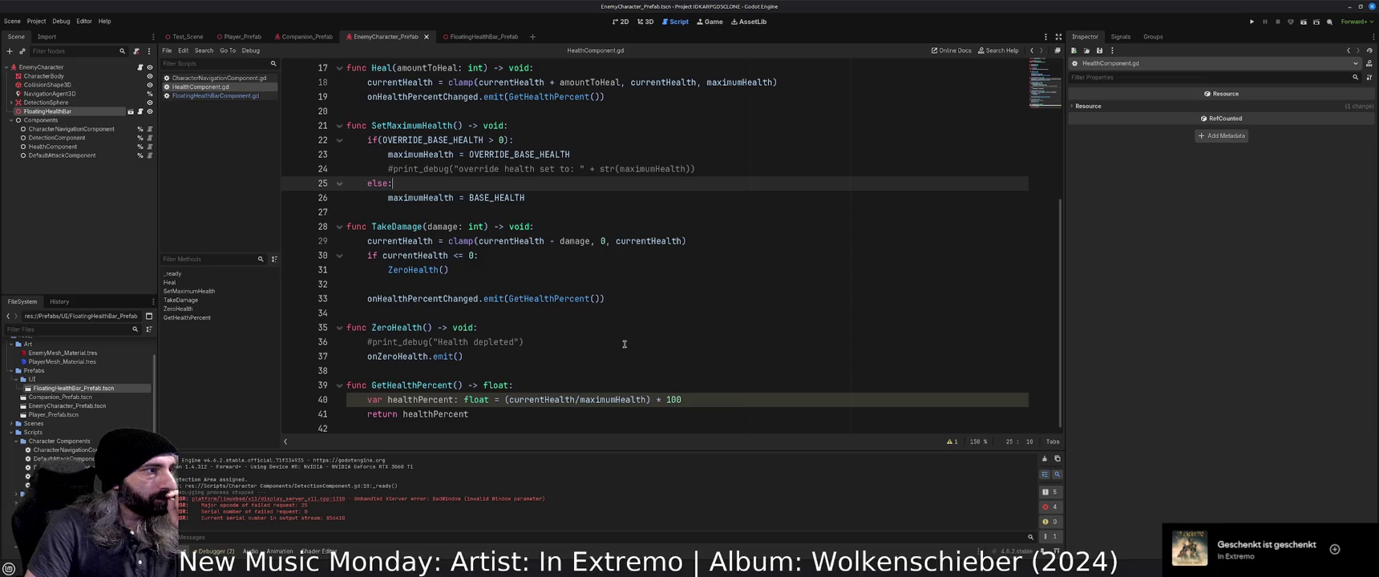
{"action": "scroll", "coordinate": [625, 344], "scroll_direction": "up", "scroll_amount": 2}
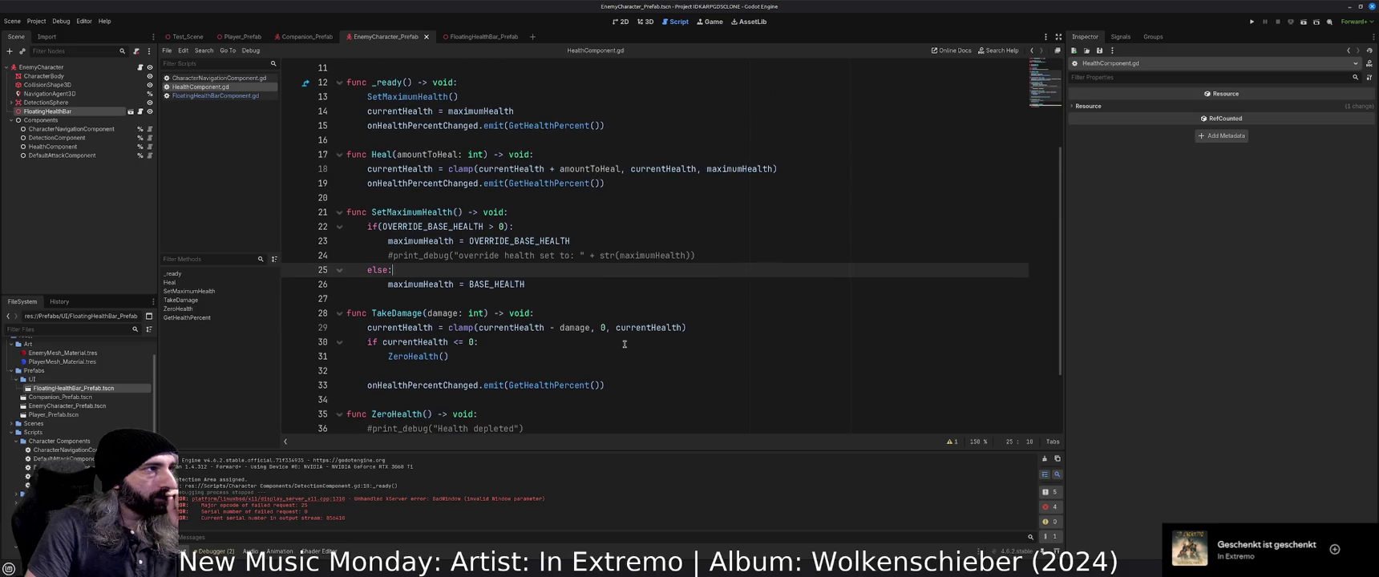
{"action": "scroll", "coordinate": [624, 344], "scroll_direction": "down", "scroll_amount": 2}
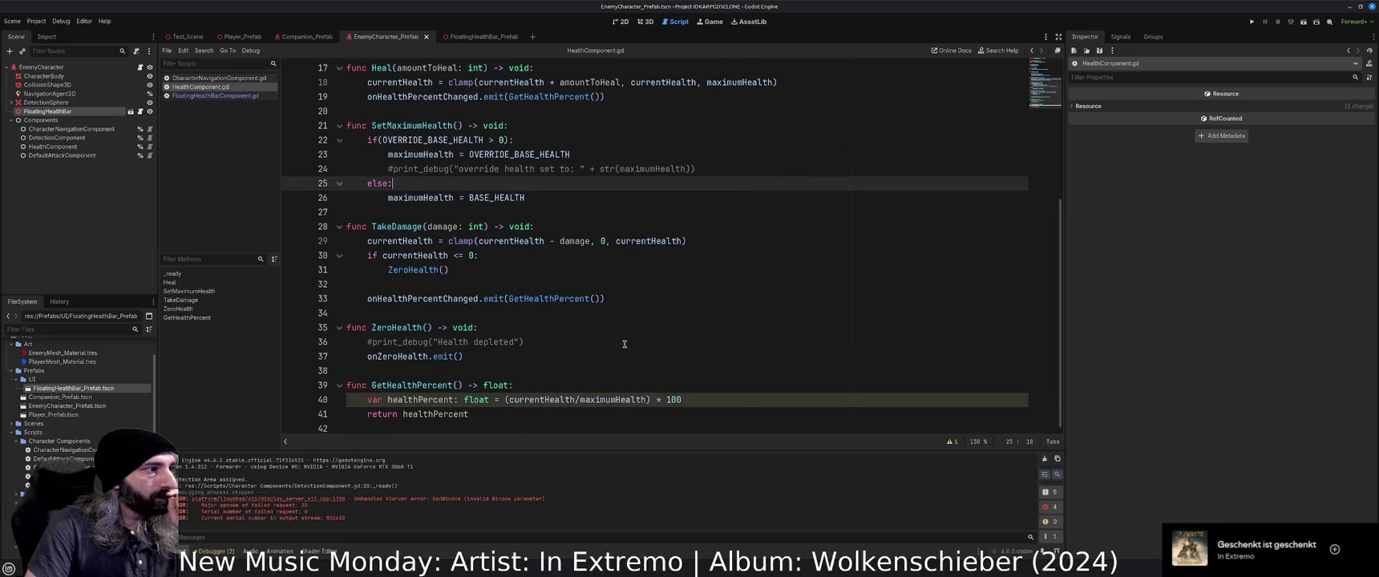
{"action": "left_click", "coordinate": [291, 299]}
{"action": "key", "text": "F5"}
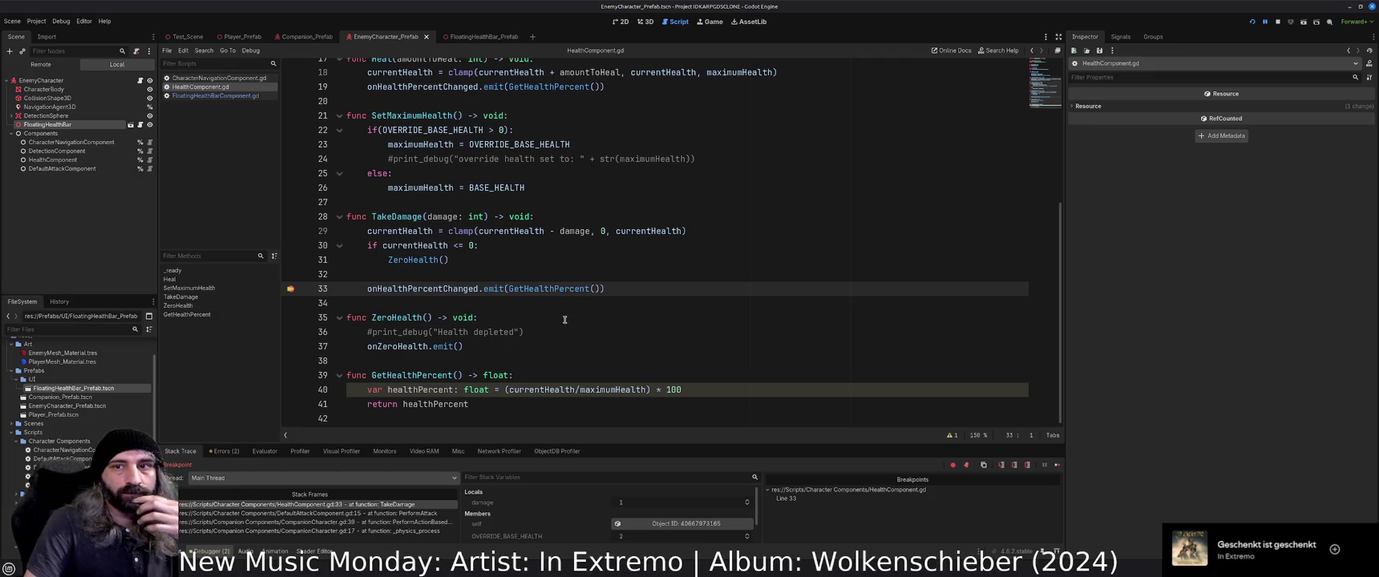
Check the integer currentHealth and maximumHealth values at the breakpoint, then switch to the browser.
{"action": "mouse_move", "coordinate": [550, 392]}
{"action": "mouse_move", "coordinate": [605, 391]}
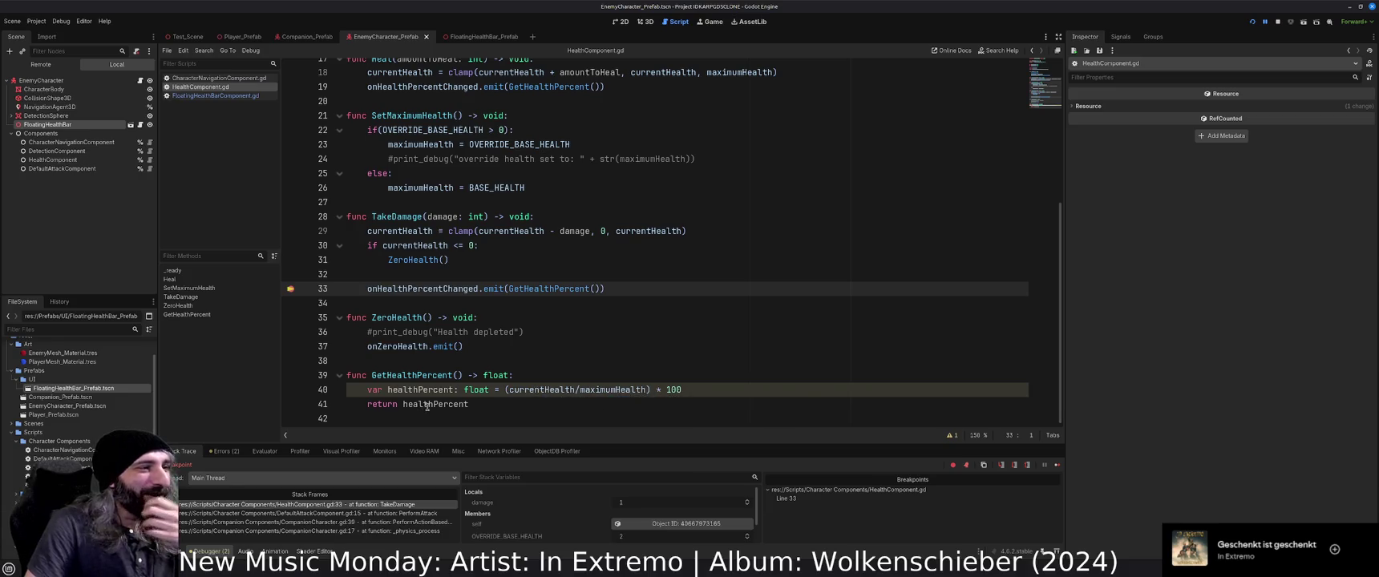
{"action": "mouse_move", "coordinate": [426, 407]}
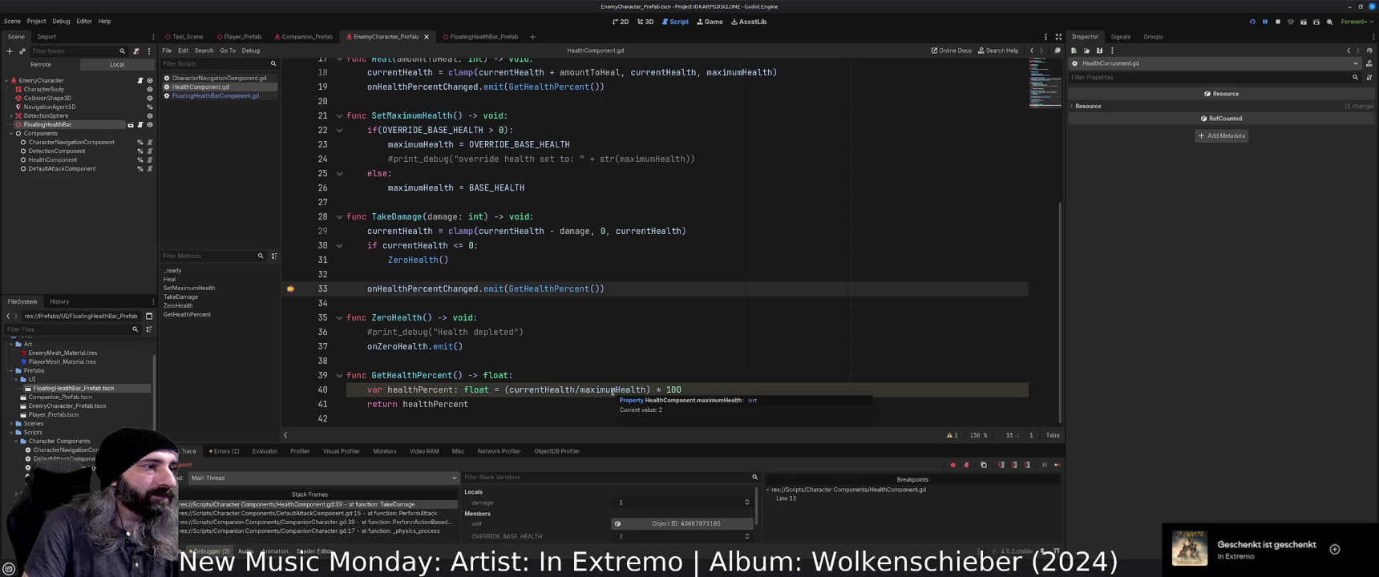
{"action": "left_click", "coordinate": [505, 391]}
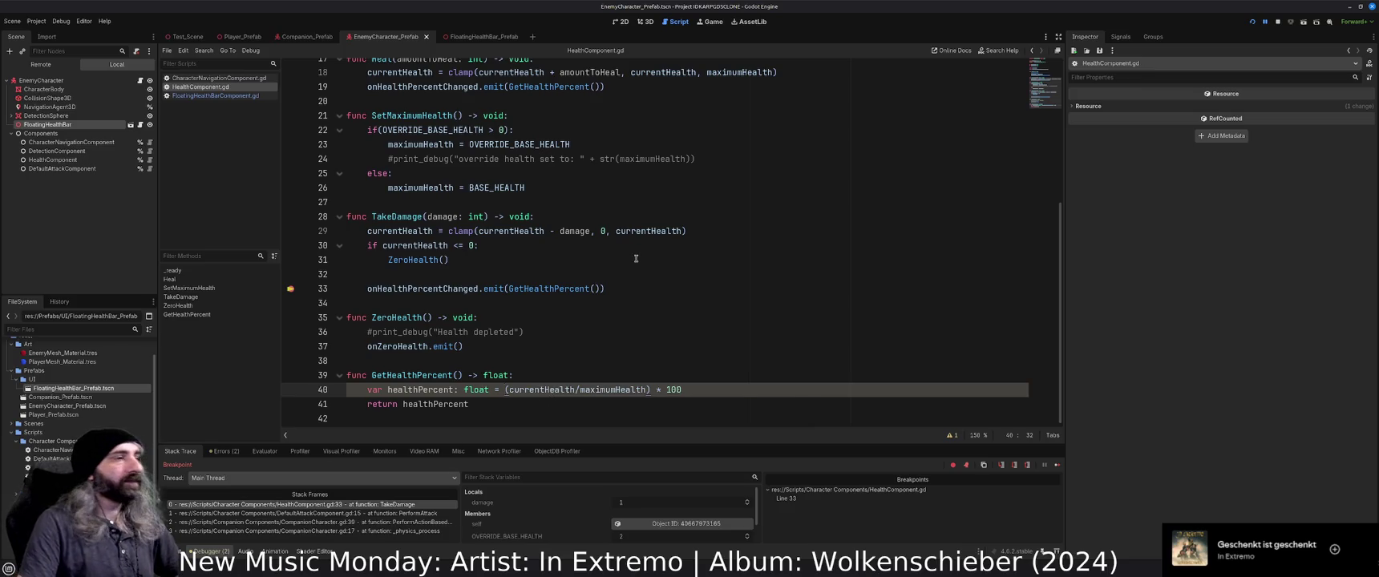
{"action": "key", "text": "alt+Tab"}
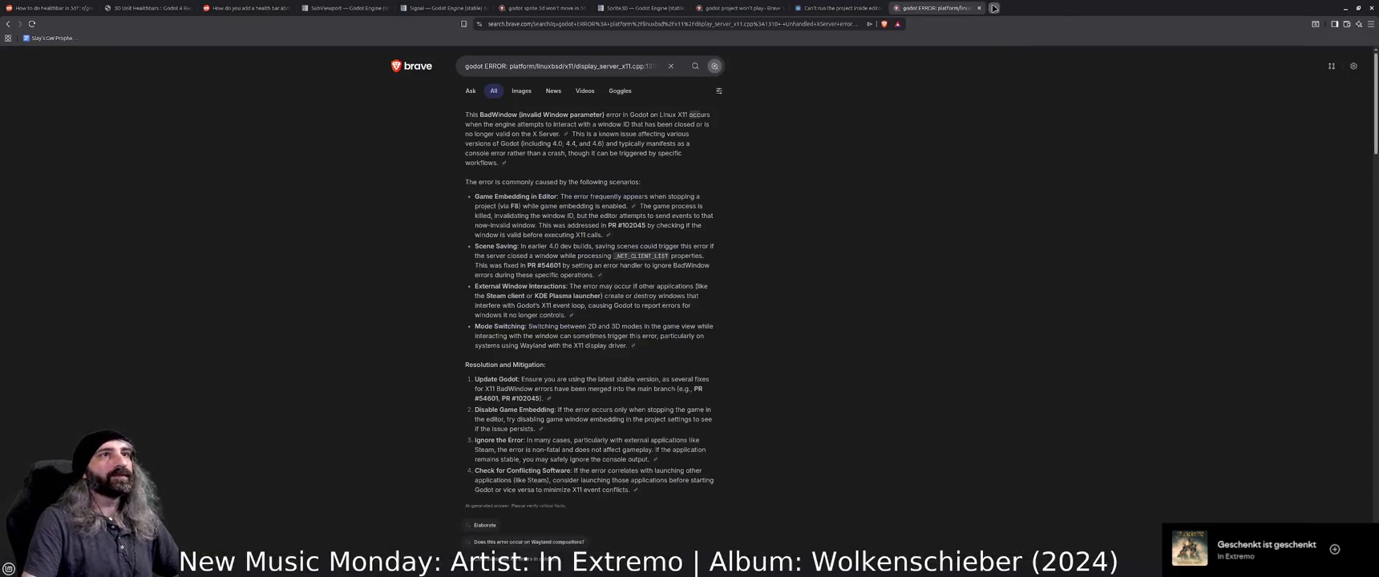
Search 'gdscript cast int as float' in a new Brave tab, then minimize the browser.
{"action": "left_click", "coordinate": [995, 8]}
{"action": "type", "text": "gd"}
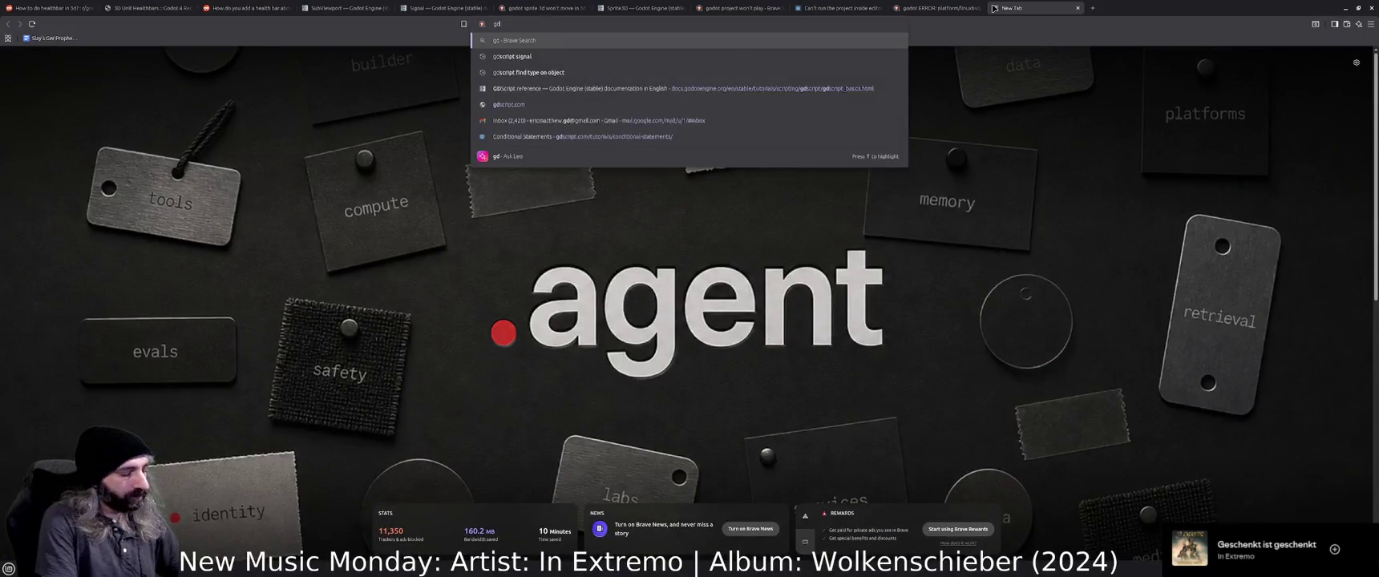
{"action": "type", "text": "script cast int as float"}
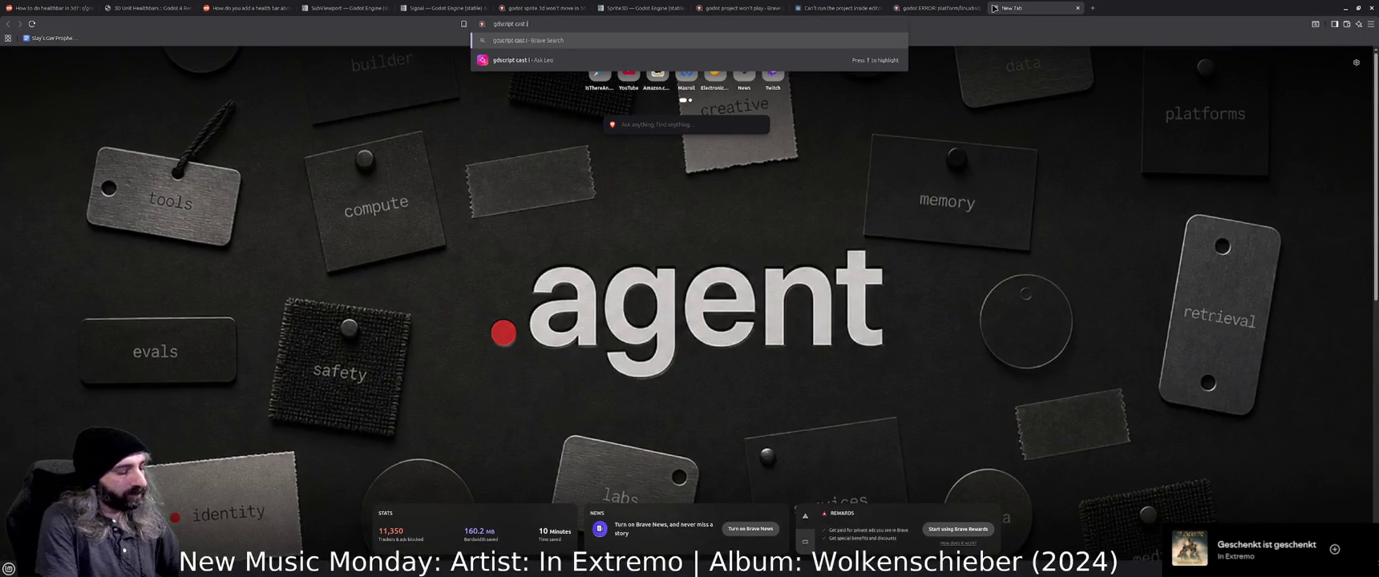
{"action": "key", "text": "Return"}
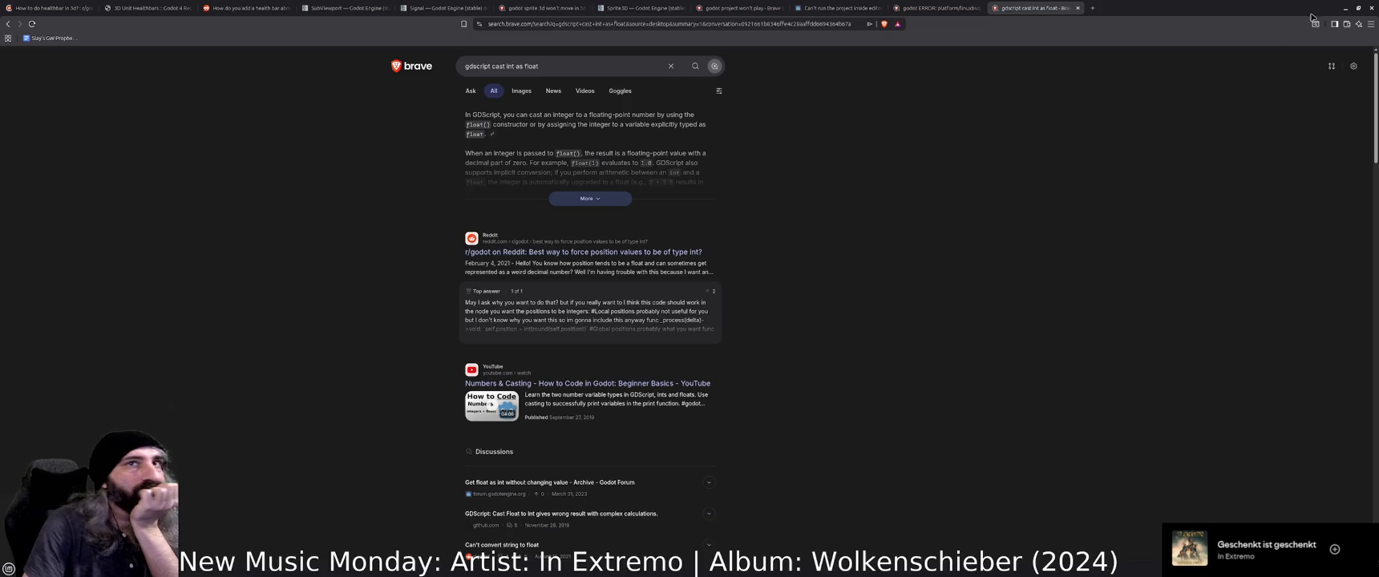
{"action": "left_click", "coordinate": [1345, 9]}
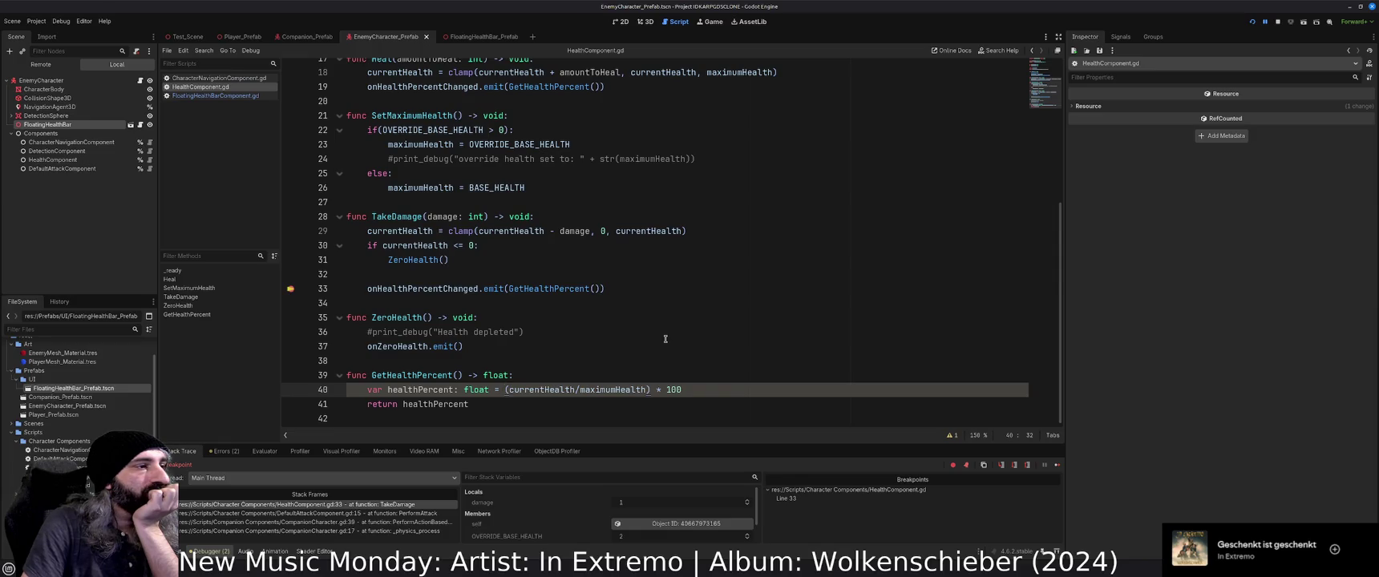
Rewrite line 40 as (float(currentHealth)/float(maximumHealth)) * 100, save, and stop the debugger with F8.
{"action": "left_click", "coordinate": [510, 389]}
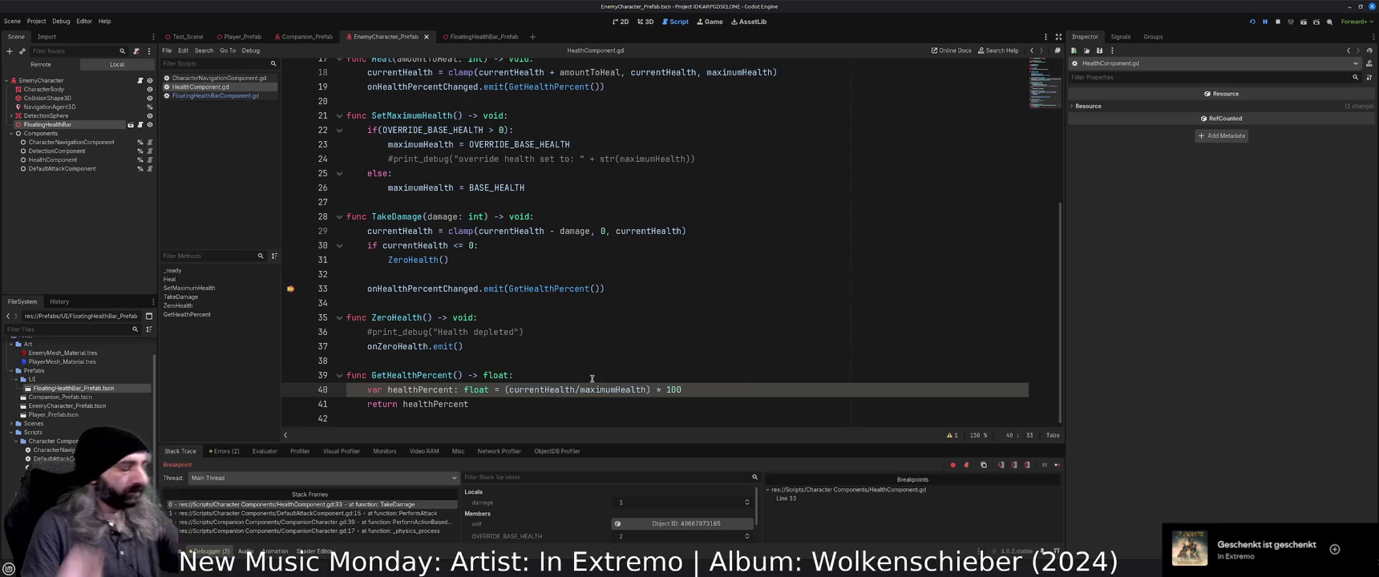
{"action": "type", "text": "float"}
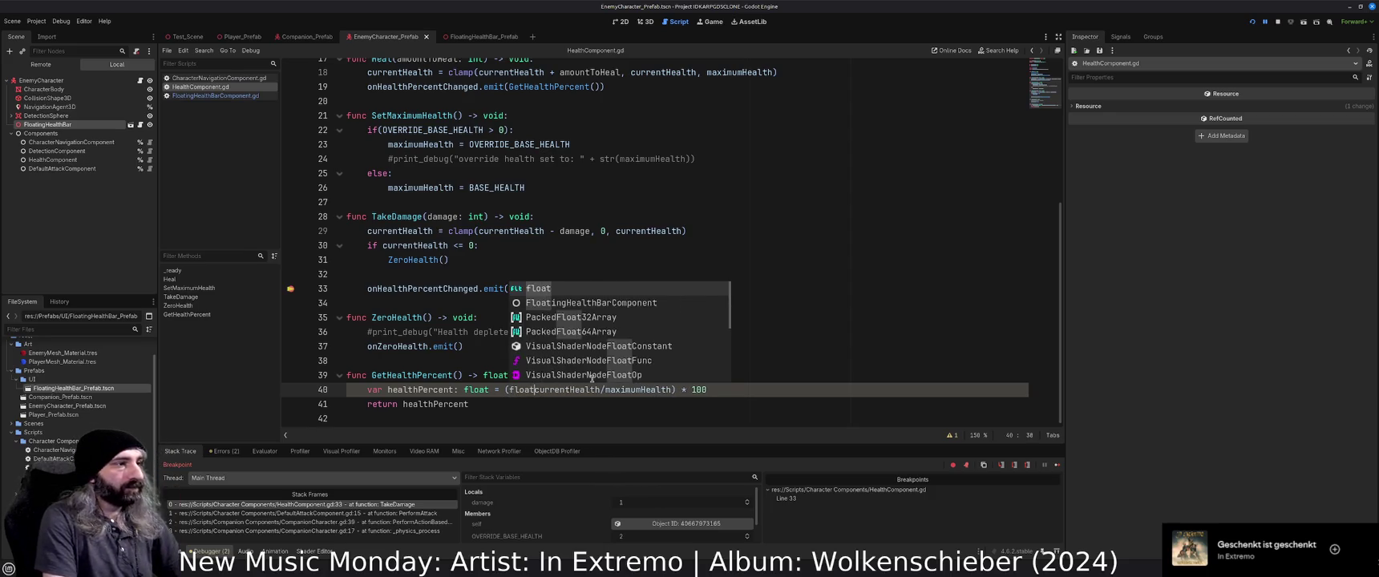
{"action": "type", "text": "("}
{"action": "type", "text": ")"}
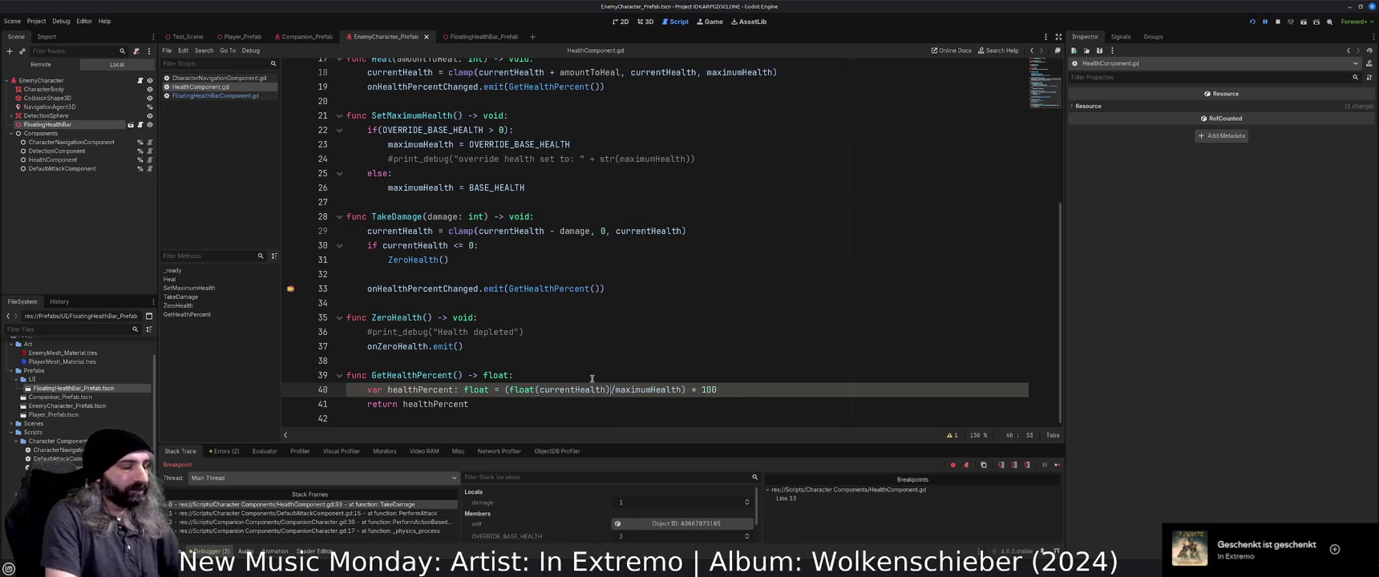
{"action": "type", "text": "float("}
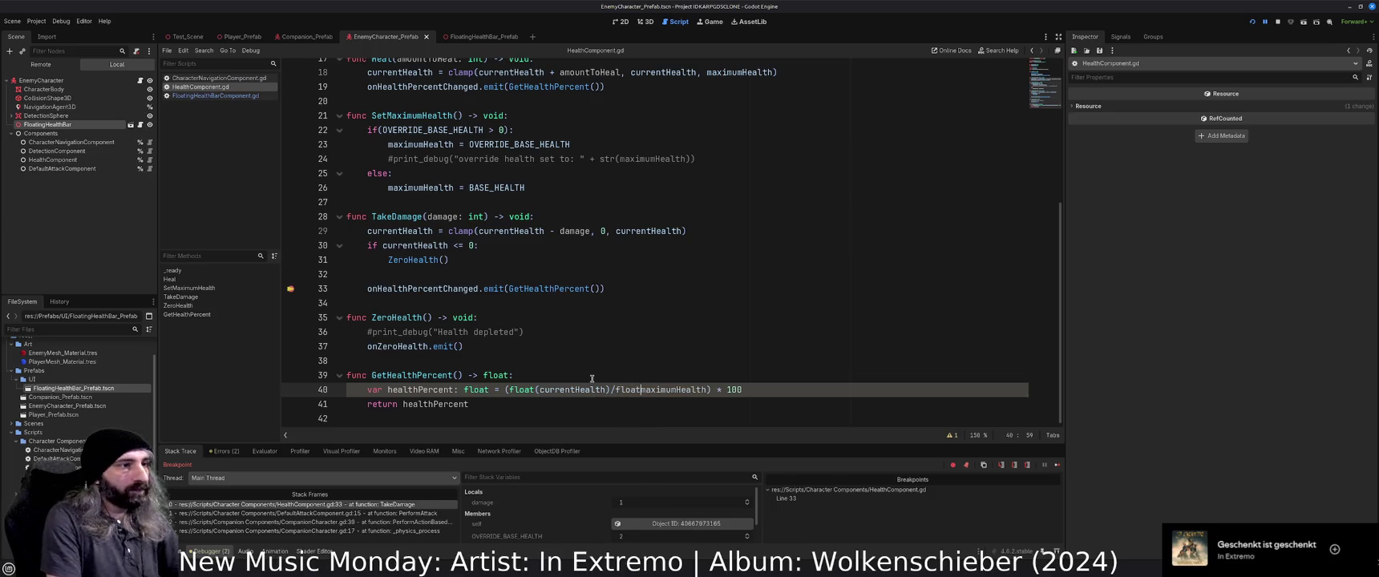
{"action": "type", "text": ")"}
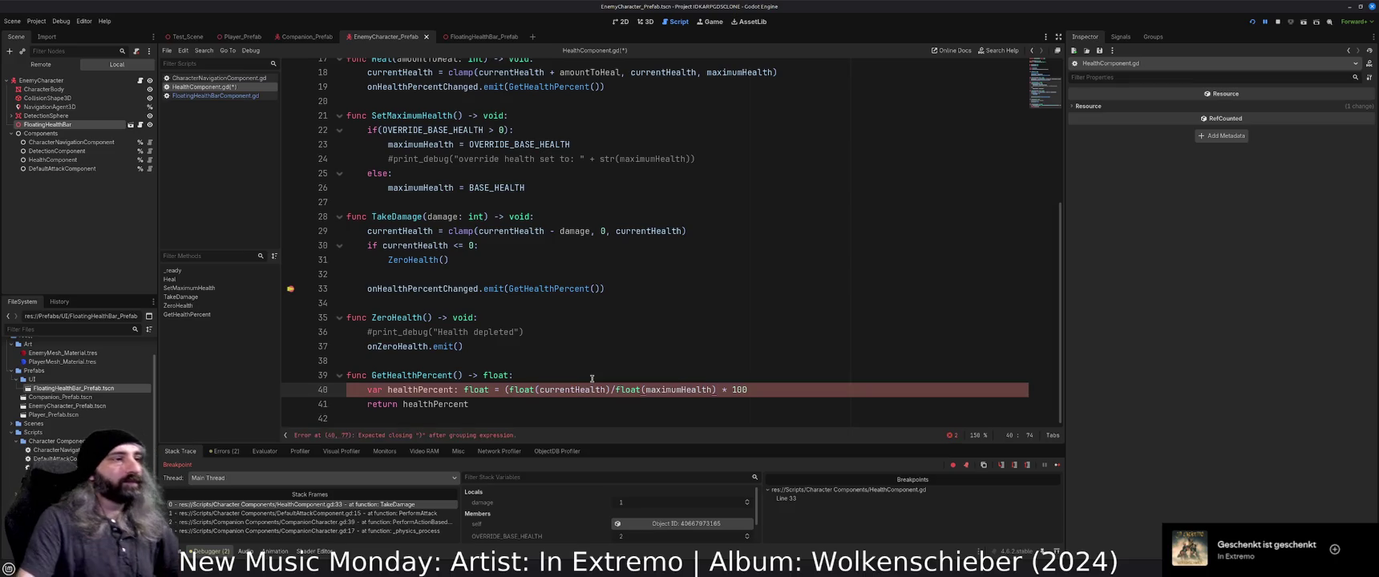
{"action": "type", "text": ")"}
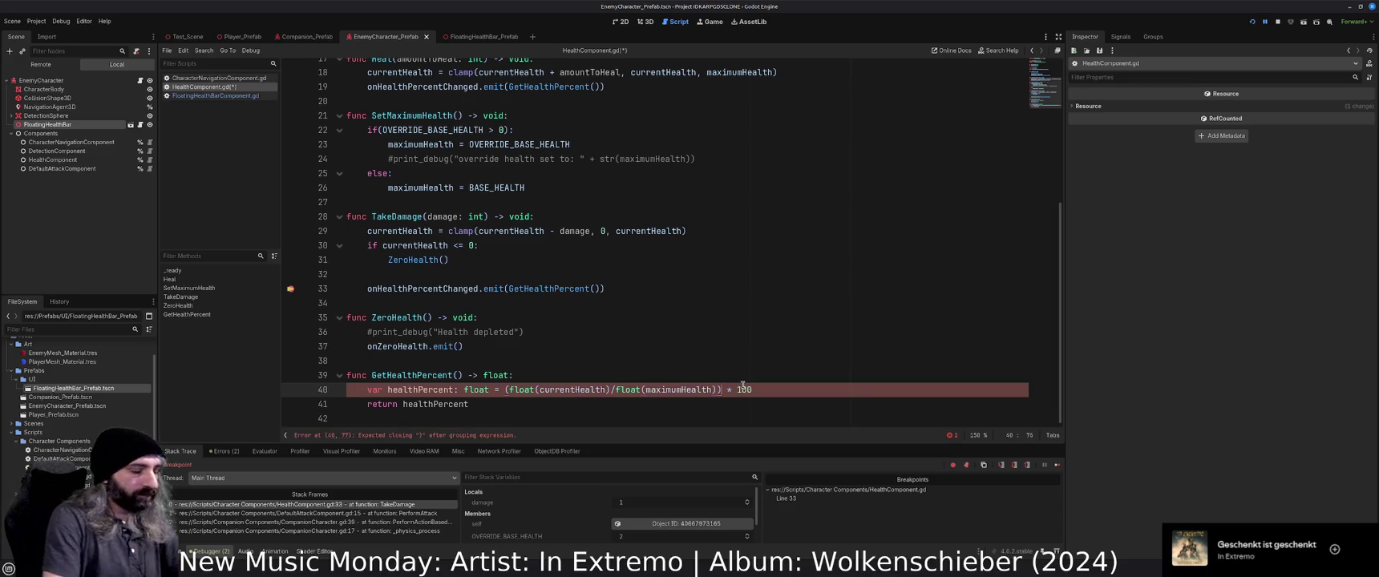
{"action": "left_click", "coordinate": [761, 400]}
{"action": "key", "text": "ctrl+s"}
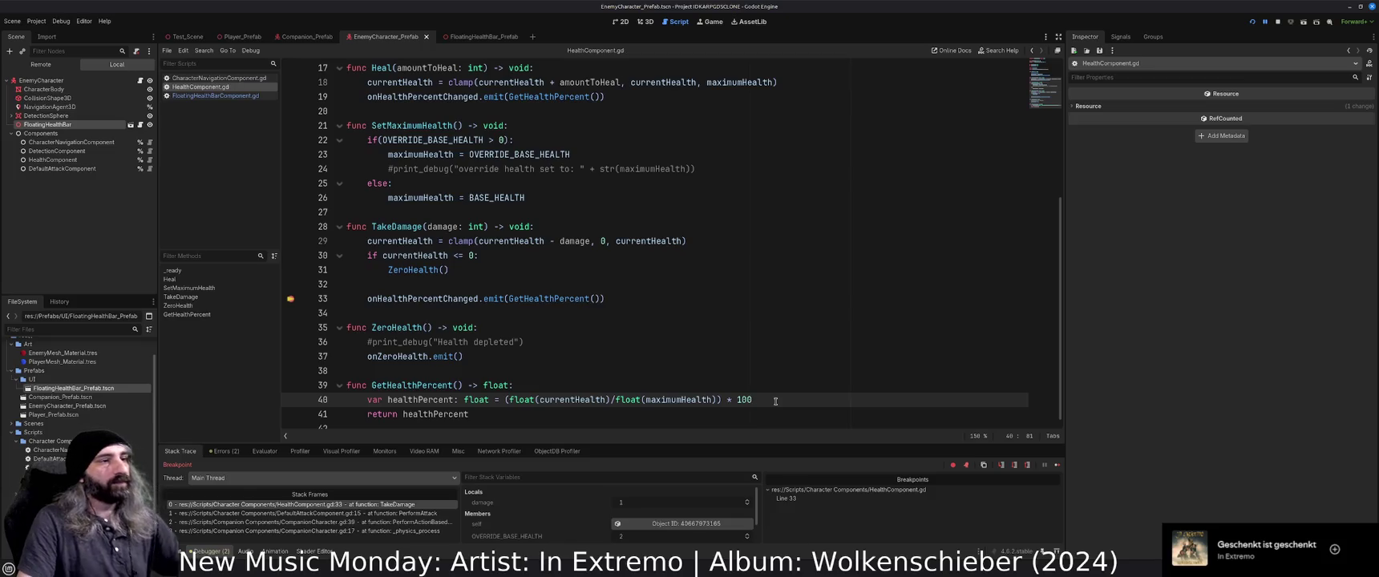
{"action": "key", "text": "F8"}
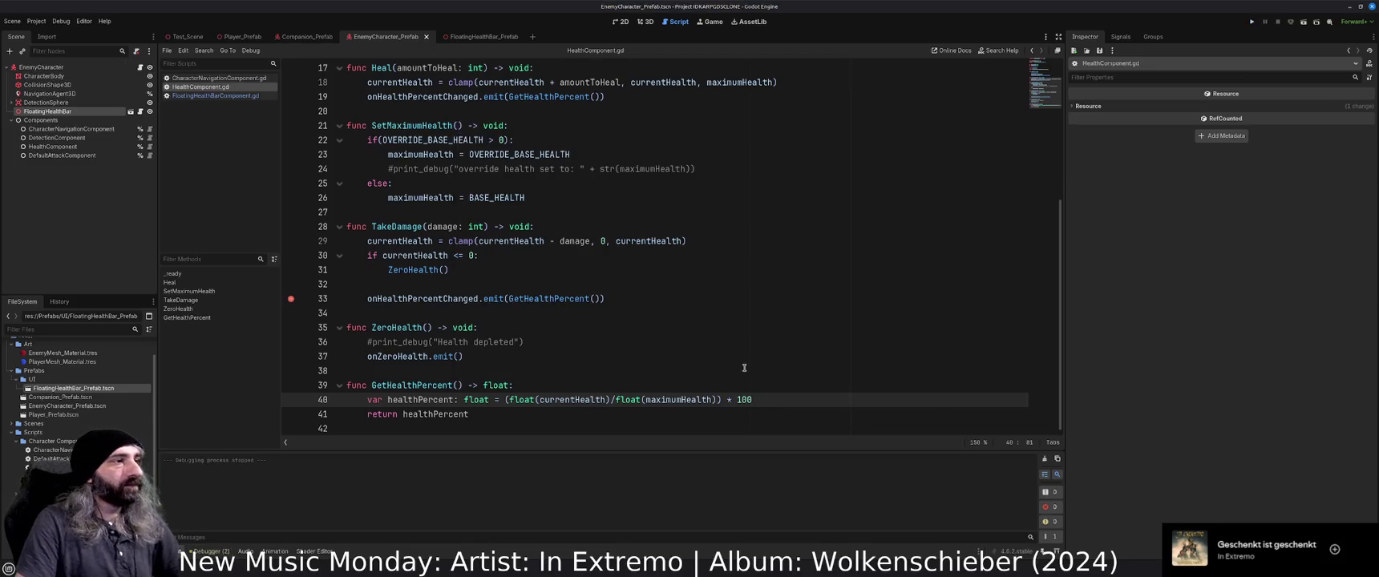
Clear the line 33 breakpoint, run the game, attack two red enemies, then close it.
{"action": "left_click", "coordinate": [291, 298]}
{"action": "key", "text": "F5"}
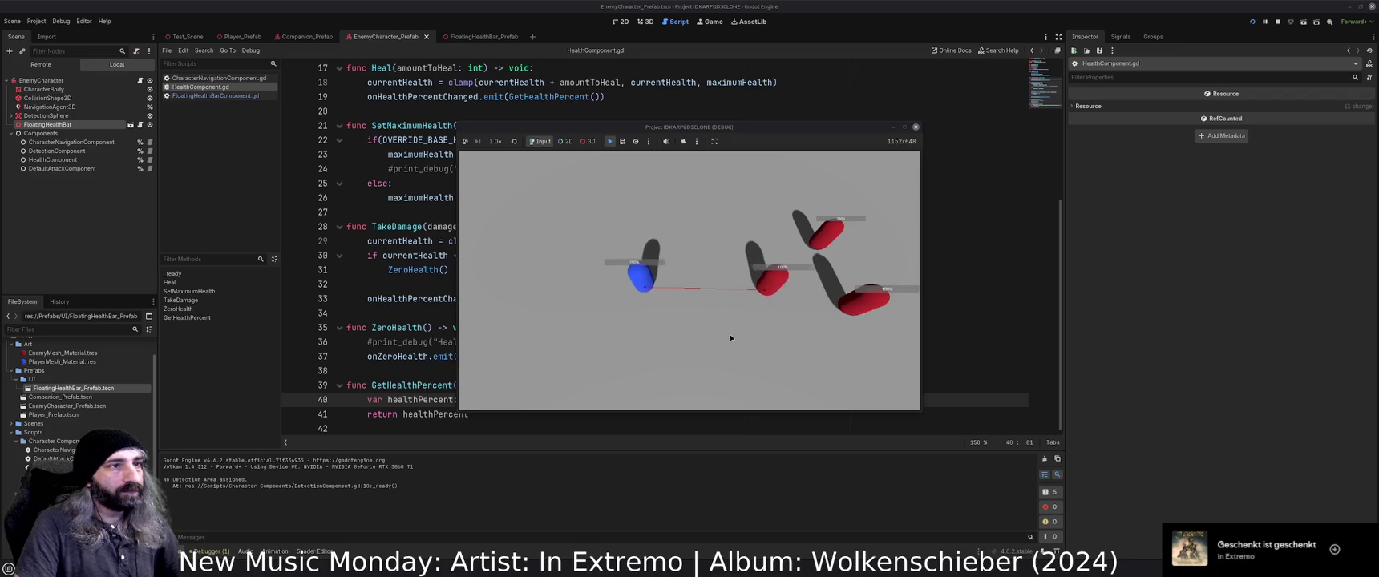
{"action": "left_click", "coordinate": [731, 289]}
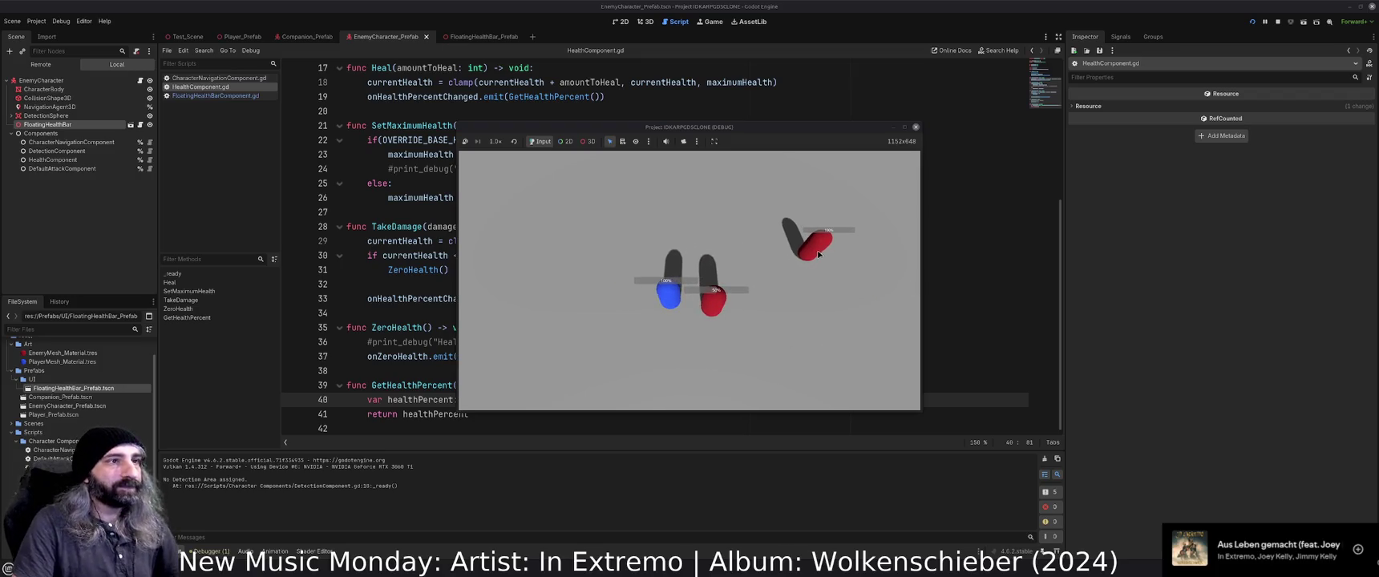
{"action": "left_click", "coordinate": [817, 254]}
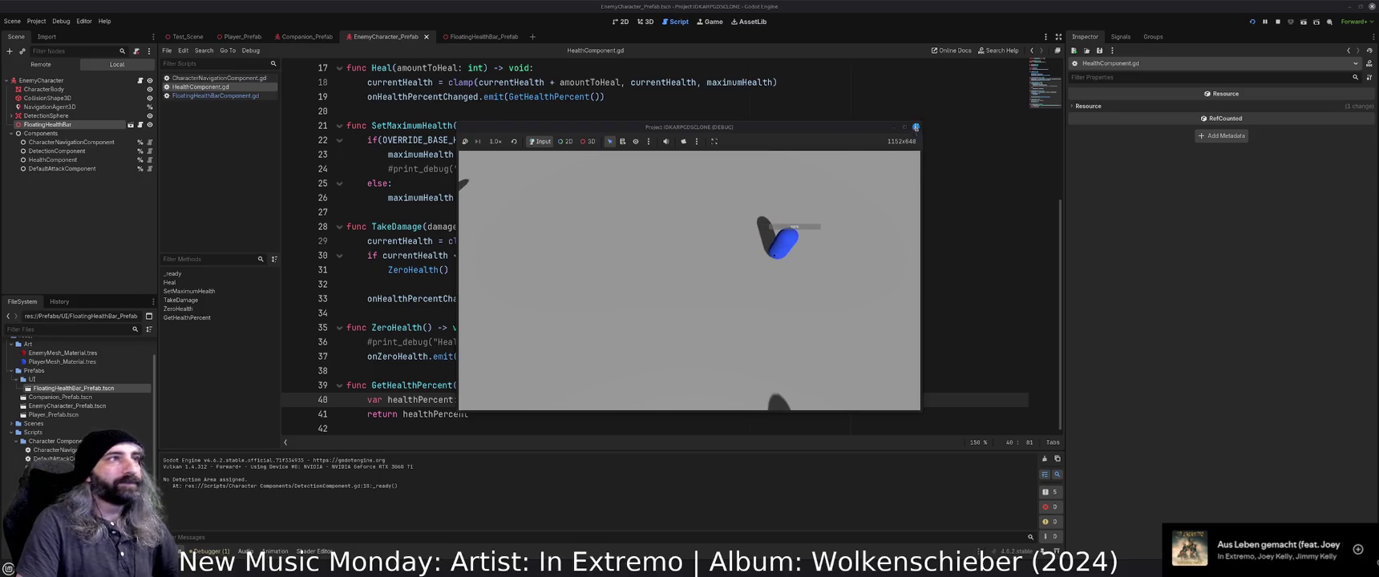
{"action": "left_click", "coordinate": [916, 126]}
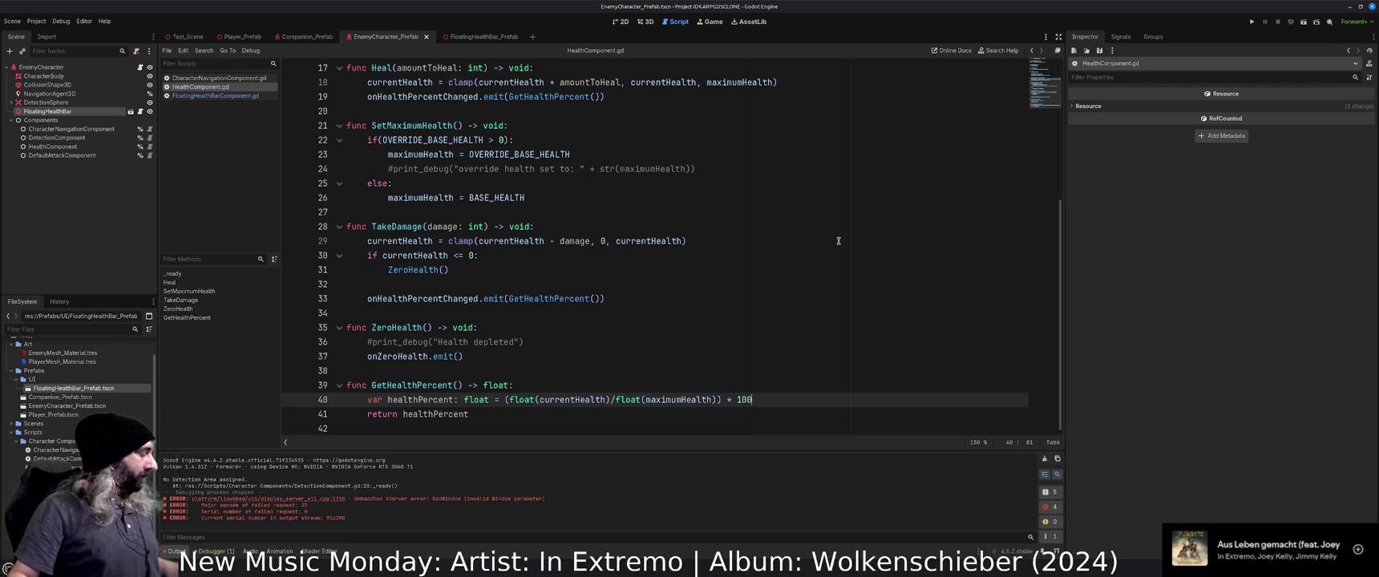
{"action": "left_click", "coordinate": [665, 308]}
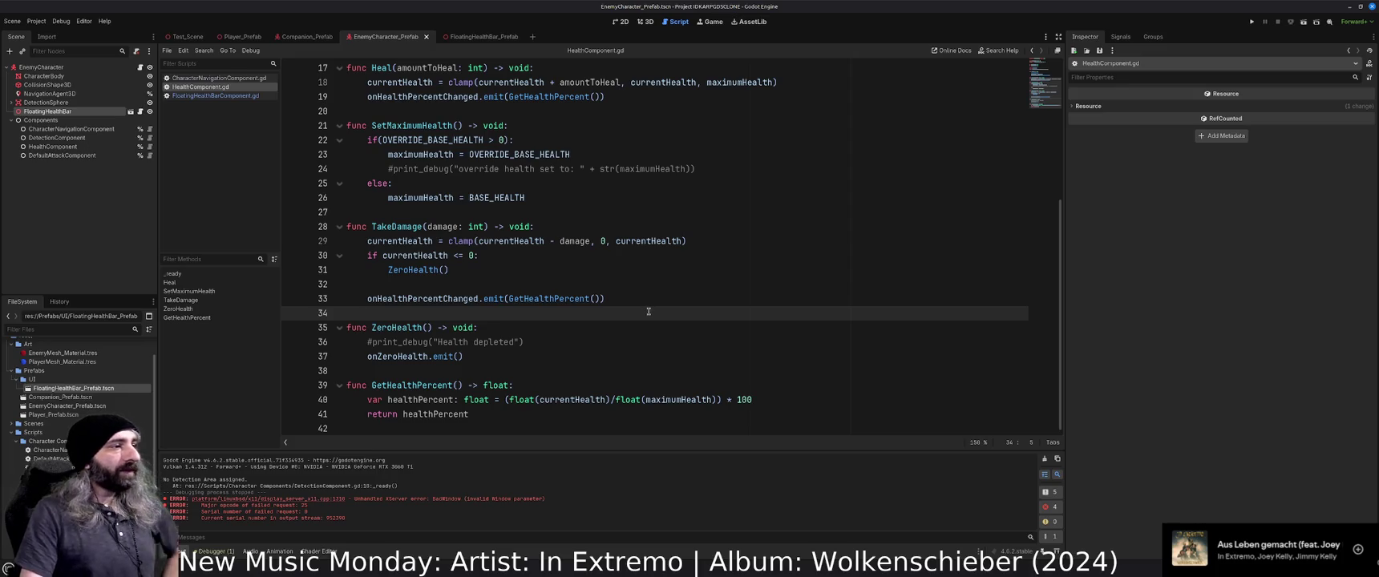
Move through the FloatingHealthBar_Prefab and Companion_Prefab tabs to Test_Scene and show it in 3D.
{"action": "scroll", "coordinate": [601, 345], "scroll_direction": "up", "scroll_amount": 5}
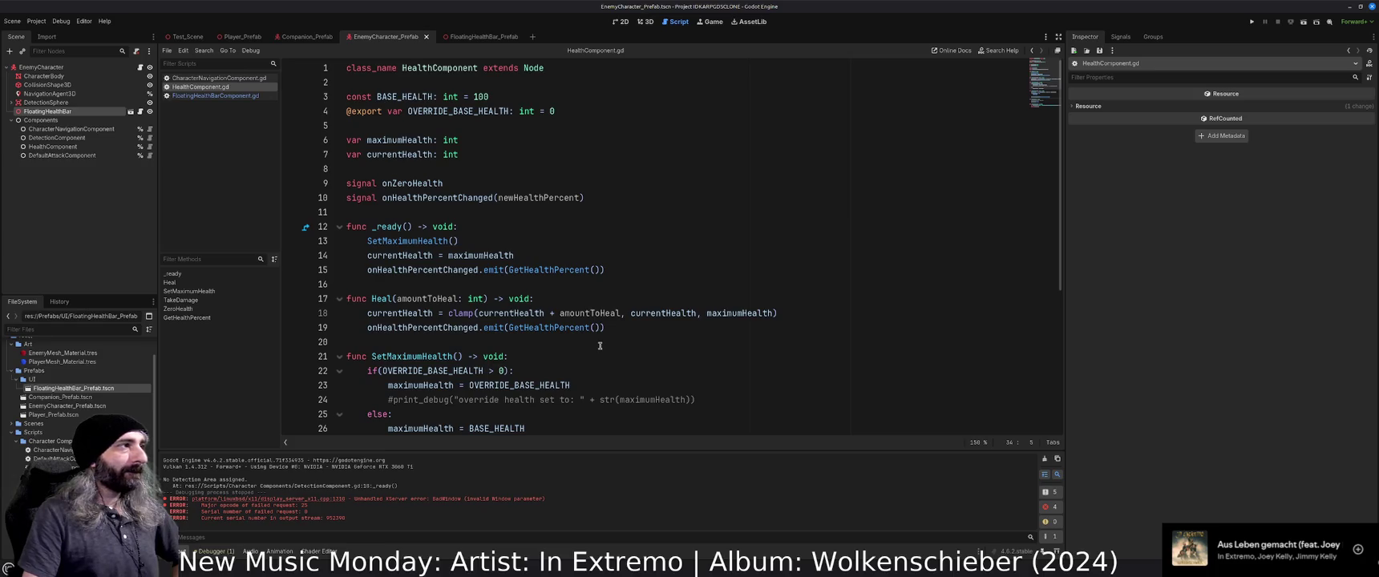
{"action": "scroll", "coordinate": [610, 293], "scroll_direction": "down", "scroll_amount": 5}
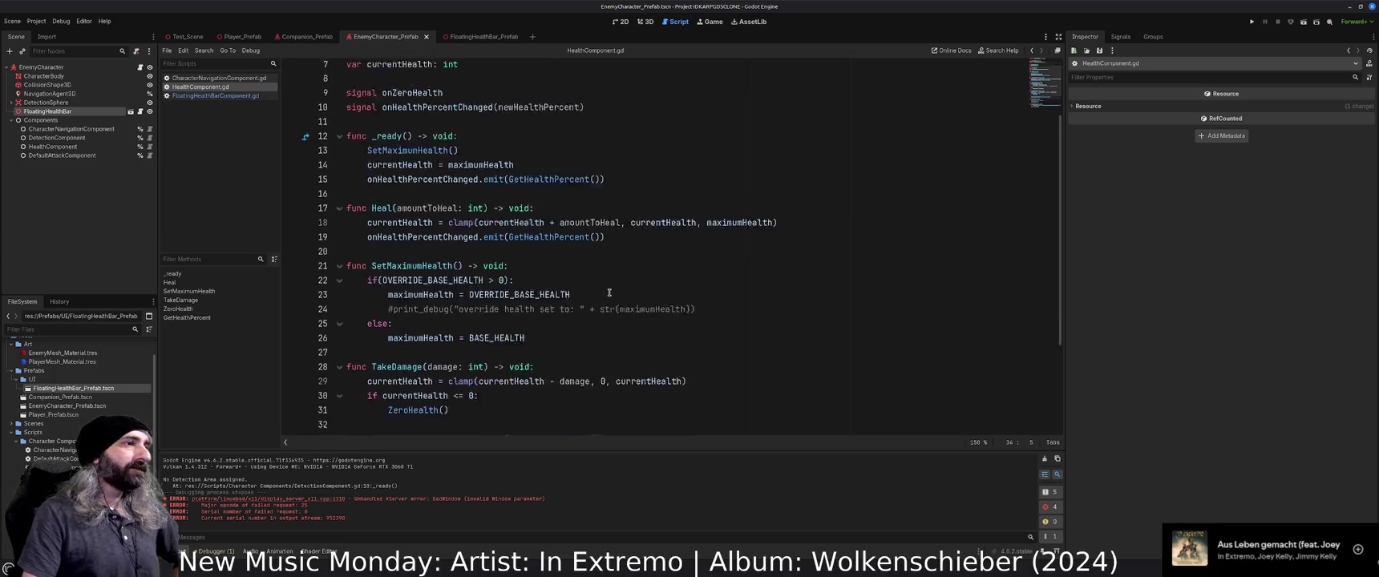
{"action": "scroll", "coordinate": [609, 293], "scroll_direction": "up", "scroll_amount": 5}
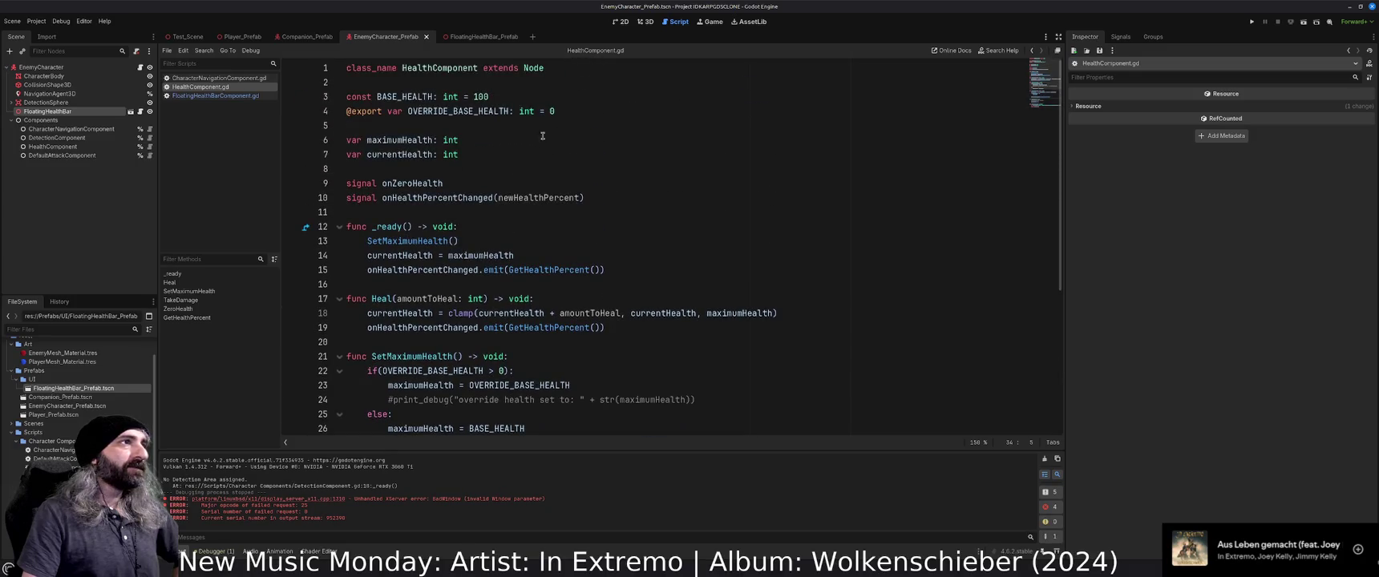
{"action": "left_click", "coordinate": [481, 38]}
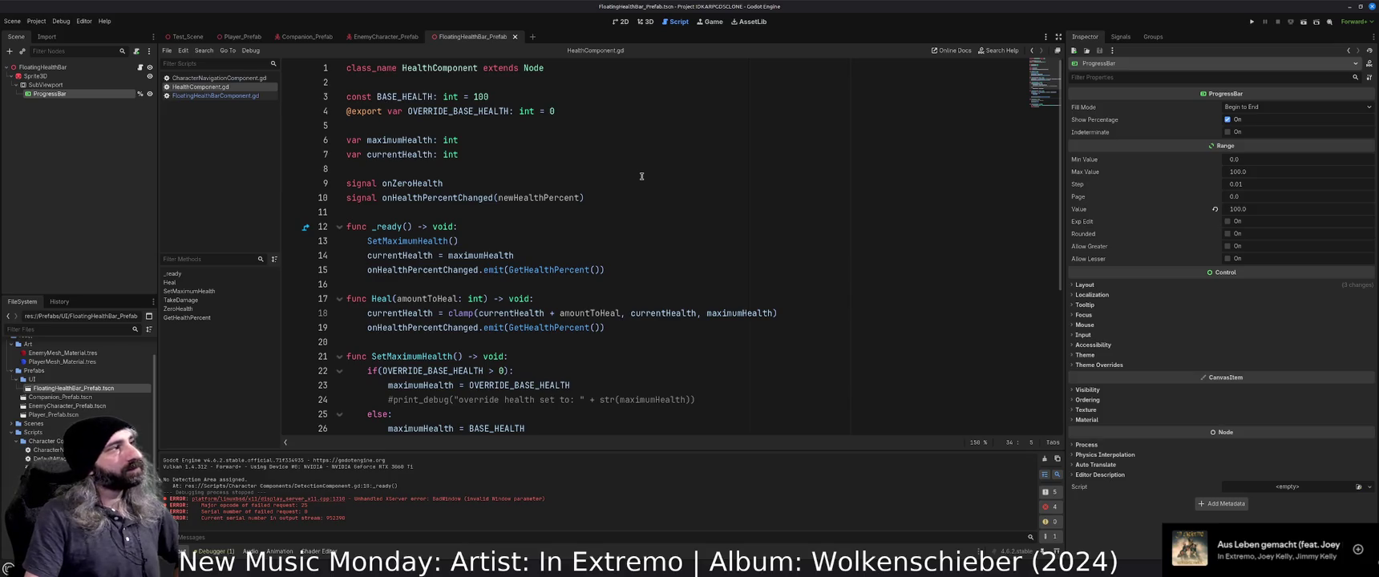
{"action": "left_click", "coordinate": [304, 38]}
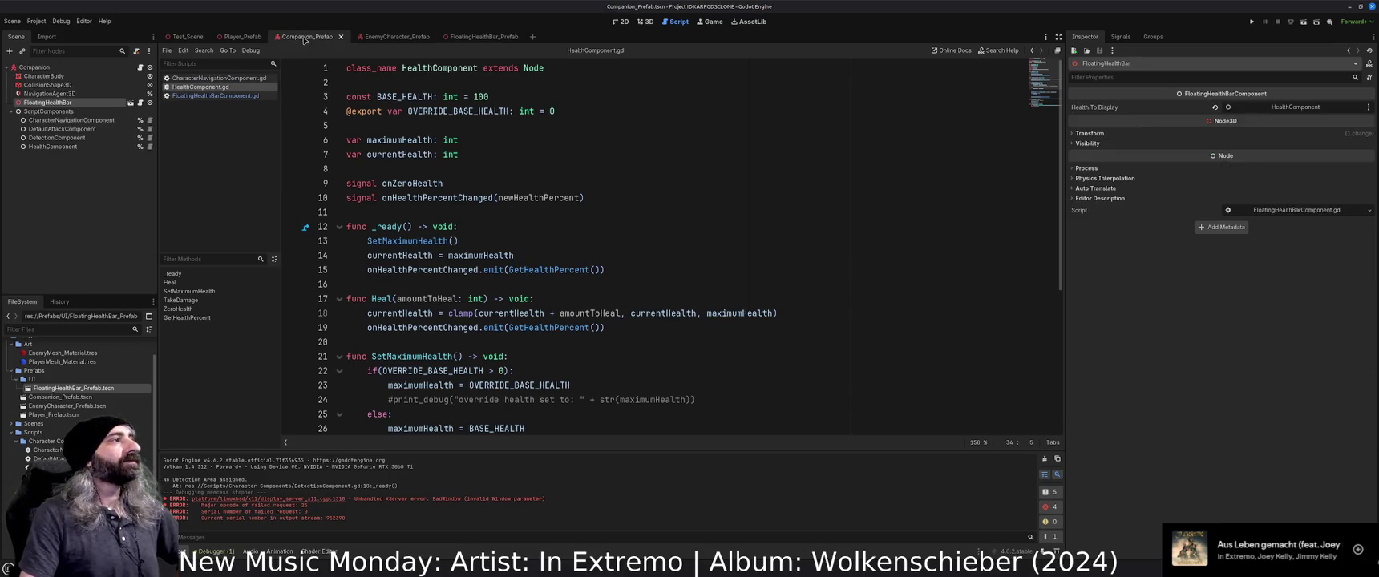
{"action": "left_click", "coordinate": [184, 37]}
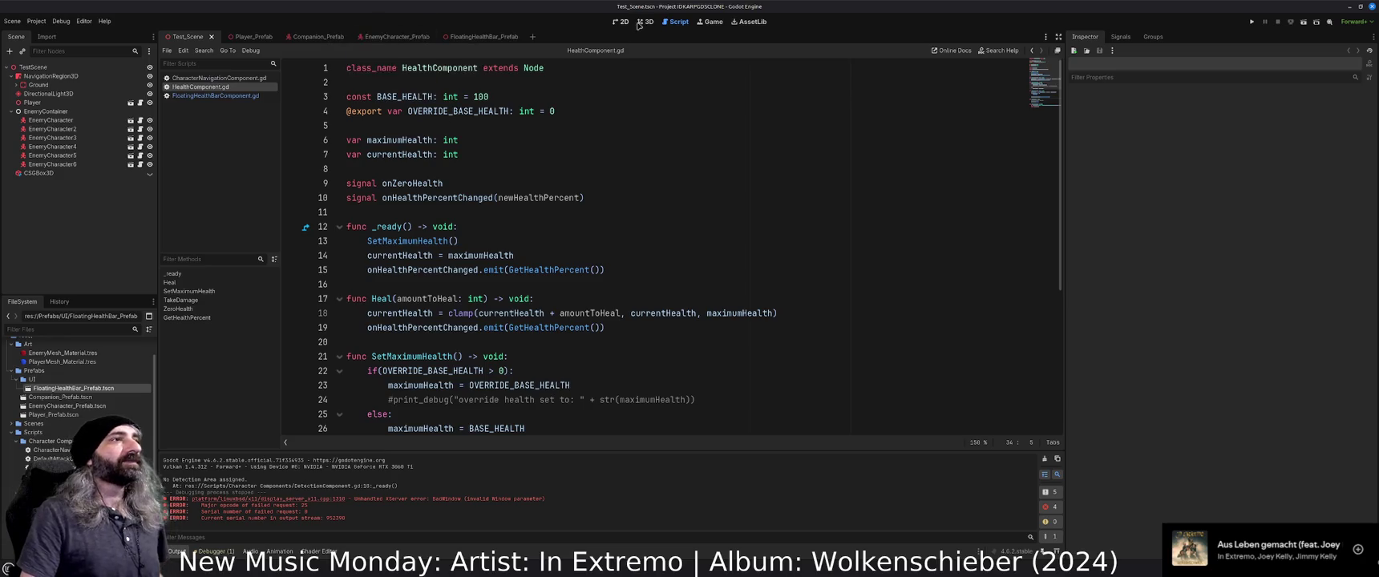
{"action": "left_click", "coordinate": [643, 22]}
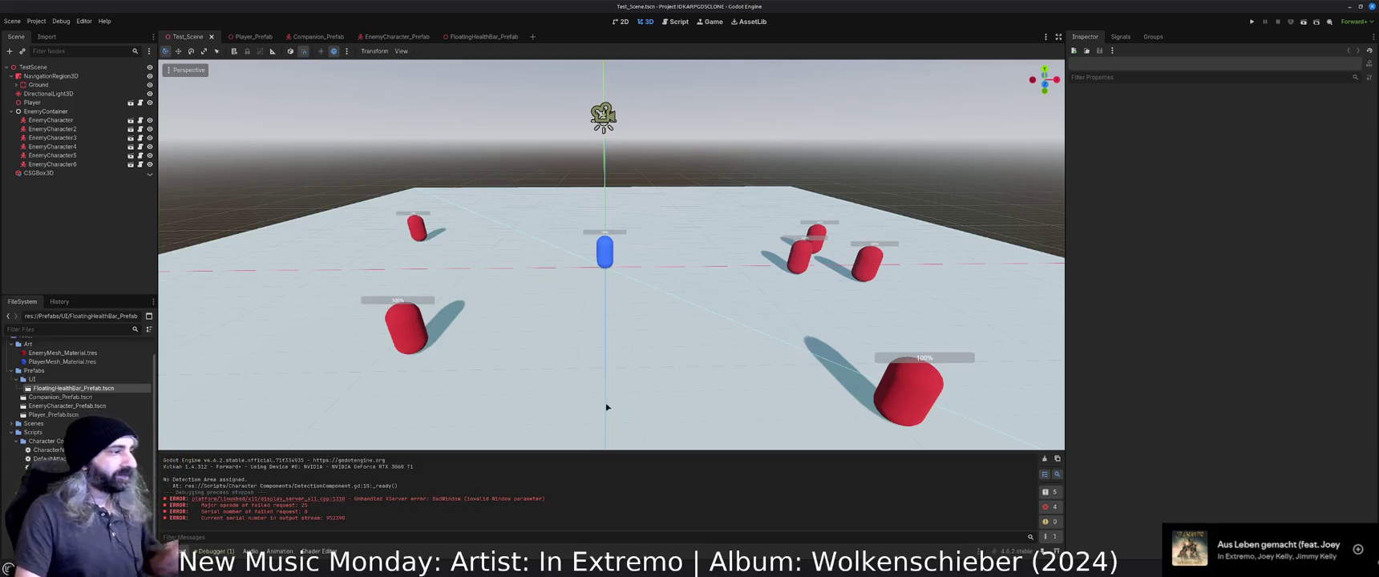
{"action": "left_click", "coordinate": [1044, 458]}
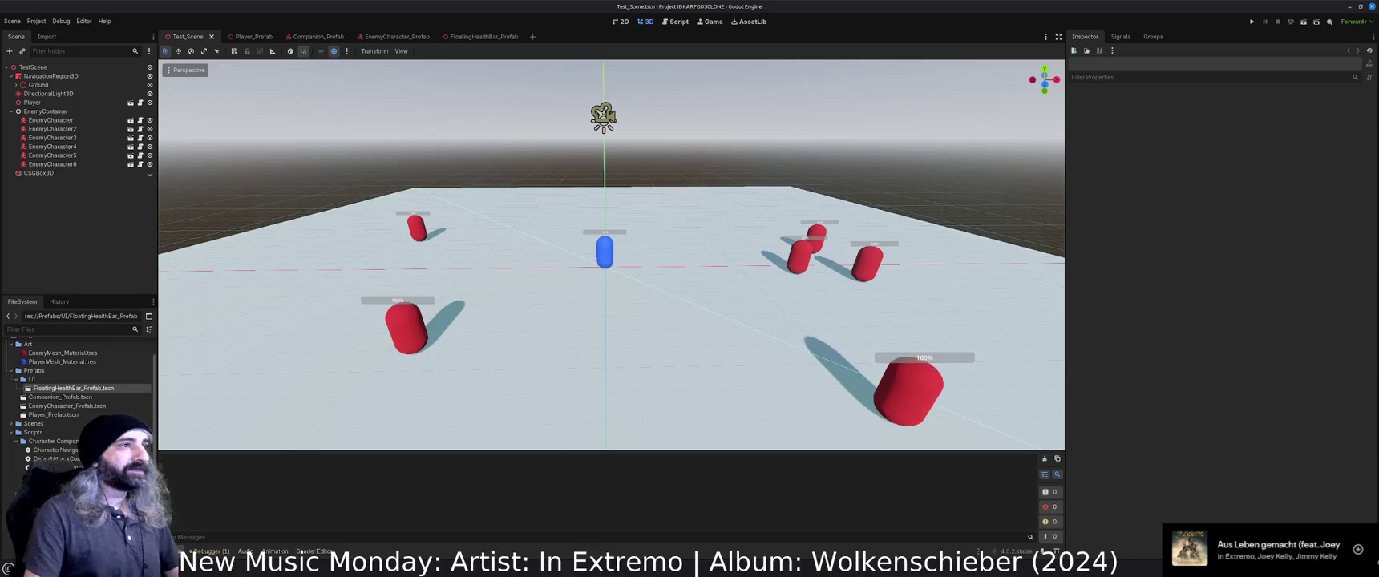
{"action": "left_click_drag", "start_coordinate": [916, 406], "coordinate": [916, 337]}
{"action": "scroll", "coordinate": [690, 304], "scroll_direction": "down", "scroll_amount": 3}
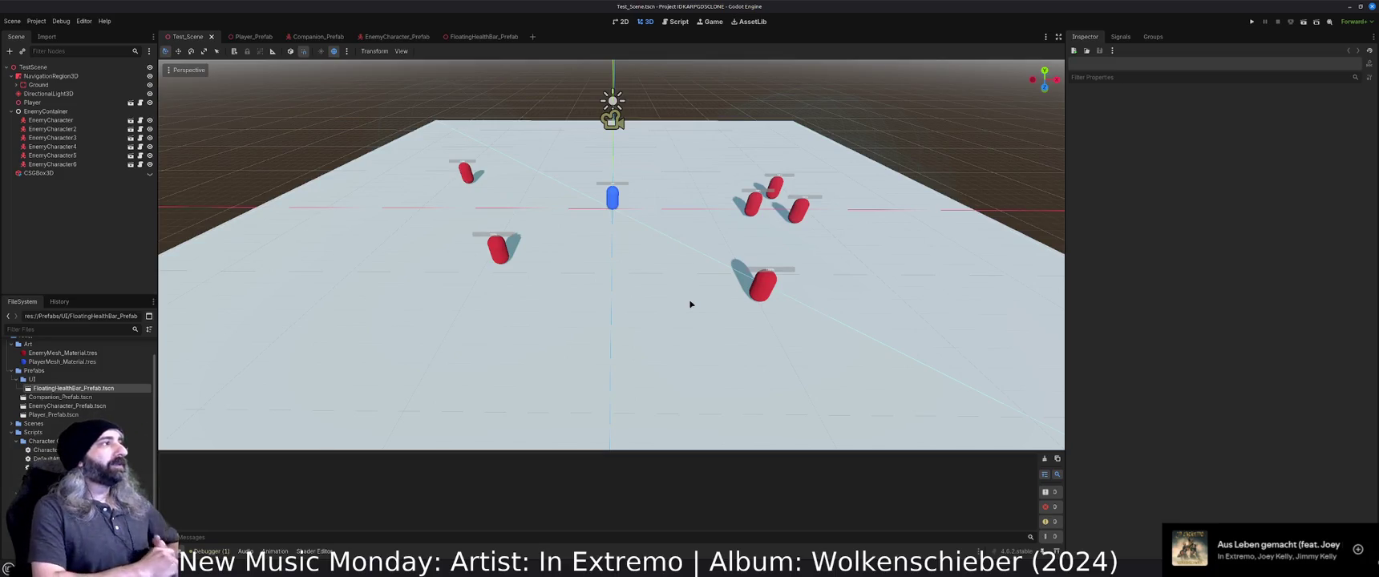
{"action": "key", "text": "F5"}
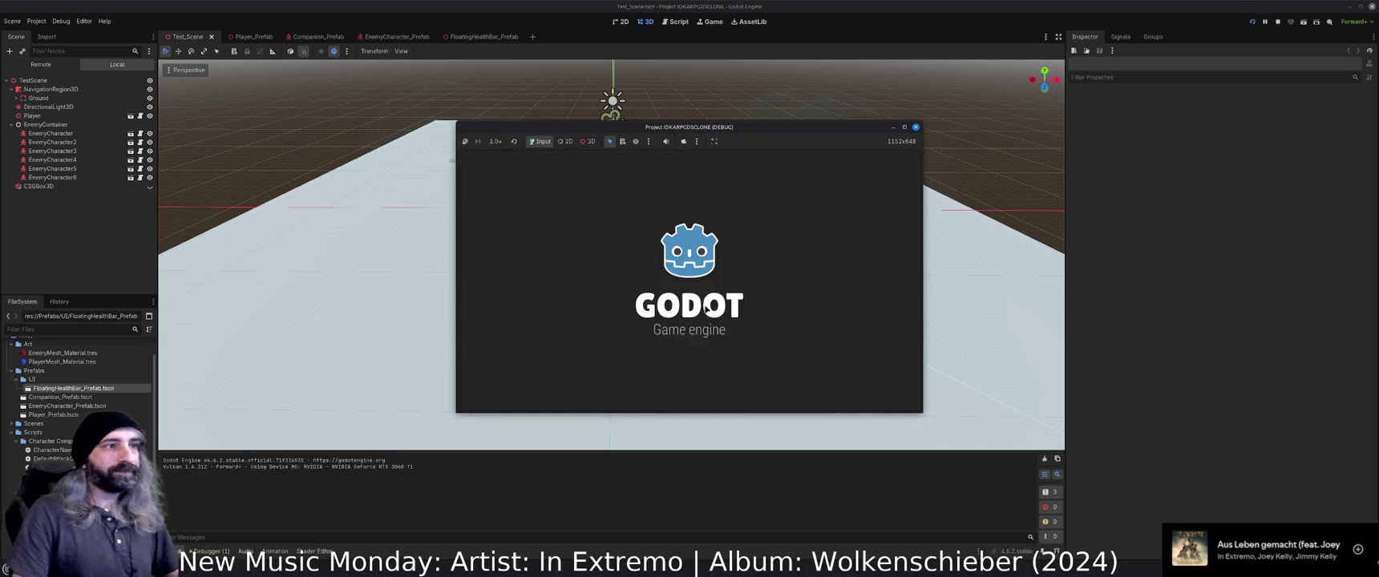
{"action": "left_click", "coordinate": [680, 304]}
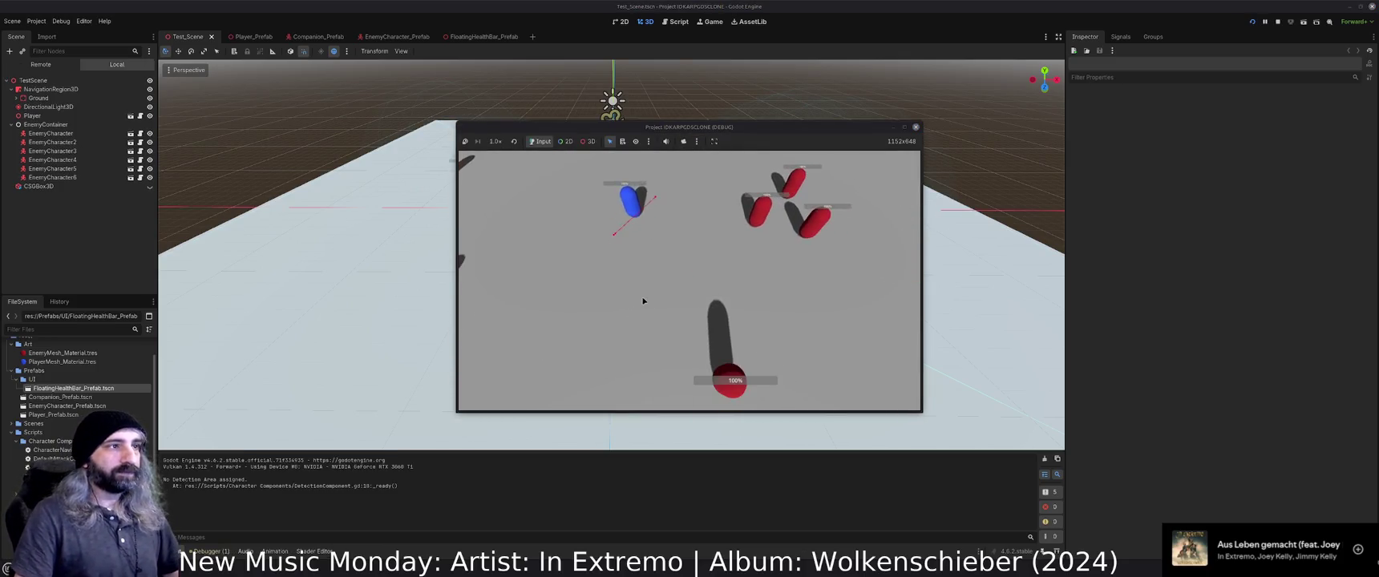
{"action": "left_click", "coordinate": [769, 225]}
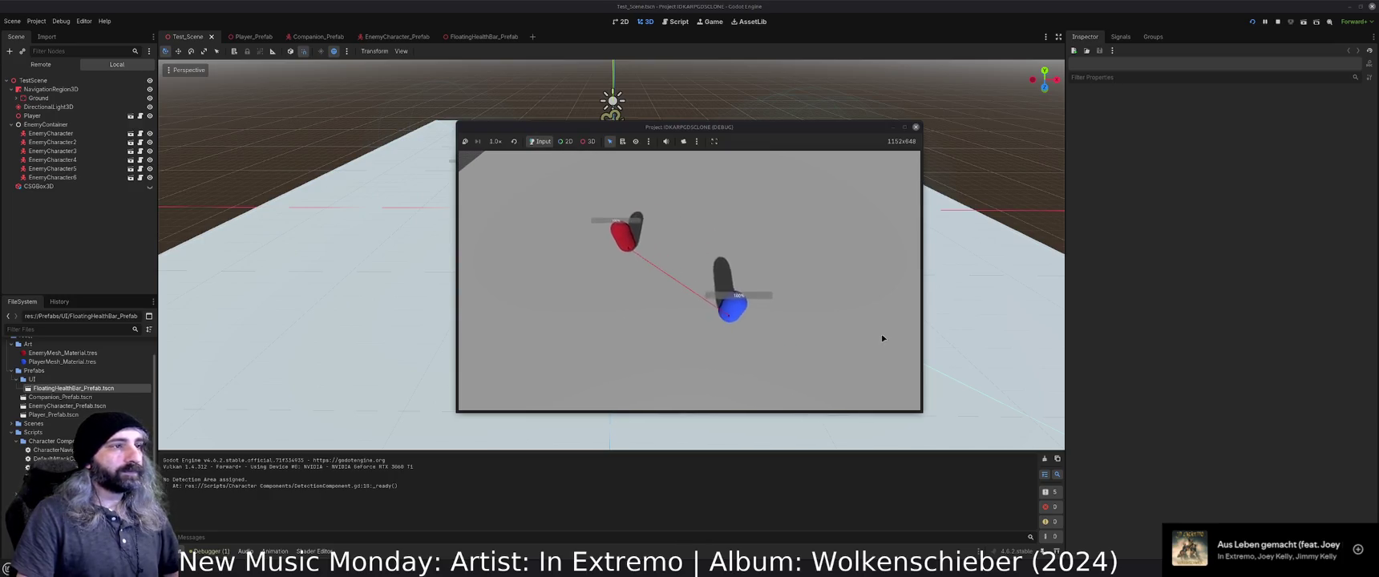
{"action": "left_click", "coordinate": [794, 285]}
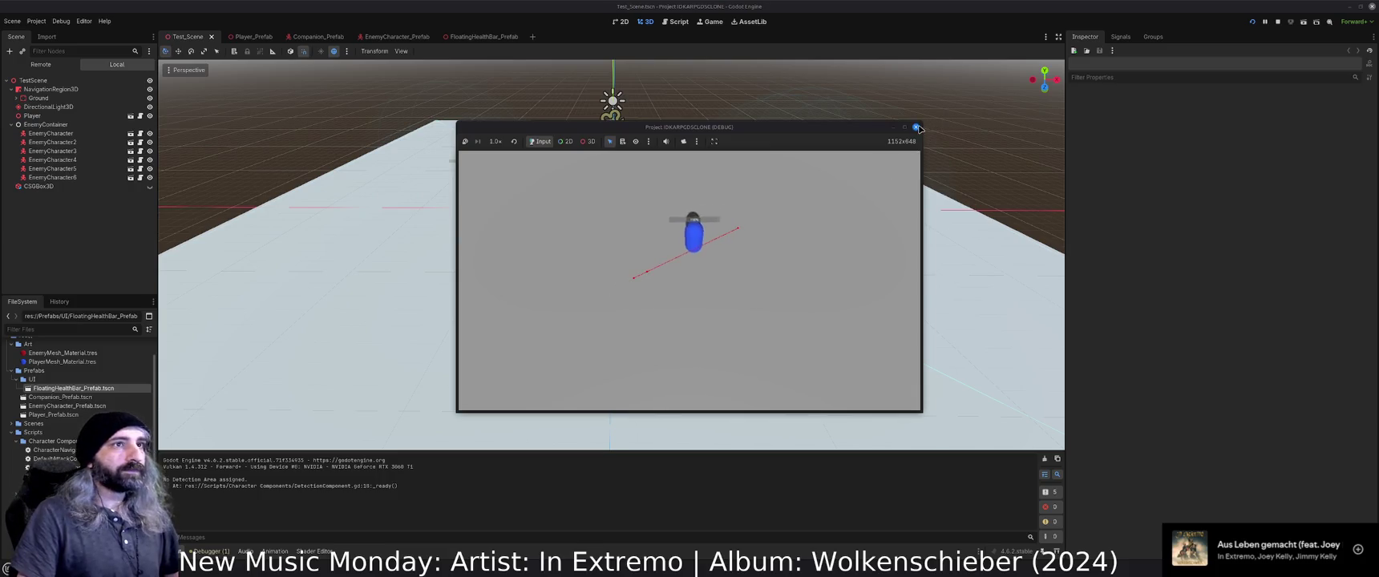
{"action": "key", "text": "F8"}
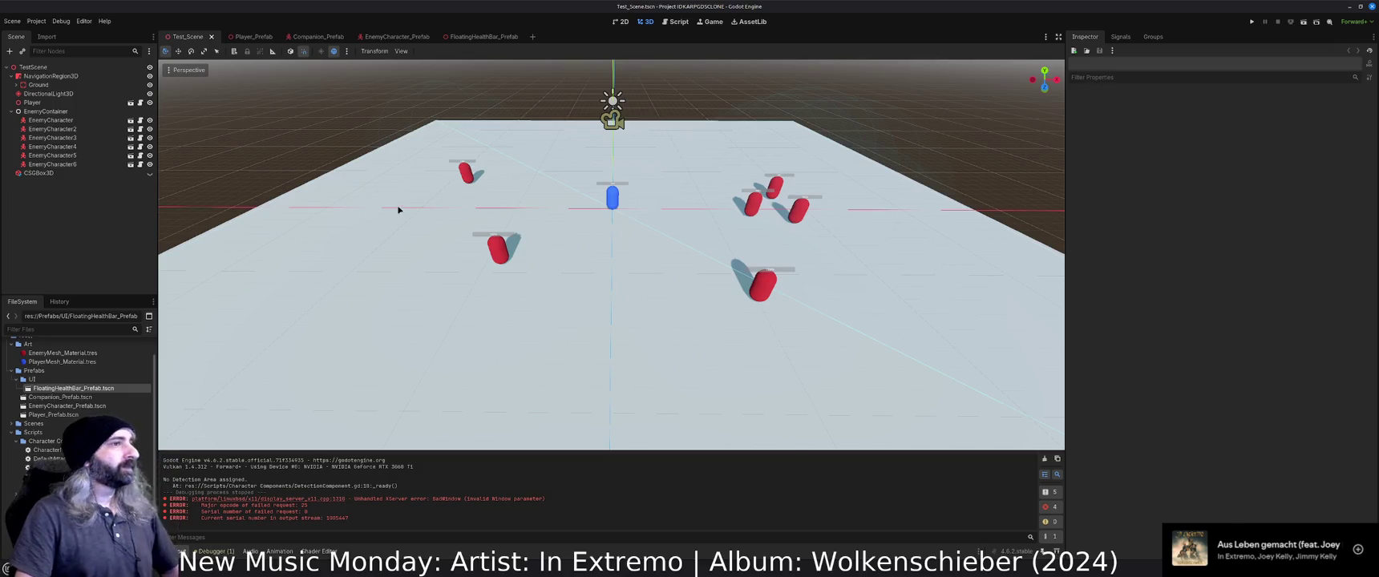
Set the enemy HealthComponent's Override Base Health to 21 and save EnemyCharacter_Prefab.
{"action": "left_click", "coordinate": [397, 36]}
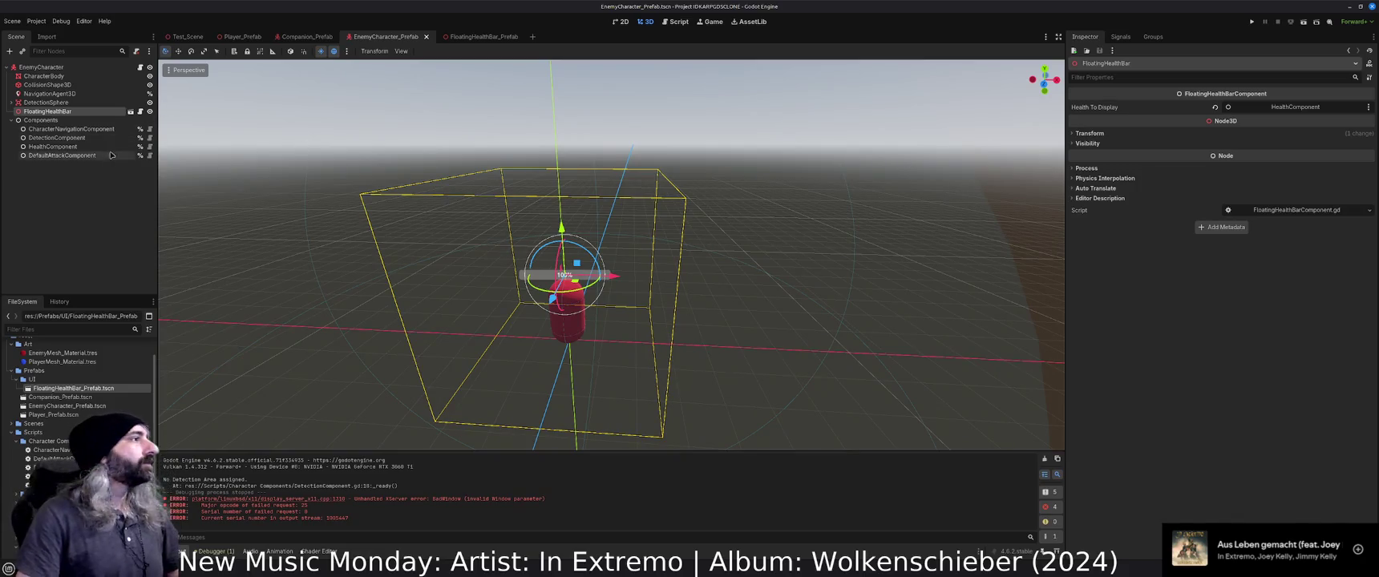
{"action": "left_click", "coordinate": [64, 147]}
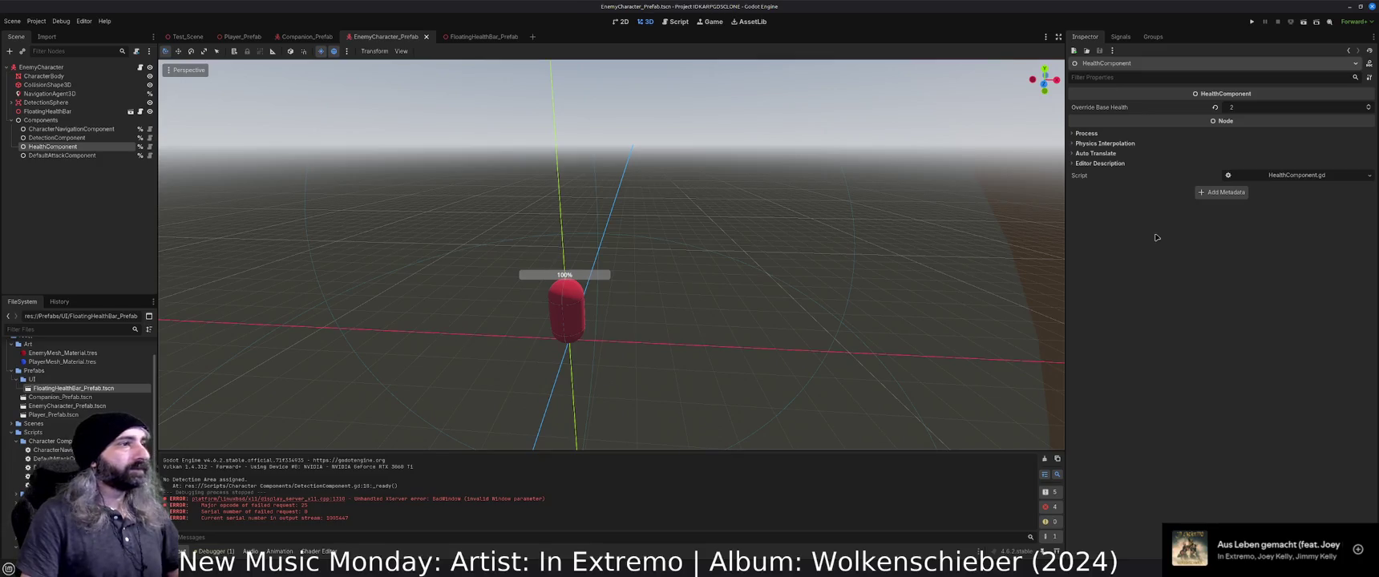
{"action": "left_click", "coordinate": [1261, 107]}
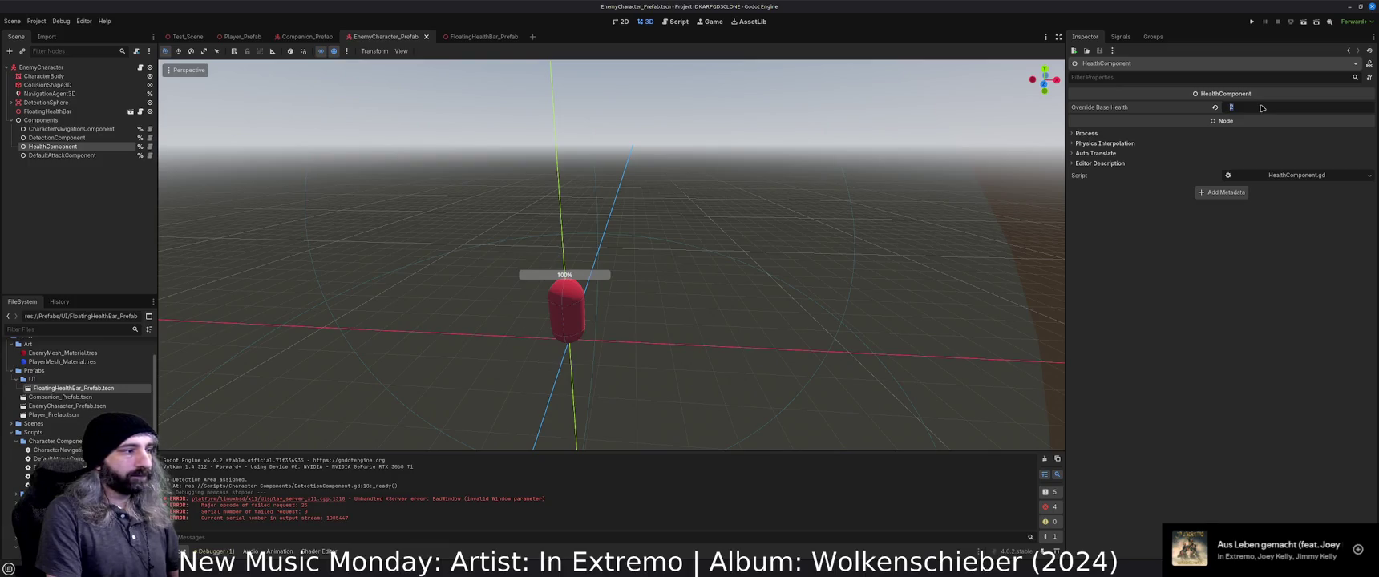
{"action": "type", "text": "21"}
{"action": "key", "text": "Return"}
{"action": "key", "text": "ctrl+s"}
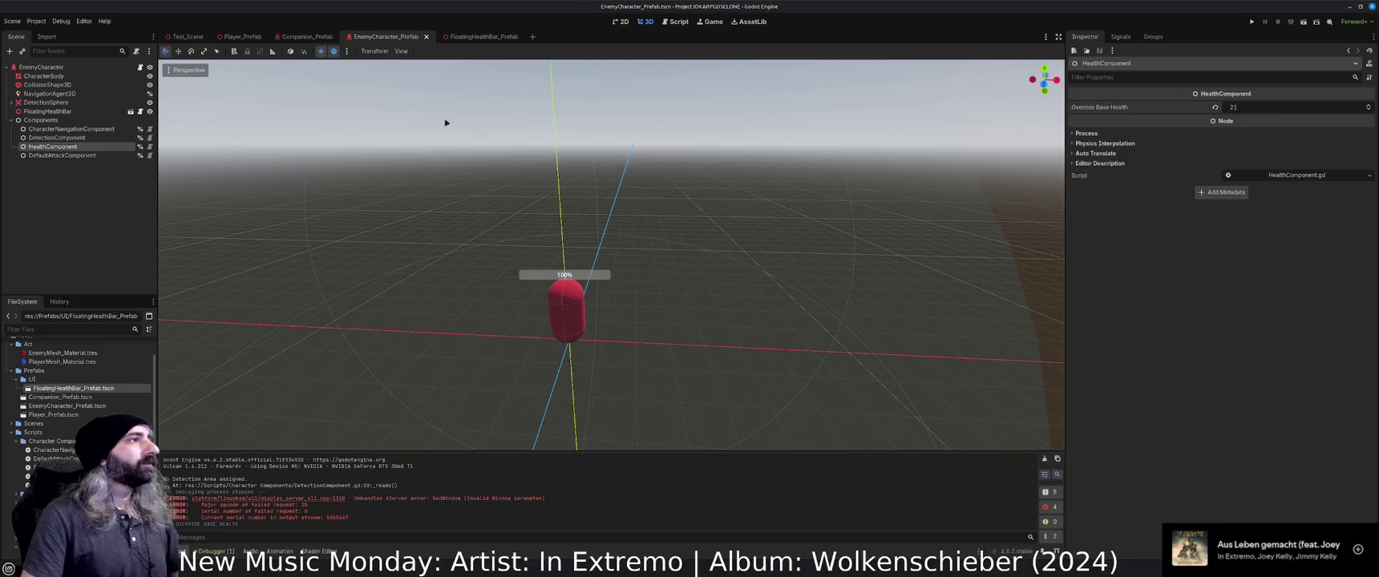
Open the companion's DefaultAttackComponent script and add a blank line below its attack variables.
{"action": "left_click", "coordinate": [305, 36]}
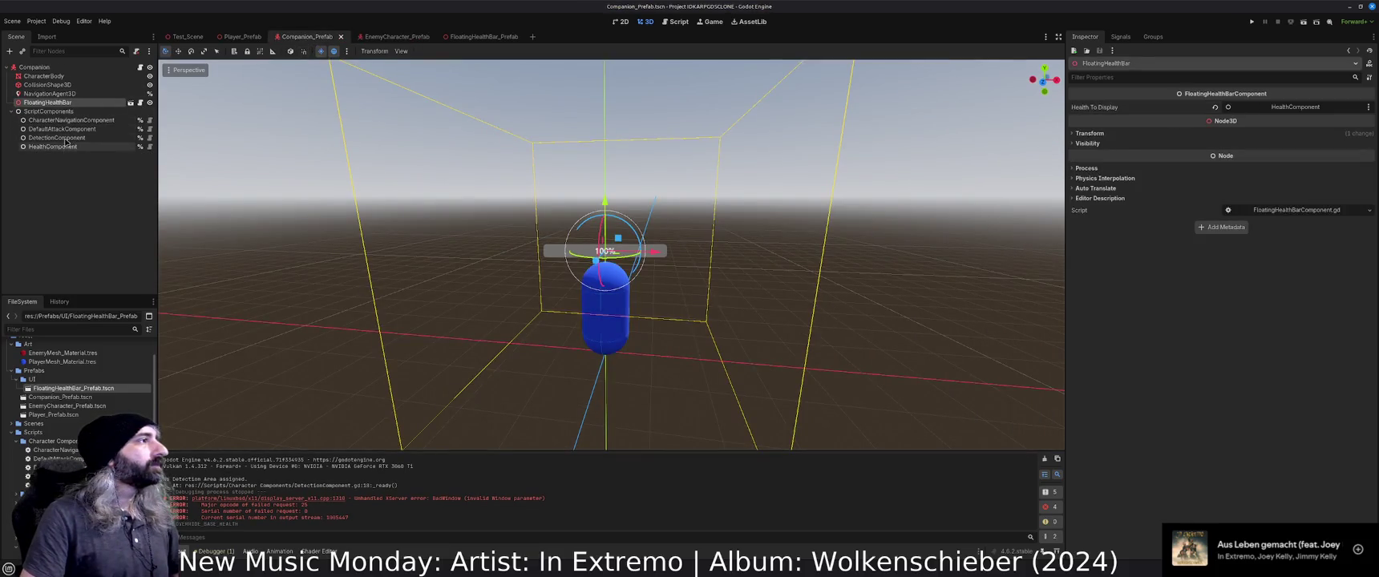
{"action": "left_click", "coordinate": [62, 129]}
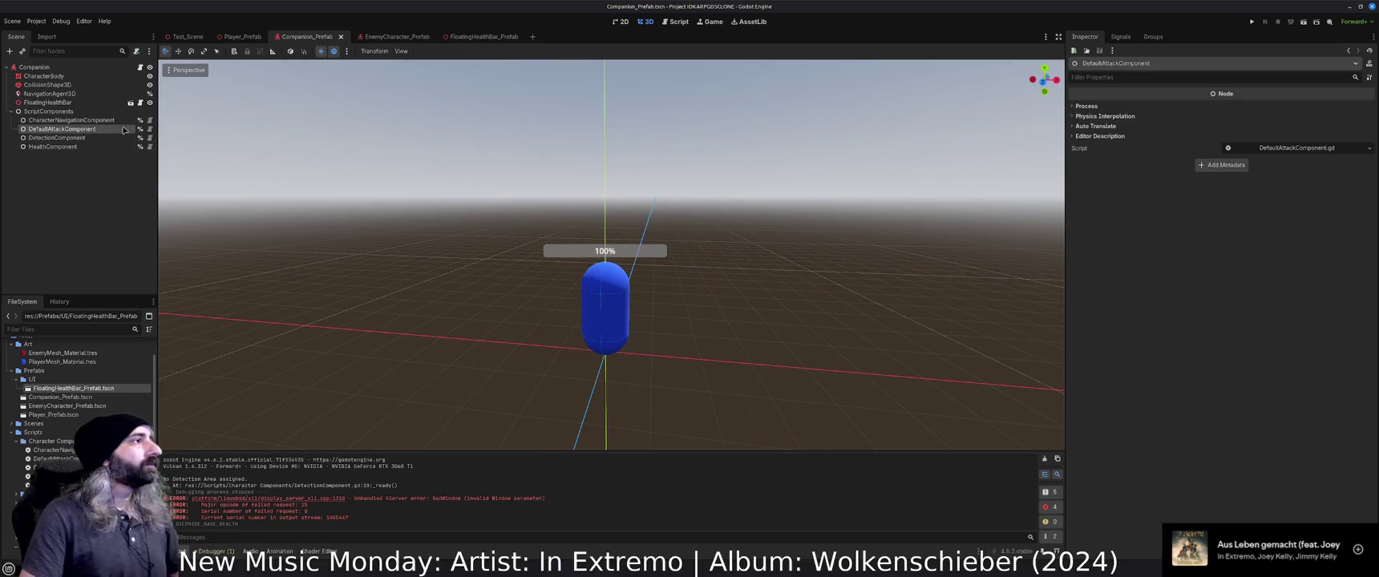
{"action": "left_click", "coordinate": [150, 130]}
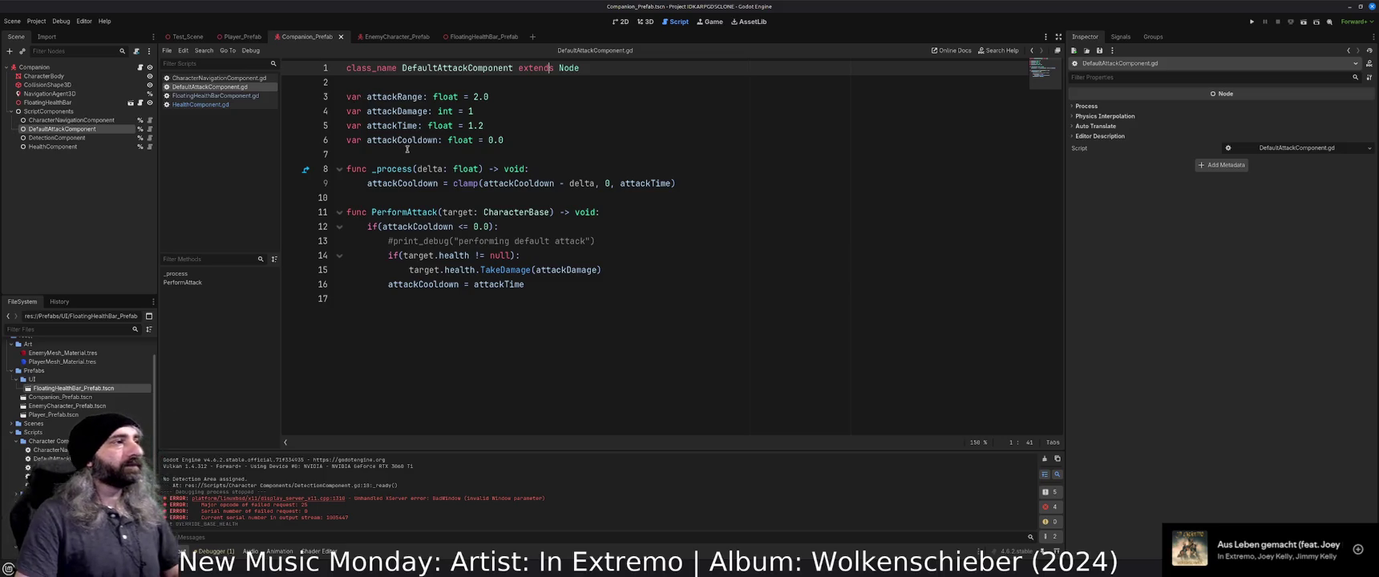
{"action": "left_click", "coordinate": [522, 157]}
{"action": "key", "text": "Return"}
{"action": "key", "text": "Return"}
{"action": "left_click", "coordinate": [527, 166]}
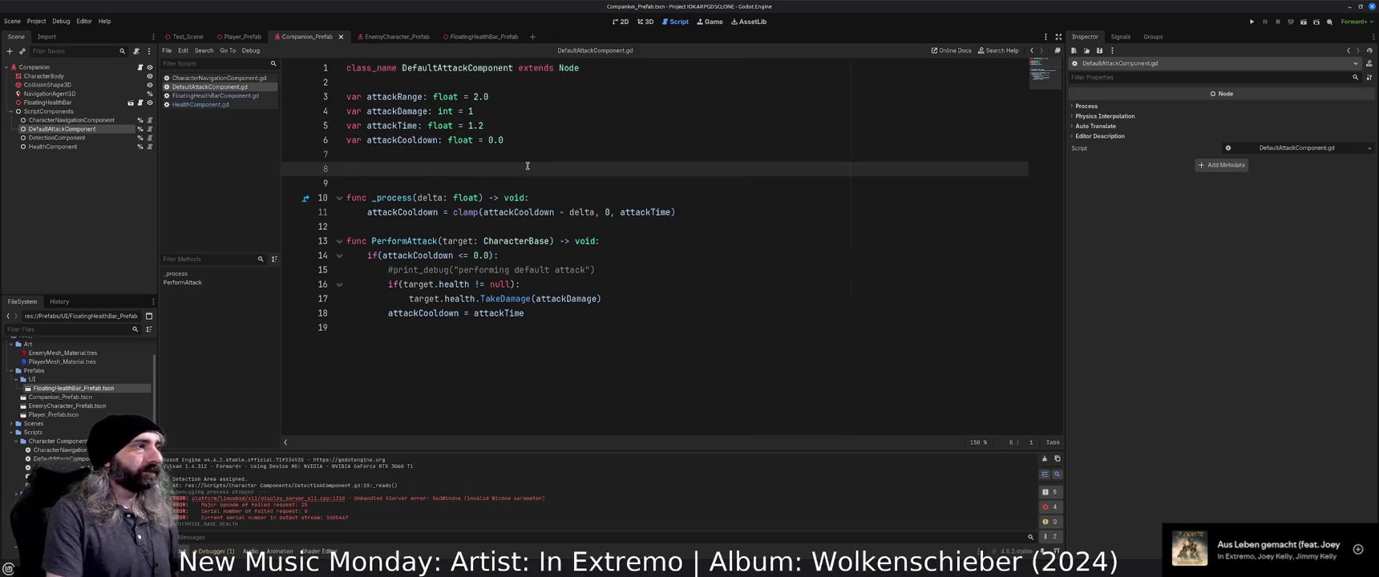
{"action": "type", "text": "@export"}
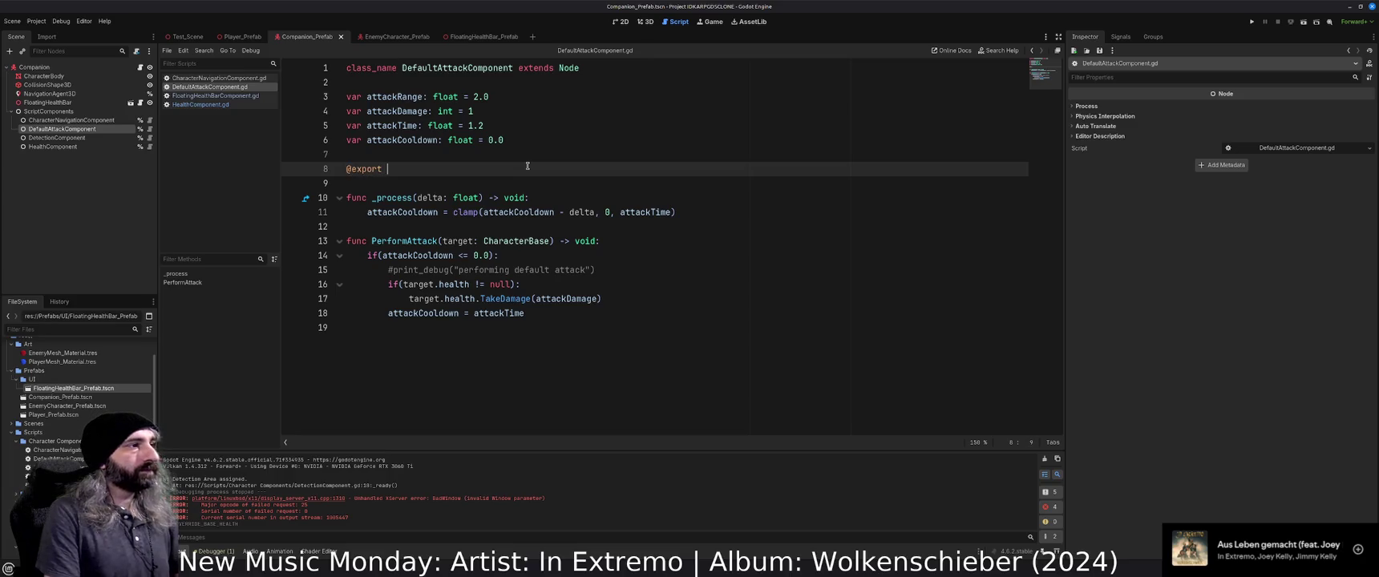
{"action": "key", "text": "BackSpace"}
{"action": "key", "text": "BackSpace"}
{"action": "key", "text": "BackSpace"}
{"action": "key", "text": "Up"}
{"action": "key", "text": "Up"}
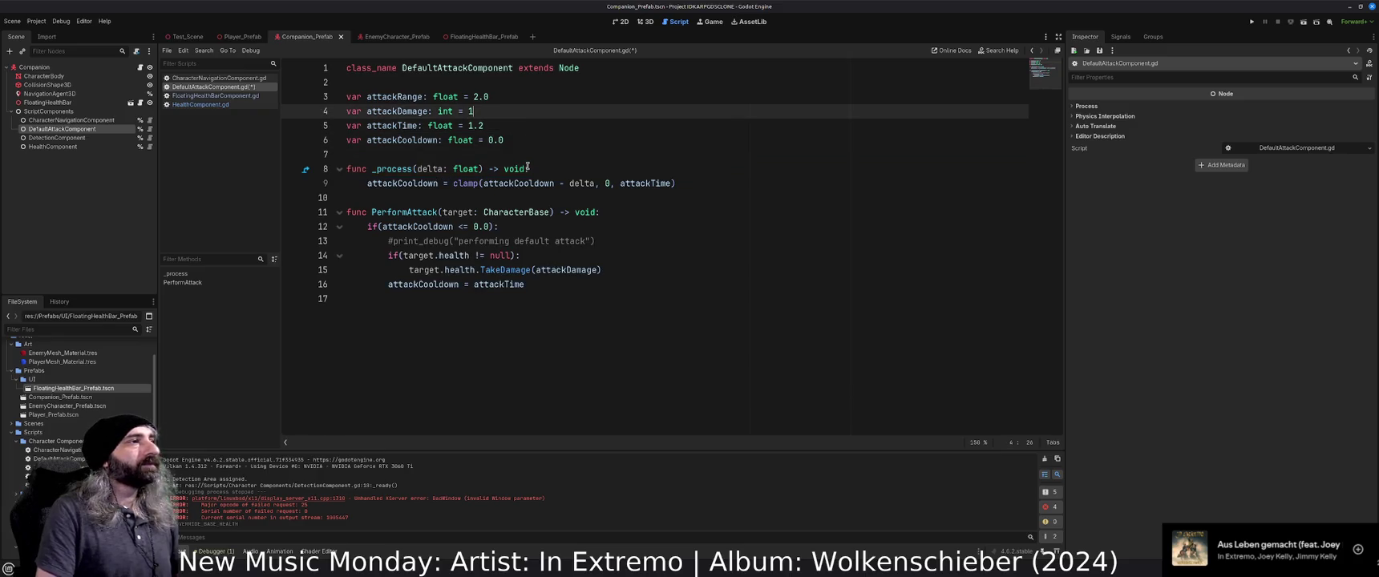
{"action": "type", "text": "@export"}
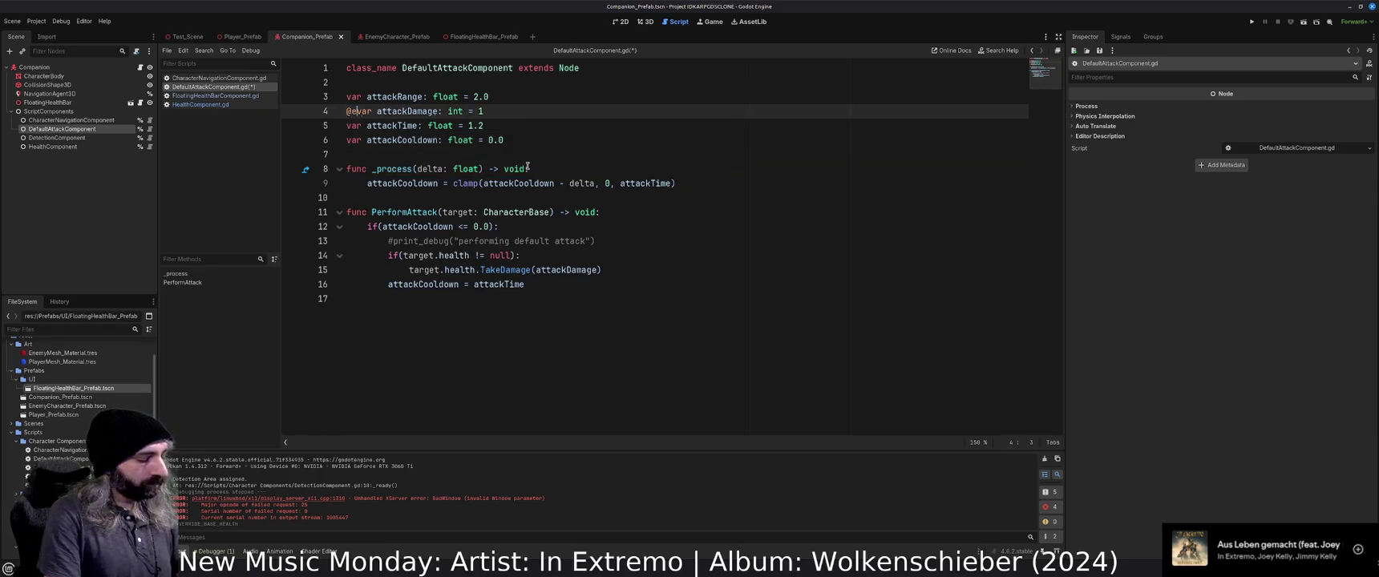
{"action": "key", "text": "ctrl+s"}
Give the companion an Attack Damage of 2 in the Inspector and run the game.
{"action": "left_click", "coordinate": [1248, 107]}
{"action": "type", "text": "2"}
{"action": "key", "text": "Return"}
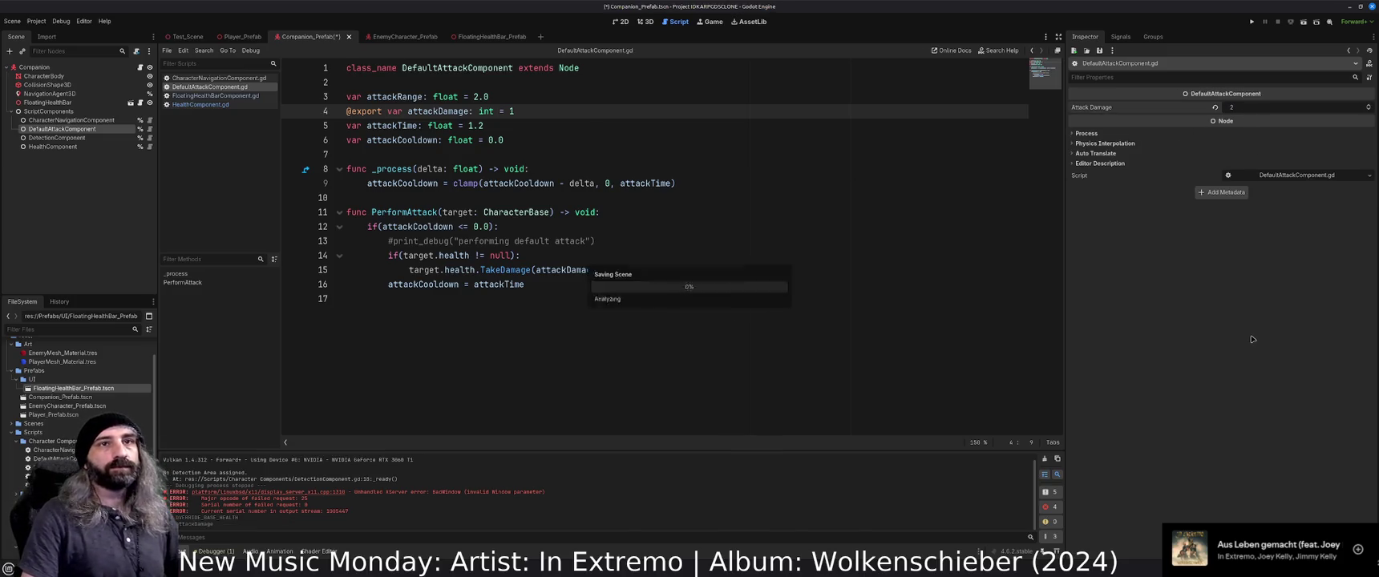
{"action": "key", "text": "F5"}
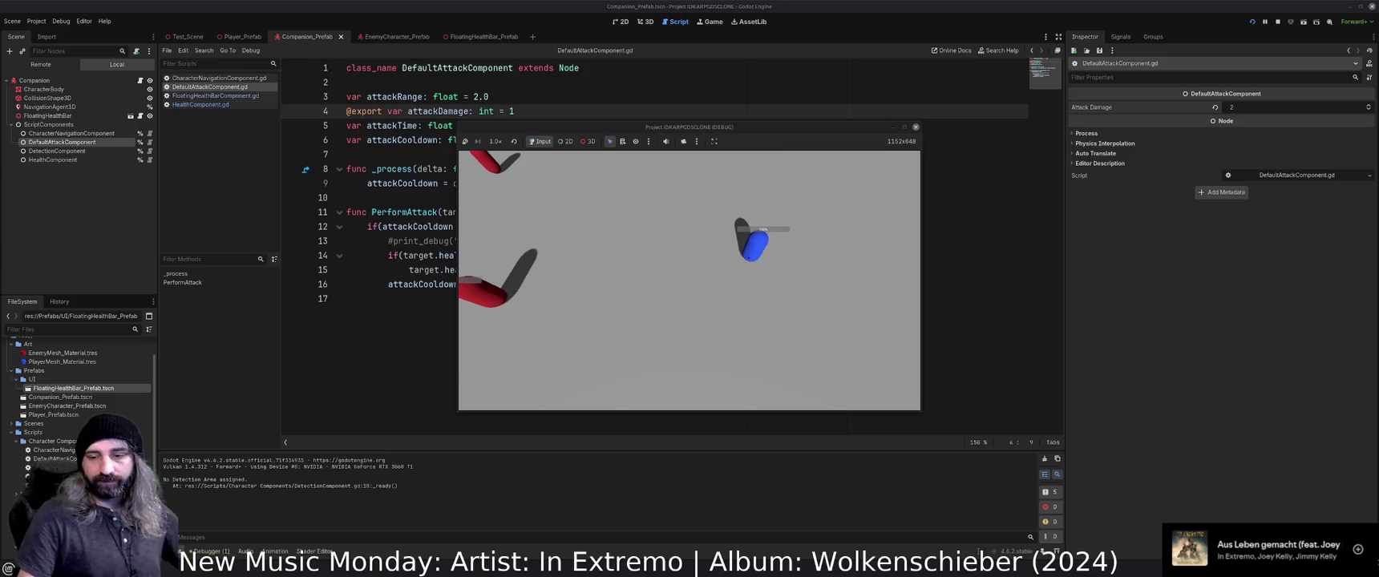
{"action": "left_click", "coordinate": [671, 240]}
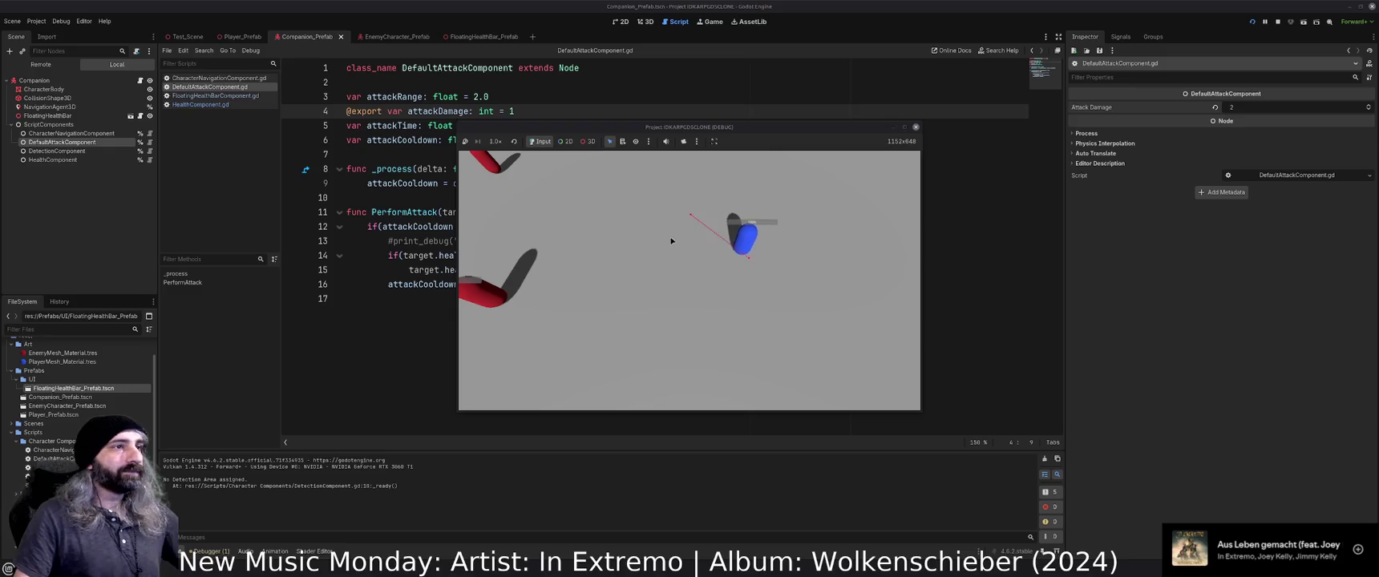
{"action": "left_click", "coordinate": [521, 303]}
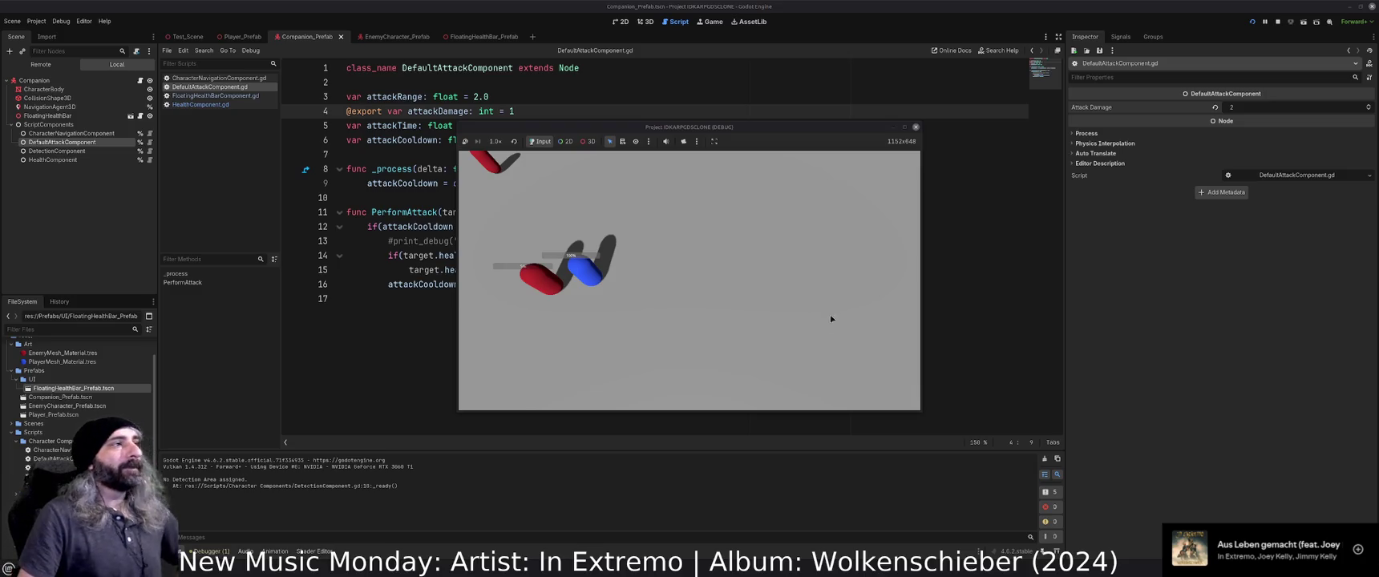
{"action": "left_click", "coordinate": [915, 126]}
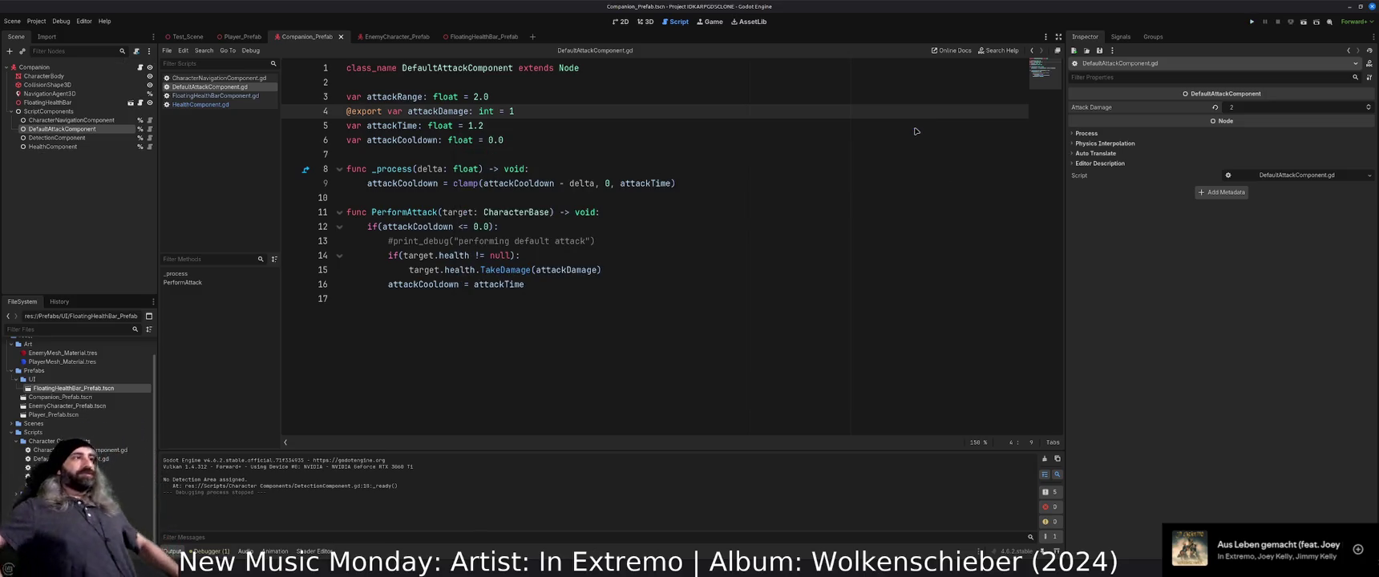
Rename the Companion's ScriptComponents node to Components.
{"action": "left_click", "coordinate": [697, 225]}
{"action": "left_click", "coordinate": [113, 188]}
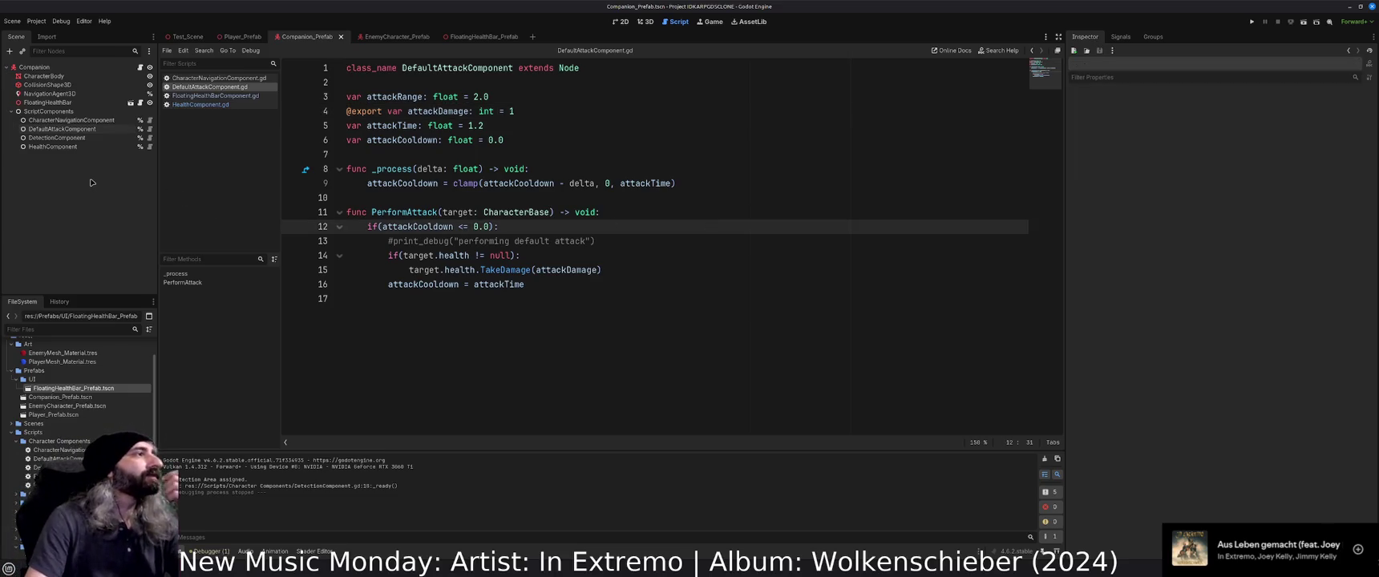
{"action": "left_click", "coordinate": [64, 112]}
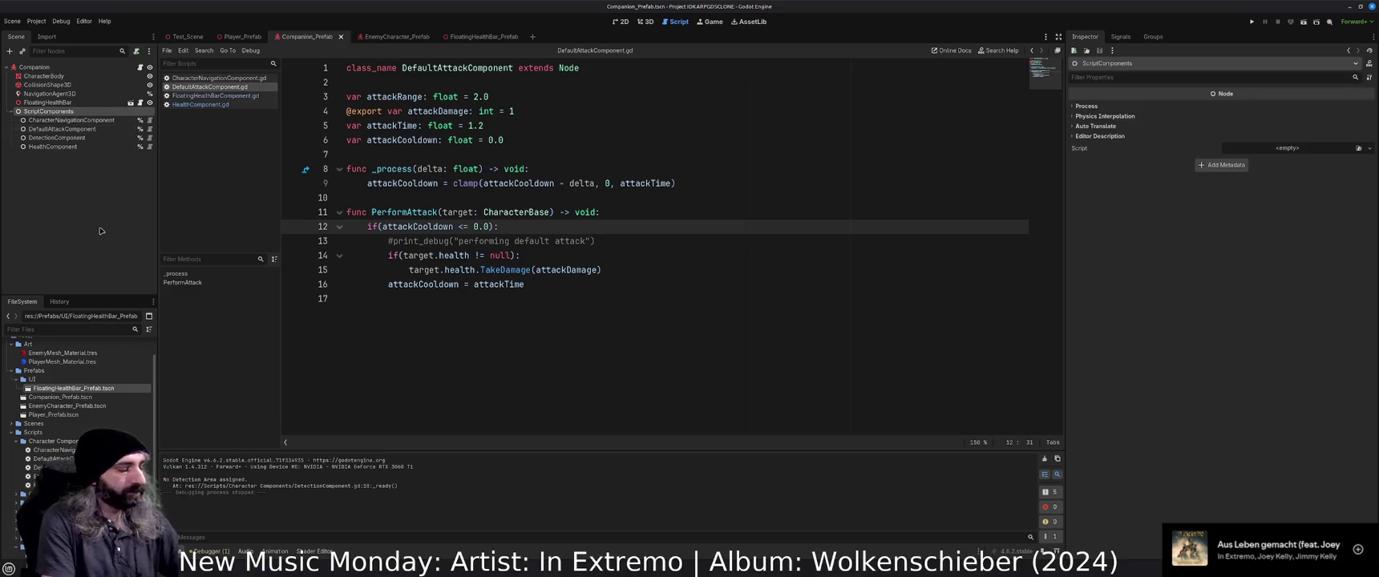
{"action": "key", "text": "F2"}
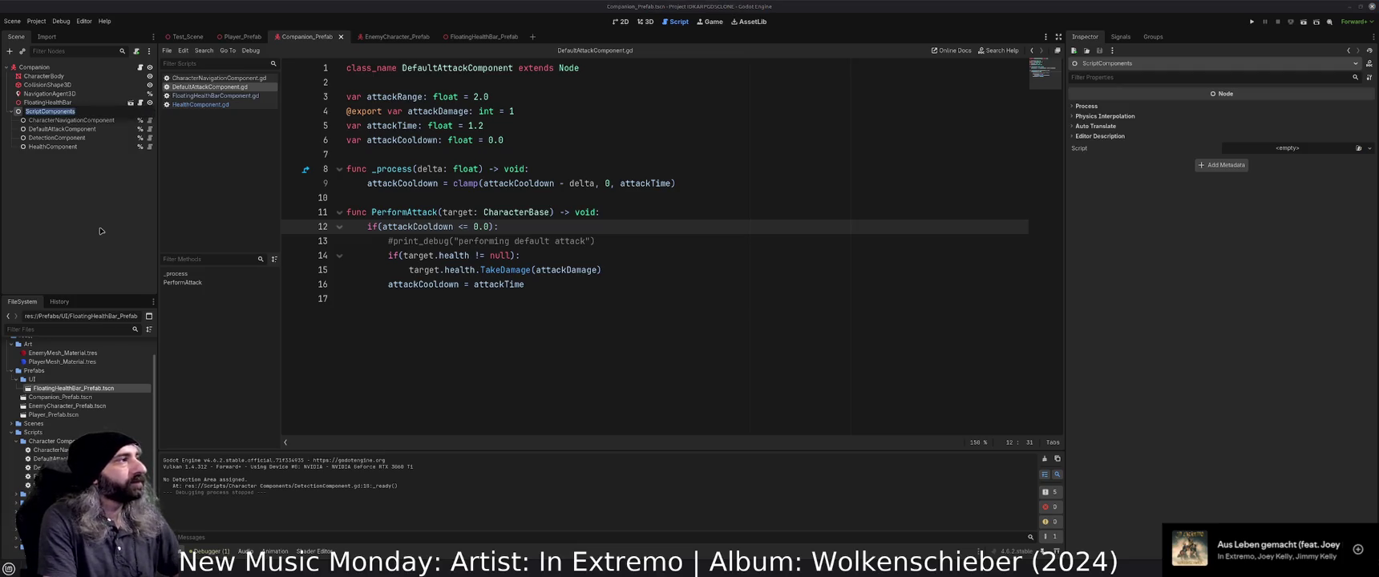
{"action": "type", "text": "Character"}
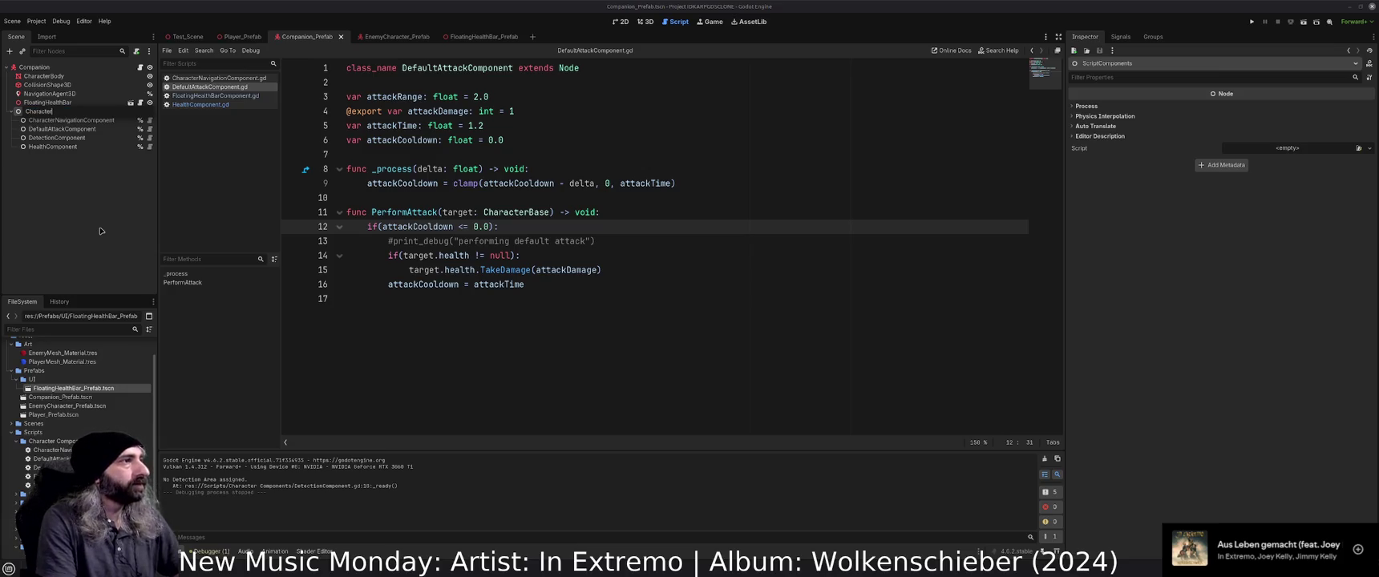
{"action": "key", "text": "Return"}
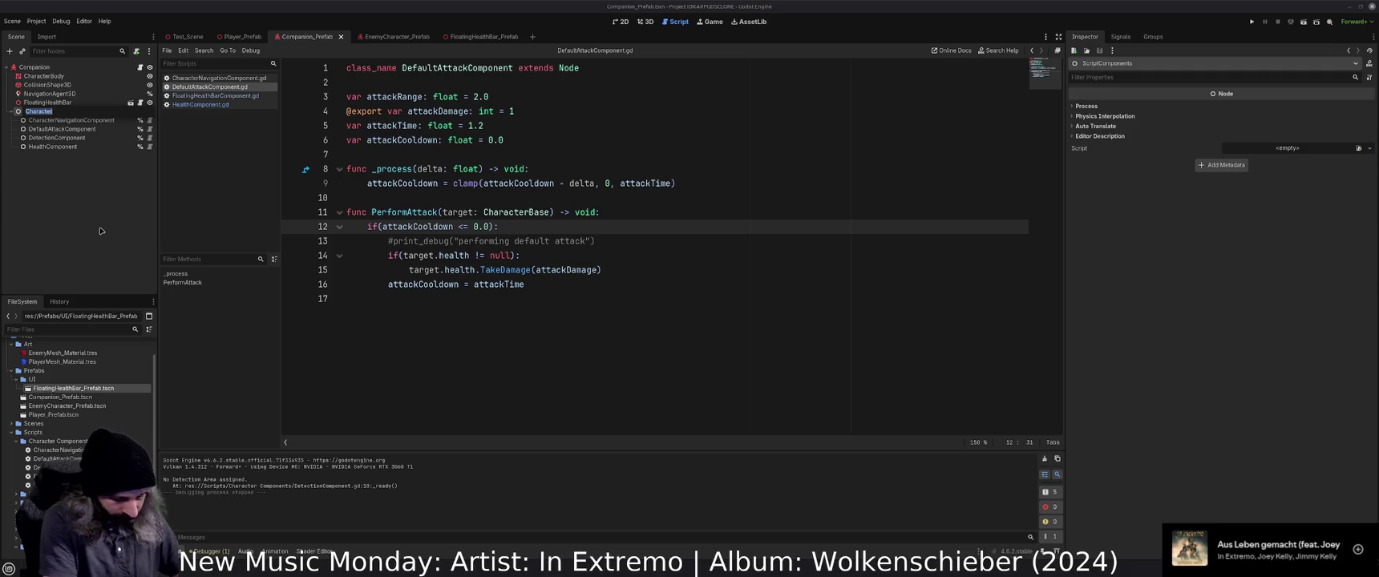
{"action": "type", "text": "Components"}
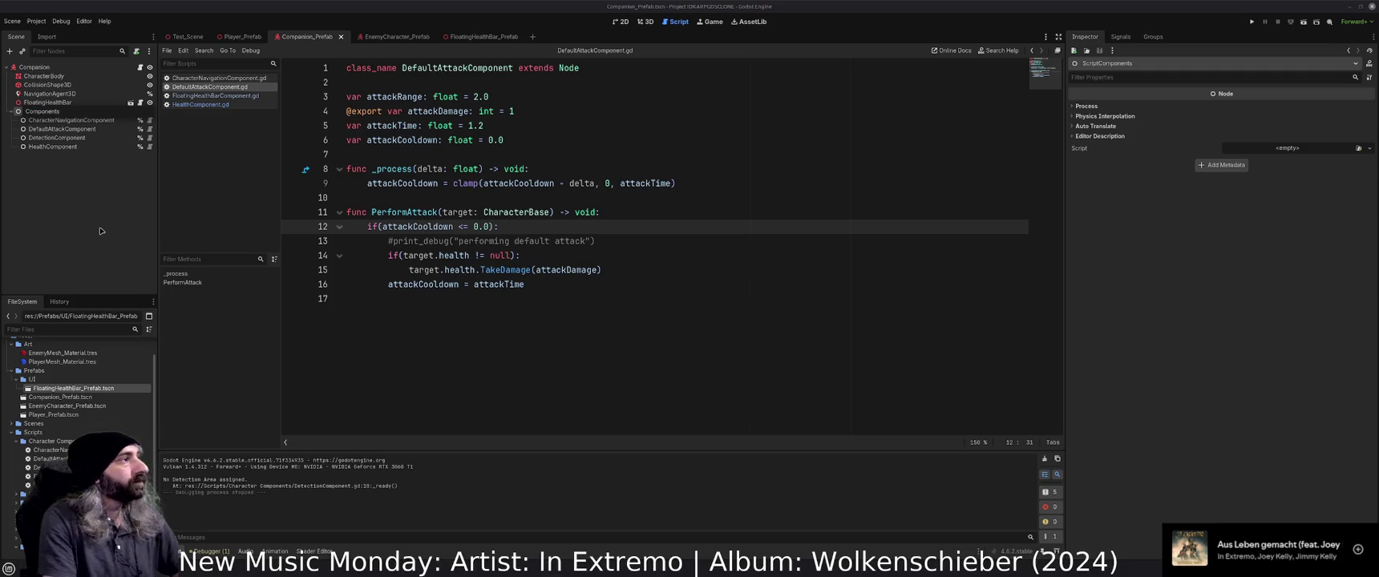
{"action": "key", "text": "Return"}
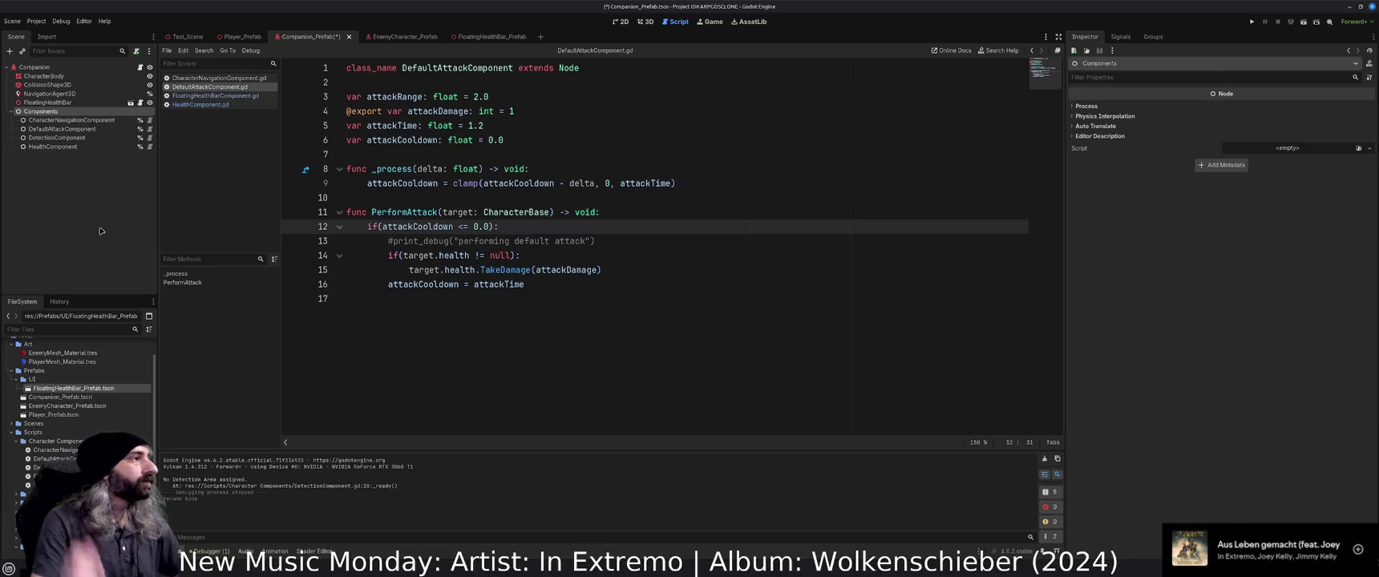
Add a StatComponents Node under Companion, move HealthComponent into it, save, and open Player_Prefab.
{"action": "left_click", "coordinate": [42, 69]}
{"action": "key", "text": "ctrl+a"}
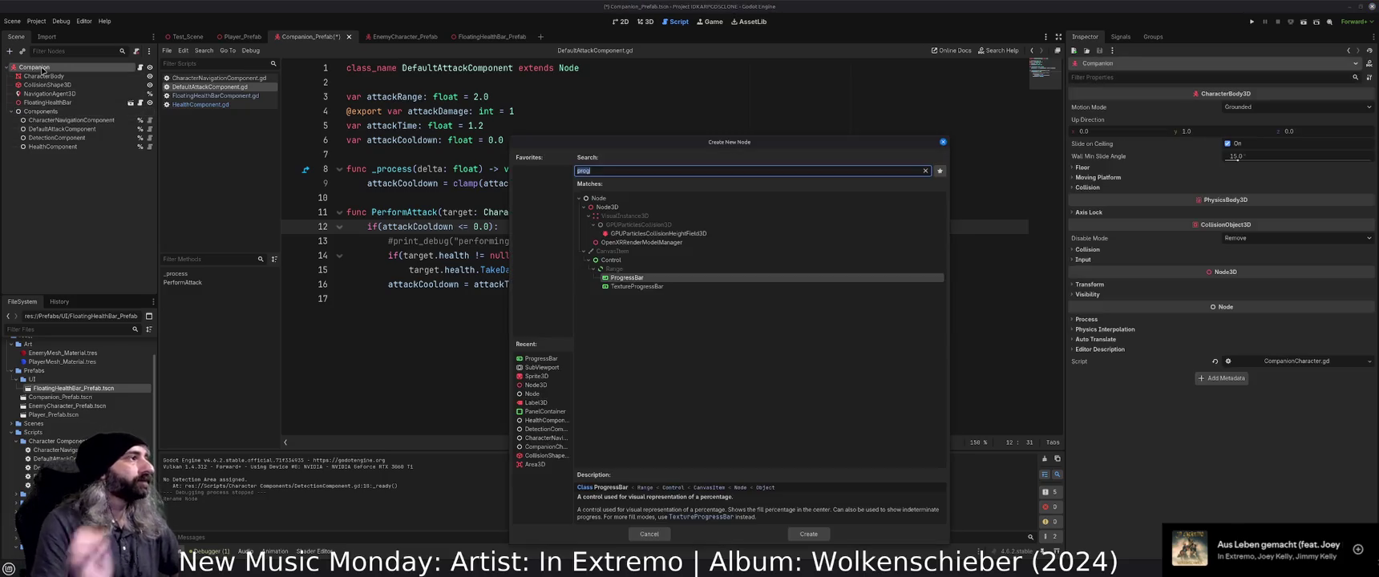
{"action": "type", "text": "node"}
{"action": "key", "text": "Return"}
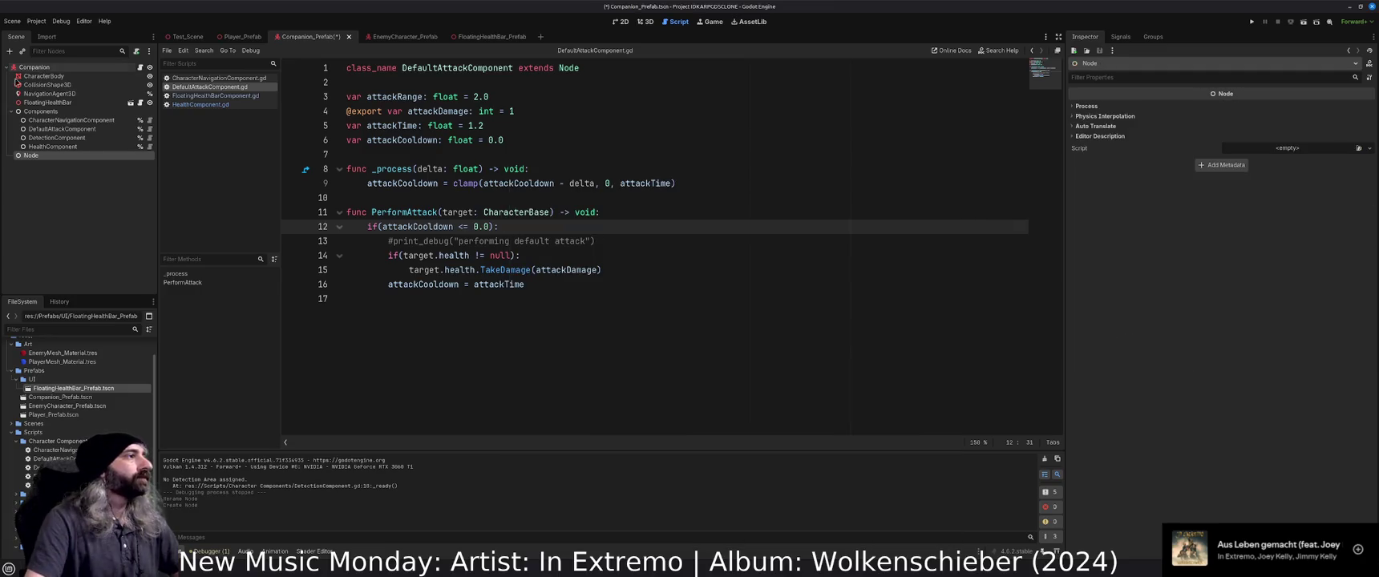
{"action": "type", "text": "Stat"}
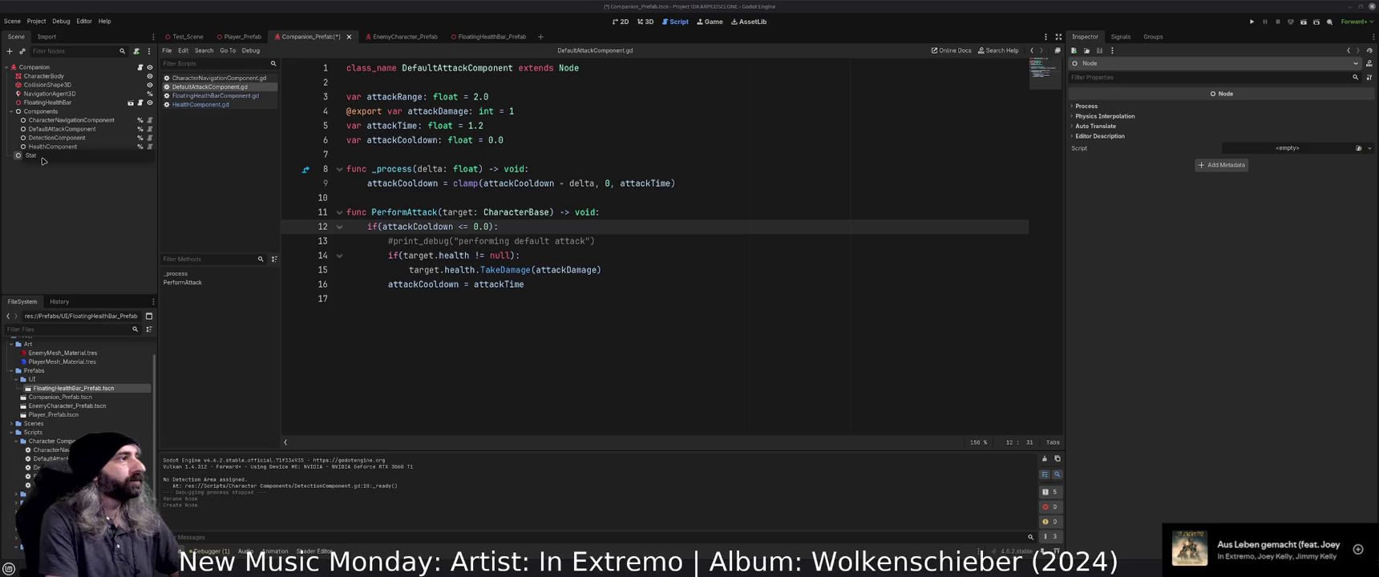
{"action": "type", "text": "Component"}
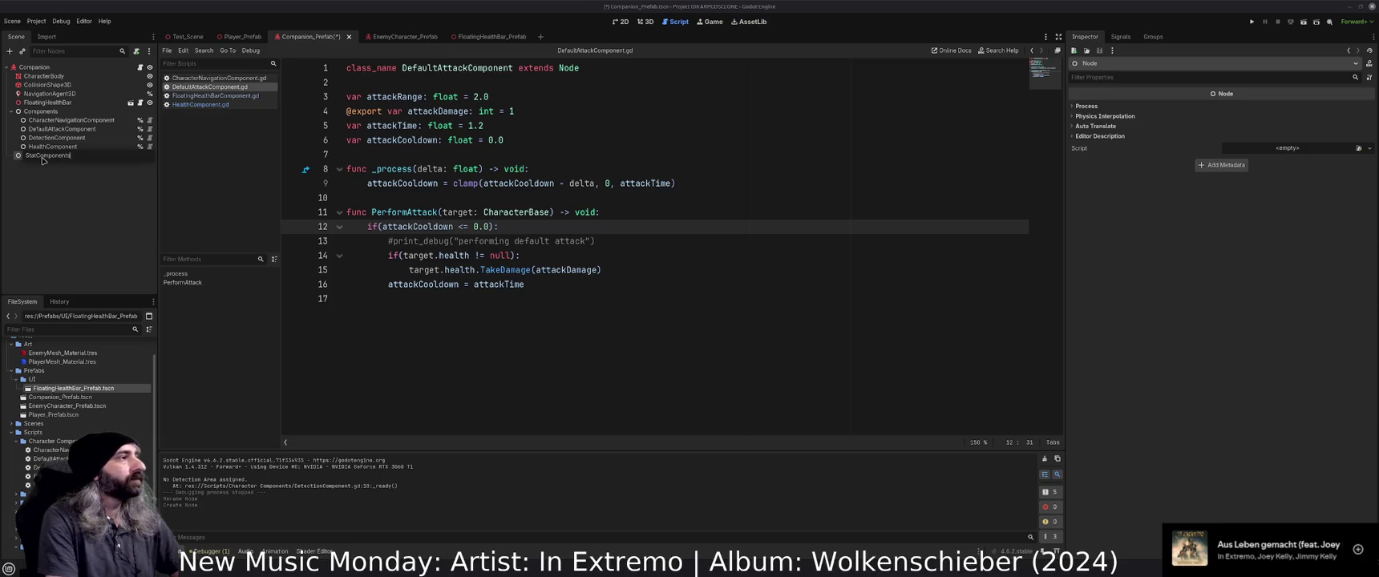
{"action": "key", "text": "Return"}
{"action": "mouse_move", "coordinate": [44, 148]}
{"action": "left_mouse_down"}
{"action": "mouse_move", "coordinate": [44, 158]}
{"action": "mouse_move", "coordinate": [46, 147]}
{"action": "left_mouse_up"}
{"action": "key", "text": "ctrl+s"}
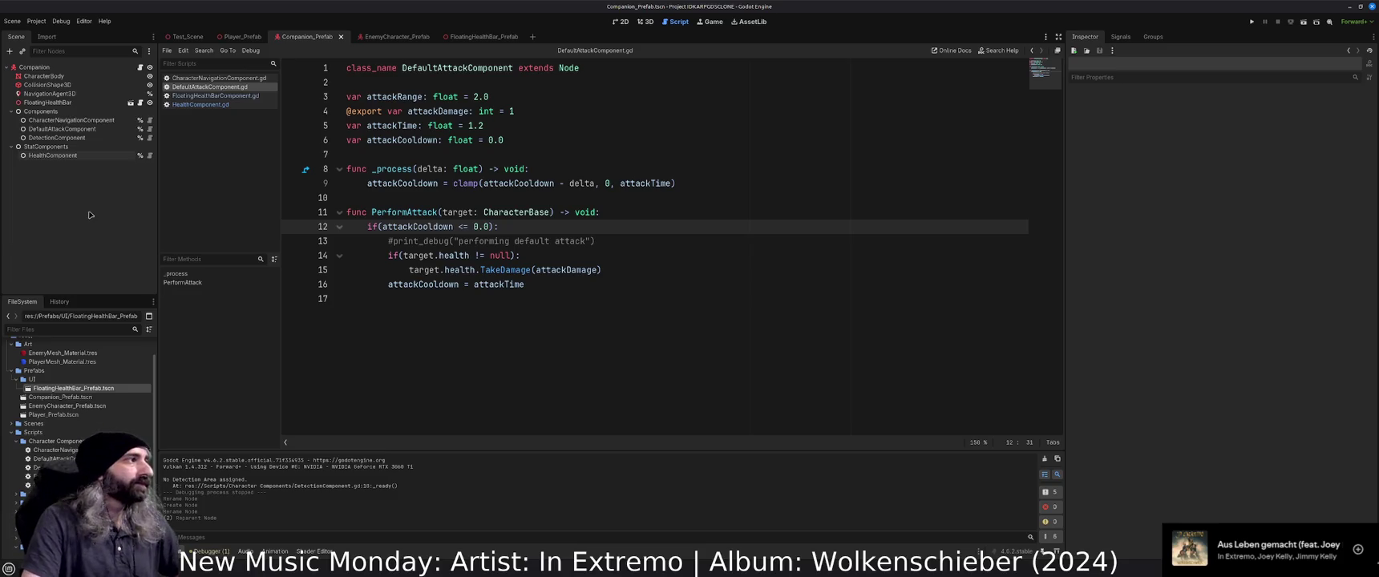
{"action": "key", "text": "ctrl+shift+Tab"}
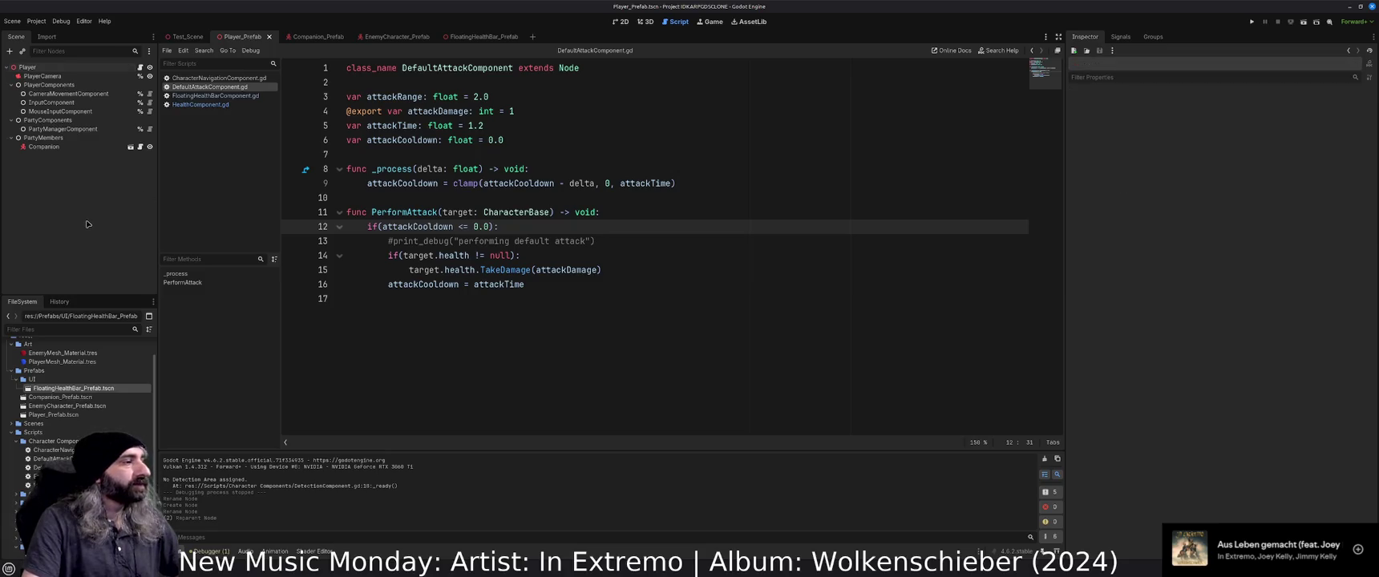
Look through Companion, EnemyCharacter, FloatingHealthBar and Test_Scene, then open EnemyCharacter.gd from EnemyCharacter_Prefab.
{"action": "left_click", "coordinate": [315, 34]}
{"action": "left_click", "coordinate": [101, 224]}
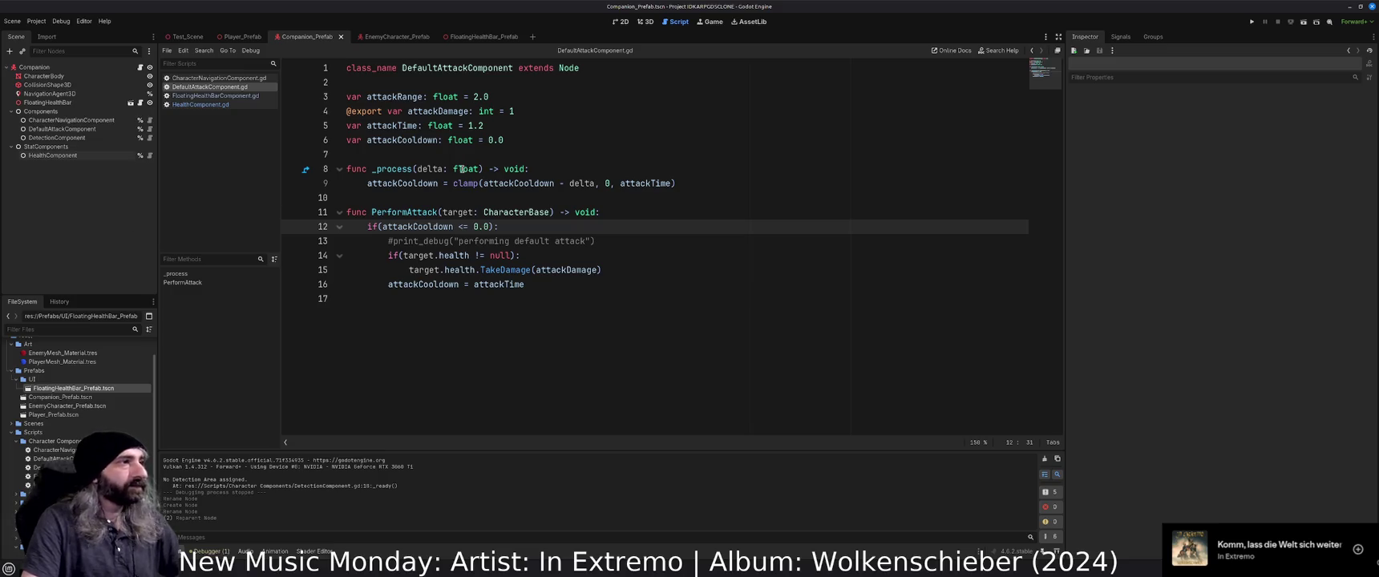
{"action": "left_click", "coordinate": [393, 36]}
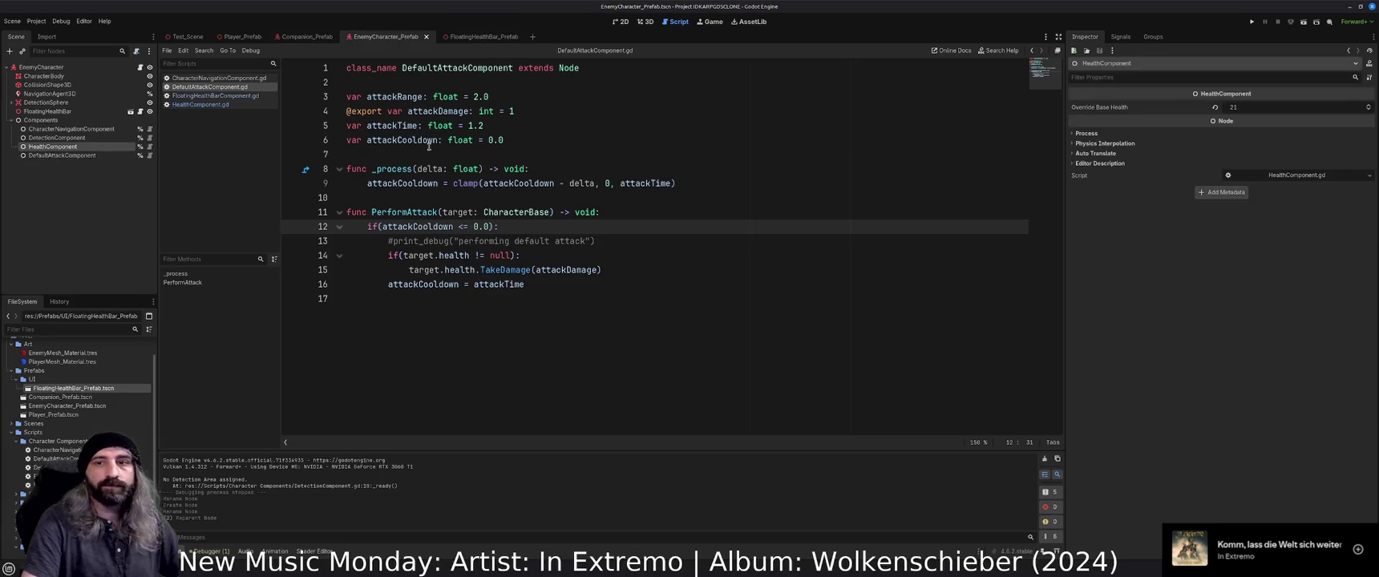
{"action": "left_click", "coordinate": [479, 37]}
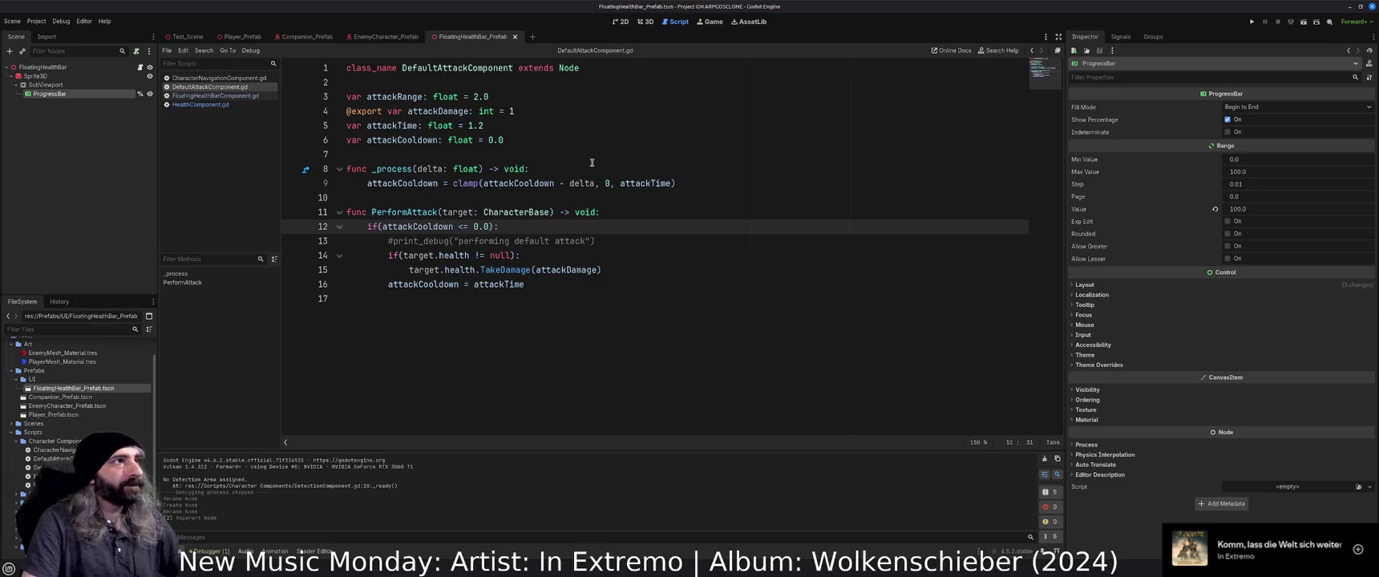
{"action": "left_click", "coordinate": [185, 38]}
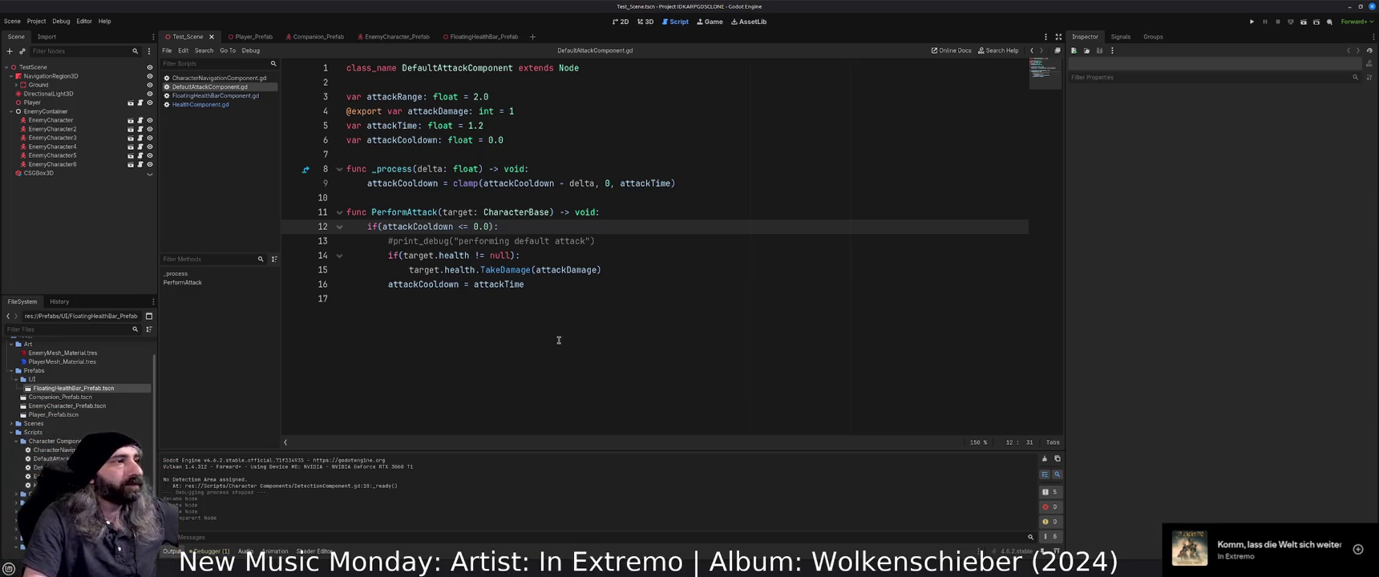
{"action": "left_click", "coordinate": [568, 281]}
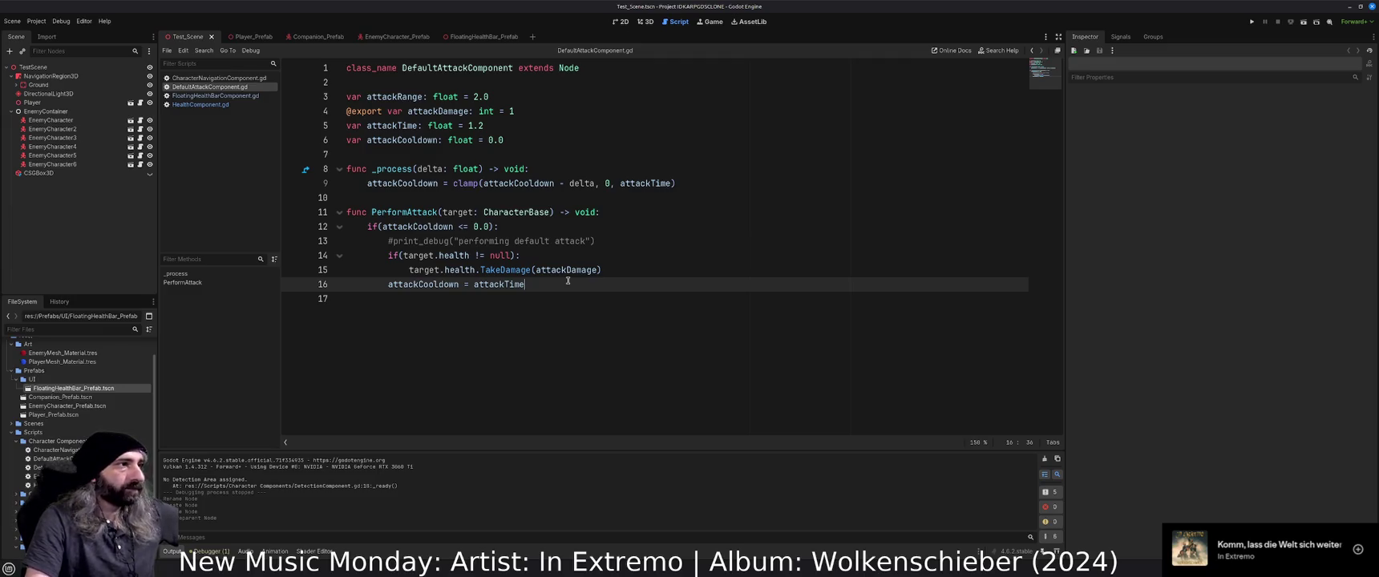
{"action": "left_click", "coordinate": [390, 37]}
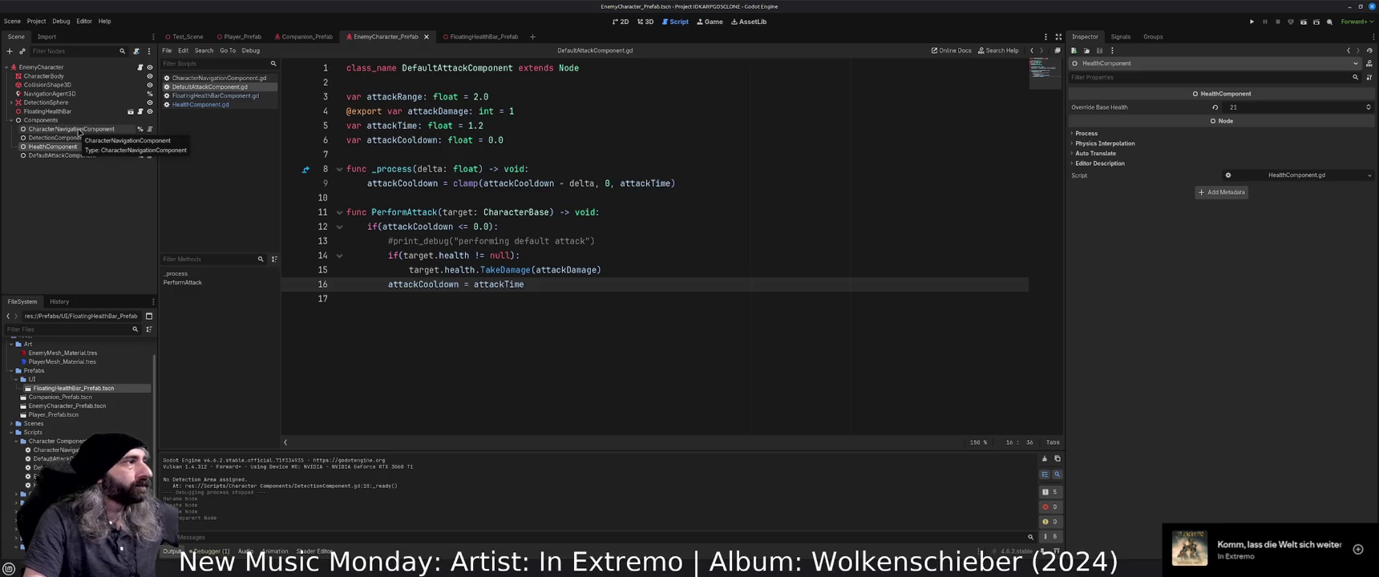
{"action": "left_click", "coordinate": [141, 67]}
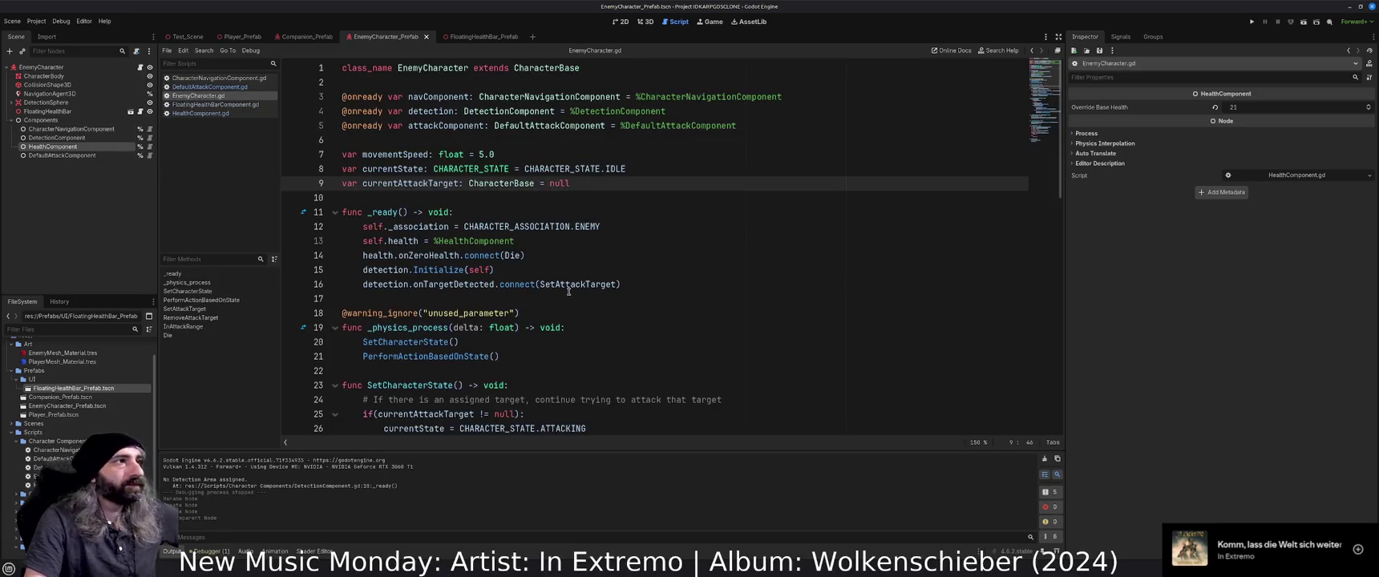
{"action": "left_click", "coordinate": [586, 265]}
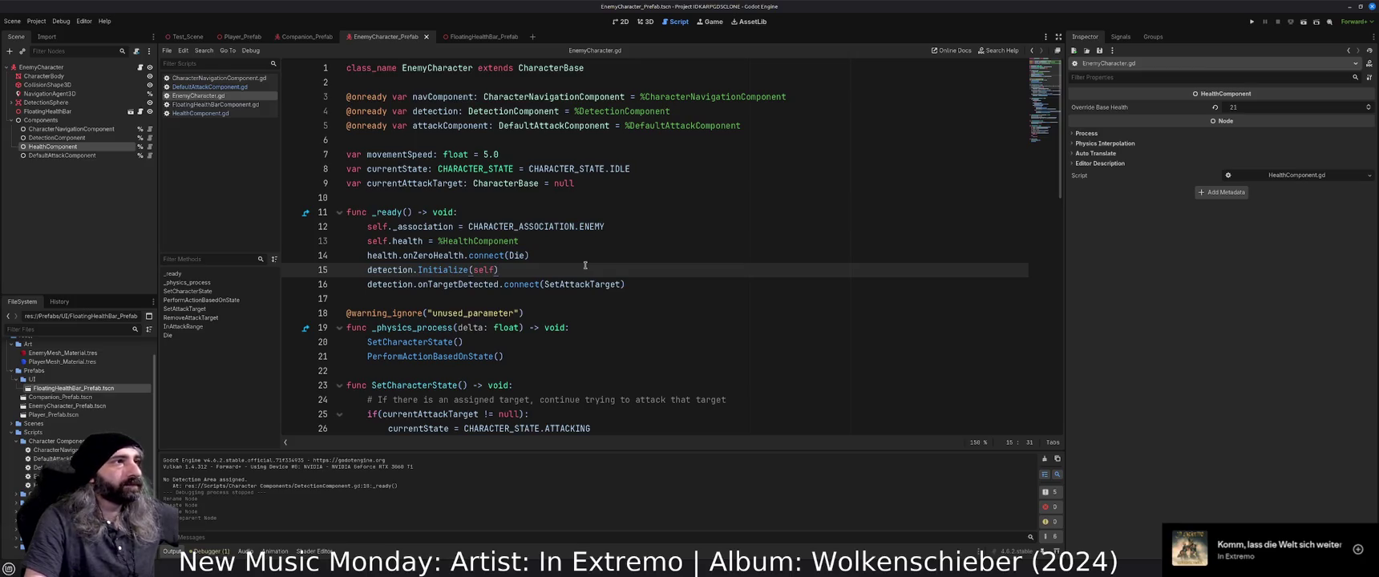
{"action": "scroll", "coordinate": [586, 266], "scroll_direction": "down", "scroll_amount": 4}
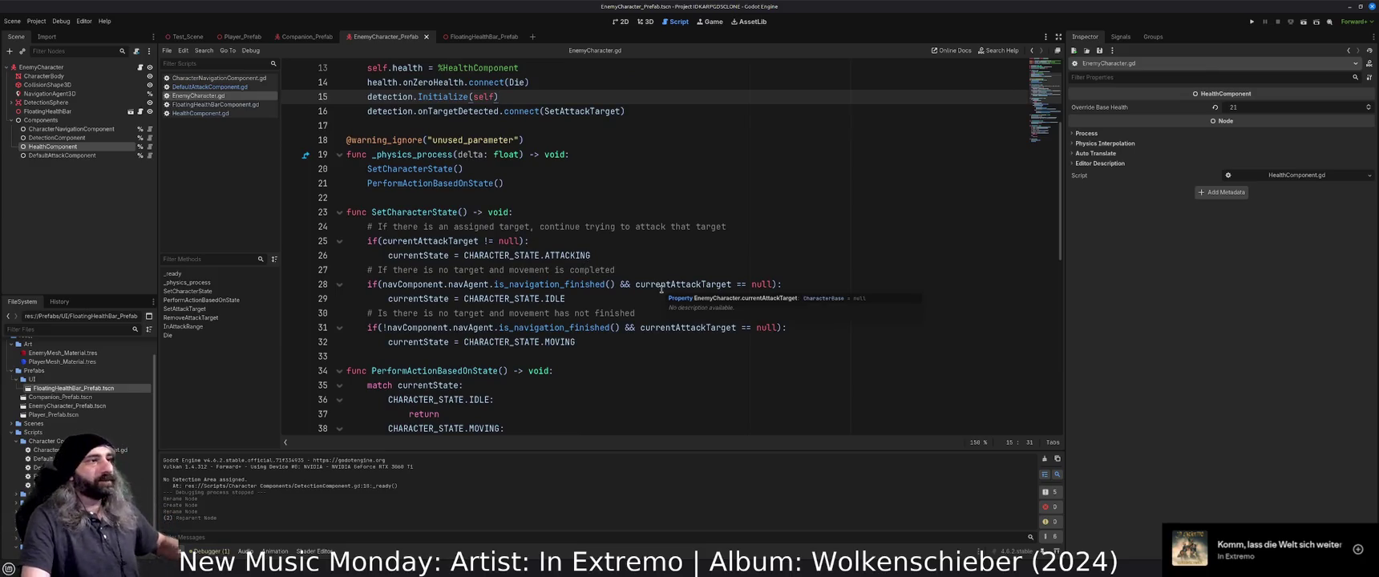
{"action": "scroll", "coordinate": [662, 289], "scroll_direction": "up", "scroll_amount": 4}
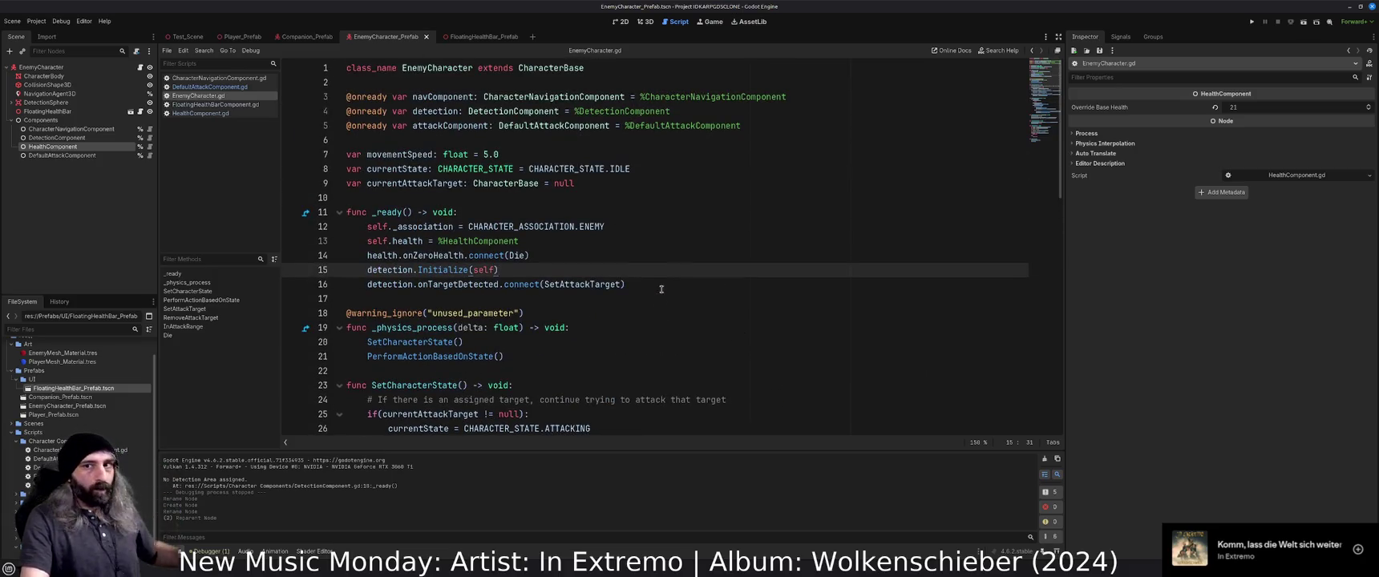
{"action": "scroll", "coordinate": [662, 289], "scroll_direction": "down", "scroll_amount": 3}
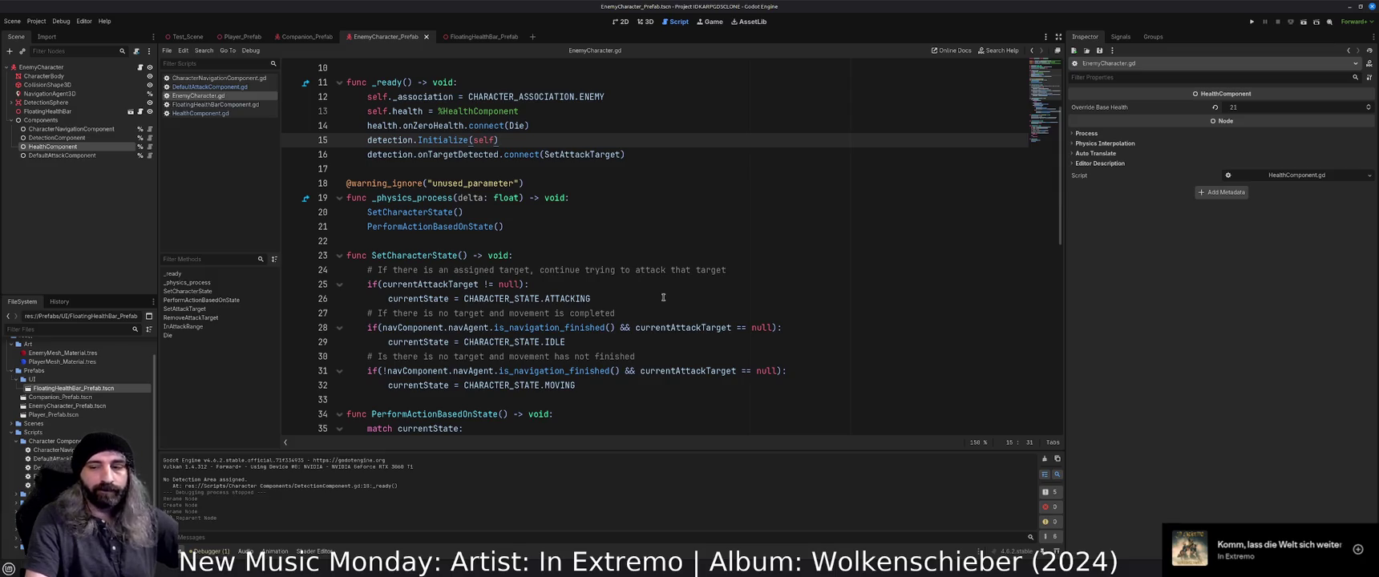
{"action": "scroll", "coordinate": [663, 297], "scroll_direction": "down", "scroll_amount": 10}
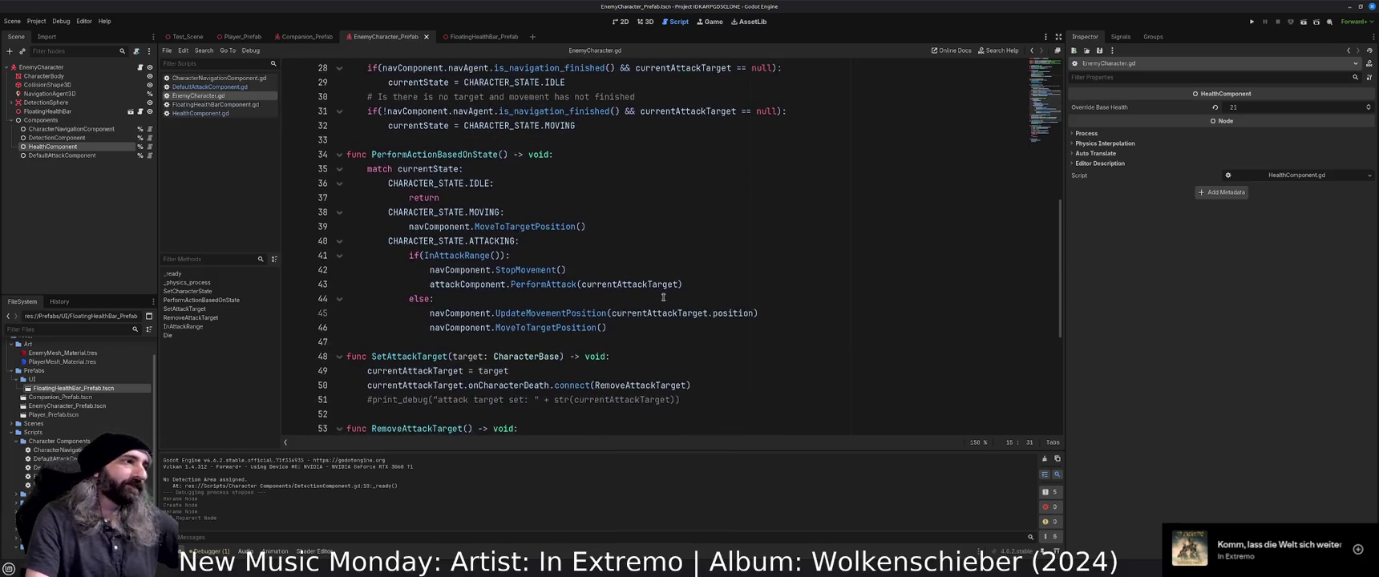
{"action": "scroll", "coordinate": [663, 297], "scroll_direction": "down", "scroll_amount": 2}
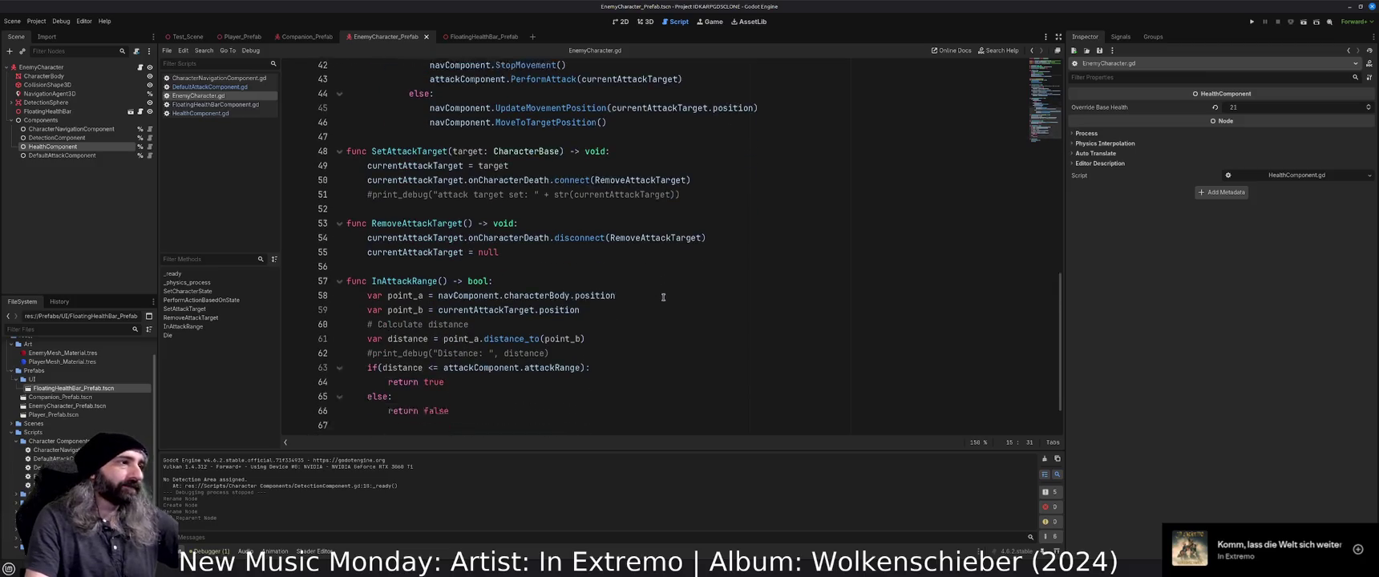
{"action": "scroll", "coordinate": [663, 298], "scroll_direction": "up", "scroll_amount": 15}
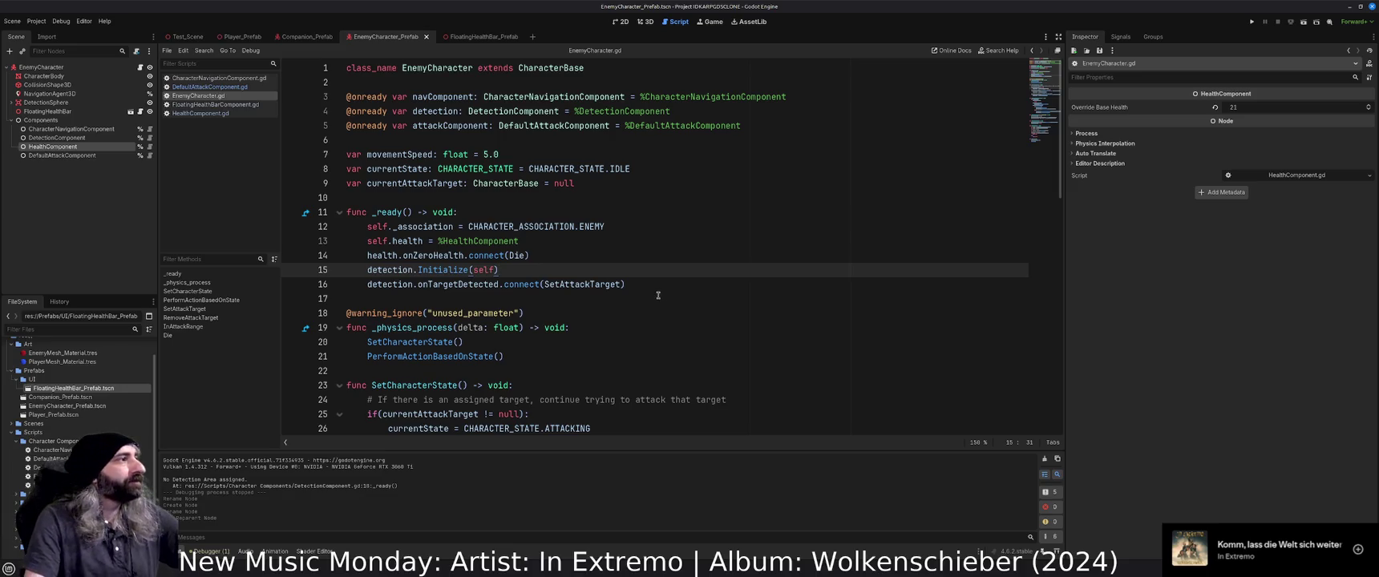
{"action": "left_click", "coordinate": [58, 183]}
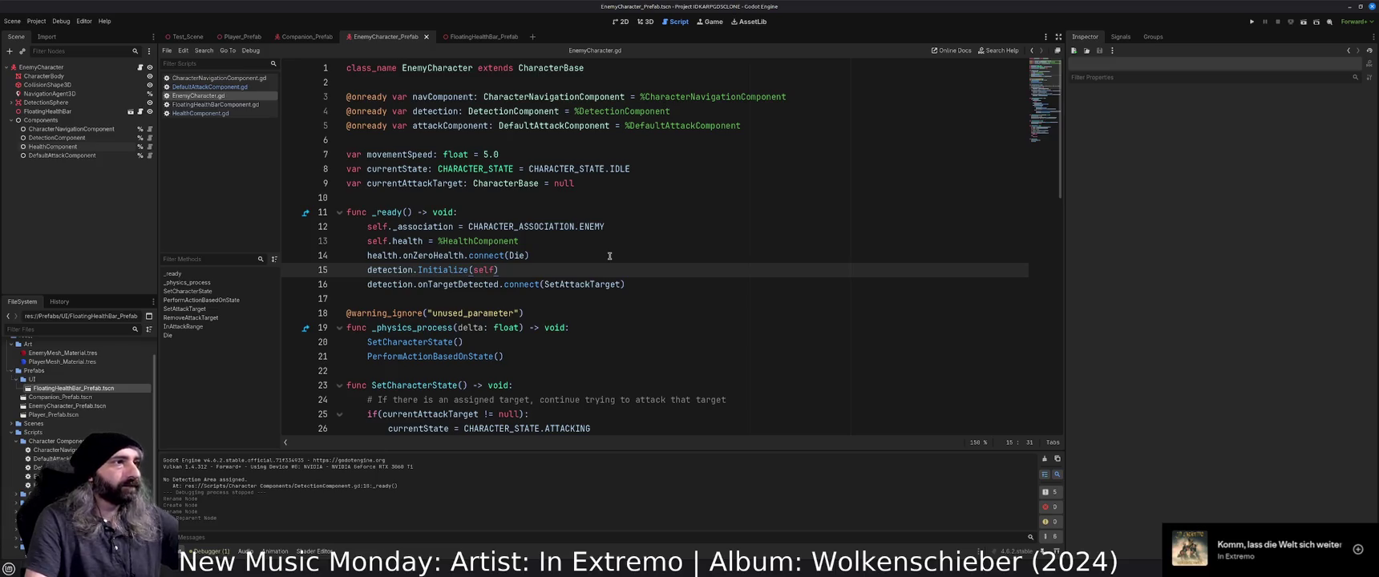
{"action": "scroll", "coordinate": [609, 256], "scroll_direction": "down", "scroll_amount": 1}
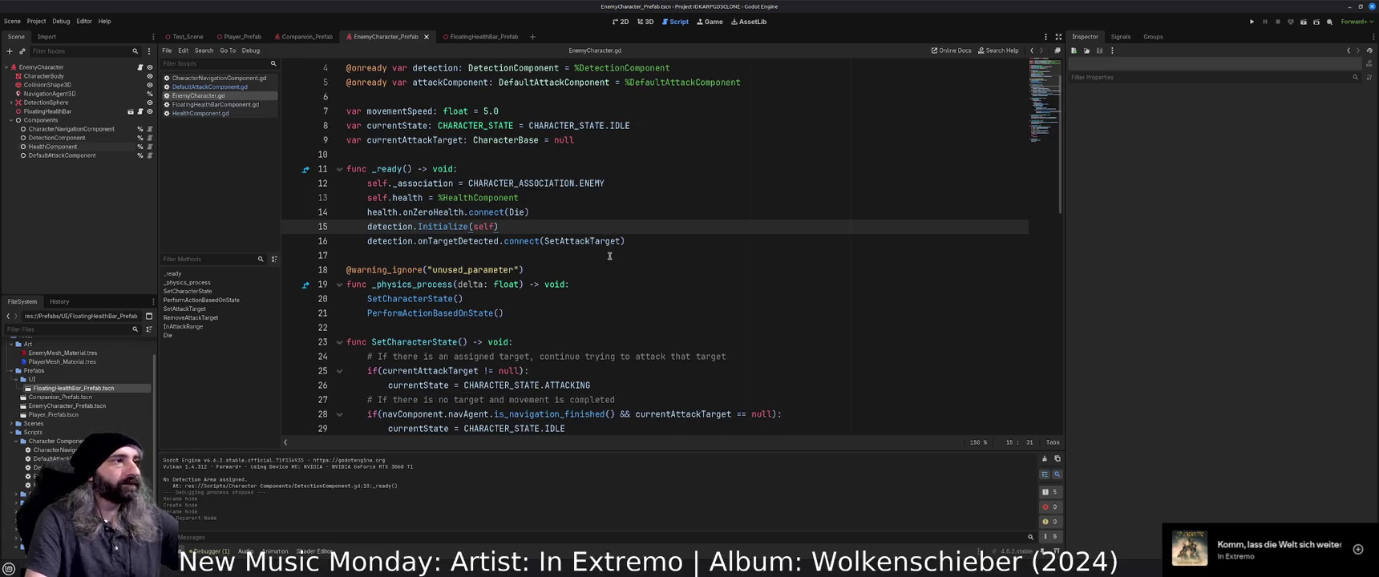
{"action": "scroll", "coordinate": [609, 256], "scroll_direction": "down", "scroll_amount": 2}
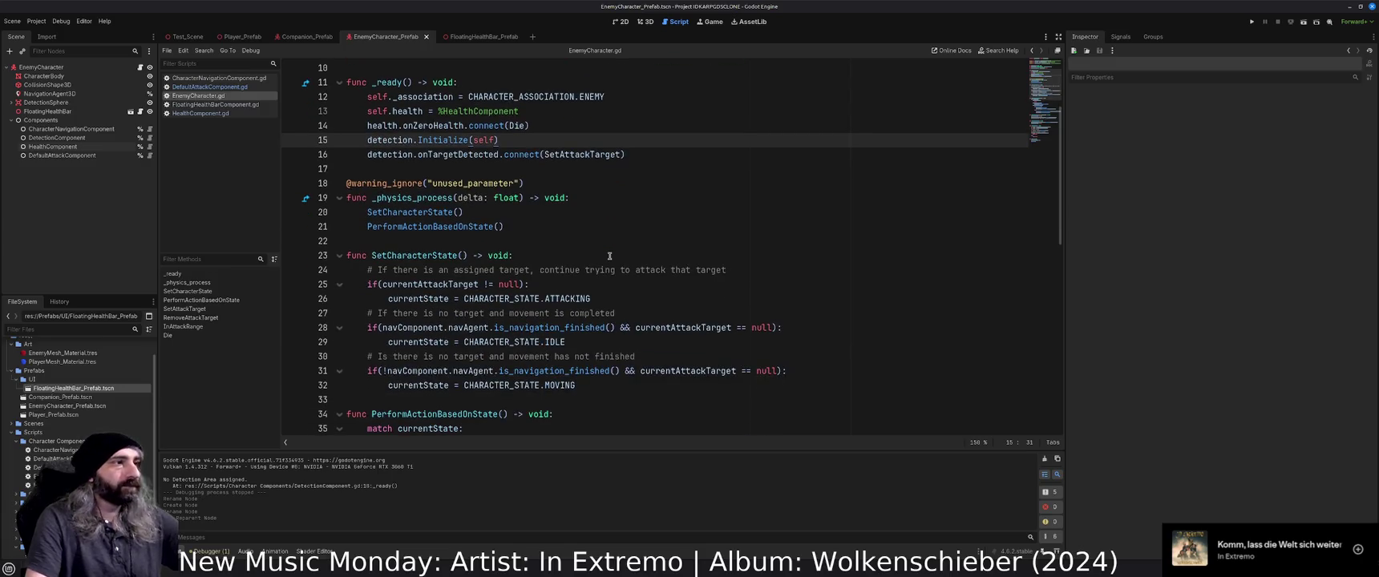
{"action": "scroll", "coordinate": [609, 256], "scroll_direction": "up", "scroll_amount": 2}
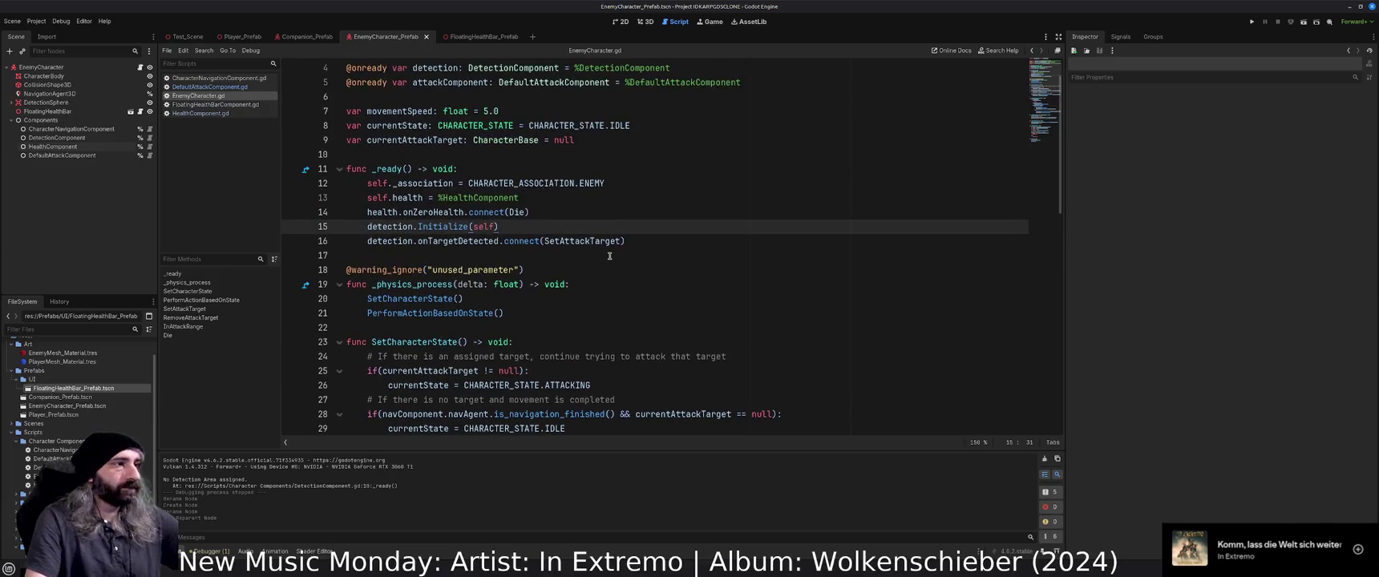
{"action": "scroll", "coordinate": [609, 256], "scroll_direction": "up", "scroll_amount": 1}
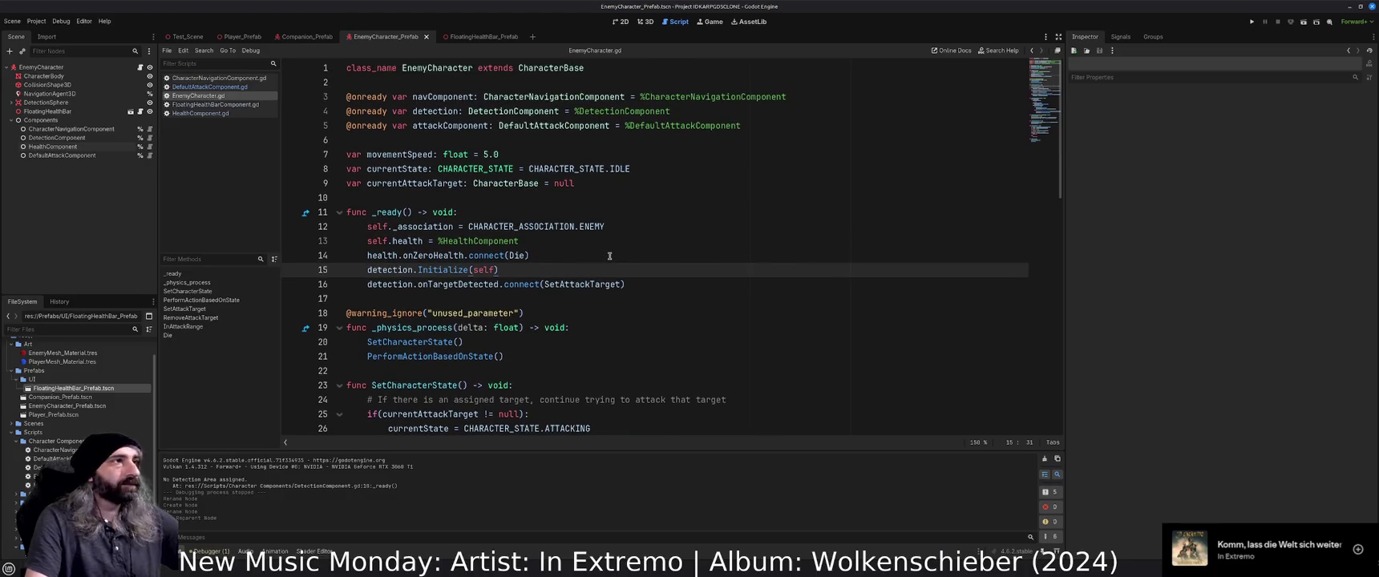
{"action": "scroll", "coordinate": [610, 256], "scroll_direction": "down", "scroll_amount": 2}
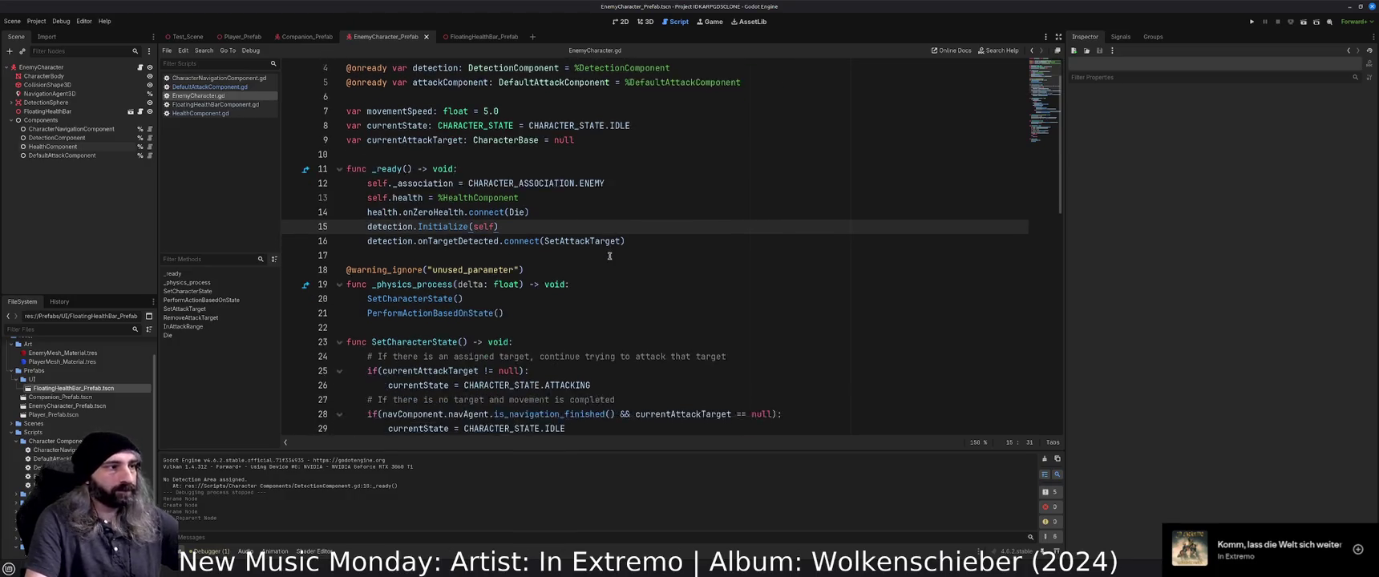
{"action": "scroll", "coordinate": [610, 255], "scroll_direction": "down", "scroll_amount": 1}
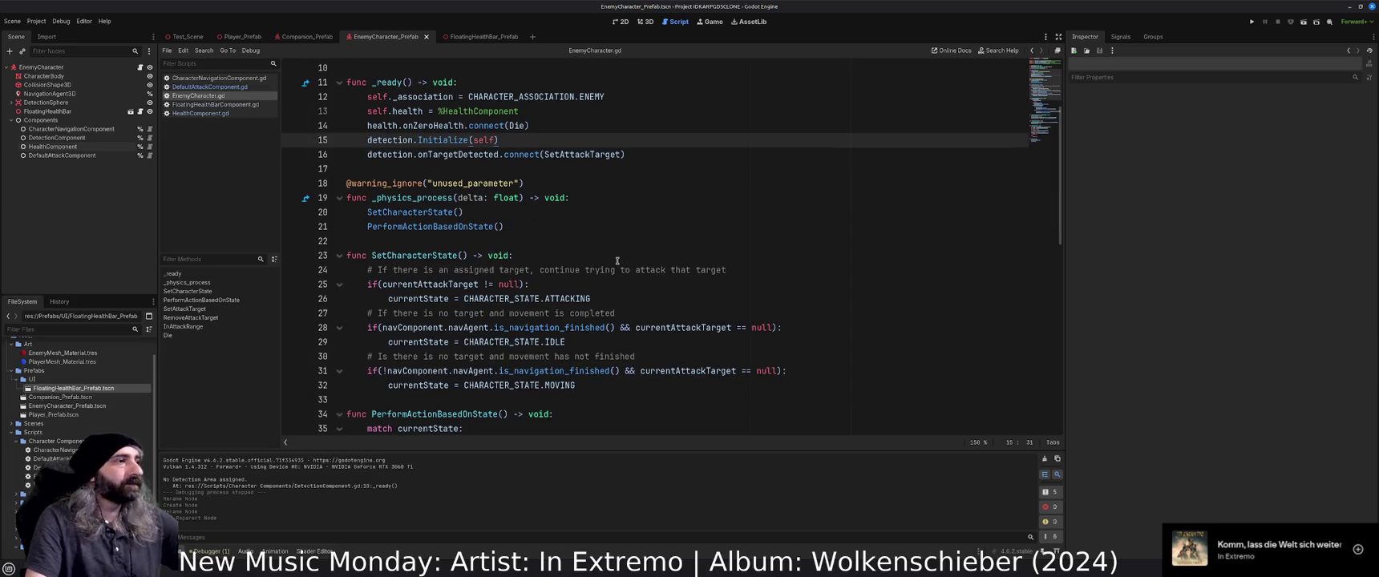
{"action": "scroll", "coordinate": [615, 257], "scroll_direction": "down", "scroll_amount": 3}
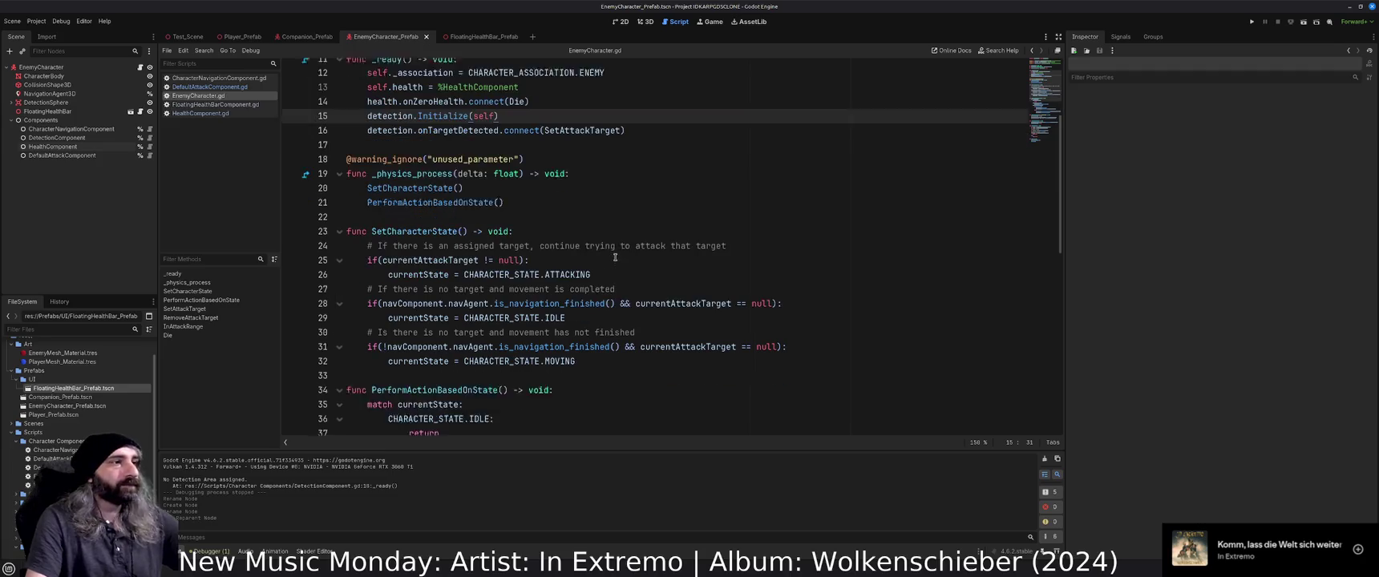
{"action": "scroll", "coordinate": [615, 257], "scroll_direction": "down", "scroll_amount": 1}
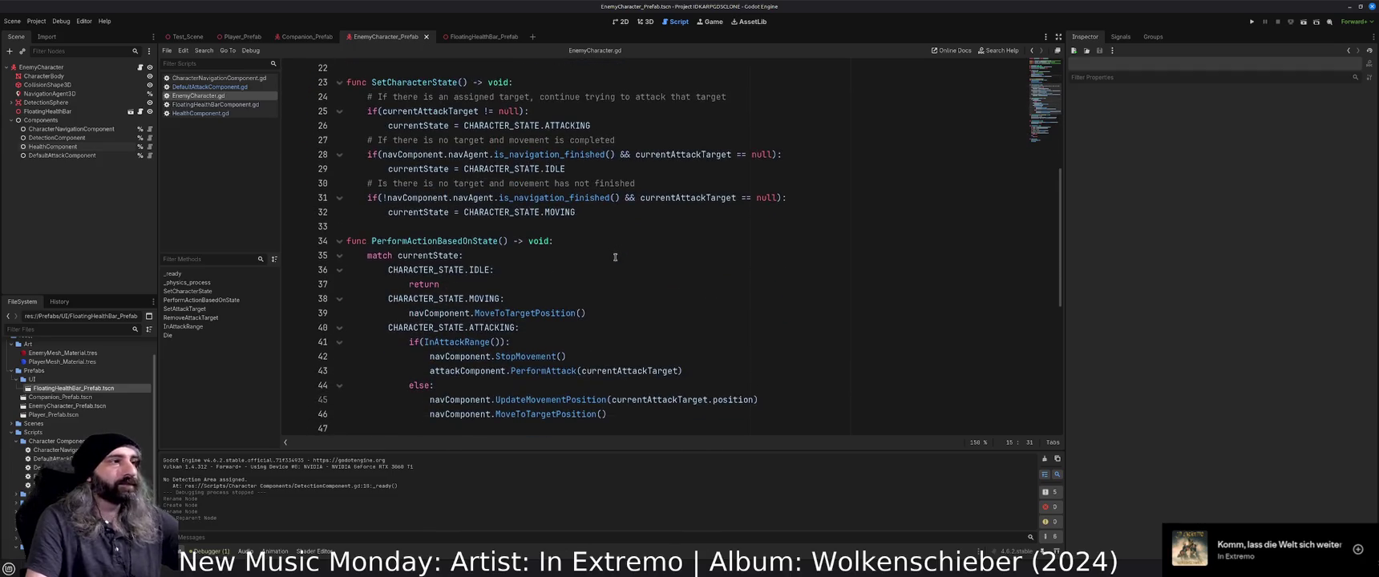
{"action": "scroll", "coordinate": [615, 257], "scroll_direction": "down", "scroll_amount": 3}
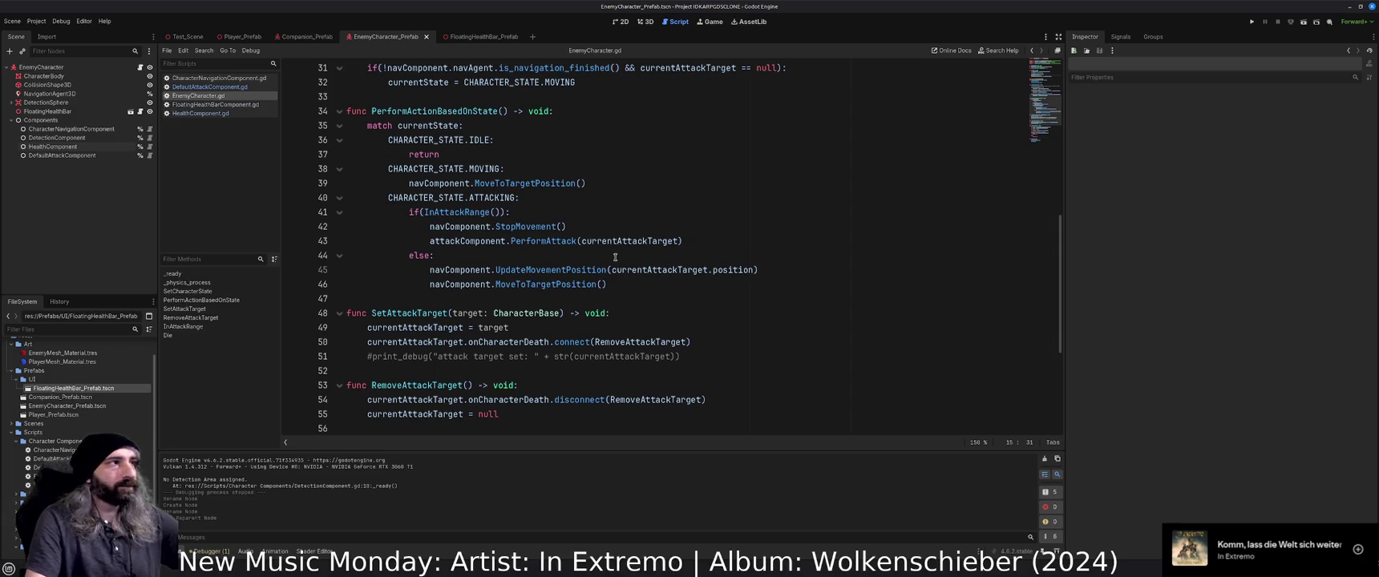
{"action": "scroll", "coordinate": [615, 257], "scroll_direction": "down", "scroll_amount": 2}
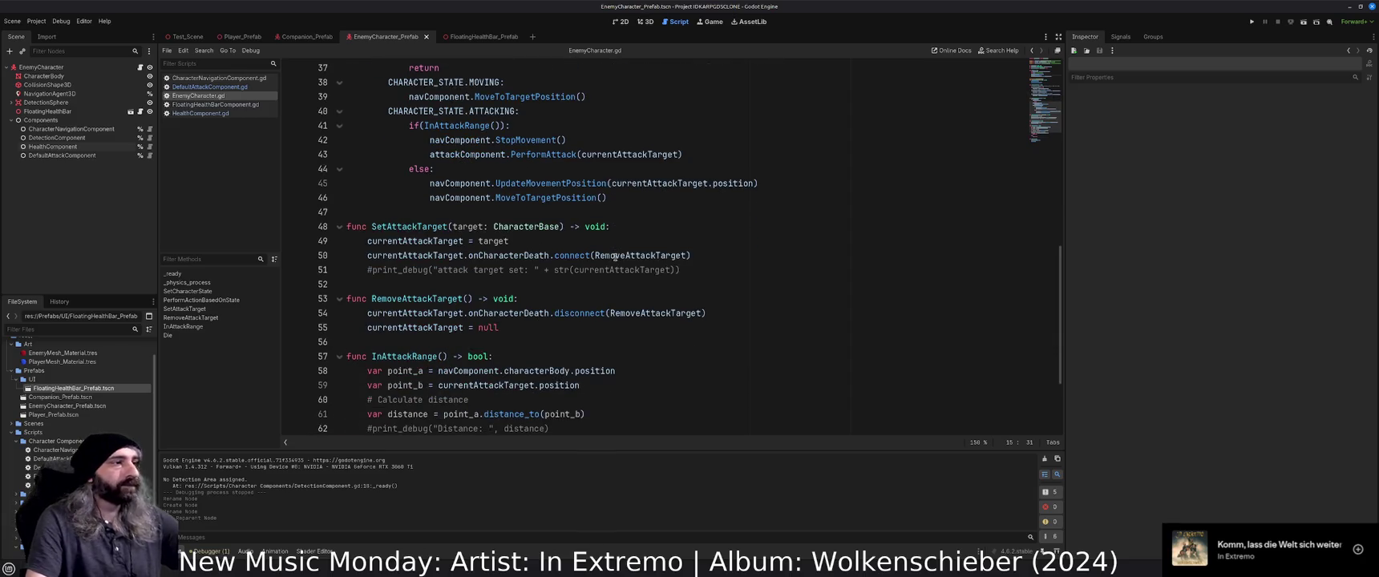
{"action": "scroll", "coordinate": [615, 256], "scroll_direction": "down", "scroll_amount": 1}
{"action": "scroll", "coordinate": [615, 257], "scroll_direction": "down", "scroll_amount": 2}
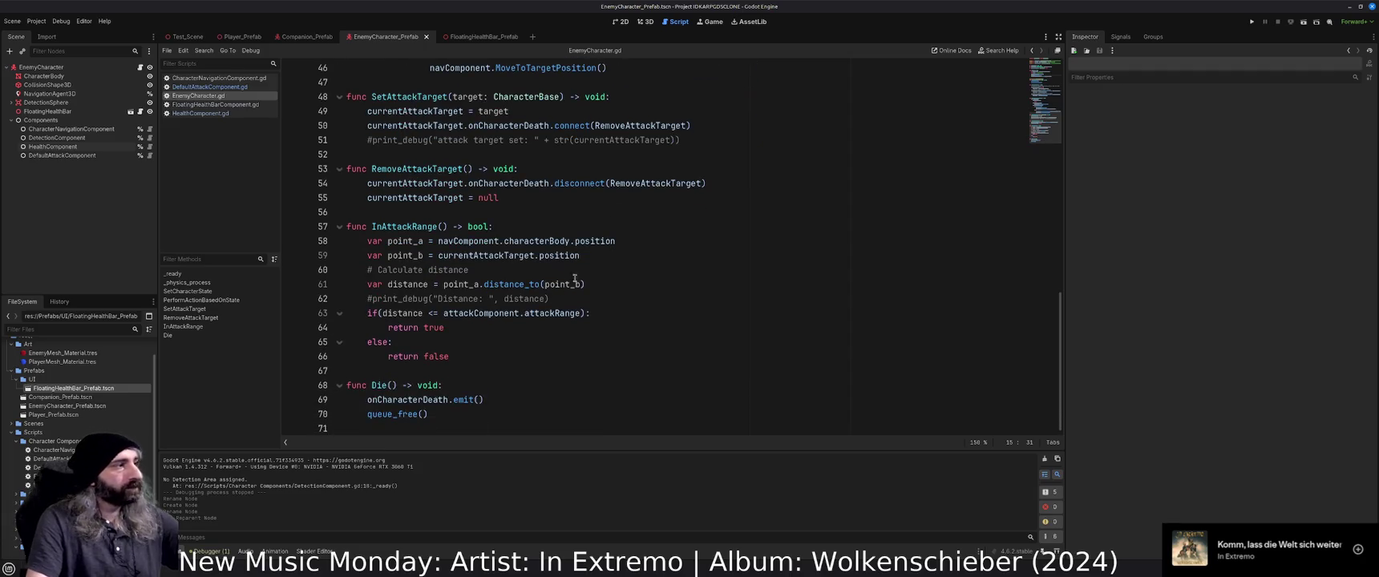
{"action": "left_click", "coordinate": [78, 397]}
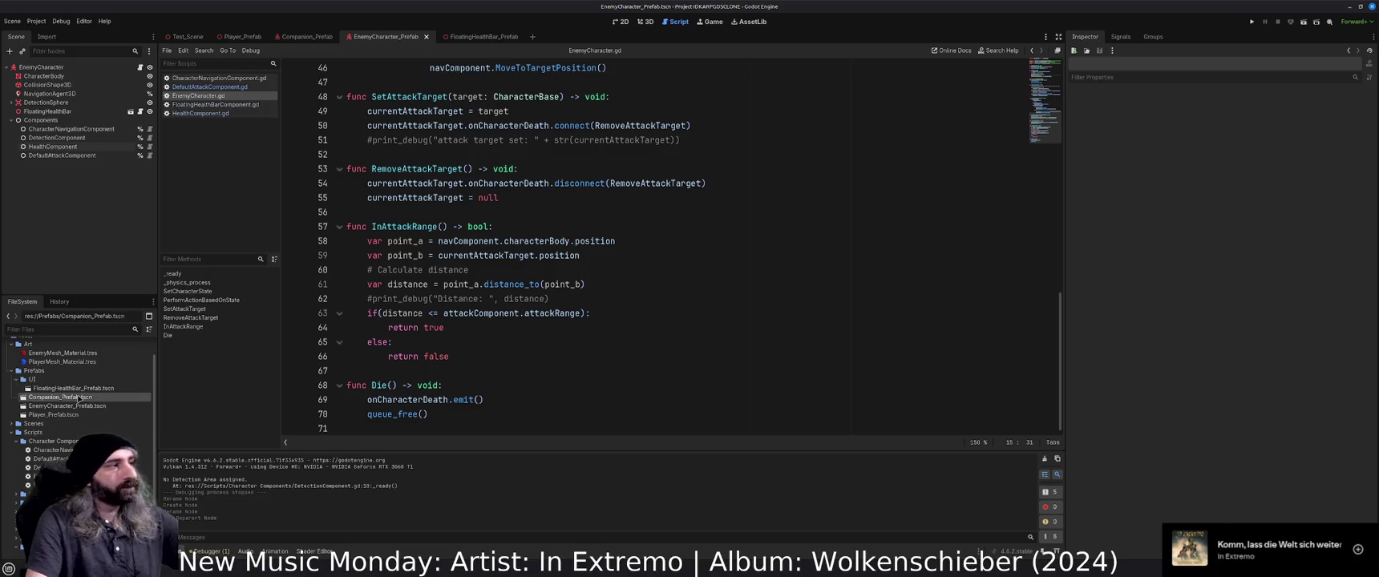
{"action": "left_click", "coordinate": [81, 388]}
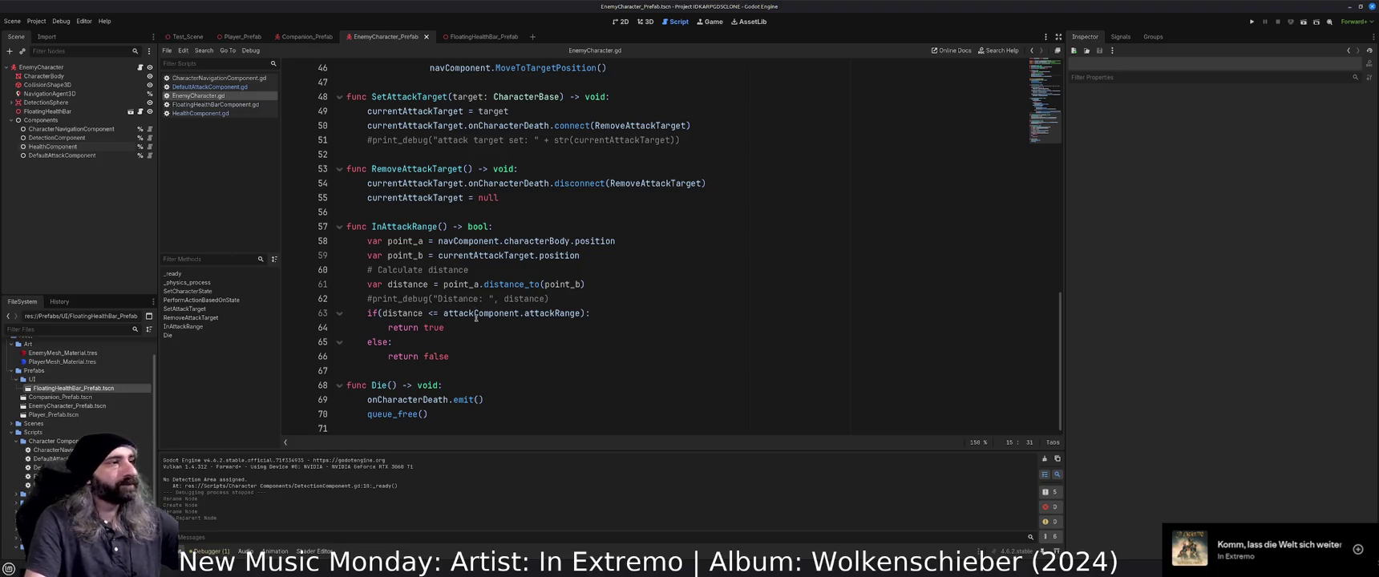
{"action": "left_click", "coordinate": [496, 373]}
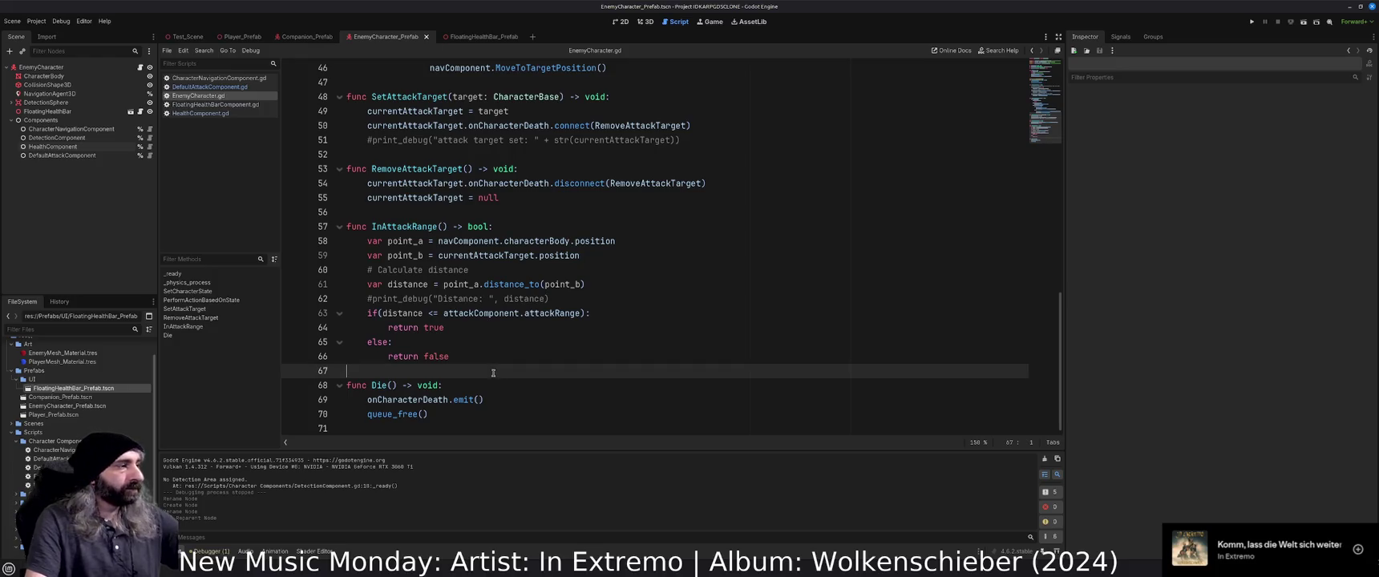
{"action": "scroll", "coordinate": [139, 433], "scroll_direction": "down", "scroll_amount": 1}
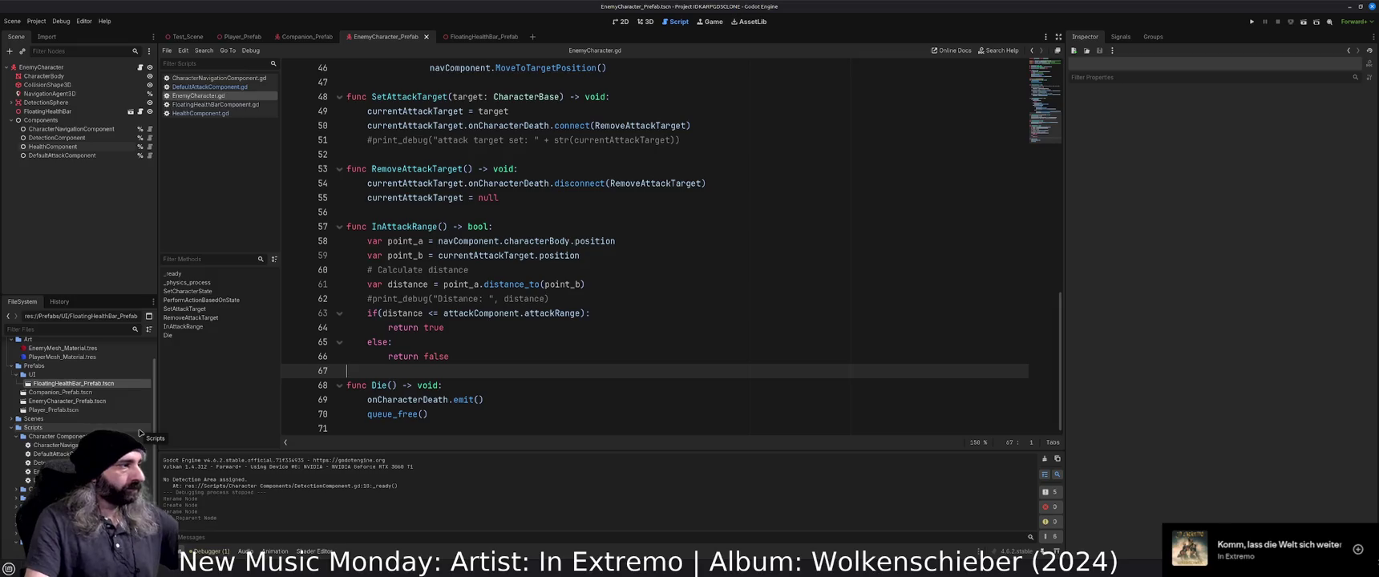
{"action": "scroll", "coordinate": [16, 439], "scroll_direction": "up", "scroll_amount": 2}
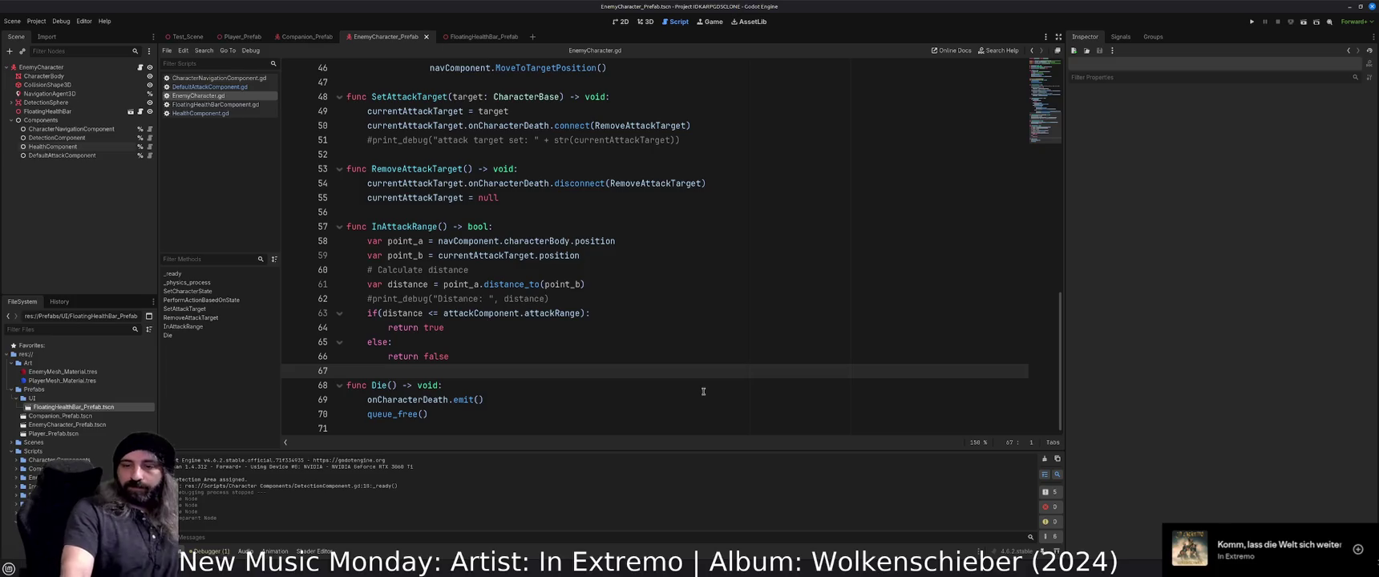
{"action": "scroll", "coordinate": [703, 392], "scroll_direction": "up", "scroll_amount": 15}
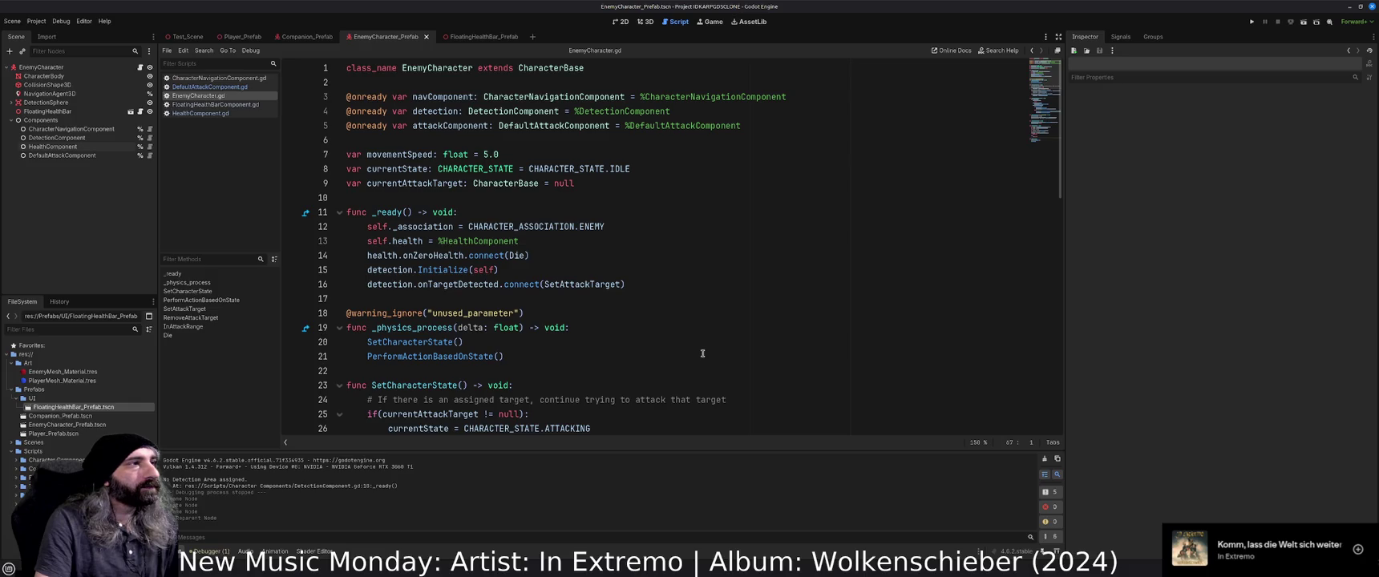
{"action": "scroll", "coordinate": [703, 353], "scroll_direction": "down", "scroll_amount": 3}
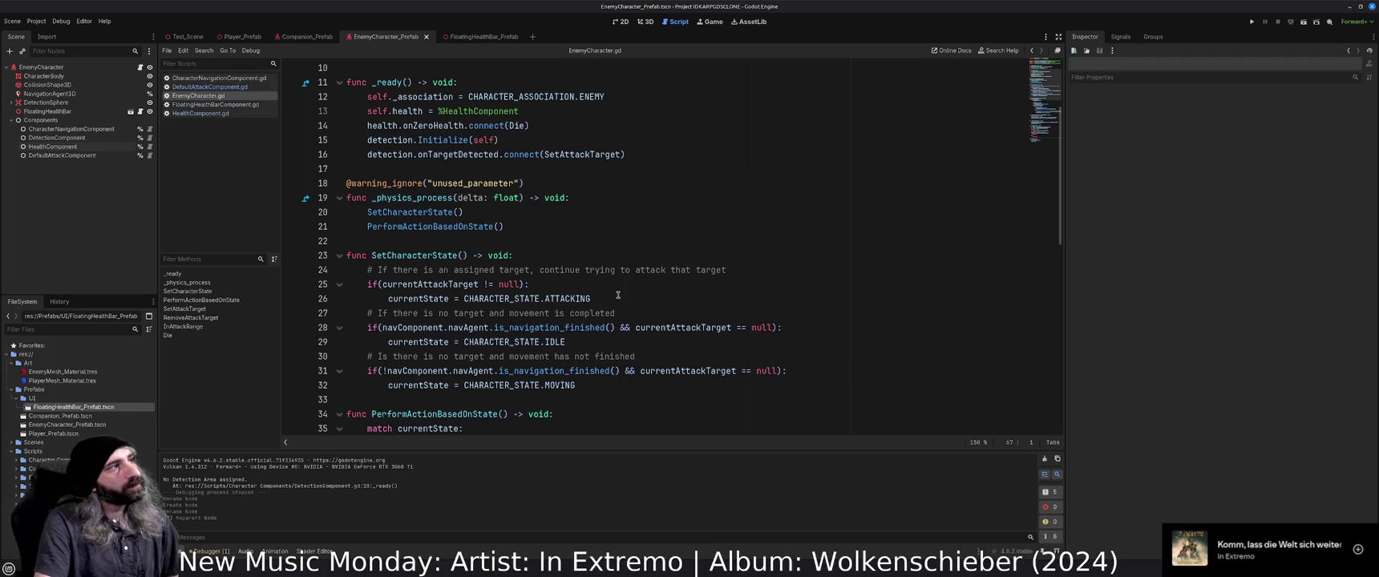
Inspect the companion's CharacterNavigation, DefaultAttack and Detection components.
{"action": "left_click", "coordinate": [307, 38]}
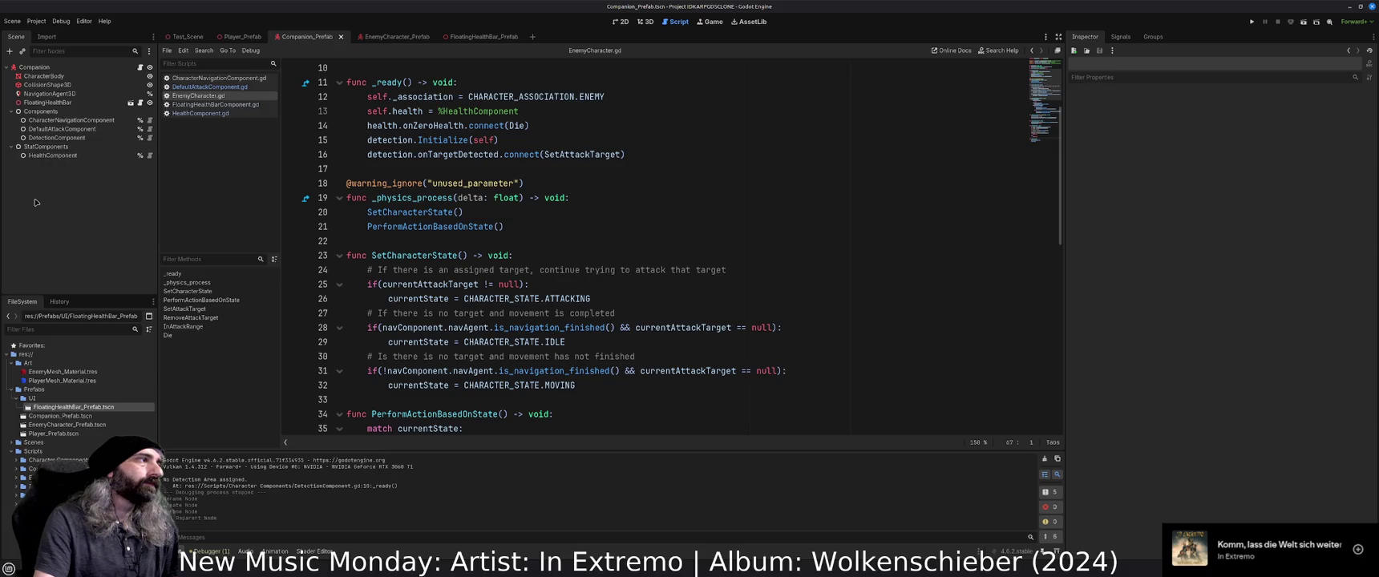
{"action": "left_click", "coordinate": [70, 121]}
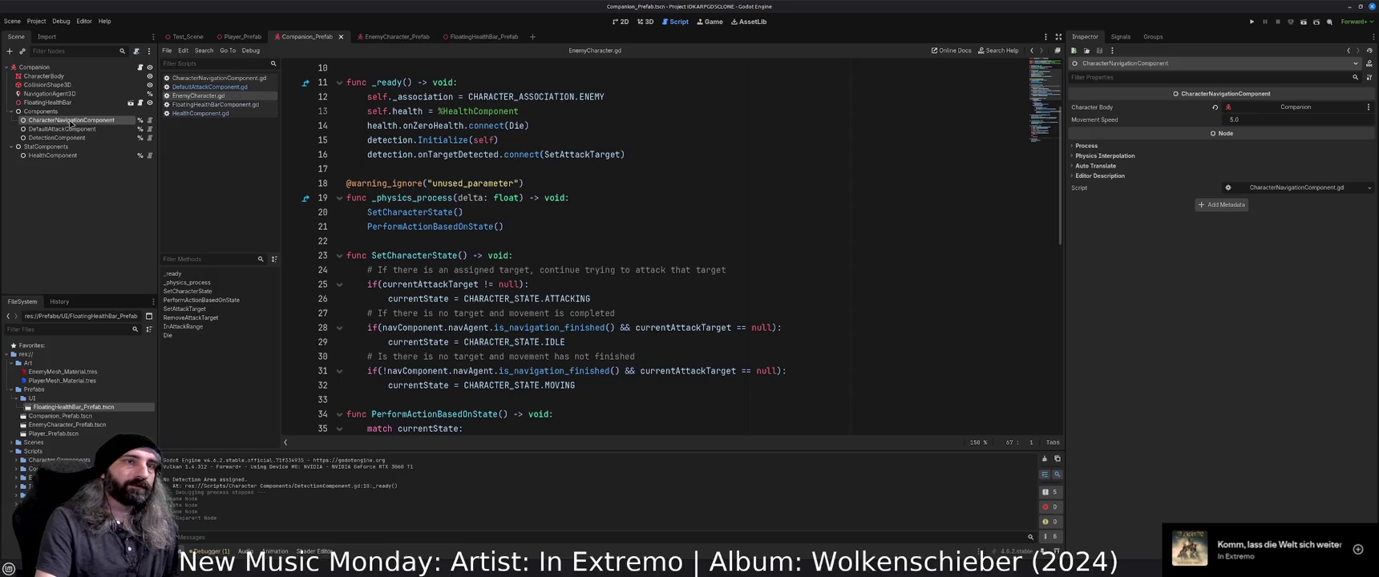
{"action": "left_click", "coordinate": [66, 129]}
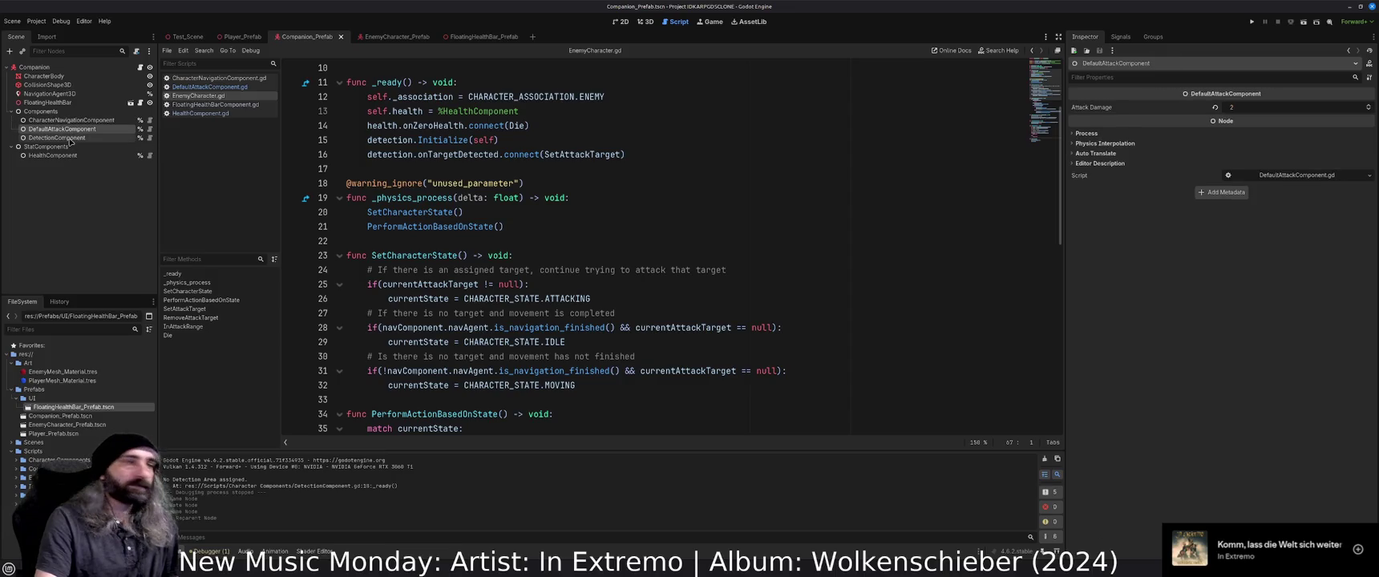
{"action": "left_click", "coordinate": [70, 139]}
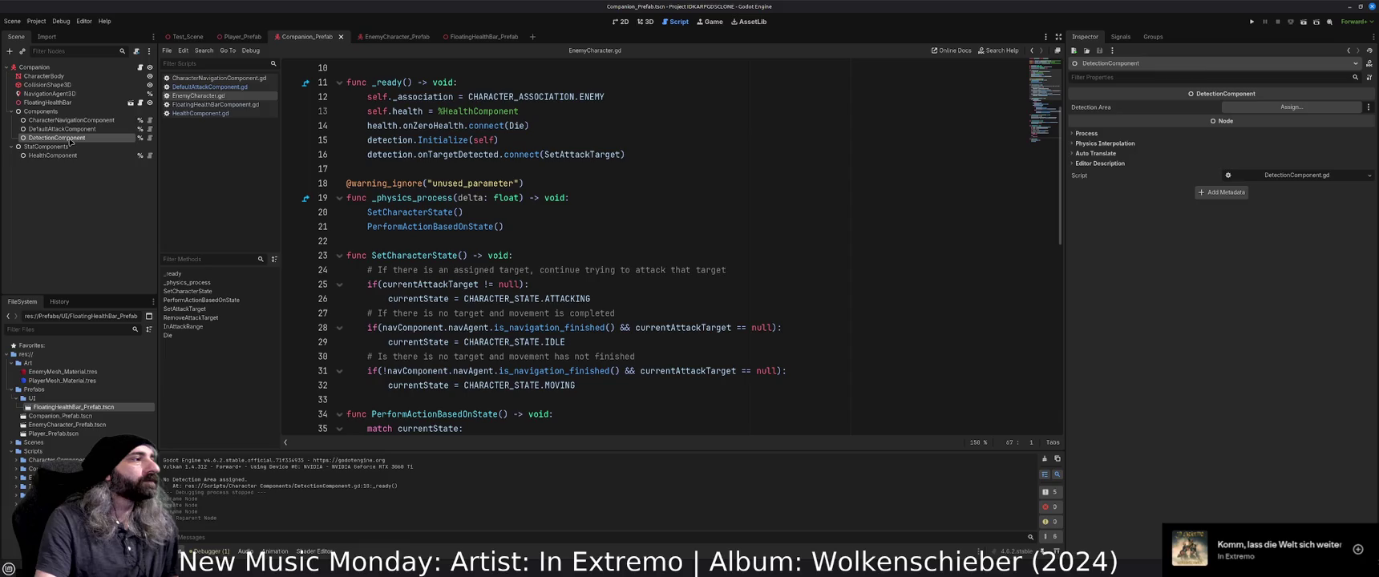
In EnemyCharacter_Prefab, expand DetectionSphere and inspect it and its CollisionShape3D.
{"action": "left_click", "coordinate": [401, 38]}
{"action": "left_click", "coordinate": [12, 103]}
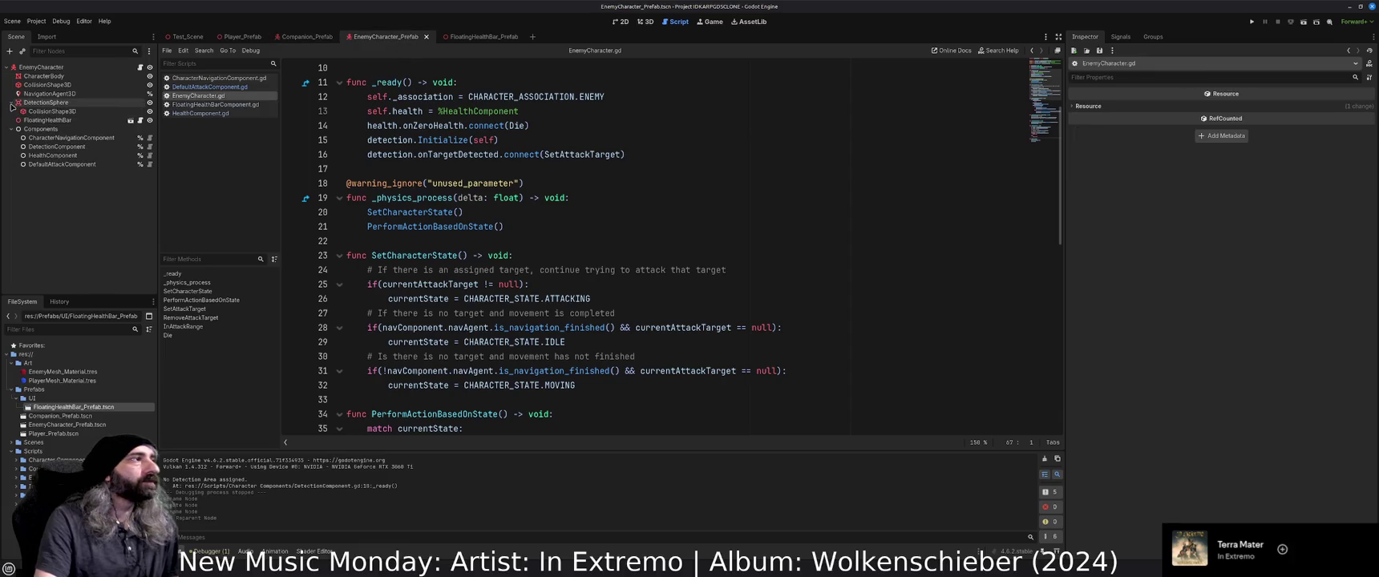
{"action": "left_click", "coordinate": [51, 111]}
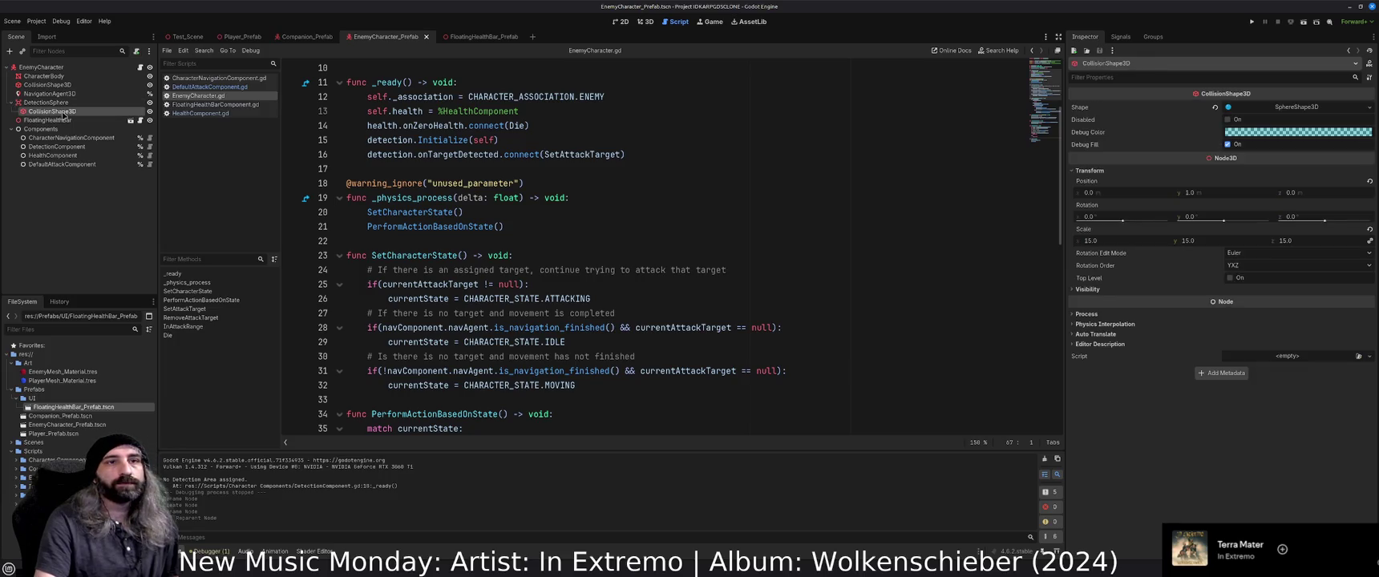
{"action": "left_click", "coordinate": [62, 103]}
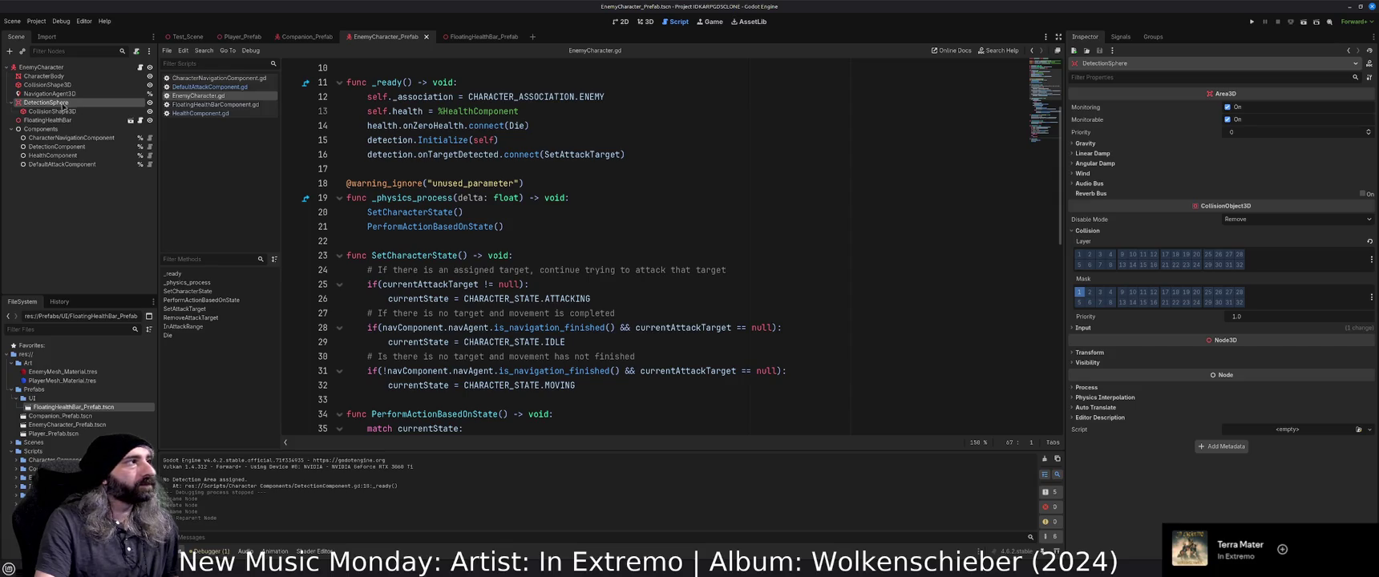
{"action": "left_click", "coordinate": [63, 111]}
{"action": "left_click", "coordinate": [58, 227]}
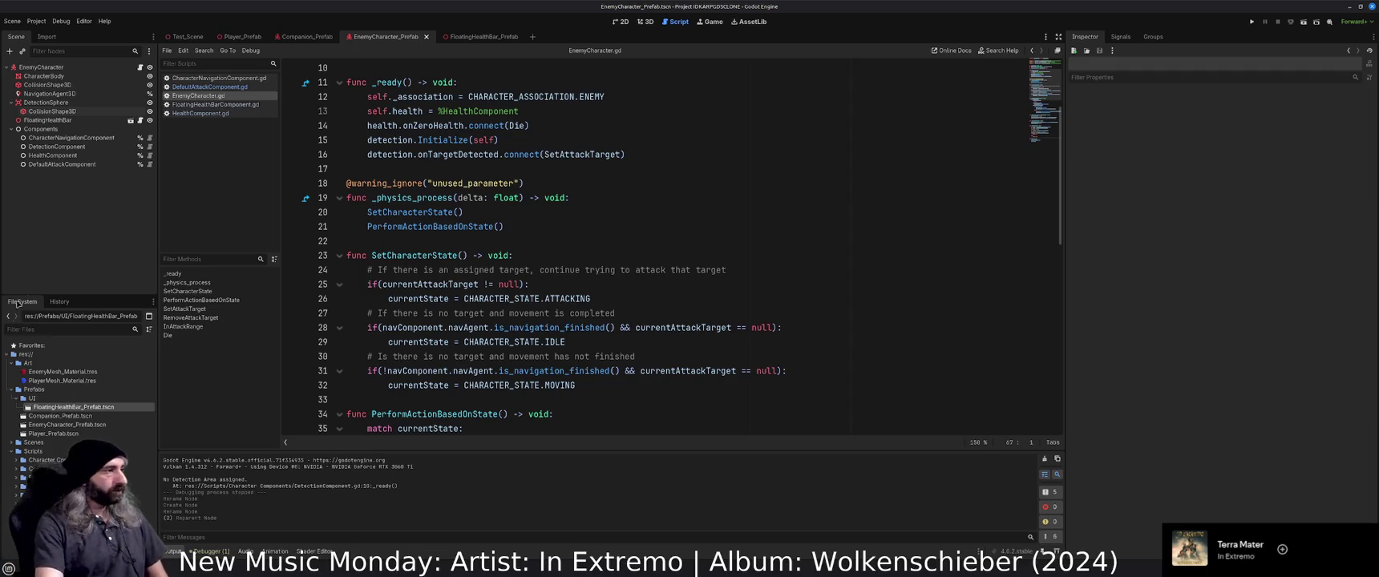
Collapse the UI, Art and Prefabs folders in the FileSystem dock.
{"action": "left_click", "coordinate": [14, 398]}
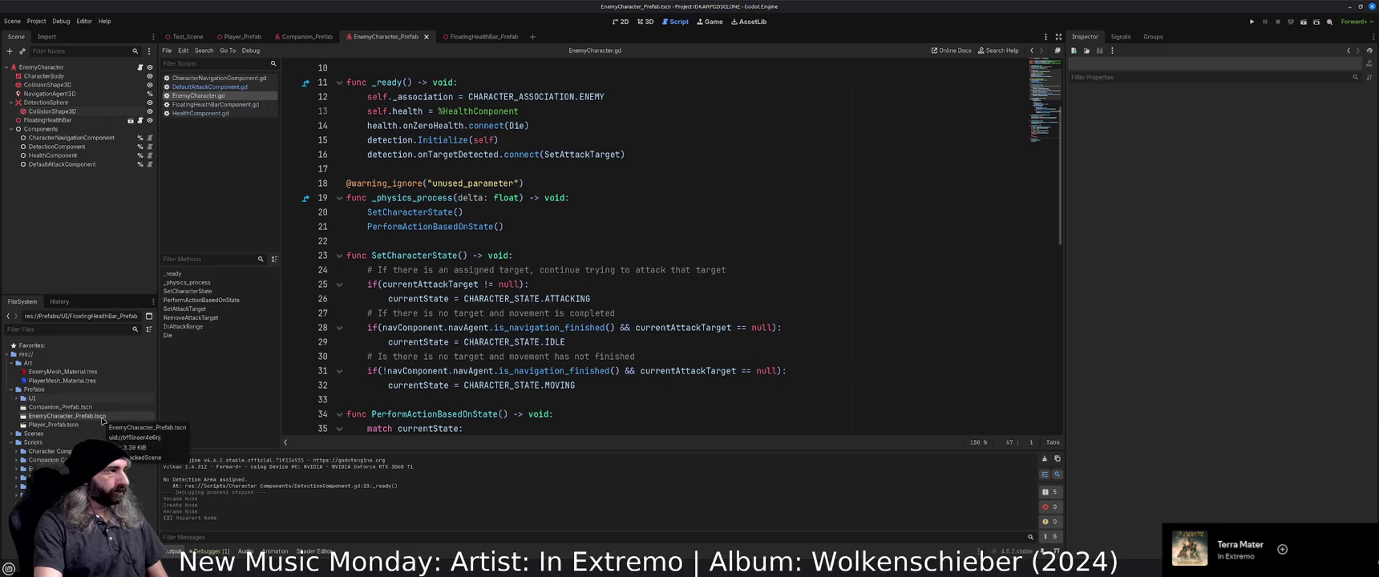
{"action": "left_click", "coordinate": [10, 363]}
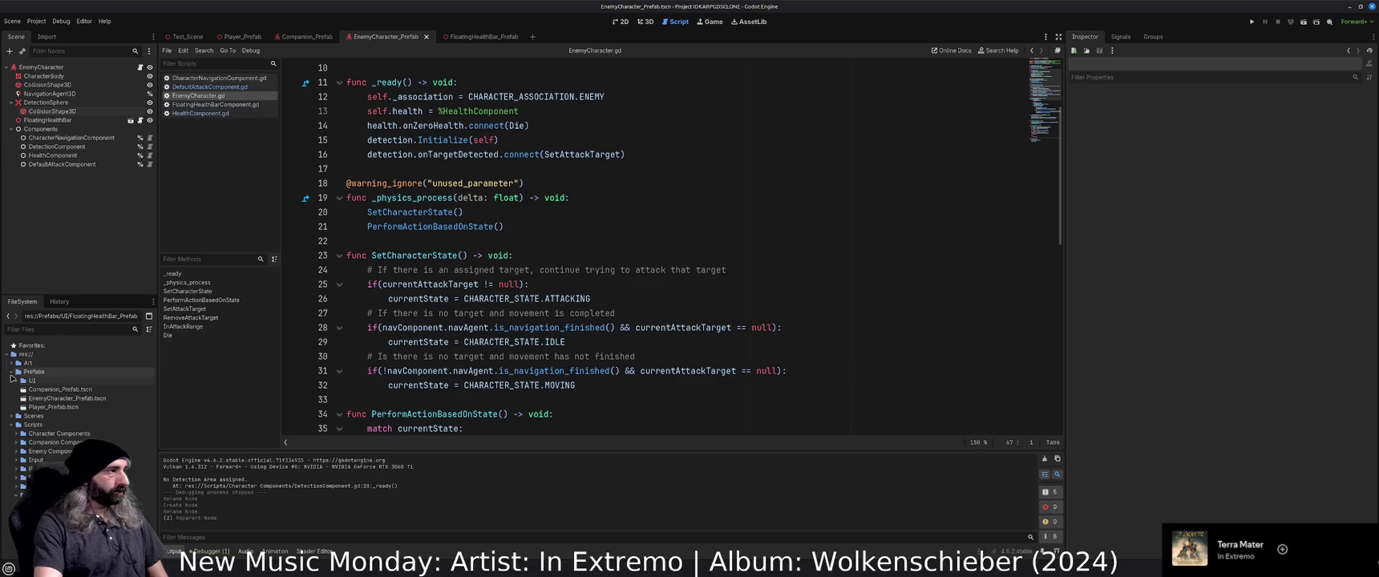
{"action": "left_click", "coordinate": [12, 372]}
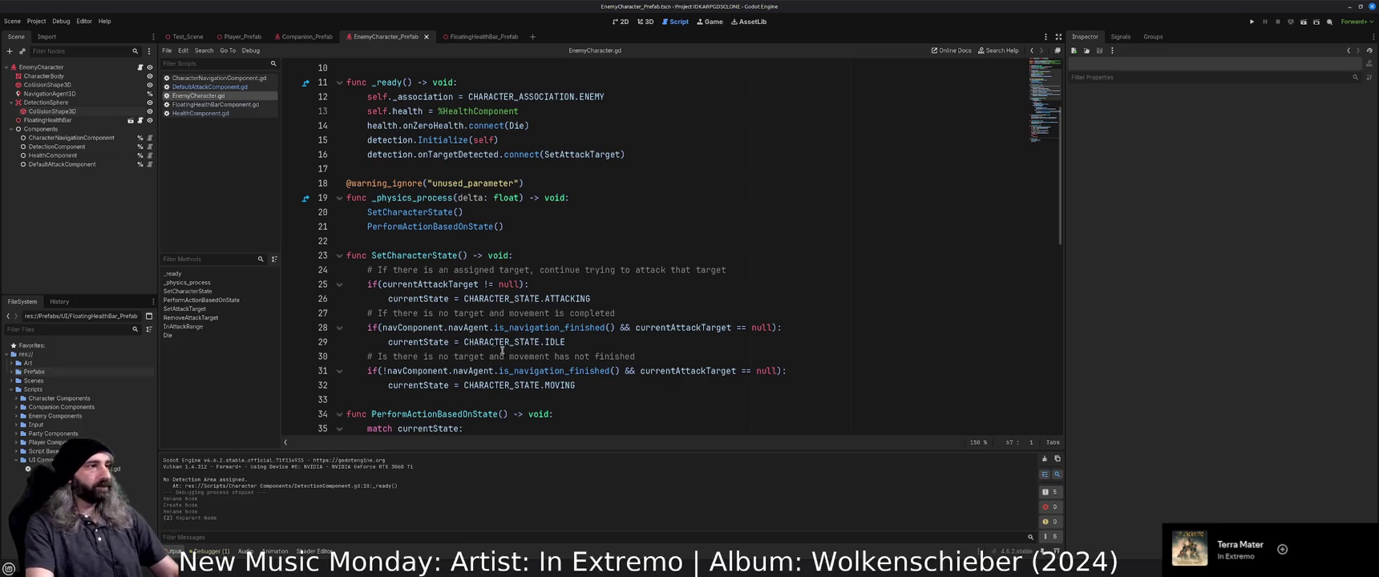
Scroll down through the enemy script from line 26 and start a test run.
{"action": "left_click", "coordinate": [610, 298]}
{"action": "scroll", "coordinate": [619, 371], "scroll_direction": "down", "scroll_amount": 4}
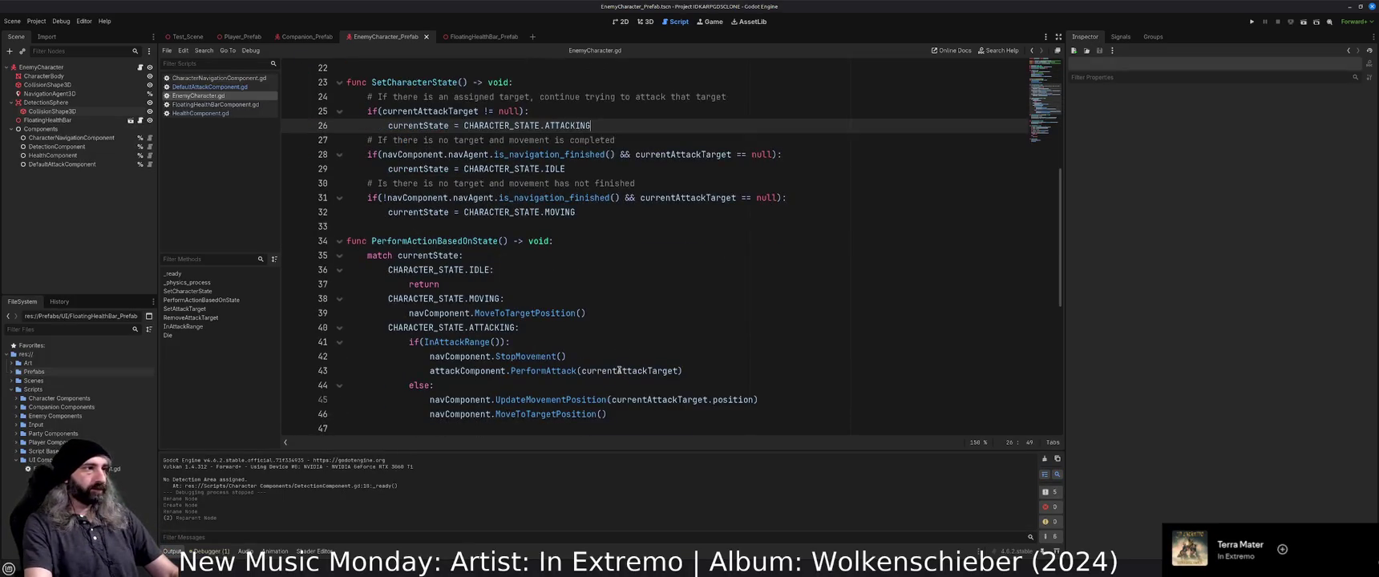
{"action": "scroll", "coordinate": [619, 371], "scroll_direction": "down", "scroll_amount": 5}
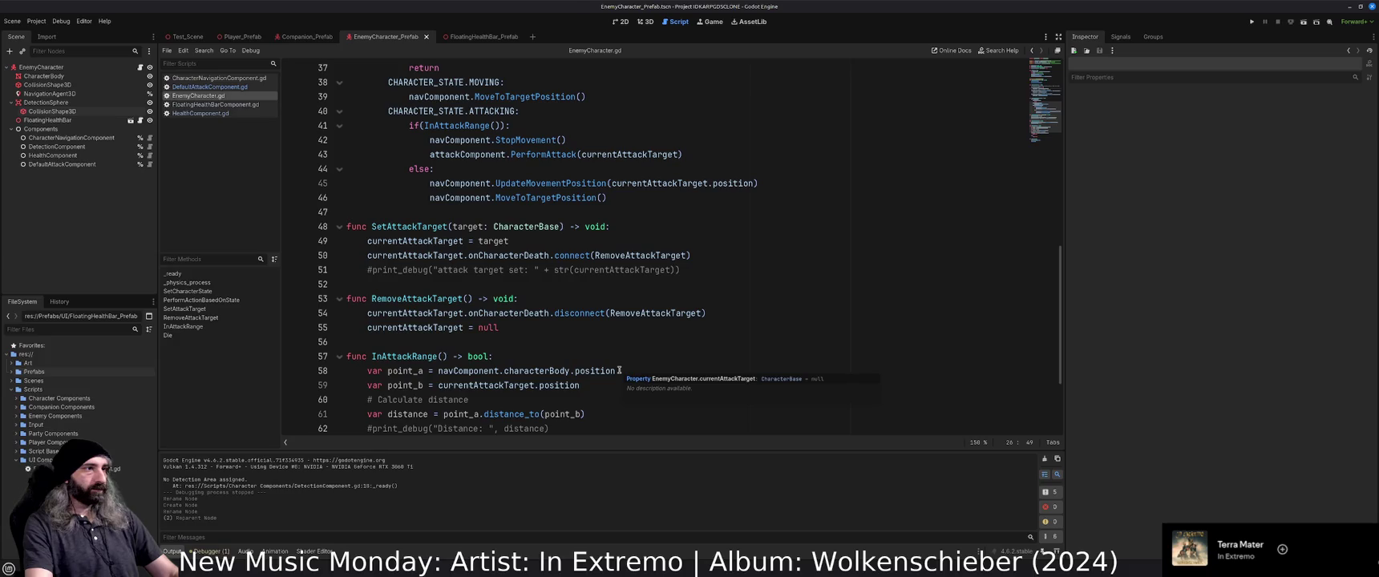
{"action": "scroll", "coordinate": [619, 370], "scroll_direction": "down", "scroll_amount": 3}
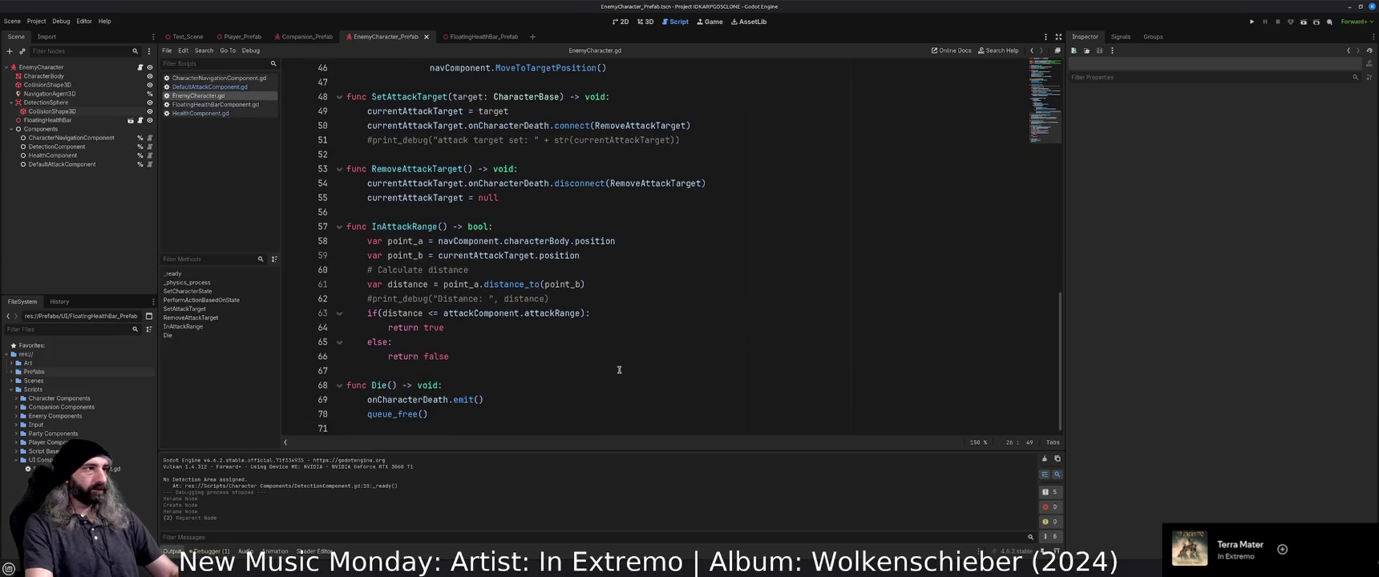
{"action": "key", "text": "F5"}
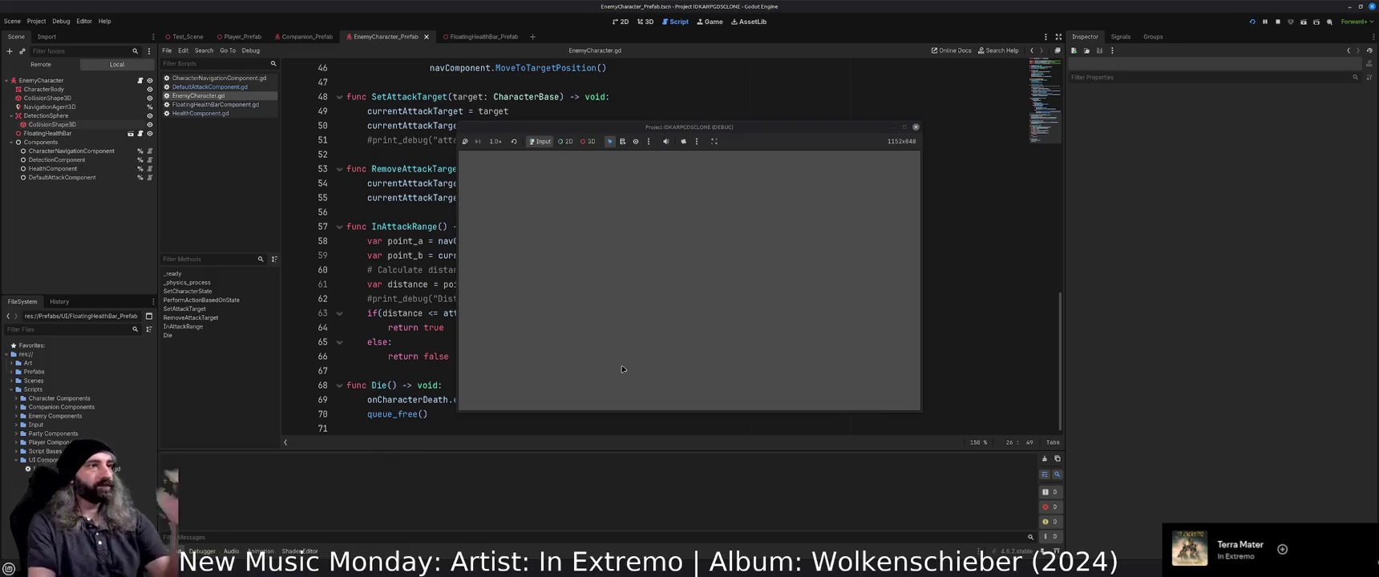
Move the blue player around among the red enemies, then view the Remote scene tree.
{"action": "left_click", "coordinate": [729, 226]}
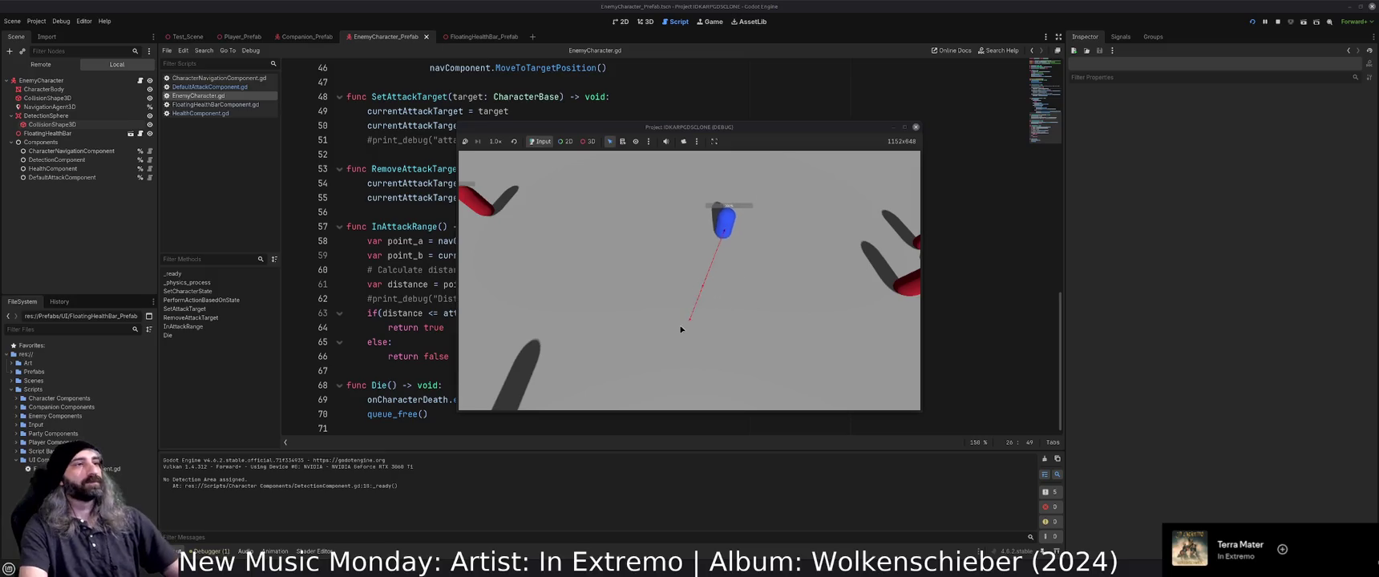
{"action": "left_click", "coordinate": [684, 256]}
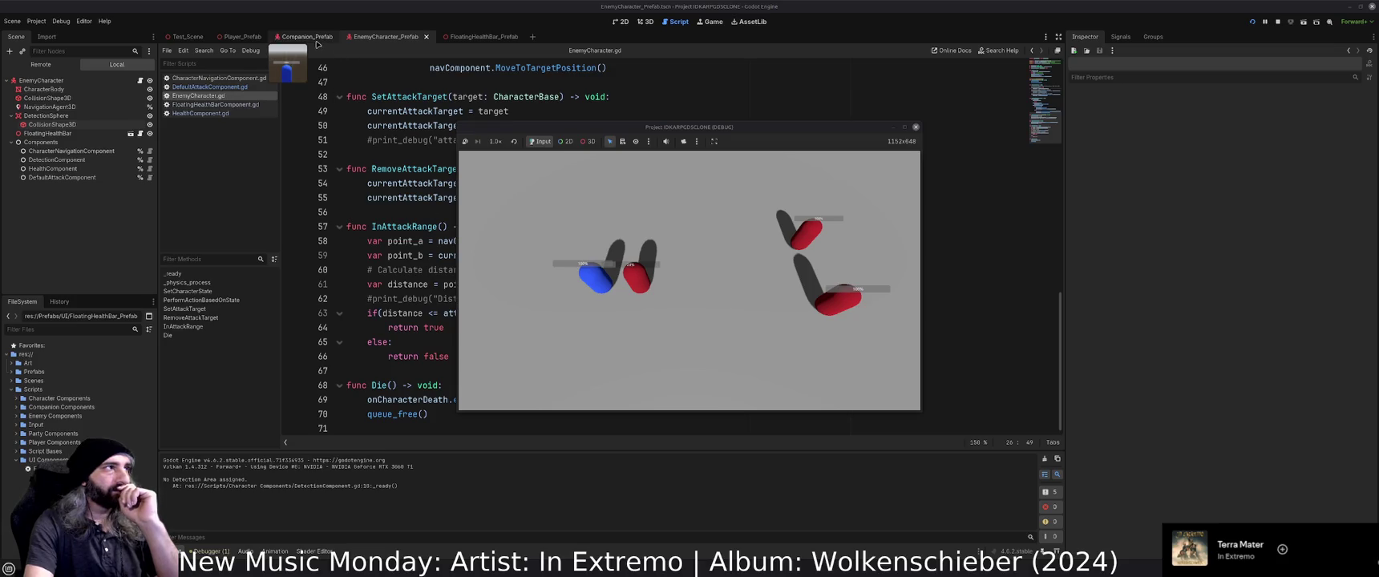
{"action": "left_click", "coordinate": [52, 67]}
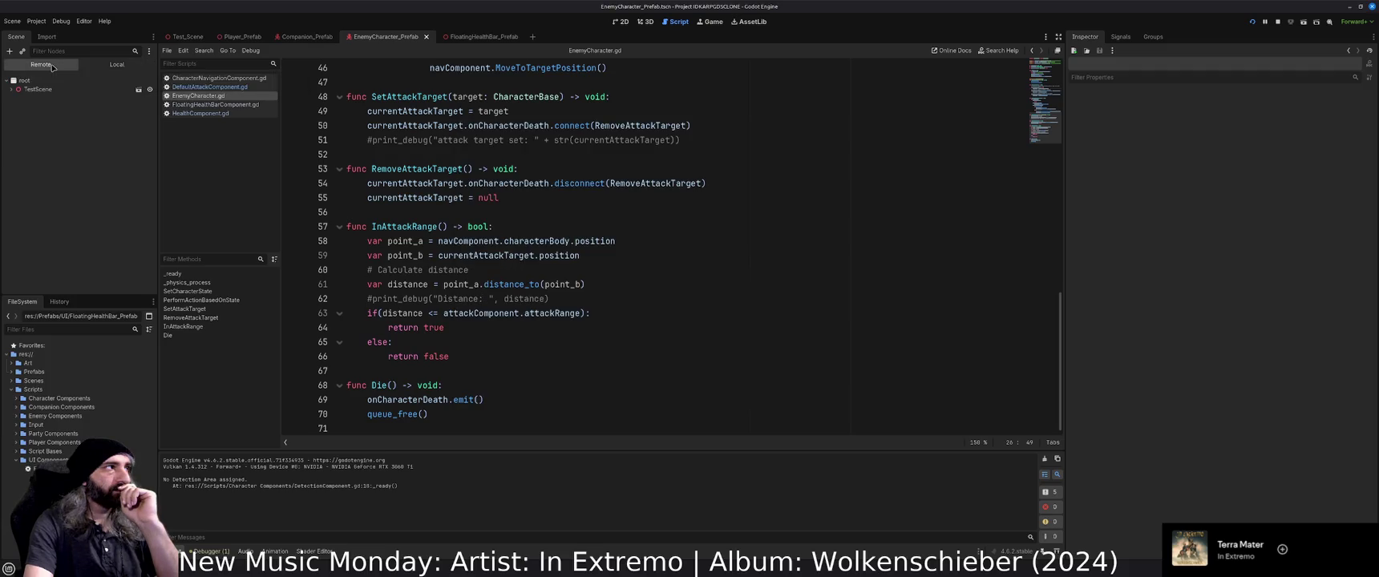
Expand TestScene > Player > PartyMembers > Companion > Components and select the live DefaultAttackComponent.
{"action": "left_click", "coordinate": [305, 37]}
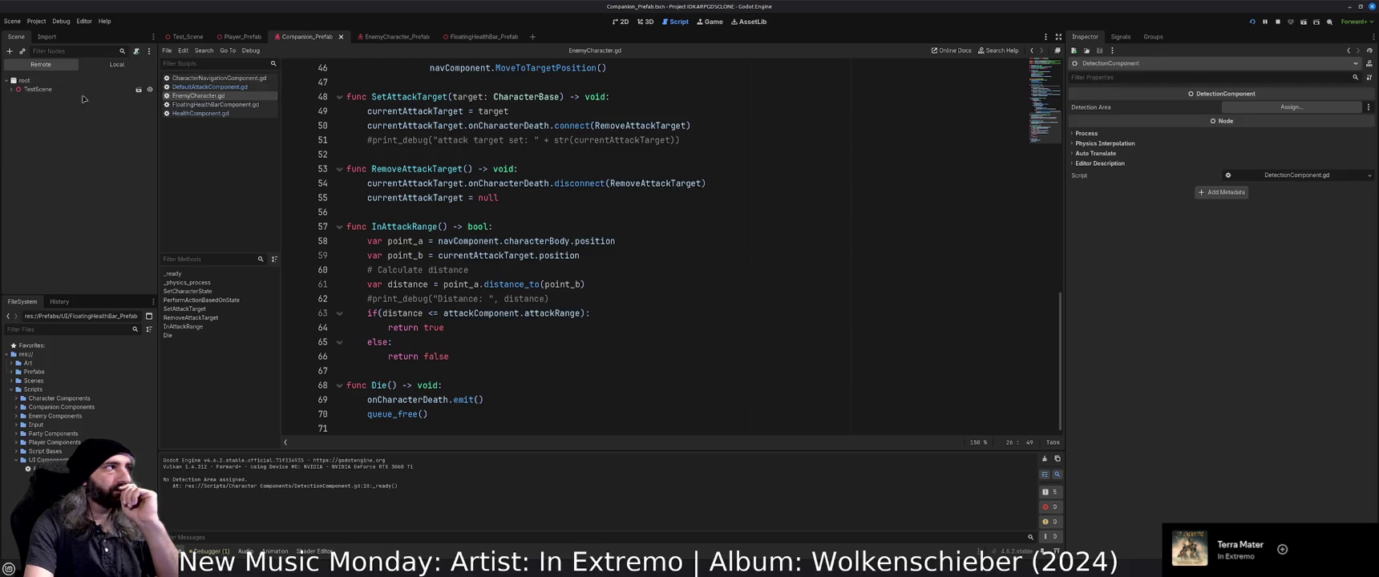
{"action": "left_click", "coordinate": [12, 89]}
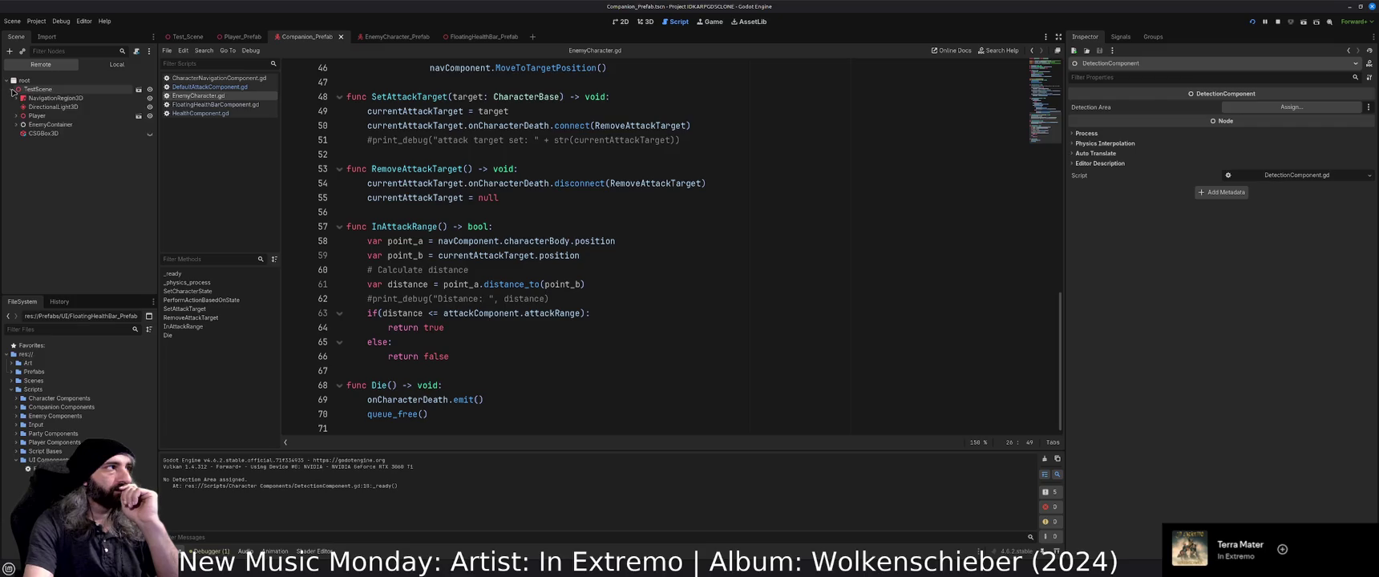
{"action": "left_click", "coordinate": [16, 117]}
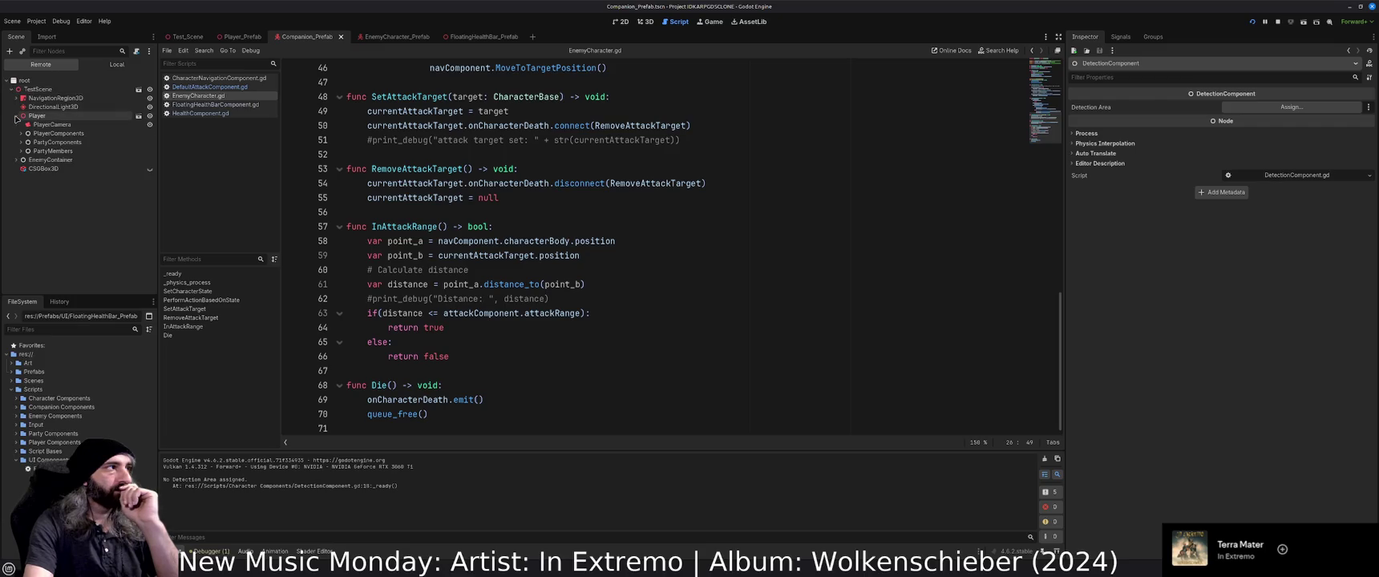
{"action": "left_click", "coordinate": [22, 152]}
{"action": "left_click", "coordinate": [26, 160]}
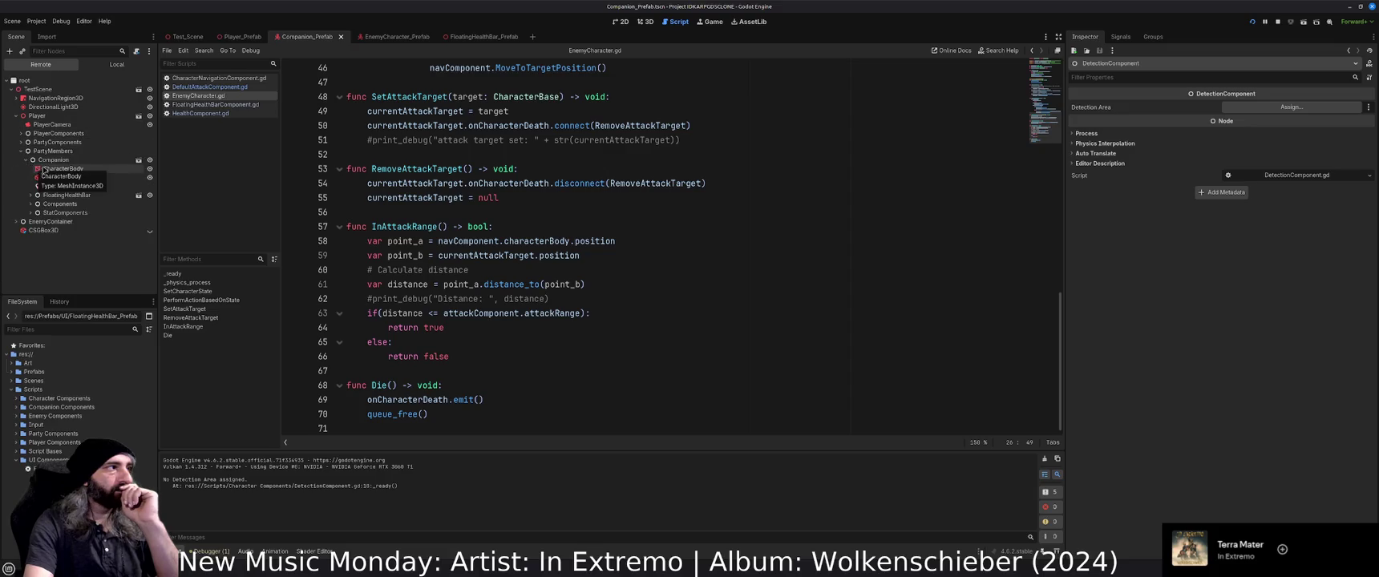
{"action": "left_click", "coordinate": [30, 204]}
{"action": "left_click", "coordinate": [64, 222]}
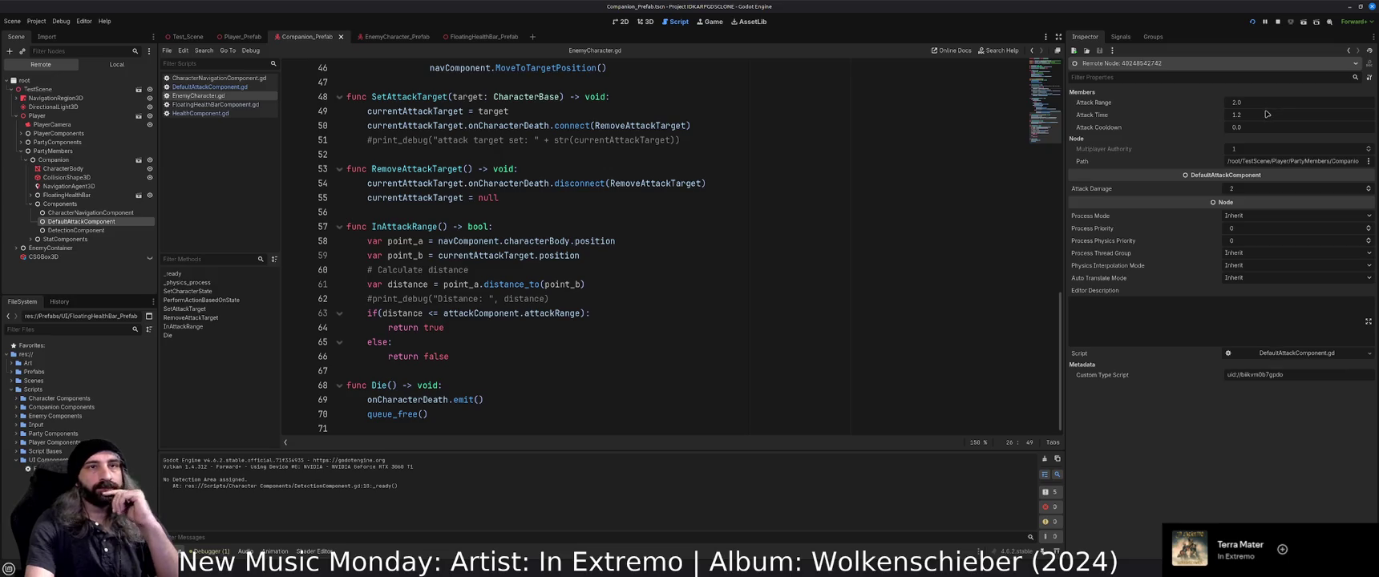
Set the live Attack Damage to 5 and bring the game window back up.
{"action": "left_click", "coordinate": [1242, 190]}
{"action": "type", "text": "5"}
{"action": "key", "text": "Return"}
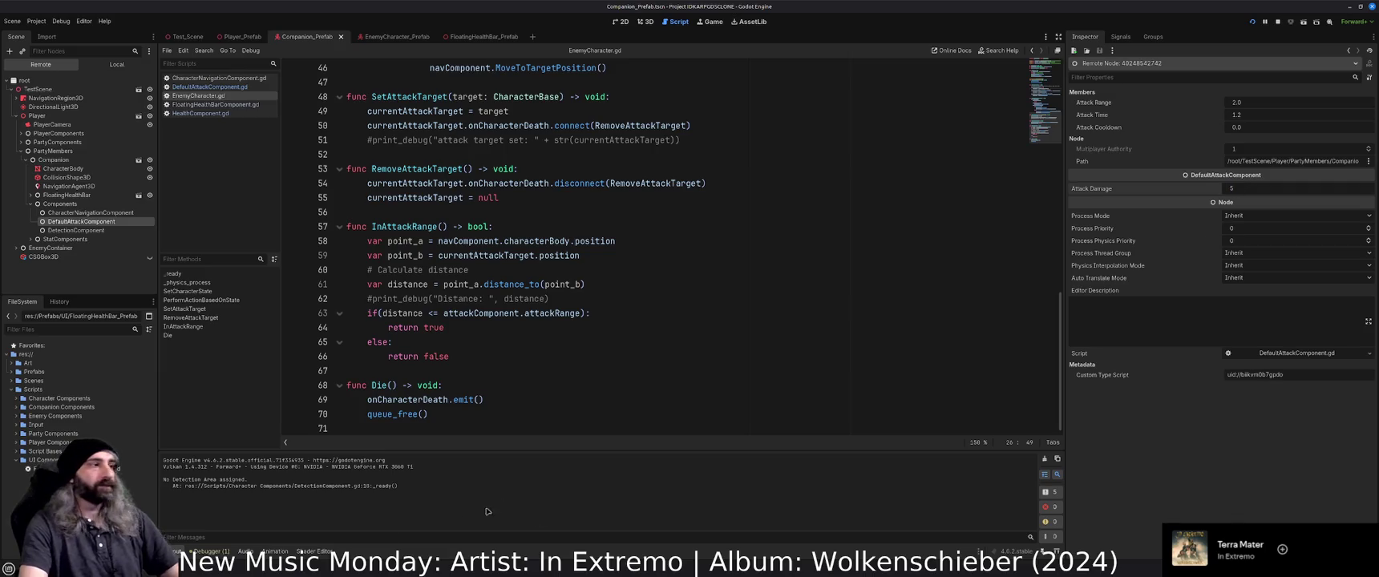
{"action": "key", "text": "alt+Tab"}
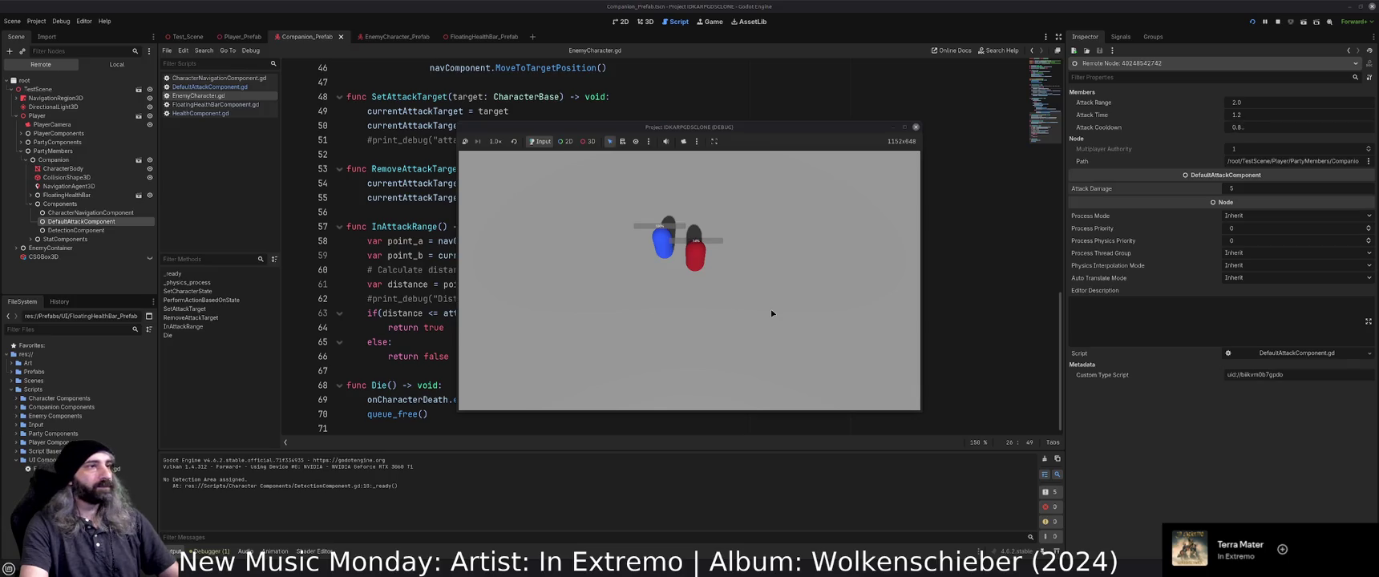
Close the game, check the saved DefaultAttackComponent's Attack Damage, and open Test_Scene.
{"action": "left_click", "coordinate": [917, 127]}
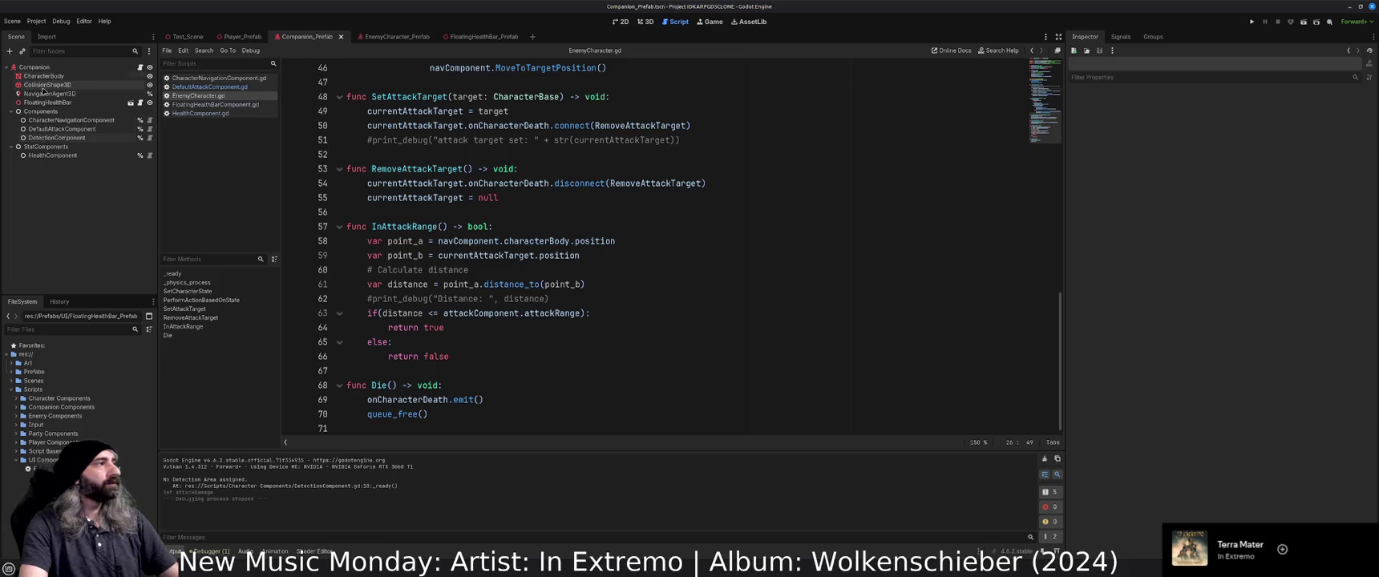
{"action": "left_click", "coordinate": [46, 131]}
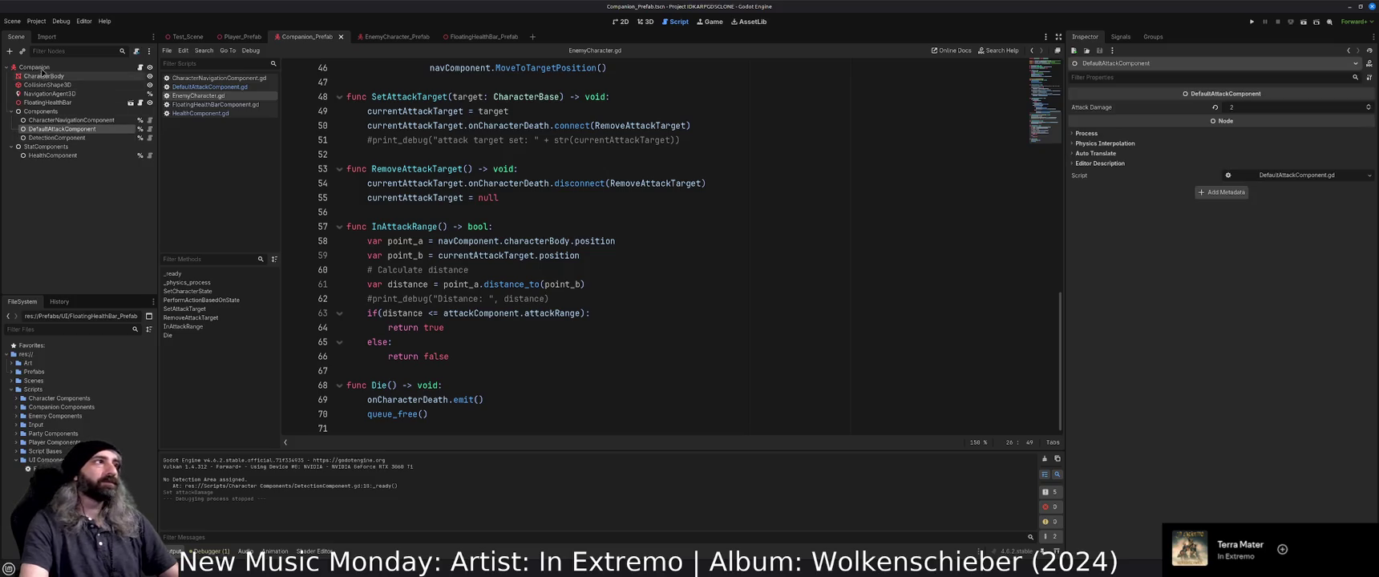
{"action": "left_click", "coordinate": [186, 37]}
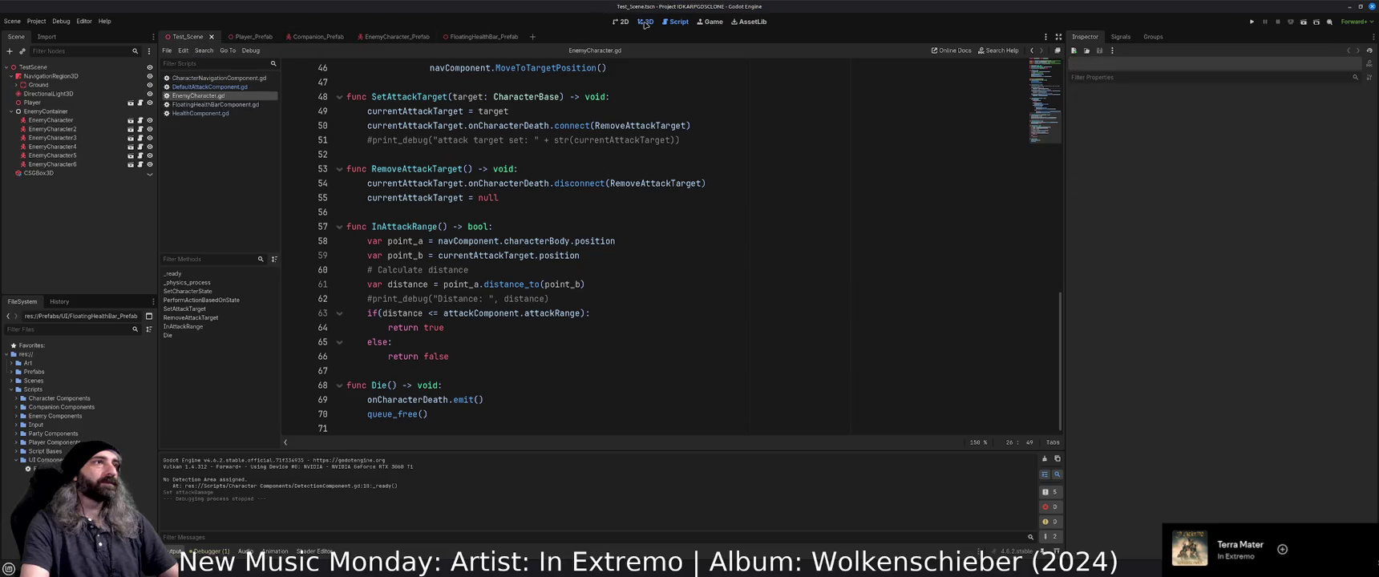
In 3D view, review Player_Prefab, Companion_Prefab and EnemyCharacter_Prefab.
{"action": "left_click", "coordinate": [645, 22]}
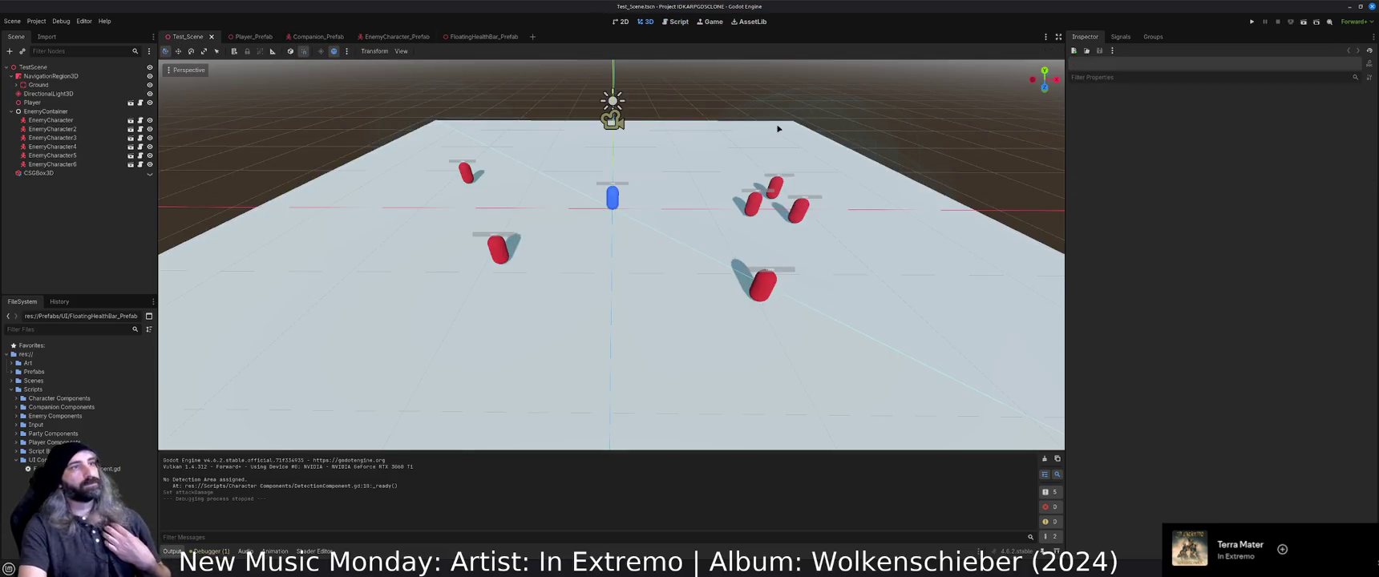
{"action": "left_click", "coordinate": [245, 37]}
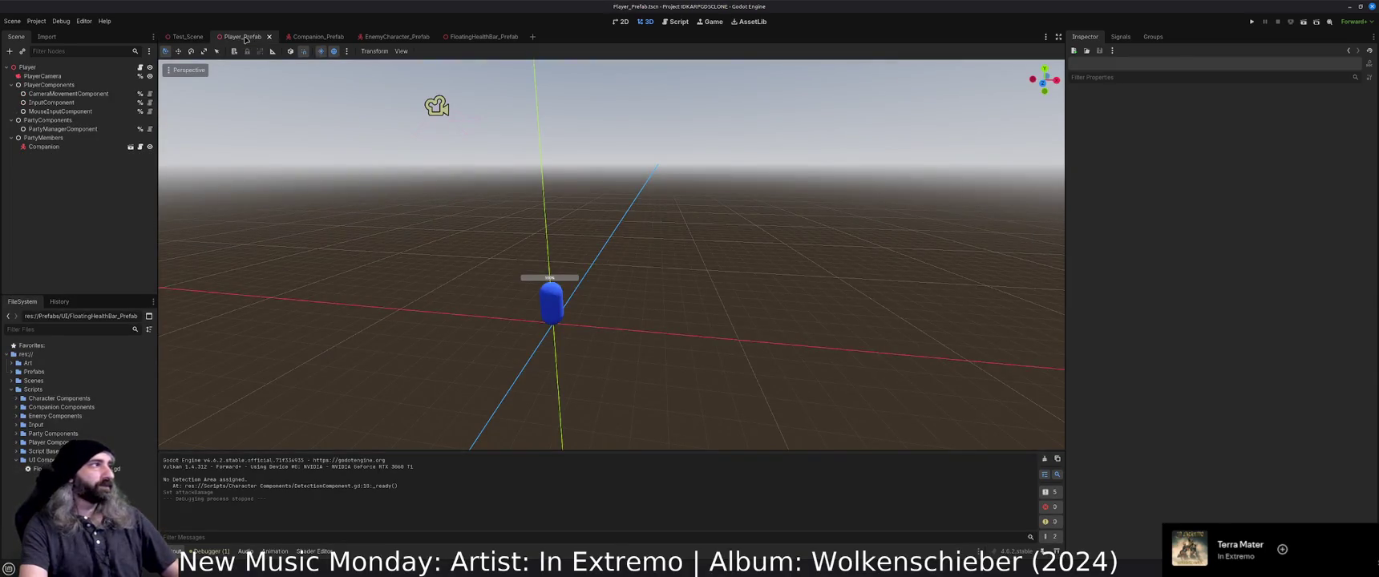
{"action": "left_click", "coordinate": [318, 37]}
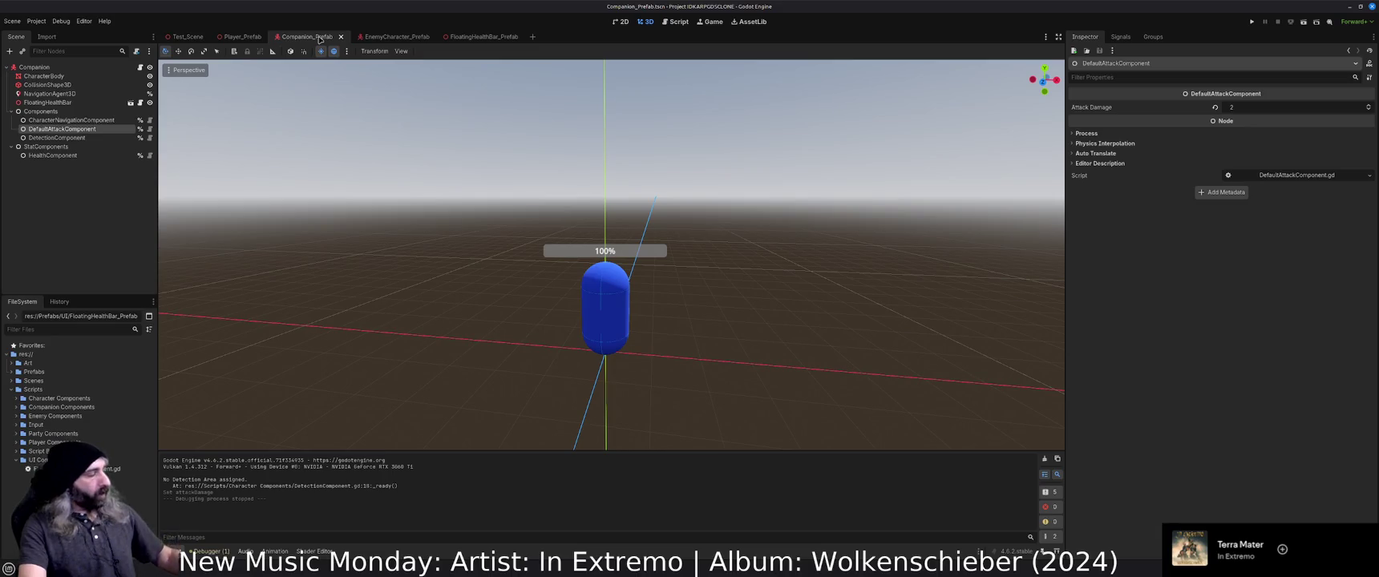
{"action": "left_click", "coordinate": [385, 37]}
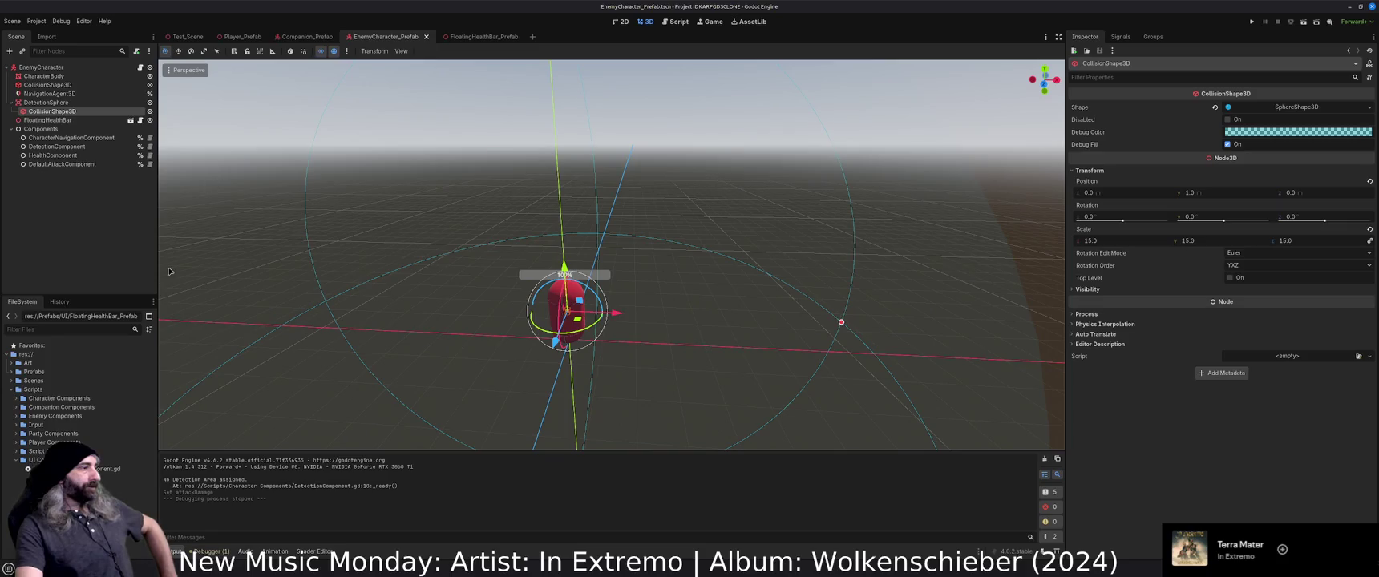
{"action": "left_click", "coordinate": [16, 460]}
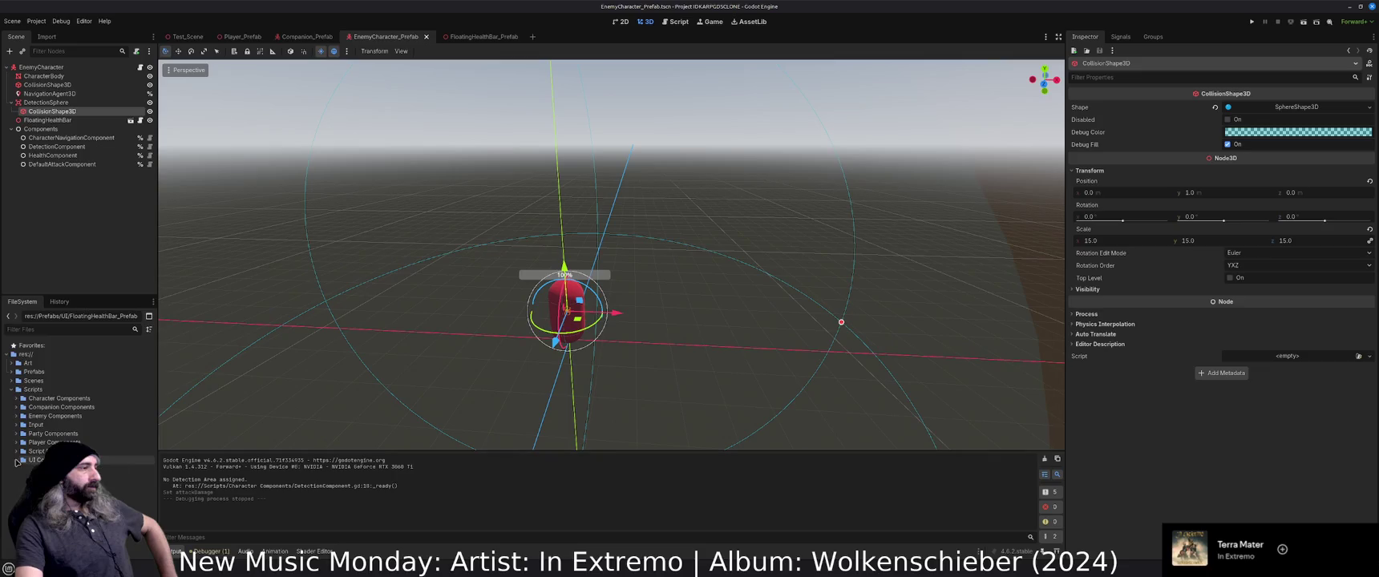
{"action": "left_click", "coordinate": [69, 228]}
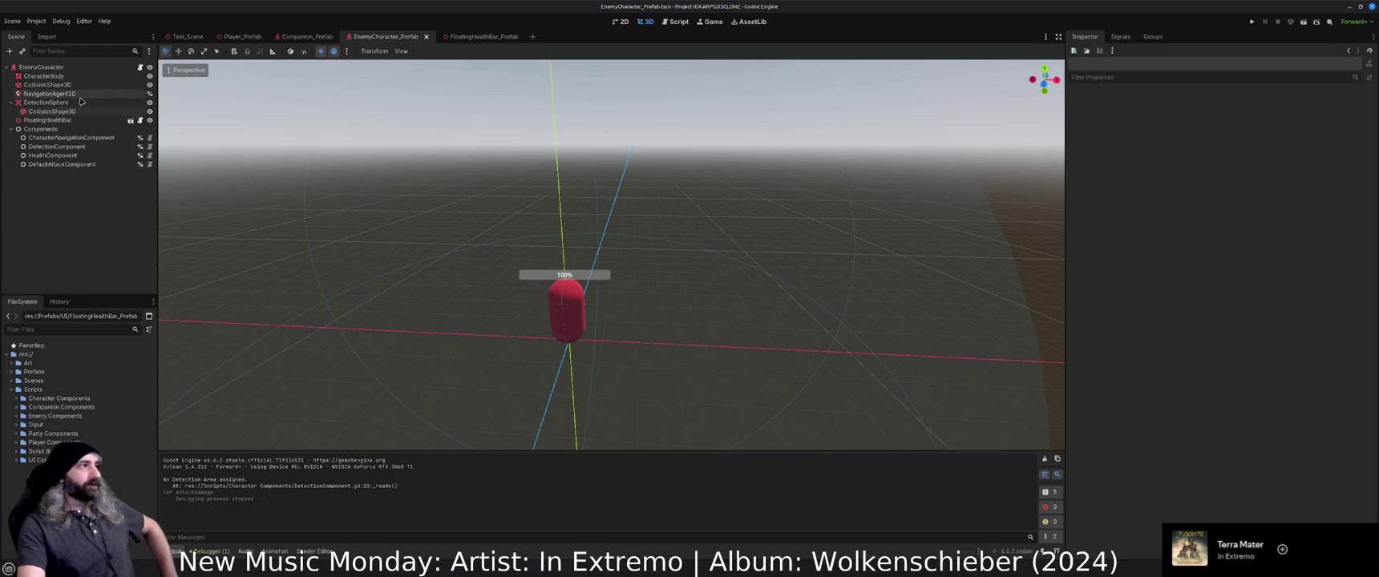
Inspect FloatingHealthBar_Prefab's ProgressBar, close that scene, and return to Companion_Prefab.
{"action": "left_click", "coordinate": [473, 38]}
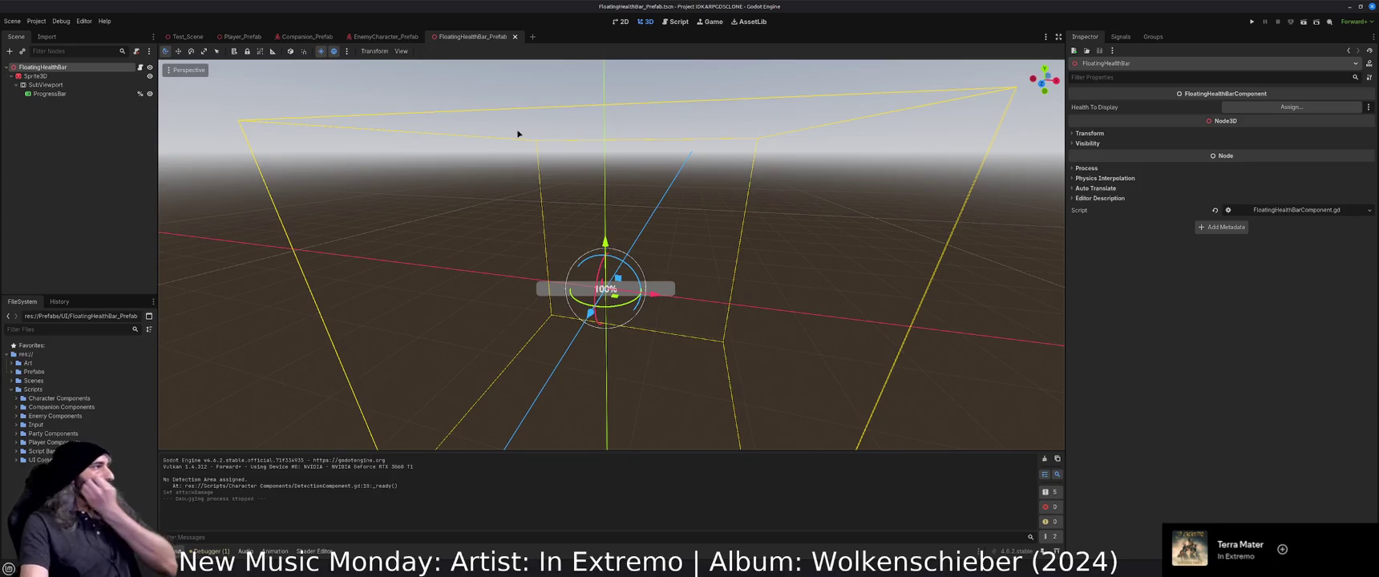
{"action": "left_click", "coordinate": [50, 94]}
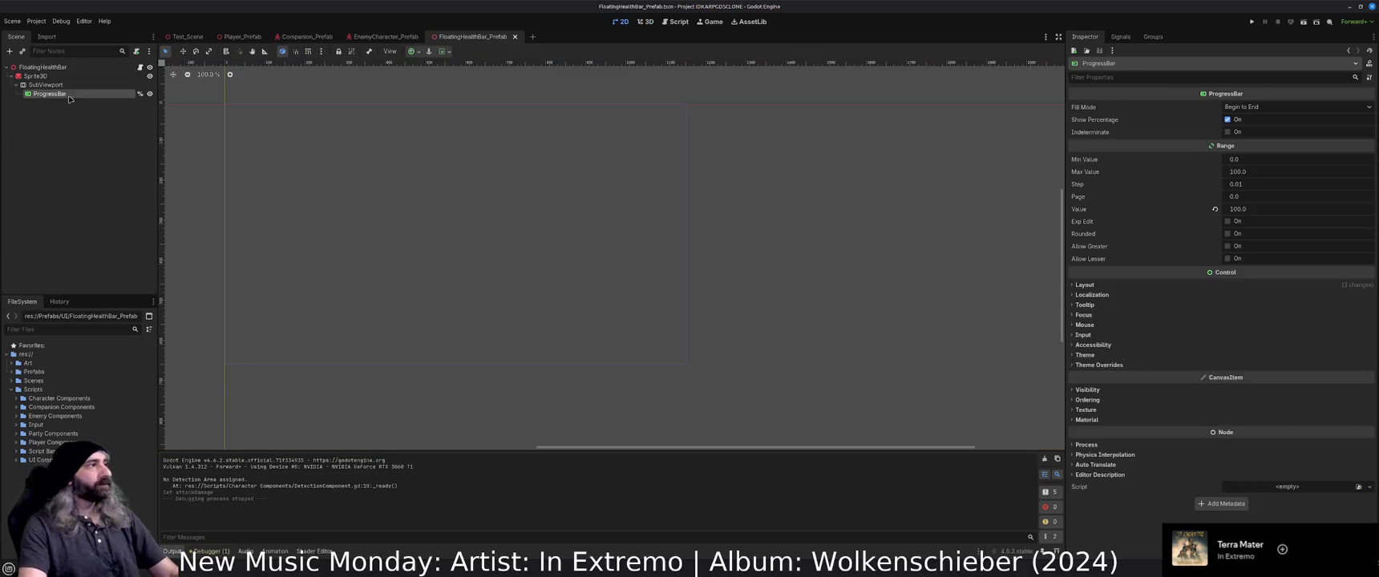
{"action": "left_click", "coordinate": [115, 198]}
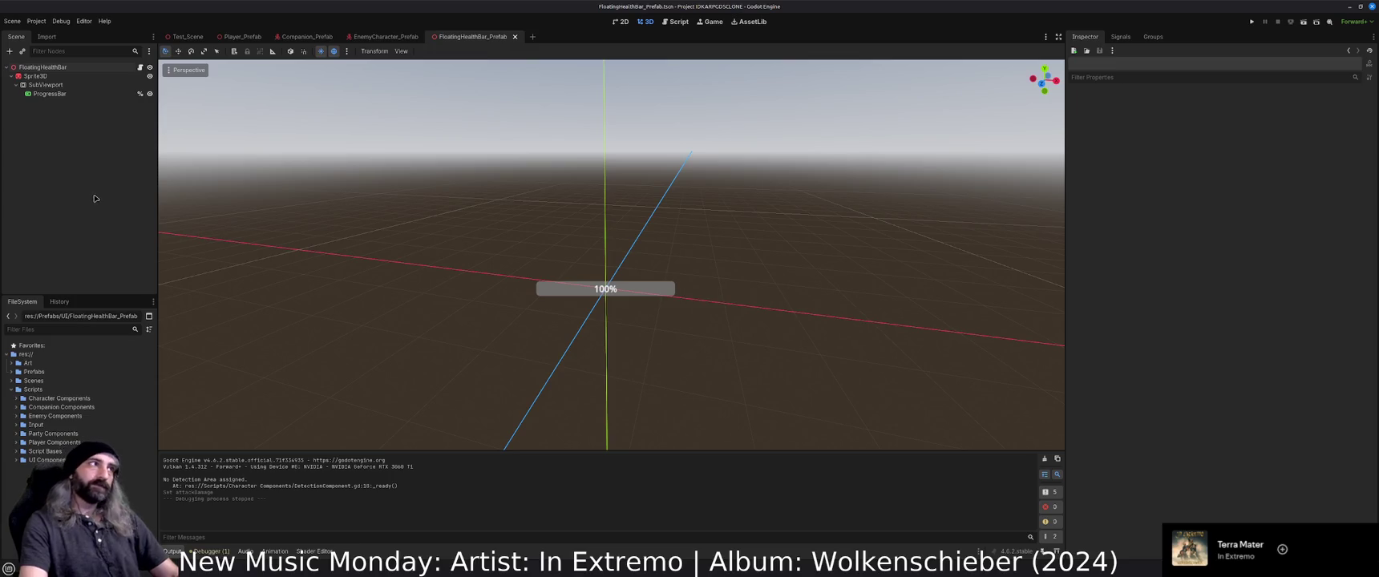
{"action": "left_click", "coordinate": [515, 37]}
{"action": "left_click", "coordinate": [304, 37]}
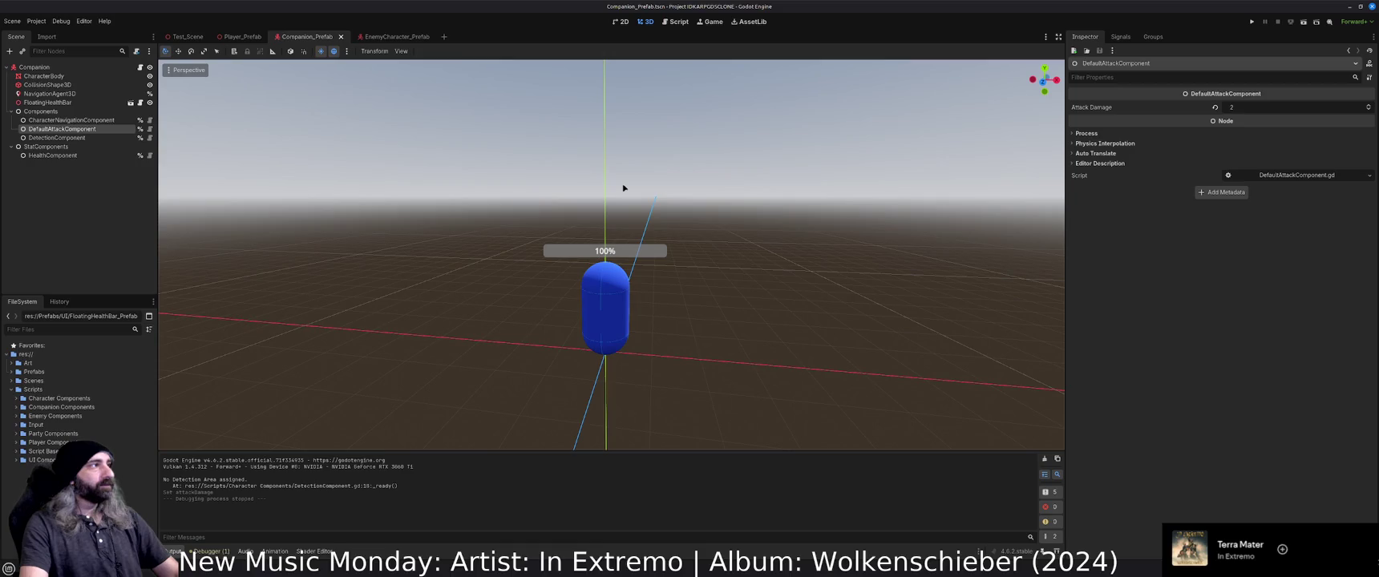
Delete the DetectionComponent node from Companion_Prefab, save the prefab, and switch back to Test_Scene.
{"action": "left_click", "coordinate": [80, 233]}
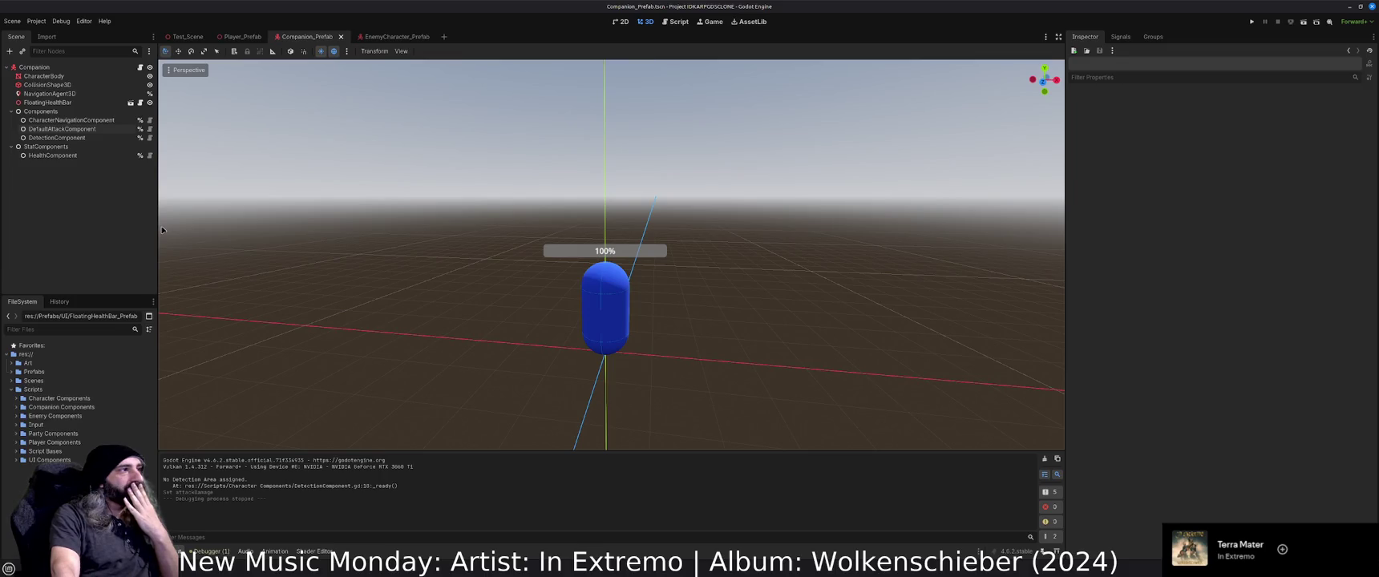
{"action": "left_click", "coordinate": [105, 138]}
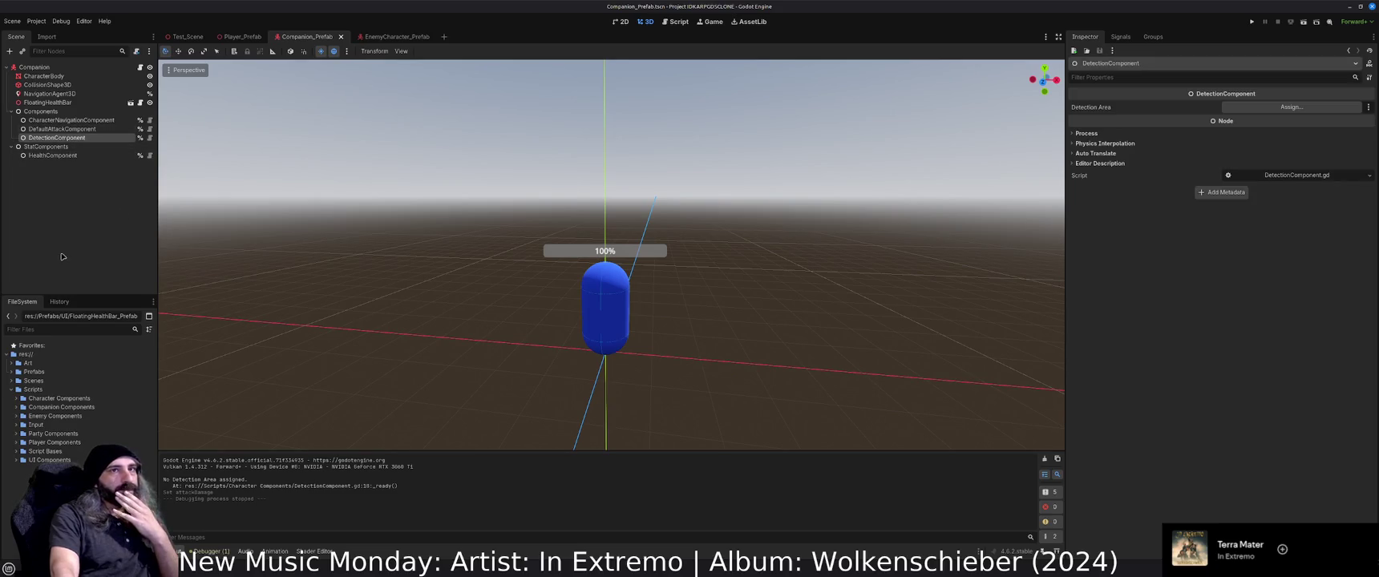
{"action": "key", "text": "Delete"}
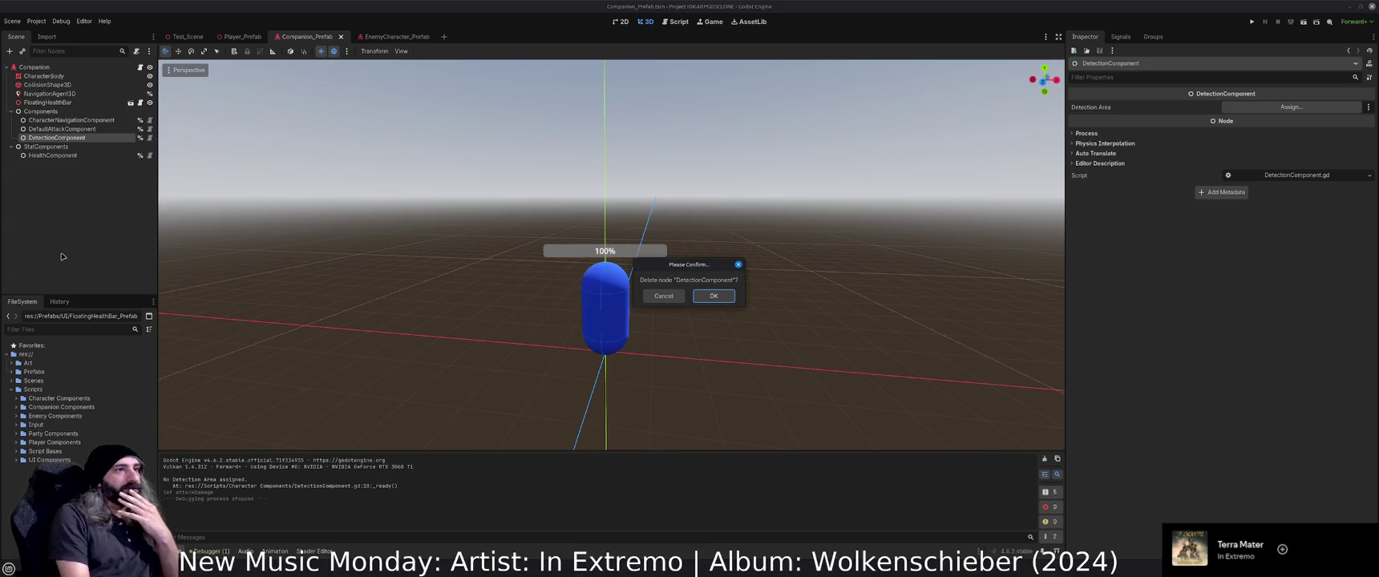
{"action": "key", "text": "Return"}
{"action": "key", "text": "ctrl+s"}
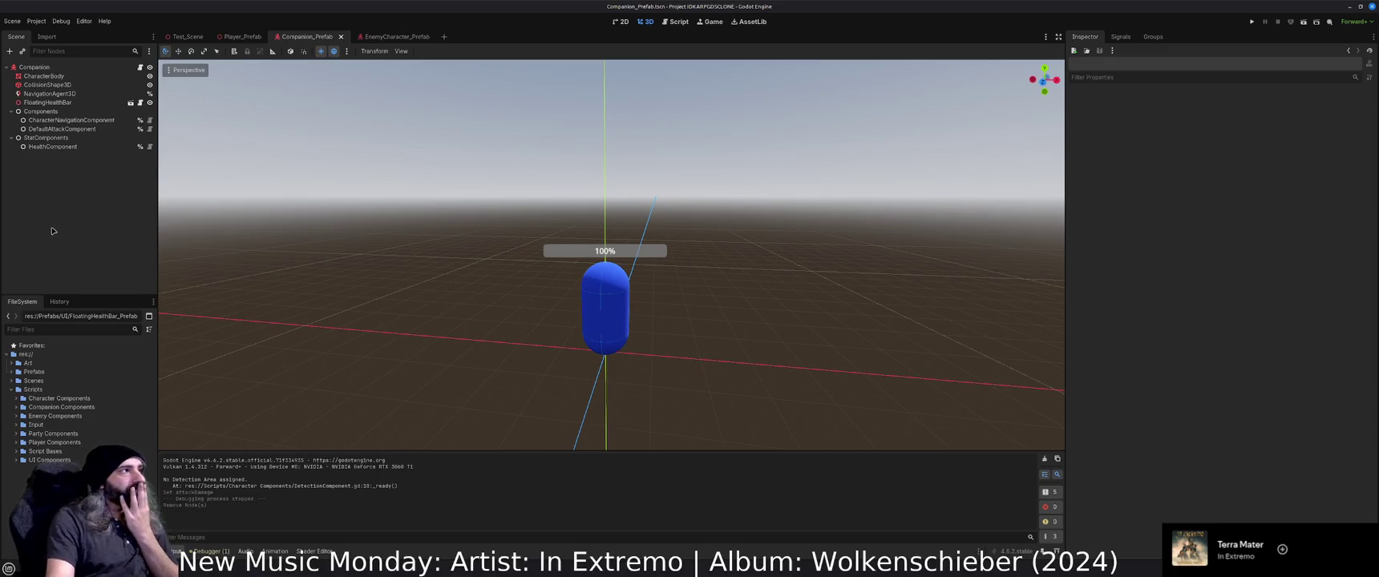
{"action": "key", "text": "ctrl+Tab"}
{"action": "key", "text": "ctrl+Tab"}
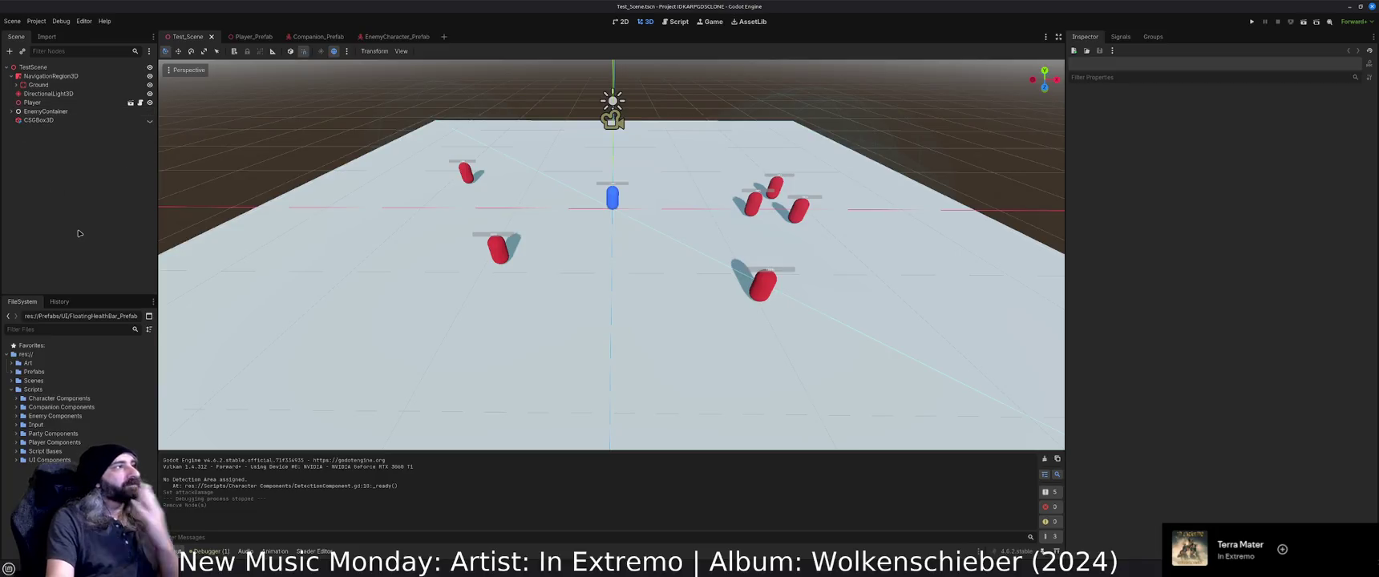
Add a plain Node as a child of TestScene.
{"action": "left_click", "coordinate": [58, 69]}
{"action": "key", "text": "ctrl+a"}
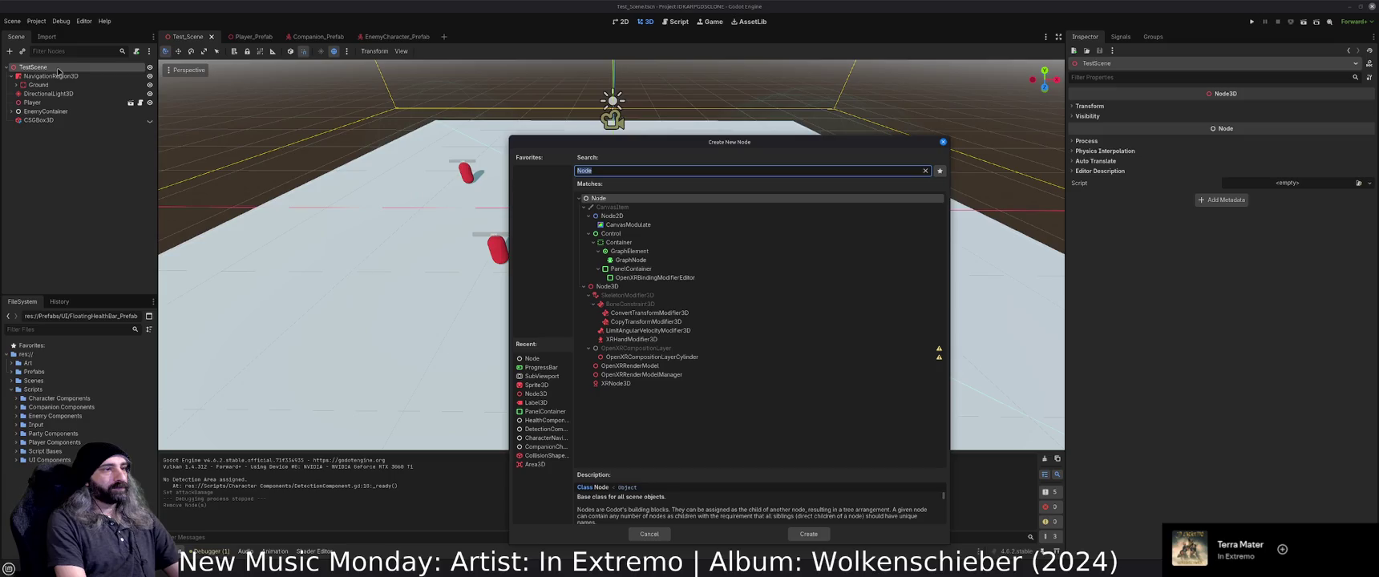
{"action": "key", "text": "Return"}
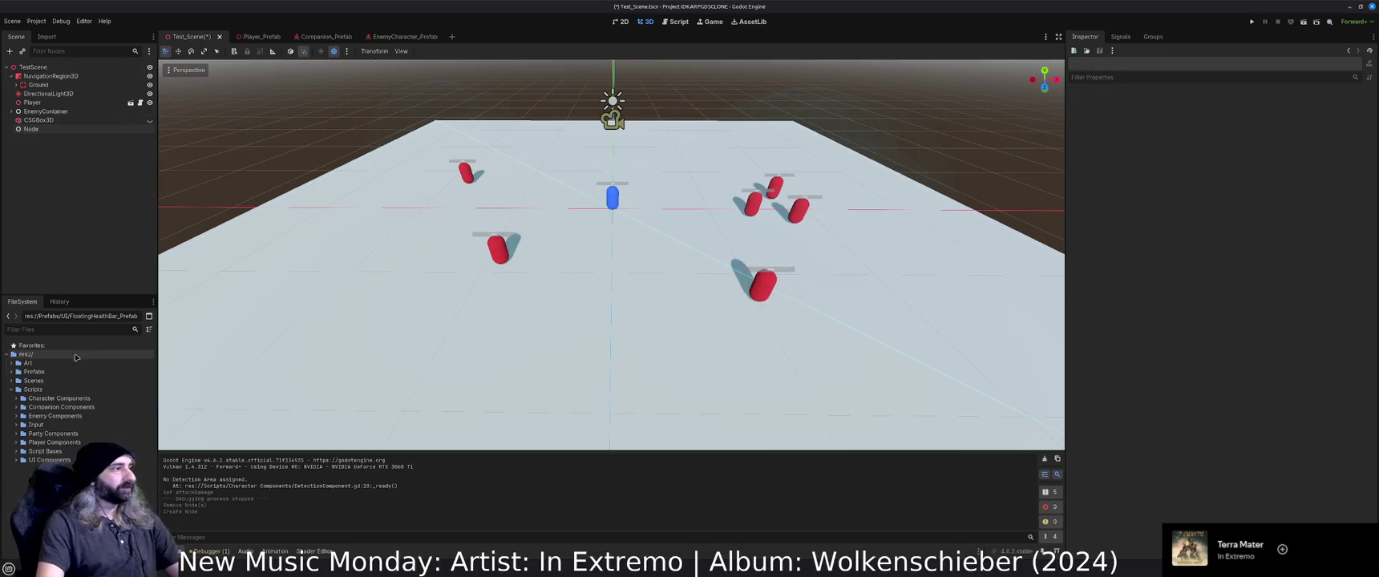
Create a new script in the Scripts folder, declare class_name GameMaster, and save it as GameMaster.gd.
{"action": "right_click", "coordinate": [42, 390]}
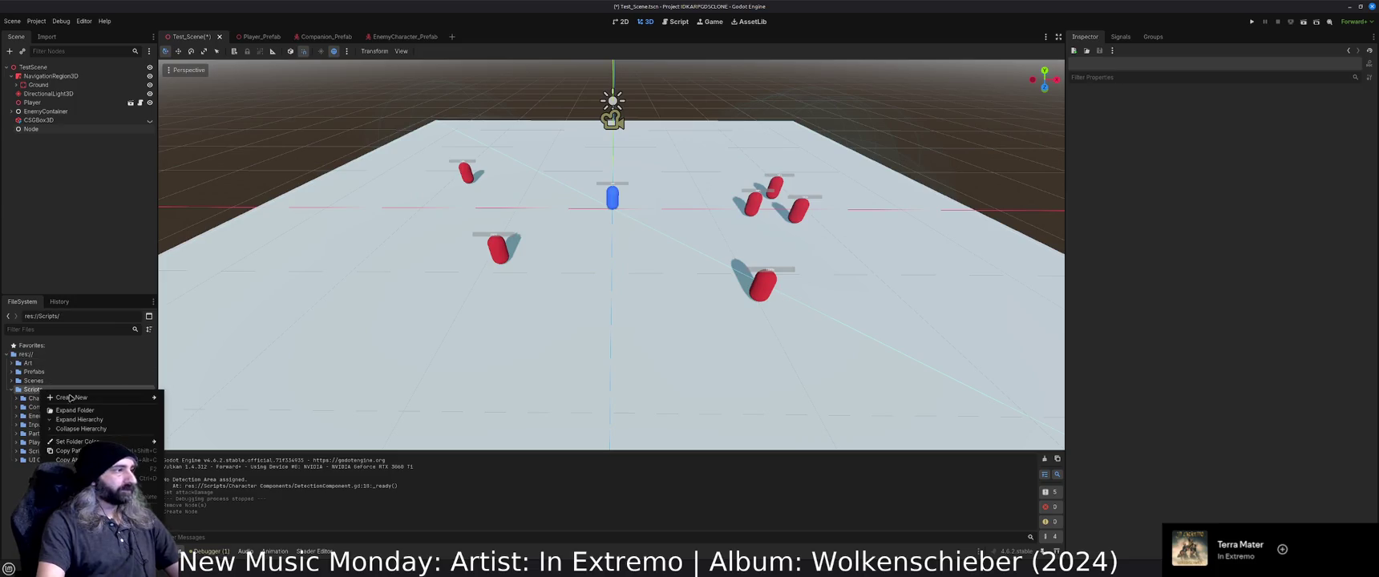
{"action": "mouse_move", "coordinate": [134, 400]}
{"action": "left_click", "coordinate": [190, 416]}
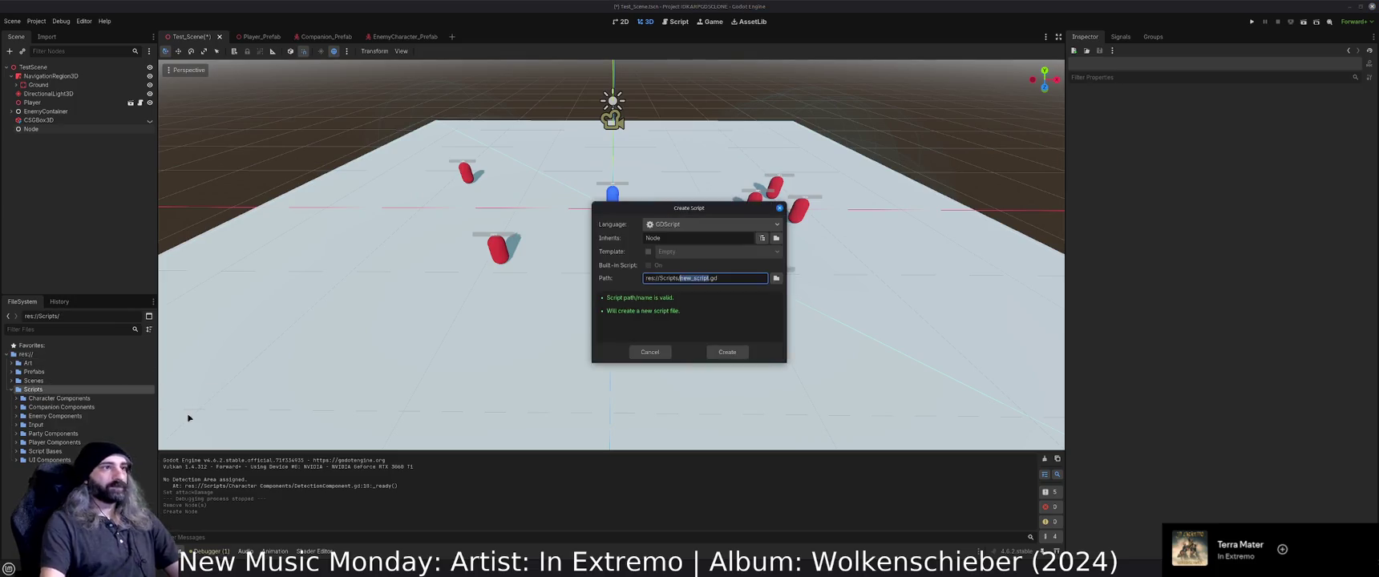
{"action": "type", "text": "Da"}
{"action": "key", "text": "BackSpace"}
{"action": "key", "text": "BackSpace"}
{"action": "type", "text": "GameMasterComponent"}
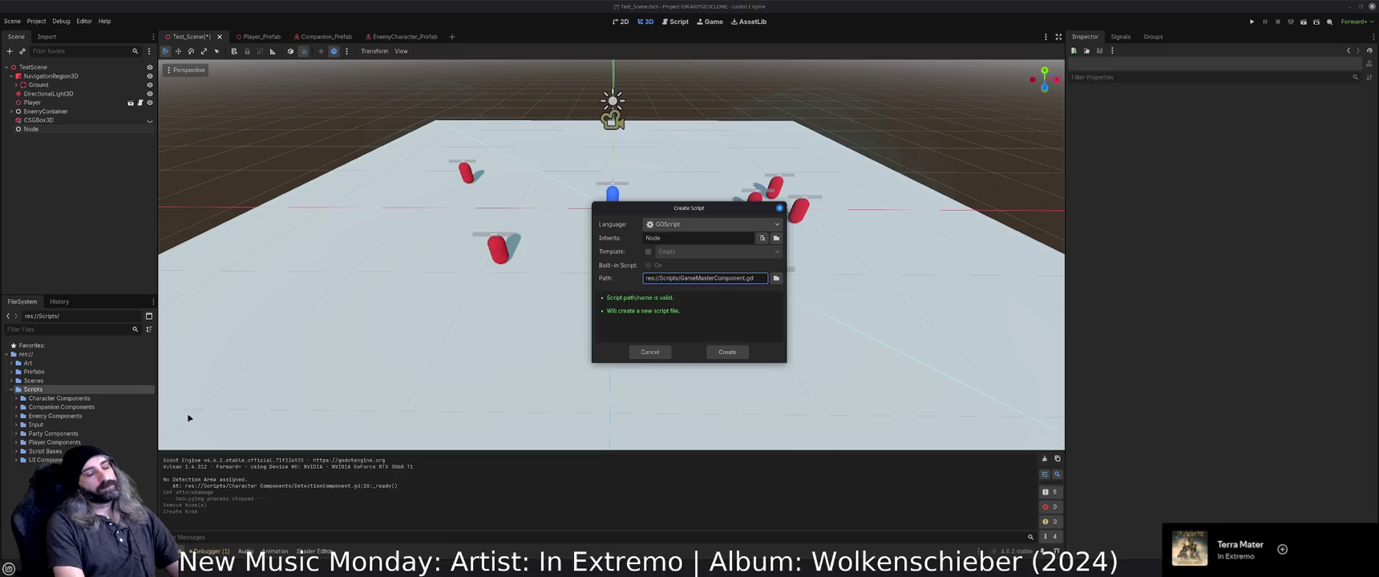
{"action": "key", "text": "Return"}
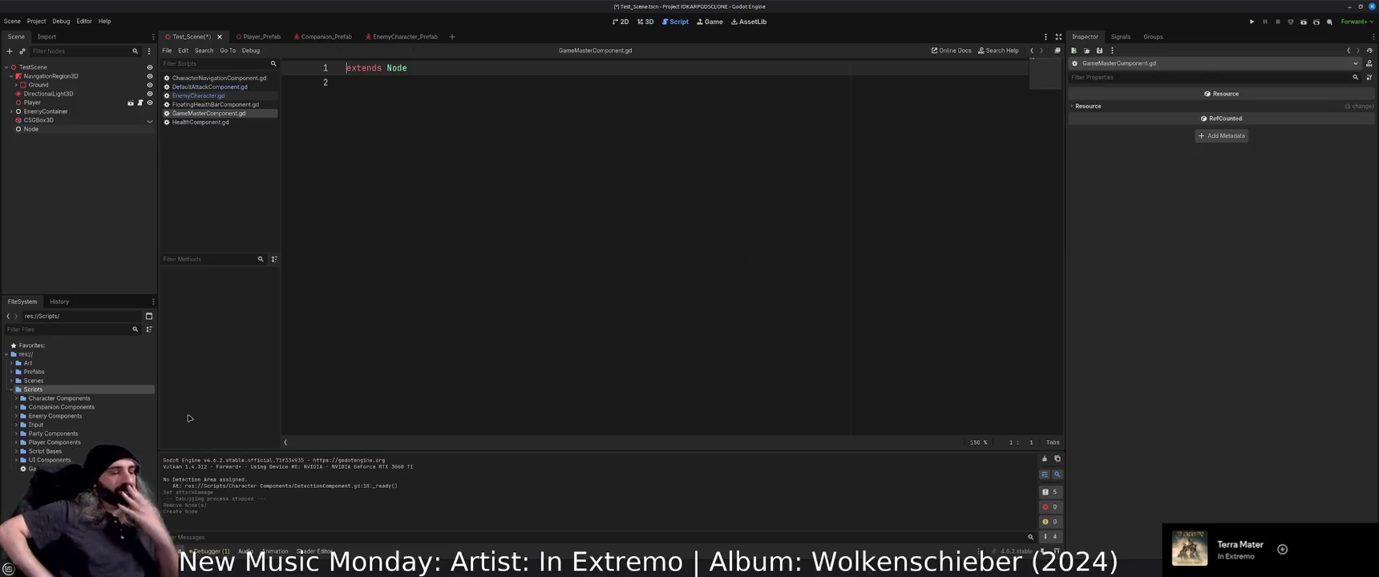
{"action": "type", "text": "class_"}
{"action": "type", "text": "name "}
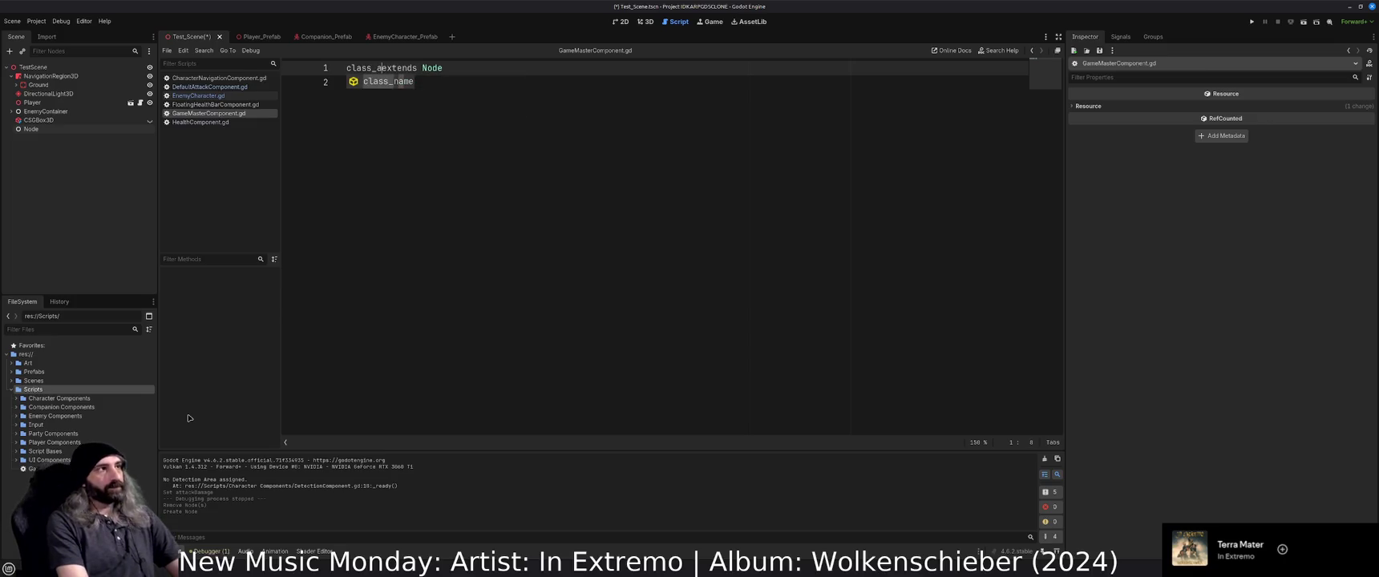
{"action": "type", "text": "GameMaster"}
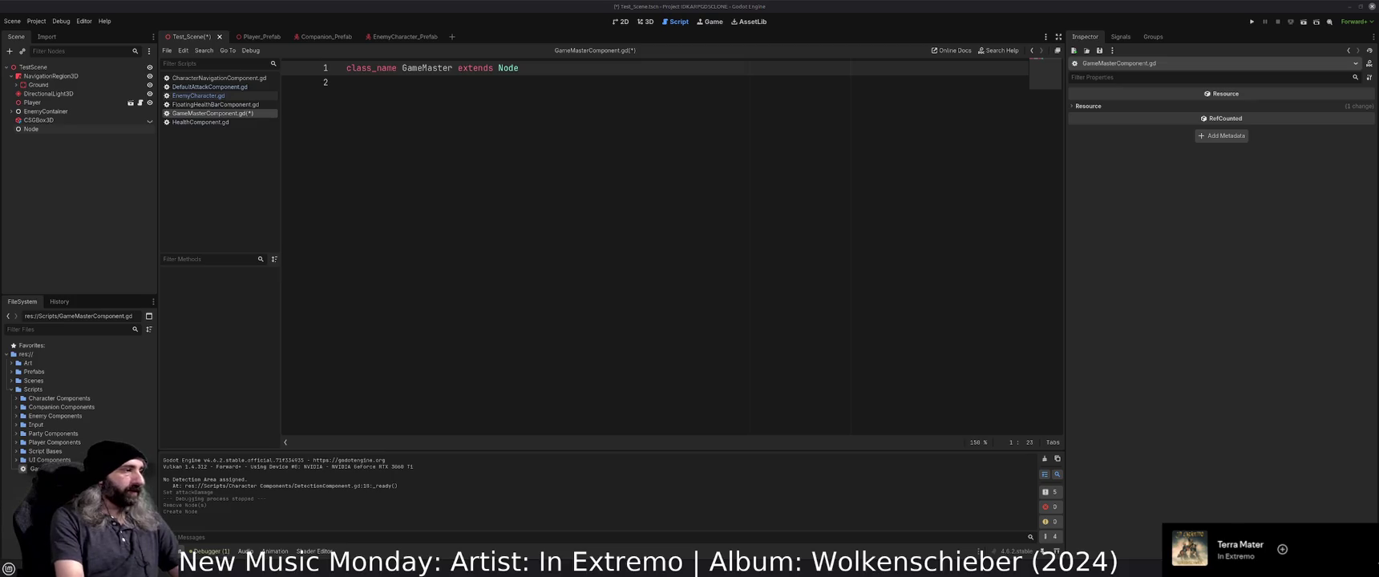
{"action": "key", "text": "Return"}
{"action": "left_click", "coordinate": [347, 82]}
Search Brave in a new tab for 'gdscript static spts'.
{"action": "key", "text": "alt+Tab"}
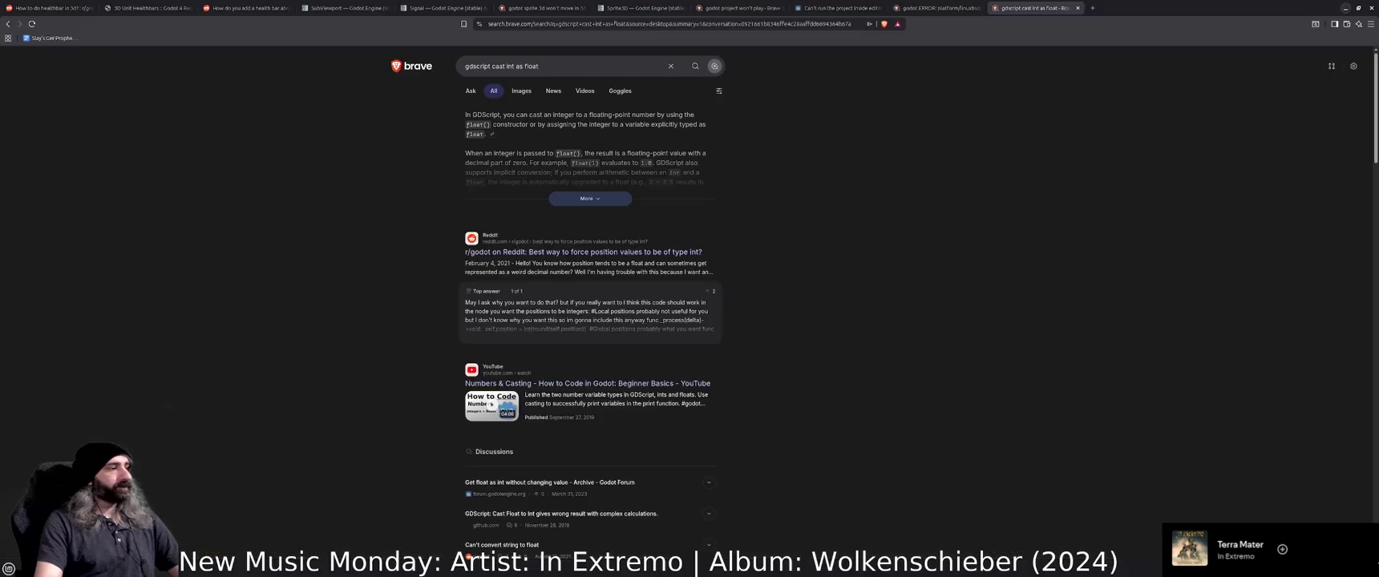
{"action": "key", "text": "ctrl+t"}
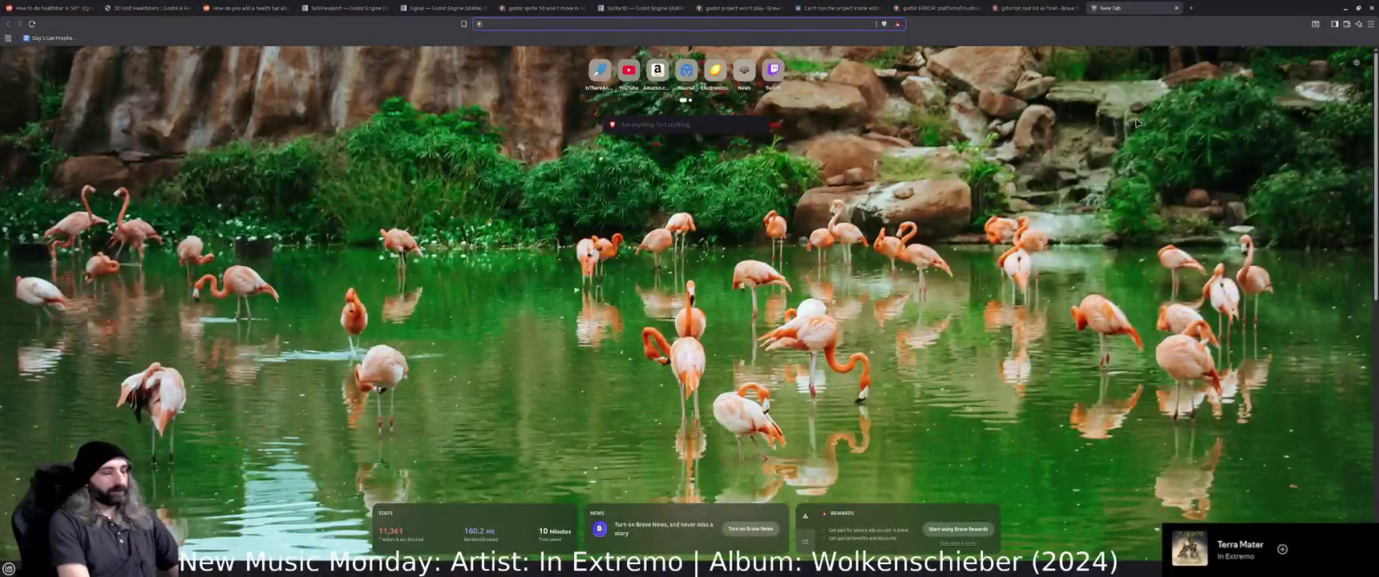
{"action": "type", "text": "gdscript static s"}
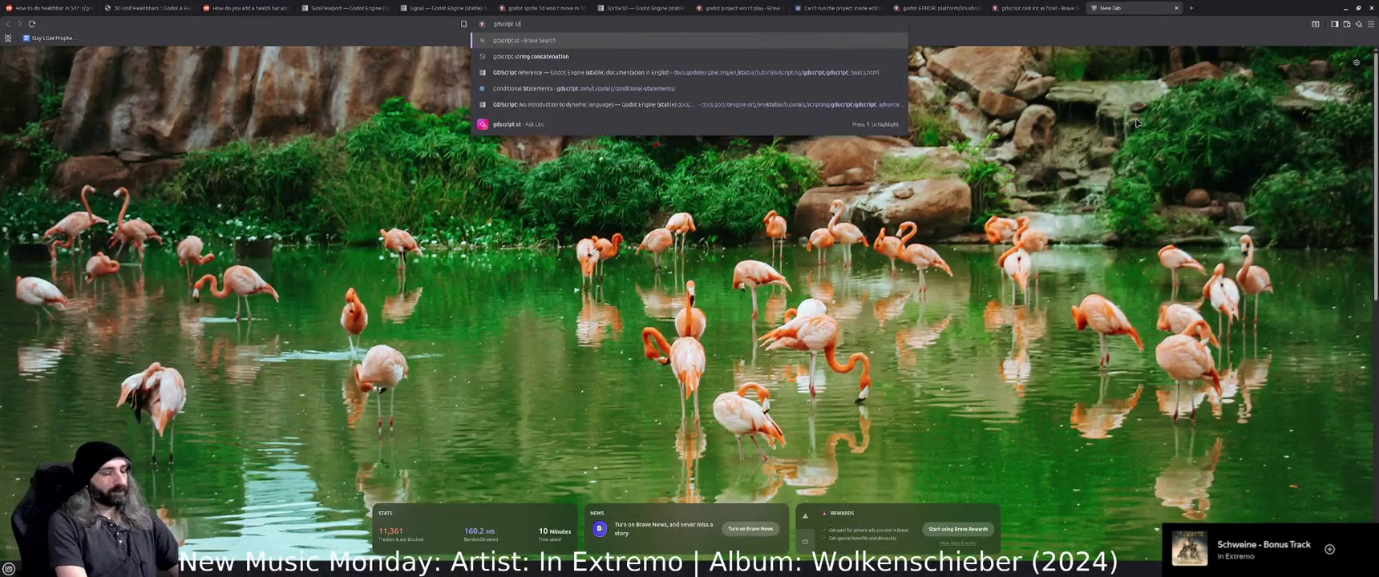
{"action": "type", "text": "pts"}
{"action": "key", "text": "Return"}
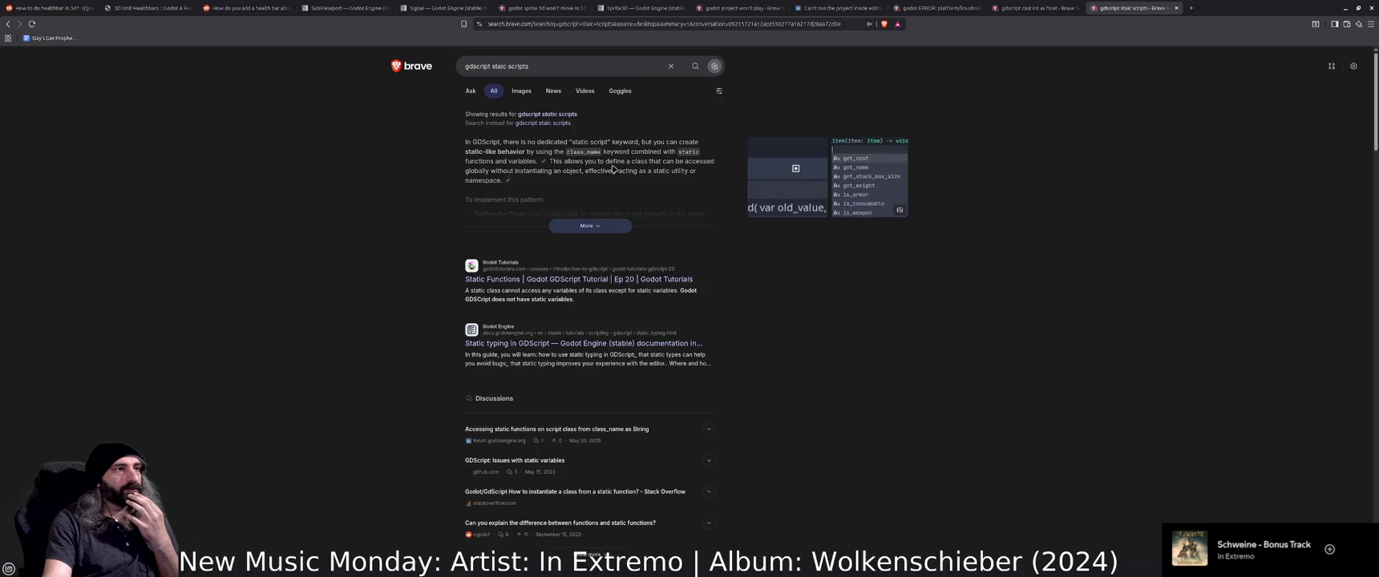
Read the expanded AI answer, then open the 'Static typing in GDScript' docs in a new tab.
{"action": "left_click", "coordinate": [595, 226]}
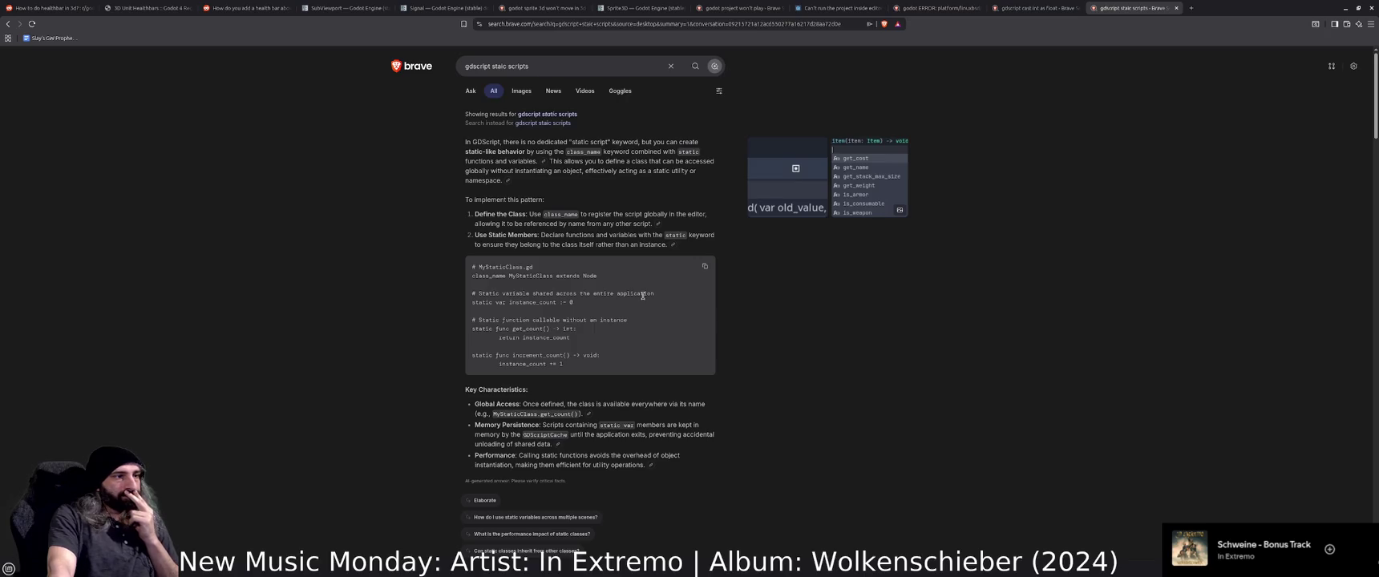
{"action": "scroll", "coordinate": [643, 296], "scroll_direction": "down", "scroll_amount": 2}
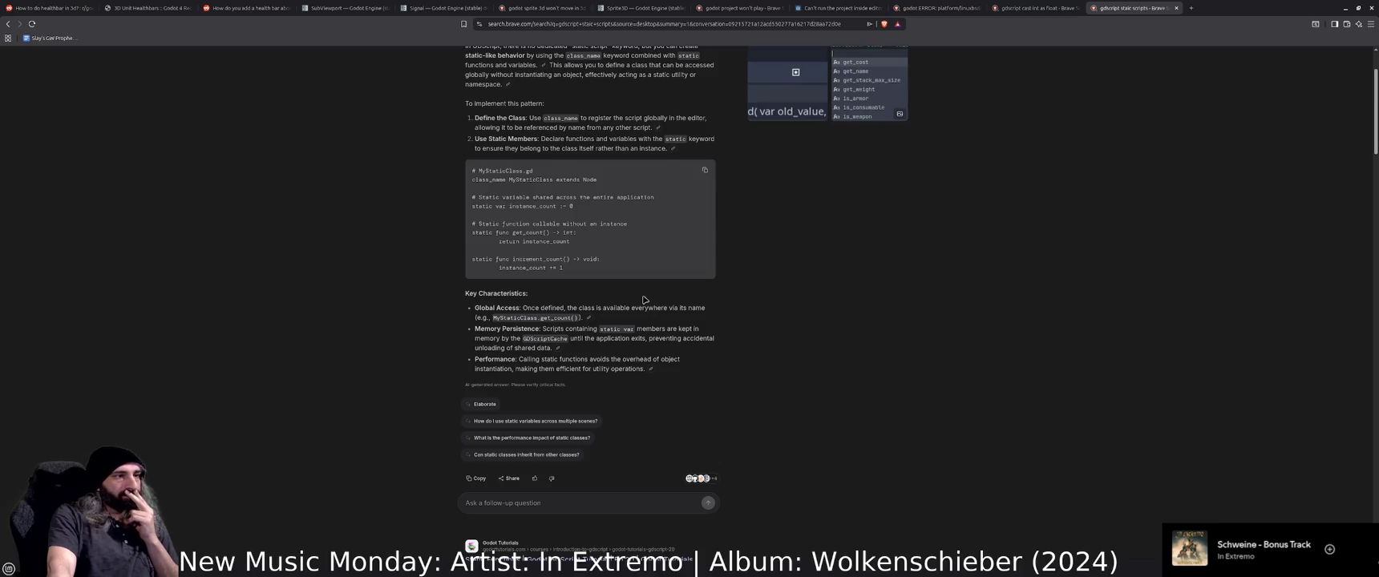
{"action": "scroll", "coordinate": [644, 300], "scroll_direction": "down", "scroll_amount": 3}
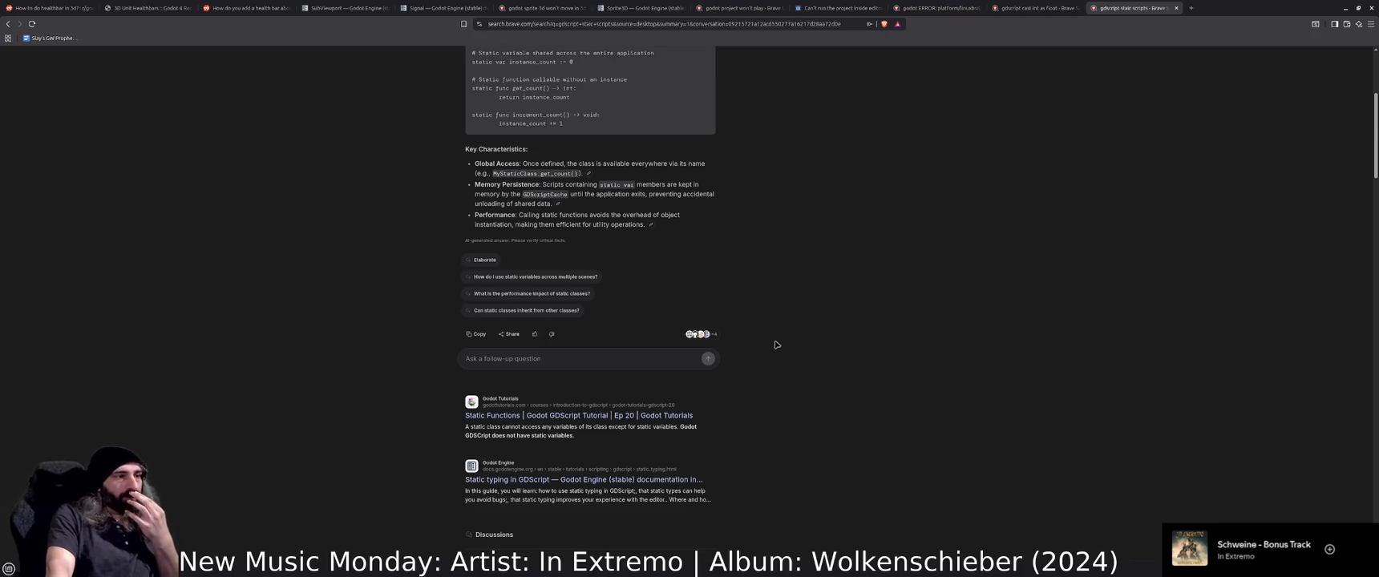
{"action": "scroll", "coordinate": [793, 362], "scroll_direction": "down", "scroll_amount": 2}
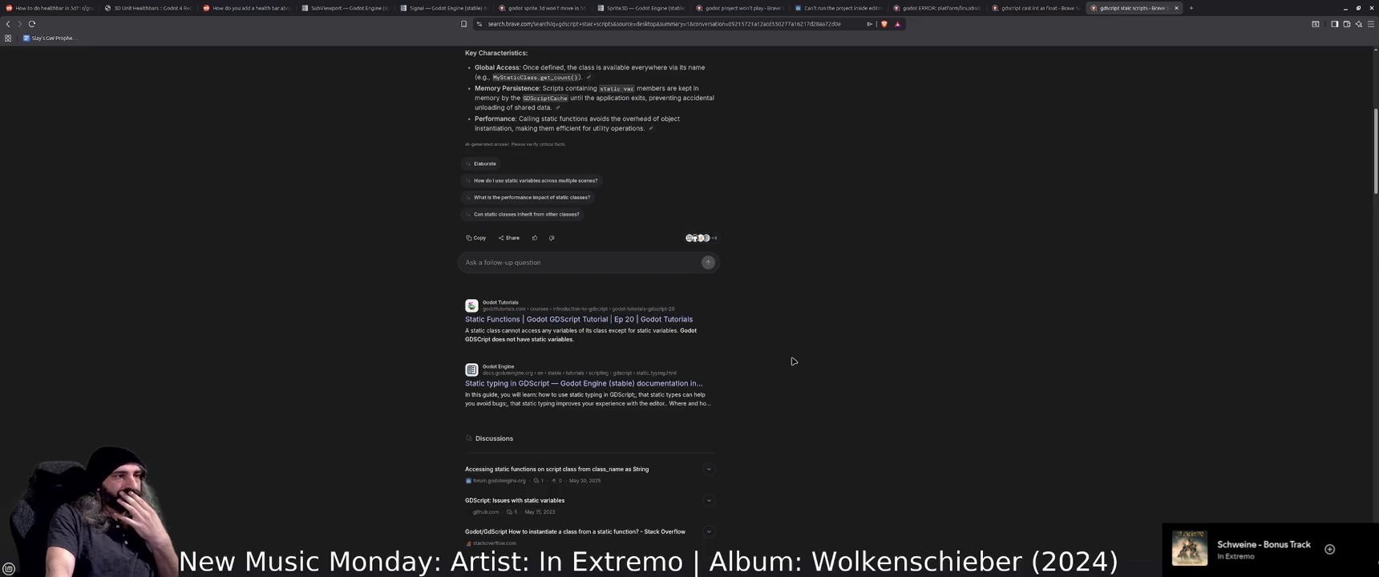
{"action": "middle_click", "coordinate": [578, 384]}
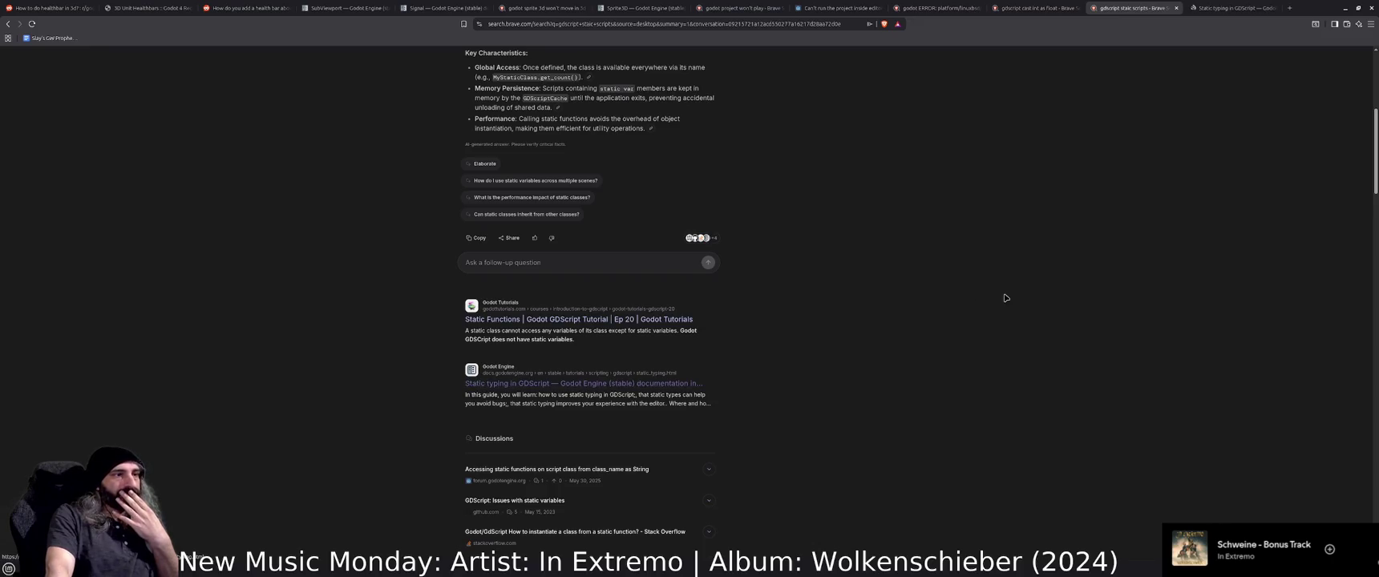
{"action": "key", "text": "ctrl+Tab"}
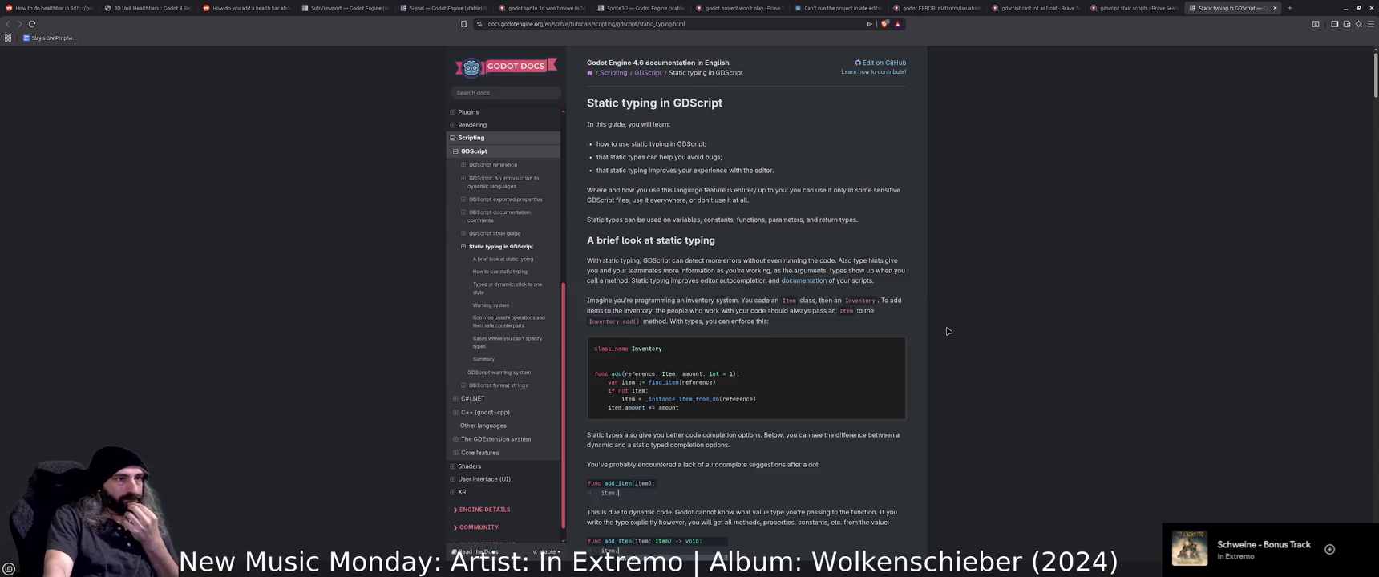
Read the static typing page through return types and covariance, then type 'gdscript properties' in a new tab.
{"action": "scroll", "coordinate": [946, 331], "scroll_direction": "down", "scroll_amount": 1}
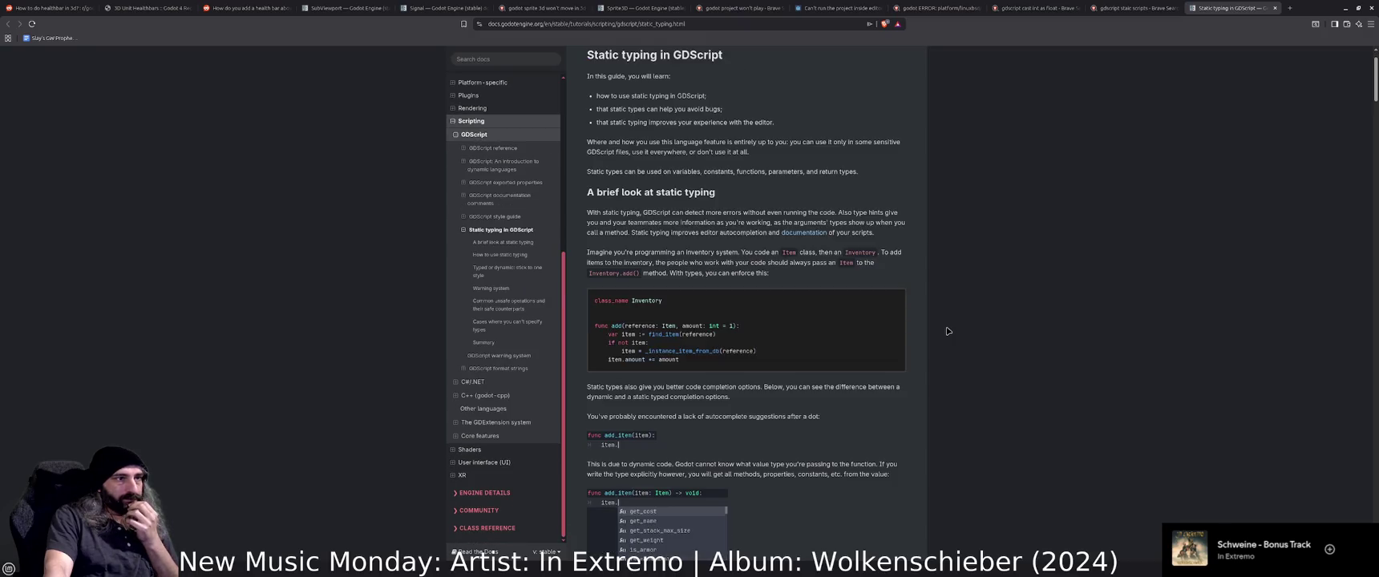
{"action": "scroll", "coordinate": [947, 331], "scroll_direction": "down", "scroll_amount": 1}
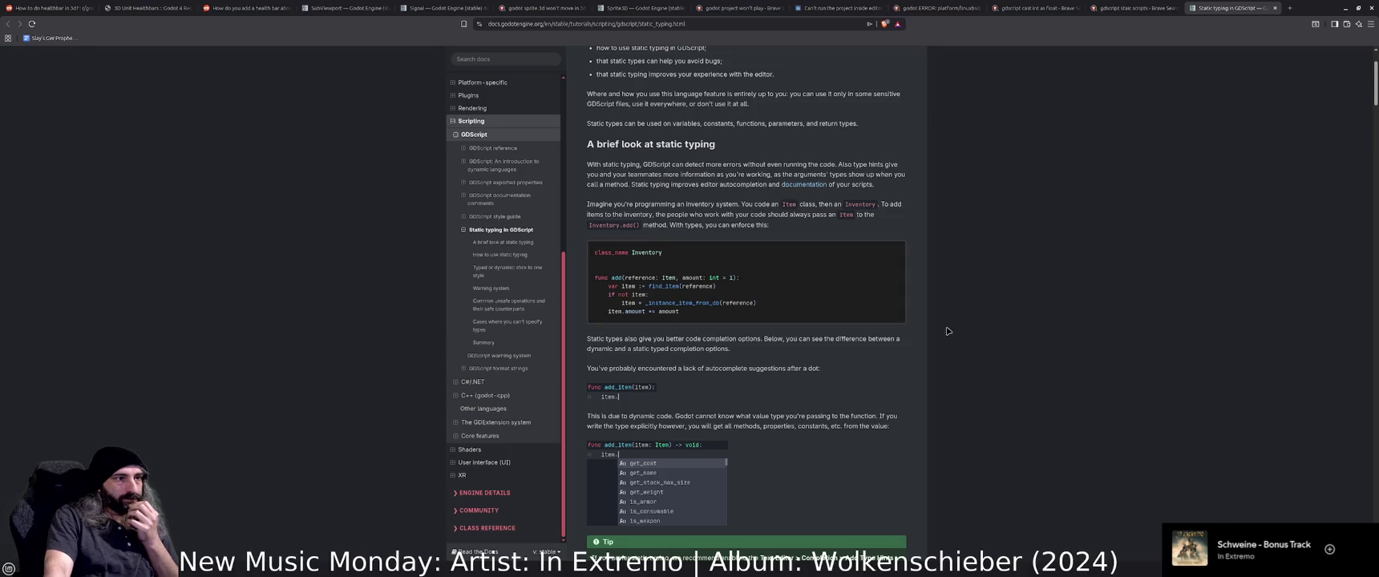
{"action": "scroll", "coordinate": [947, 331], "scroll_direction": "down", "scroll_amount": 1}
{"action": "scroll", "coordinate": [947, 331], "scroll_direction": "down", "scroll_amount": 3}
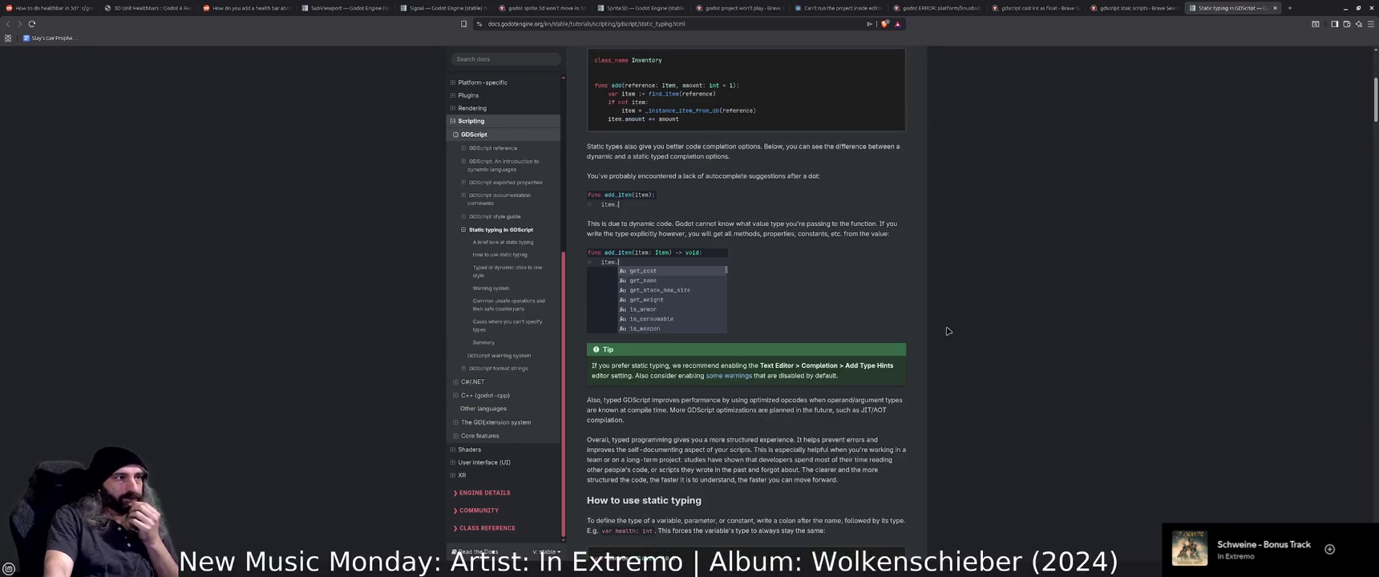
{"action": "scroll", "coordinate": [947, 332], "scroll_direction": "down", "scroll_amount": 3}
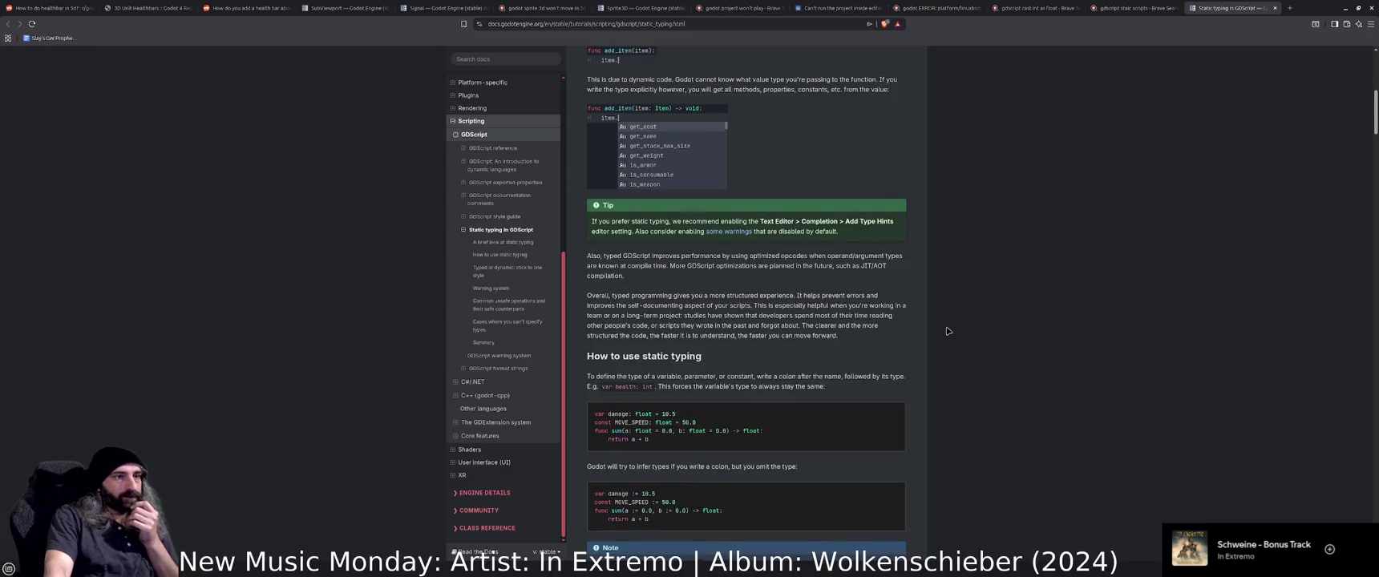
{"action": "scroll", "coordinate": [947, 331], "scroll_direction": "down", "scroll_amount": 3}
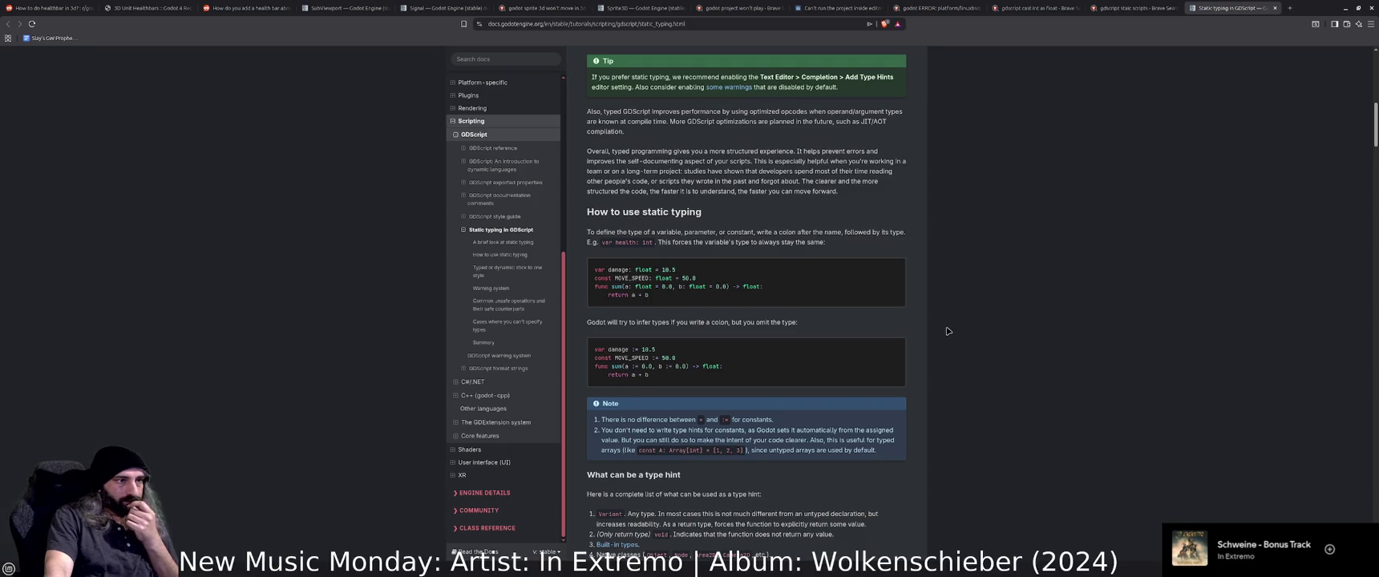
{"action": "scroll", "coordinate": [947, 331], "scroll_direction": "down", "scroll_amount": 1}
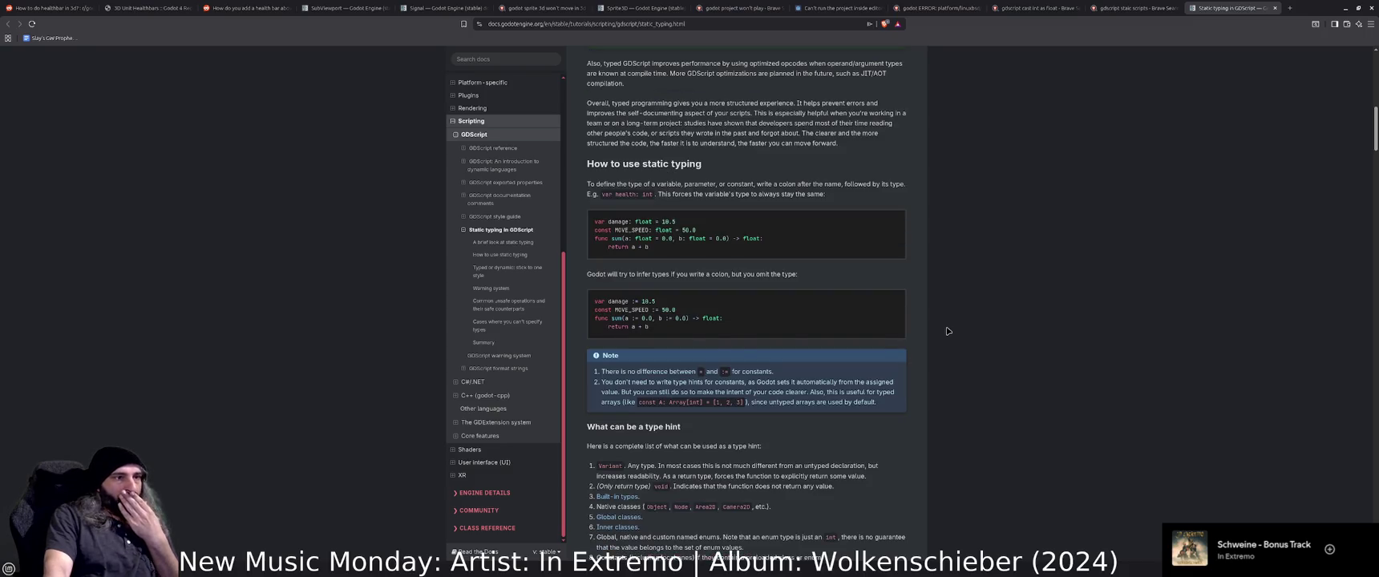
{"action": "scroll", "coordinate": [947, 331], "scroll_direction": "down", "scroll_amount": 2}
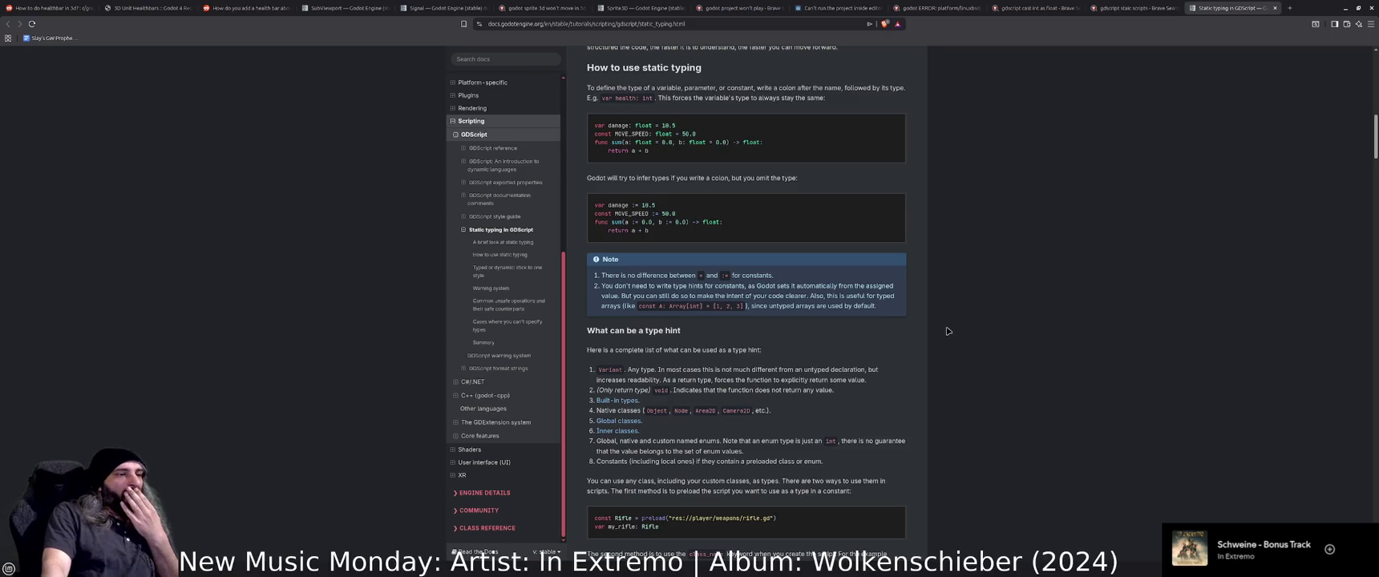
{"action": "scroll", "coordinate": [947, 331], "scroll_direction": "down", "scroll_amount": 1}
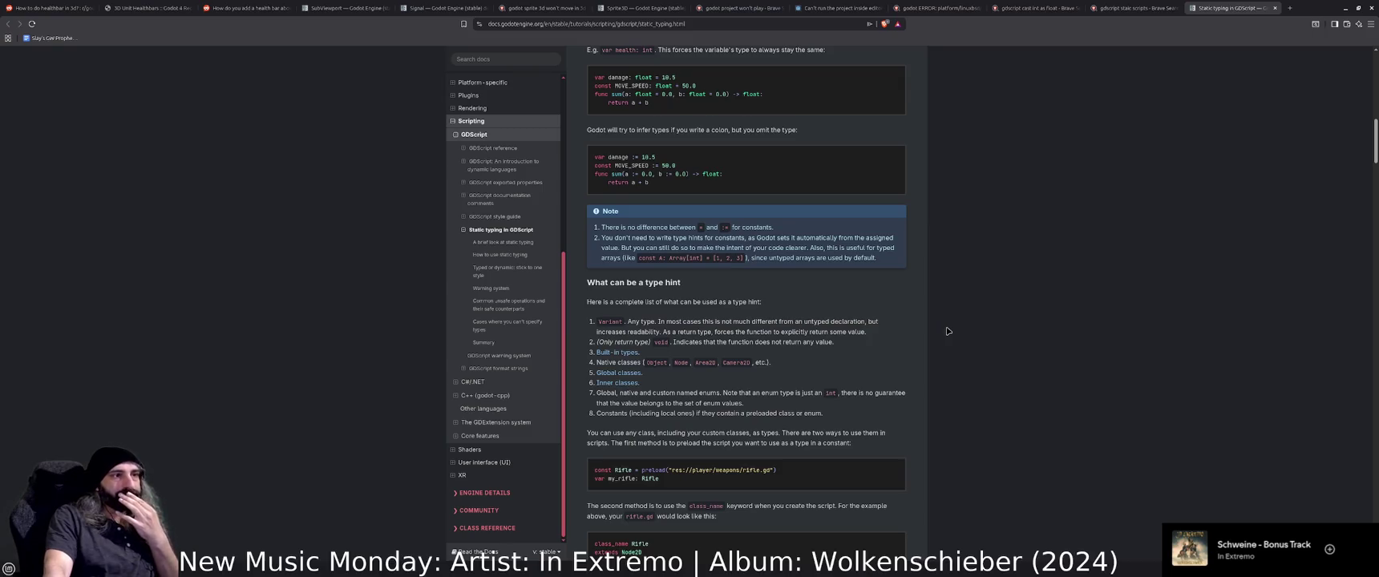
{"action": "scroll", "coordinate": [947, 332], "scroll_direction": "down", "scroll_amount": 3}
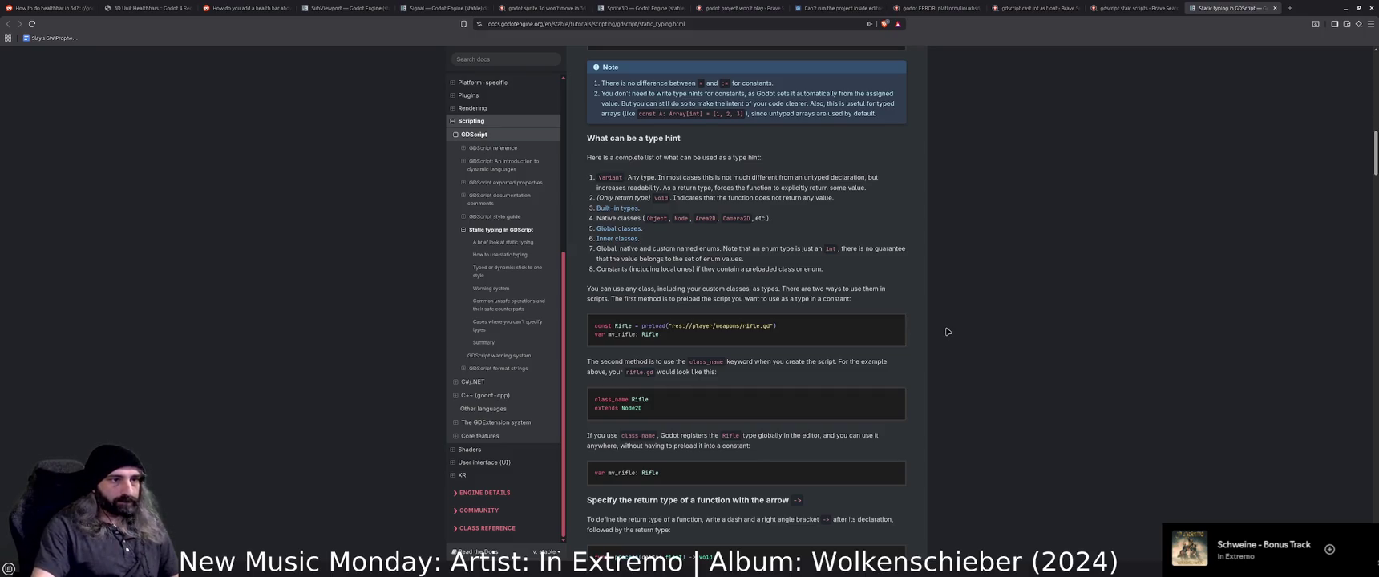
{"action": "scroll", "coordinate": [948, 331], "scroll_direction": "down", "scroll_amount": 1}
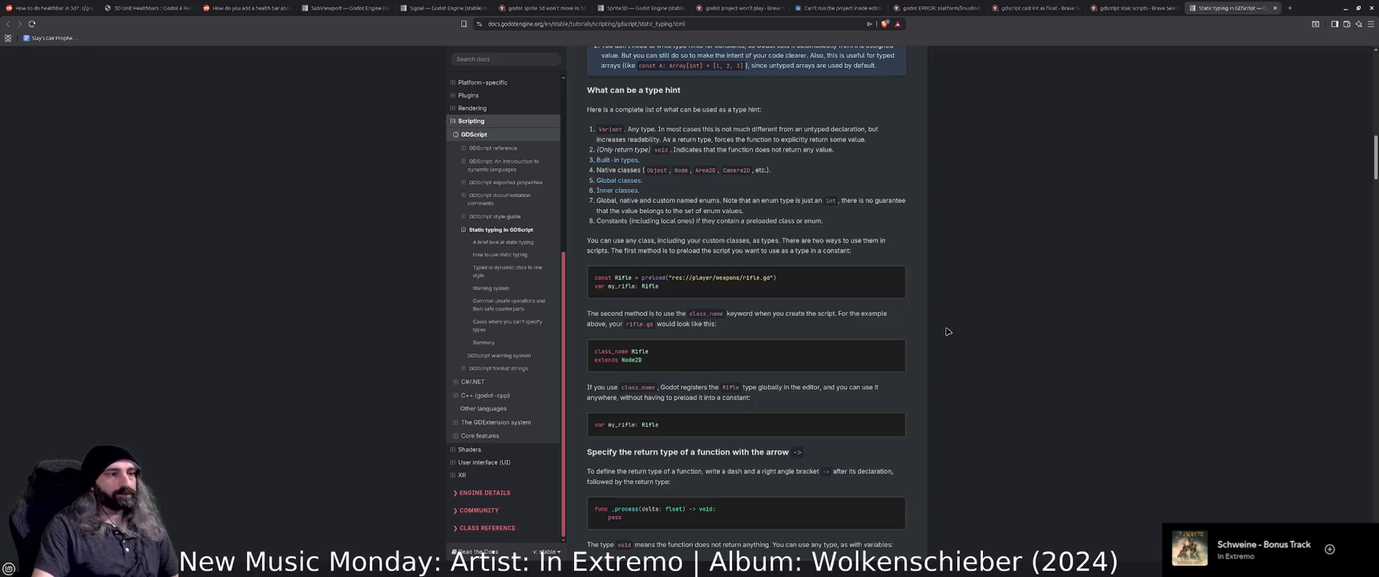
{"action": "scroll", "coordinate": [948, 331], "scroll_direction": "down", "scroll_amount": 3}
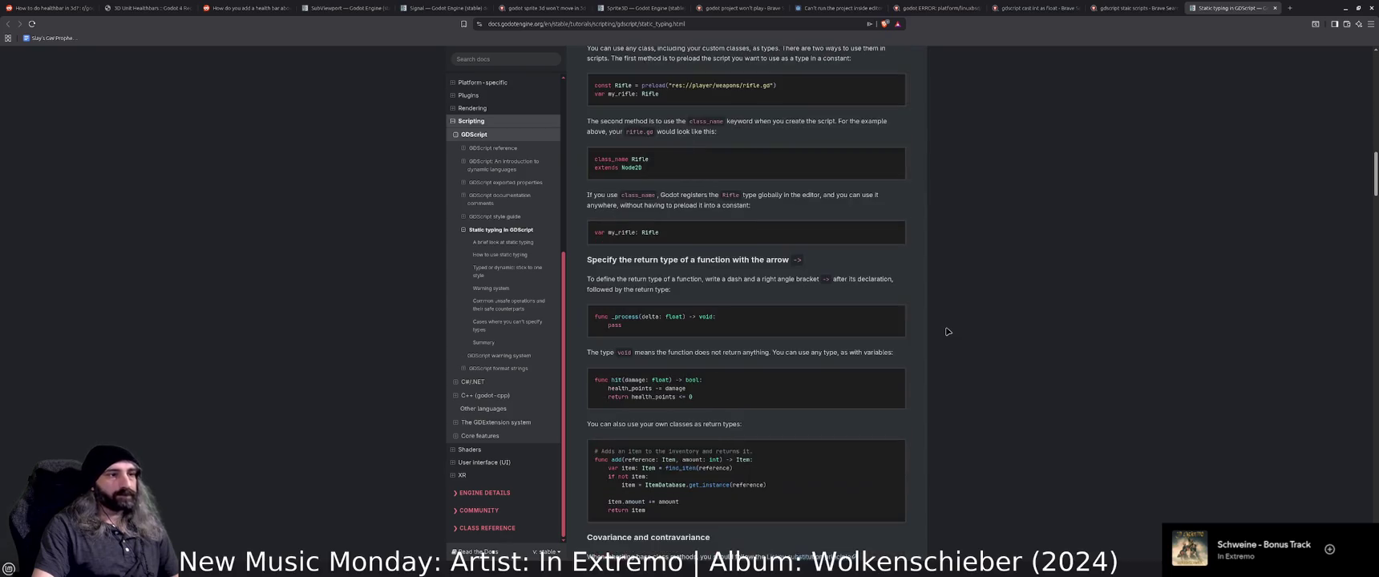
{"action": "scroll", "coordinate": [947, 331], "scroll_direction": "down", "scroll_amount": 1}
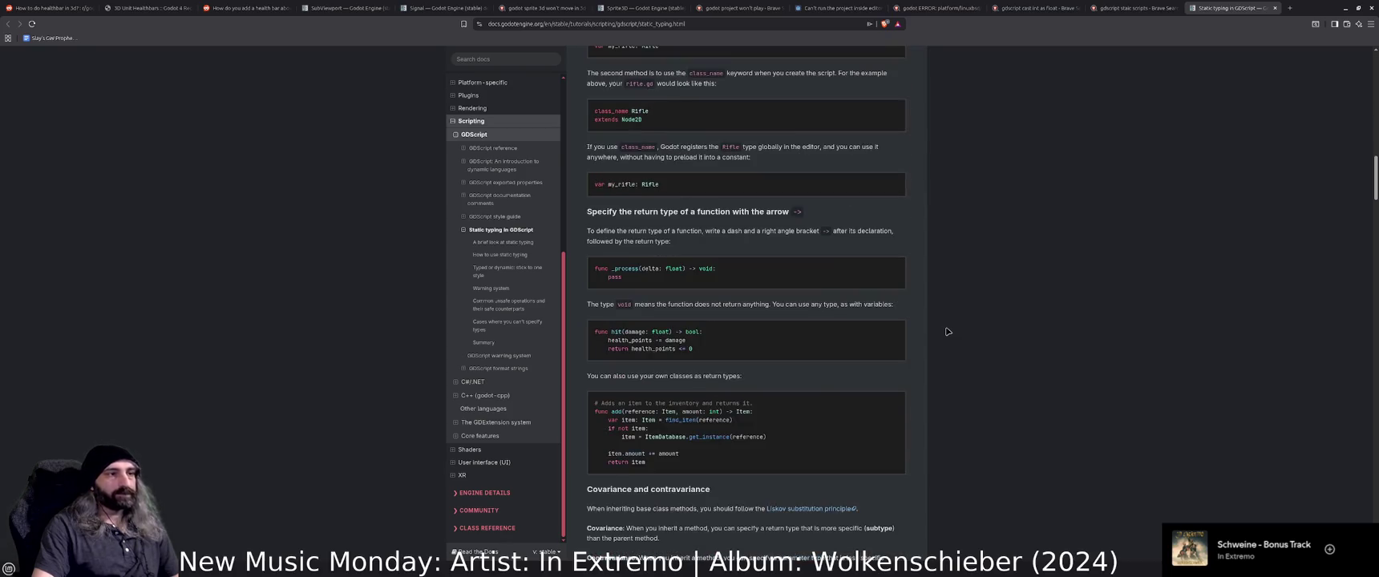
{"action": "scroll", "coordinate": [948, 331], "scroll_direction": "down", "scroll_amount": 5}
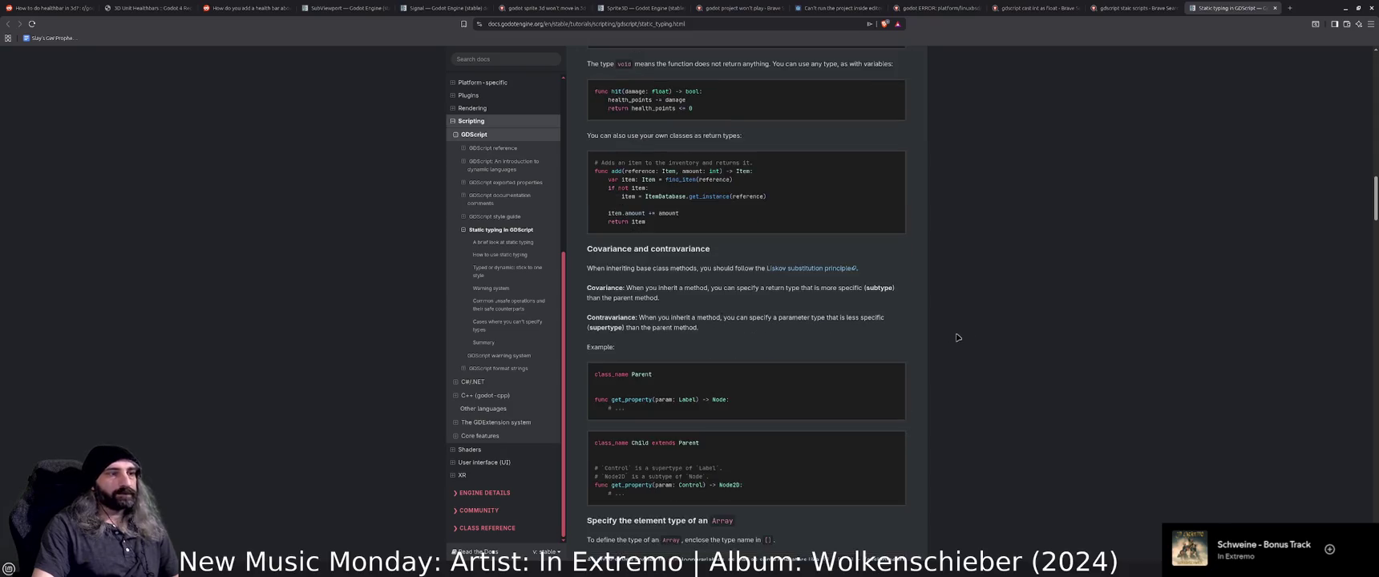
{"action": "left_click", "coordinate": [1289, 8]}
{"action": "type", "text": "gd"}
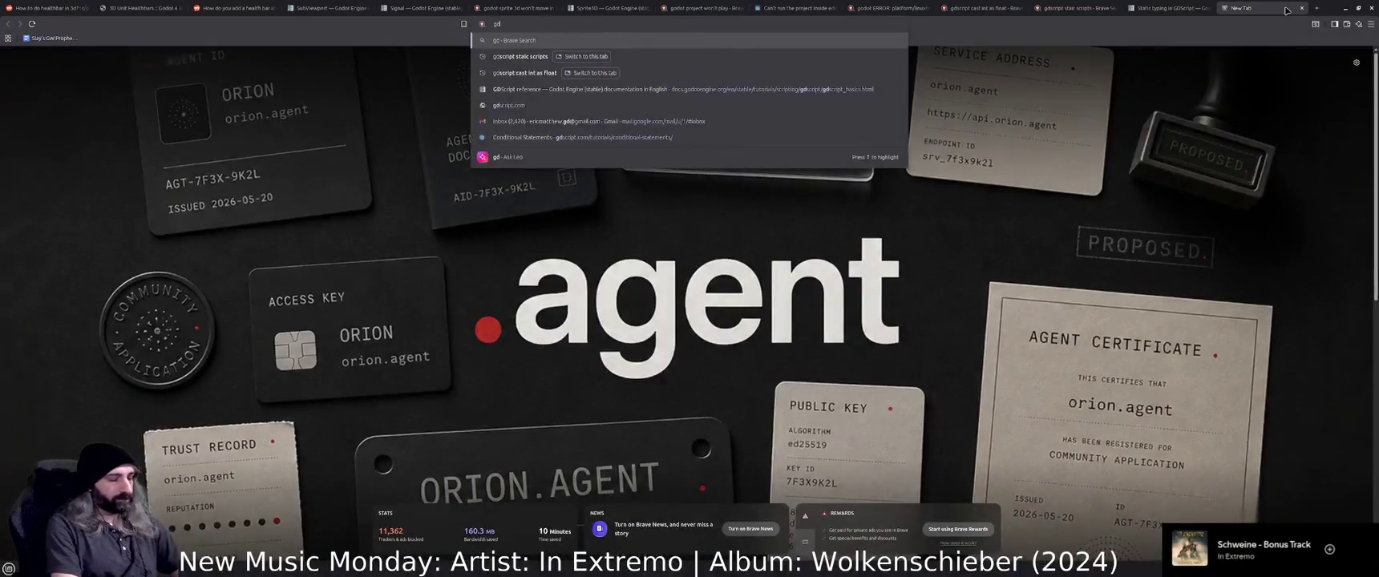
{"action": "type", "text": "script properties"}
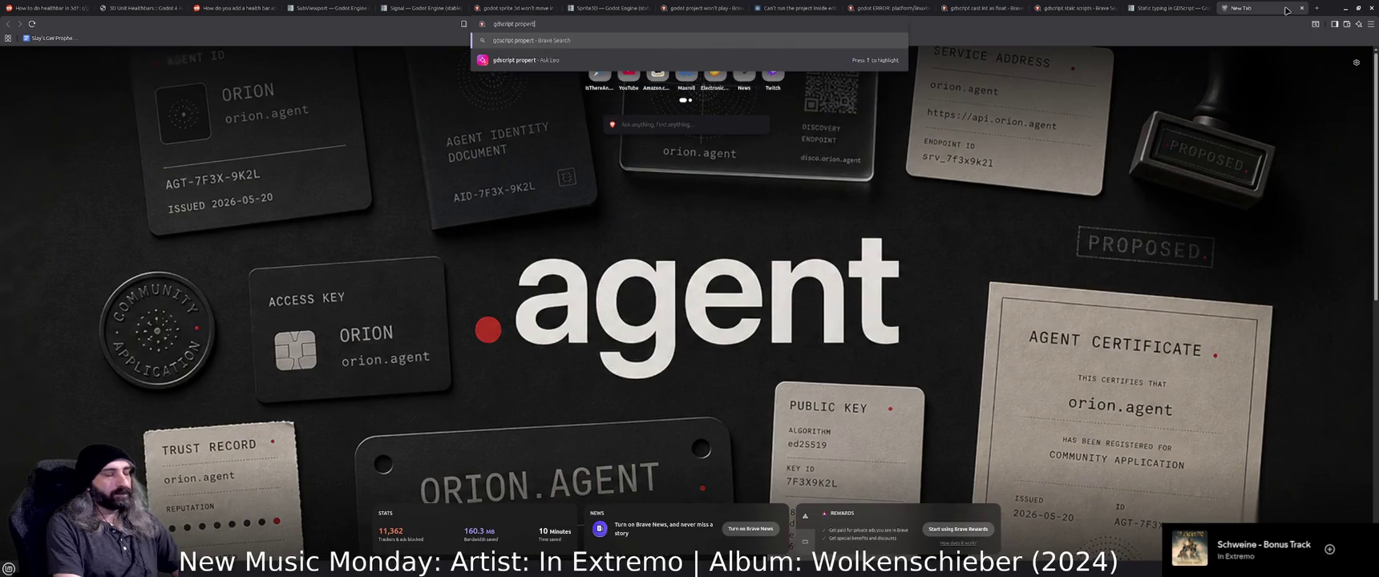
Change the query to 'gdscript variable properties' and run the search.
{"action": "key", "text": "ctrl+Left"}
{"action": "type", "text": "variab"}
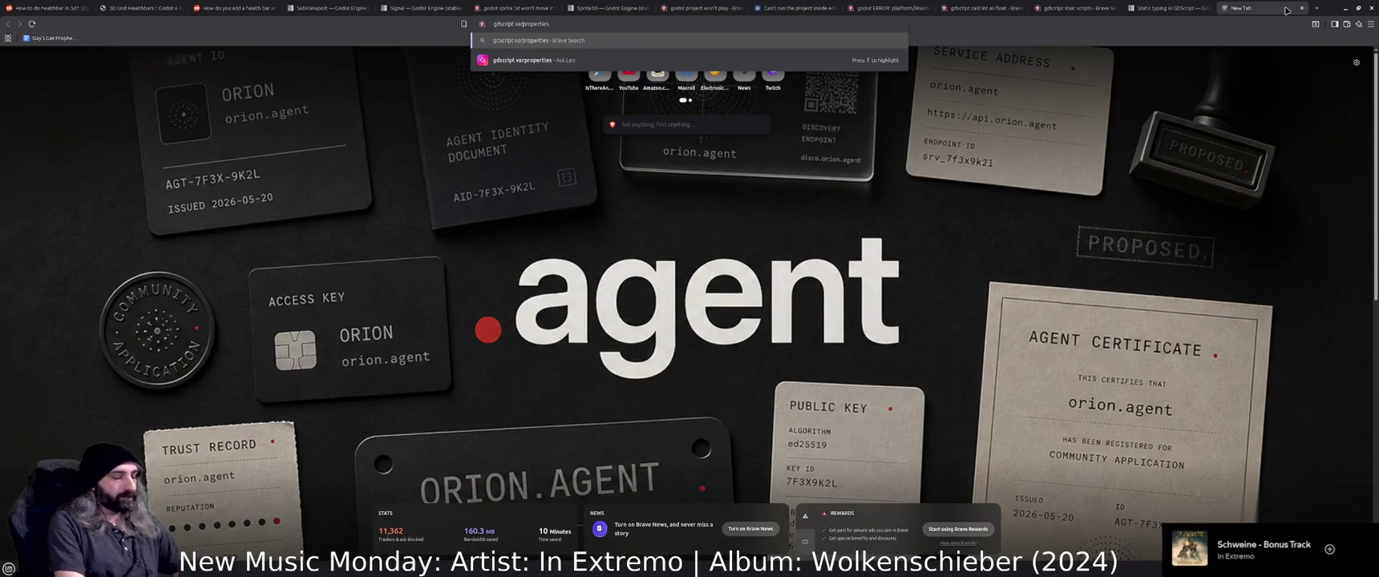
{"action": "type", "text": "le"}
{"action": "key", "text": "Return"}
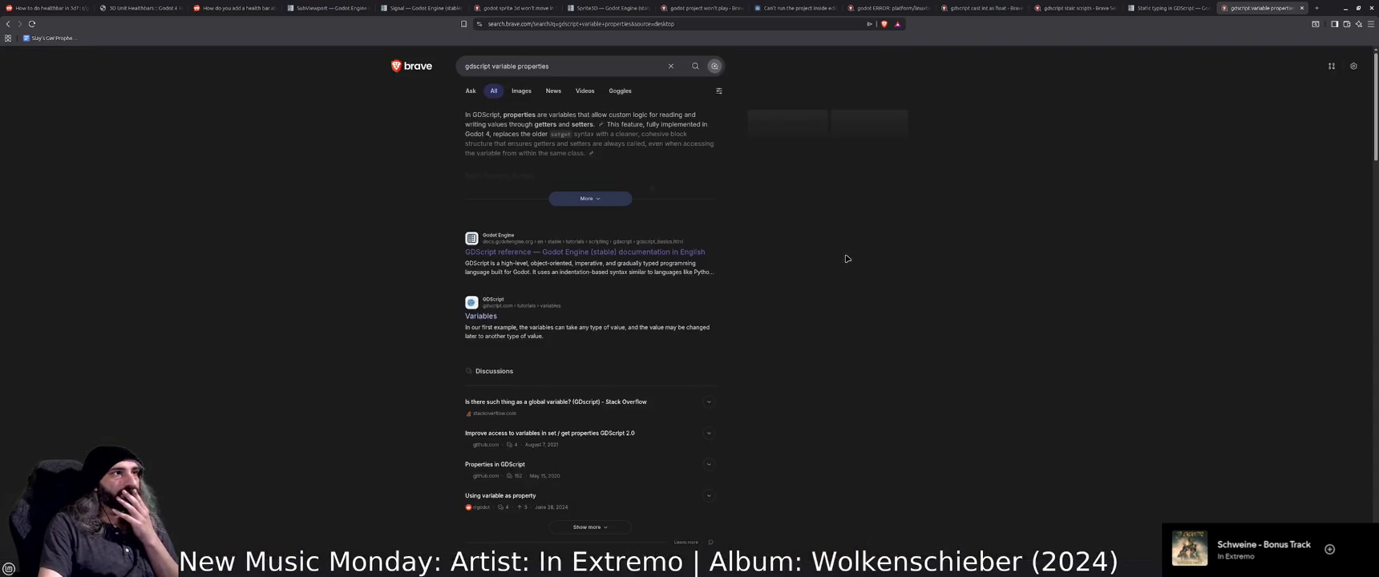
Read the full AI answer on GDScript properties, then return to the Godot editor.
{"action": "left_click", "coordinate": [607, 201]}
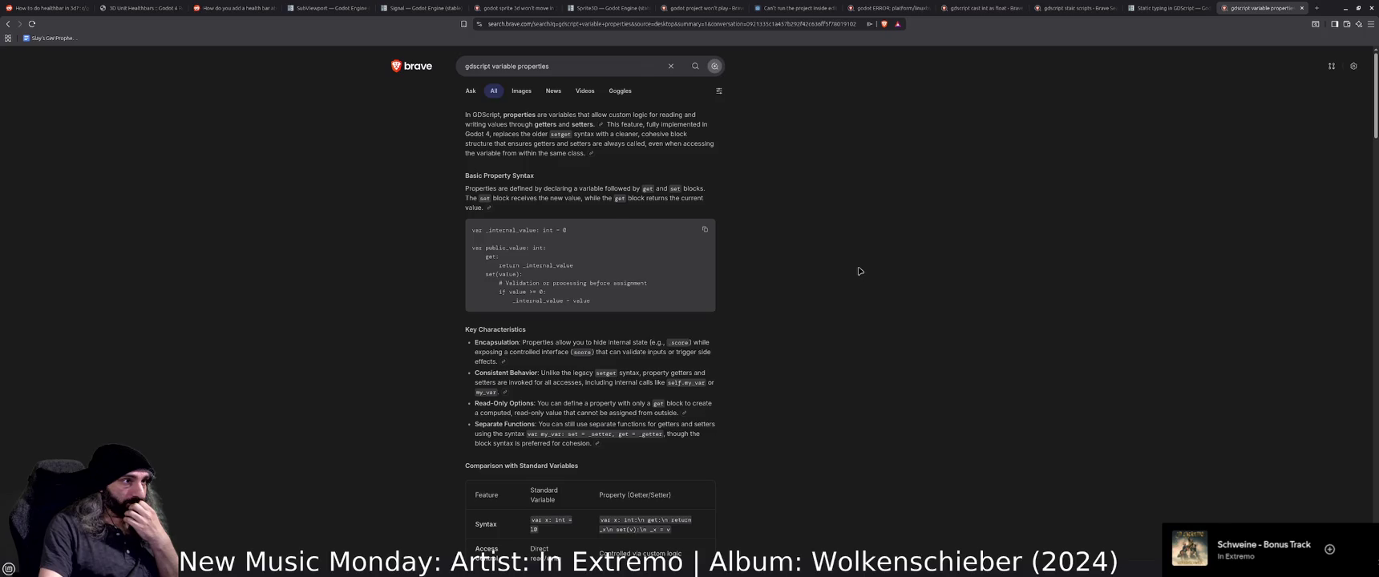
{"action": "scroll", "coordinate": [859, 271], "scroll_direction": "down", "scroll_amount": 3}
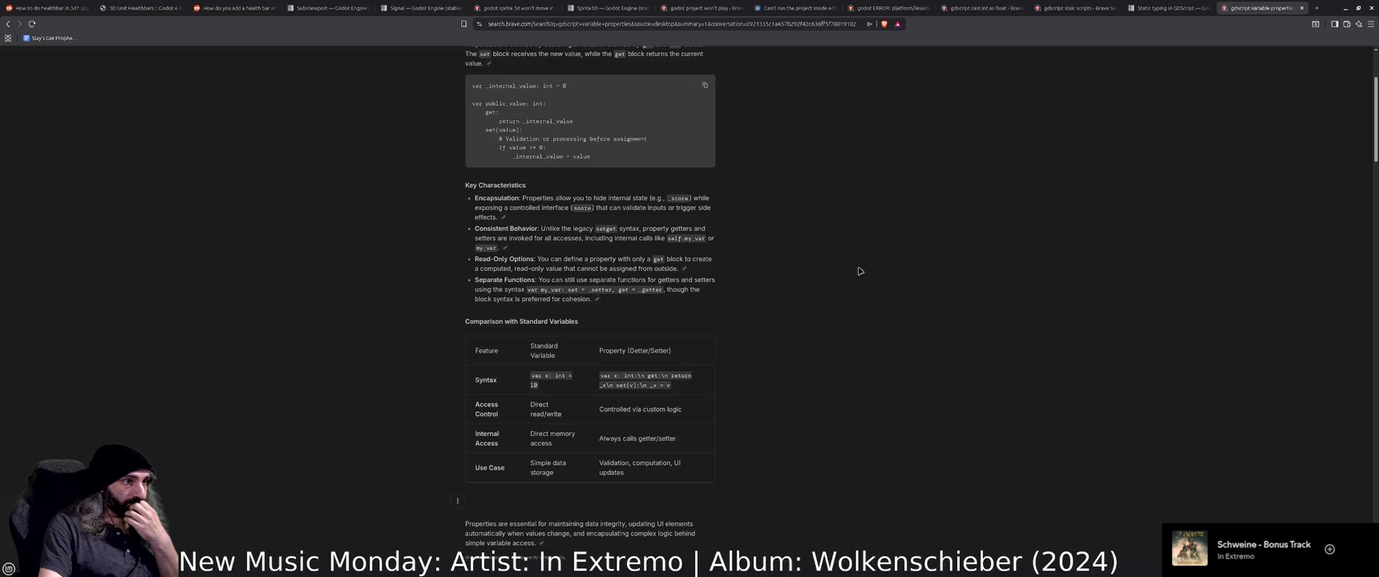
{"action": "scroll", "coordinate": [858, 271], "scroll_direction": "down", "scroll_amount": 3}
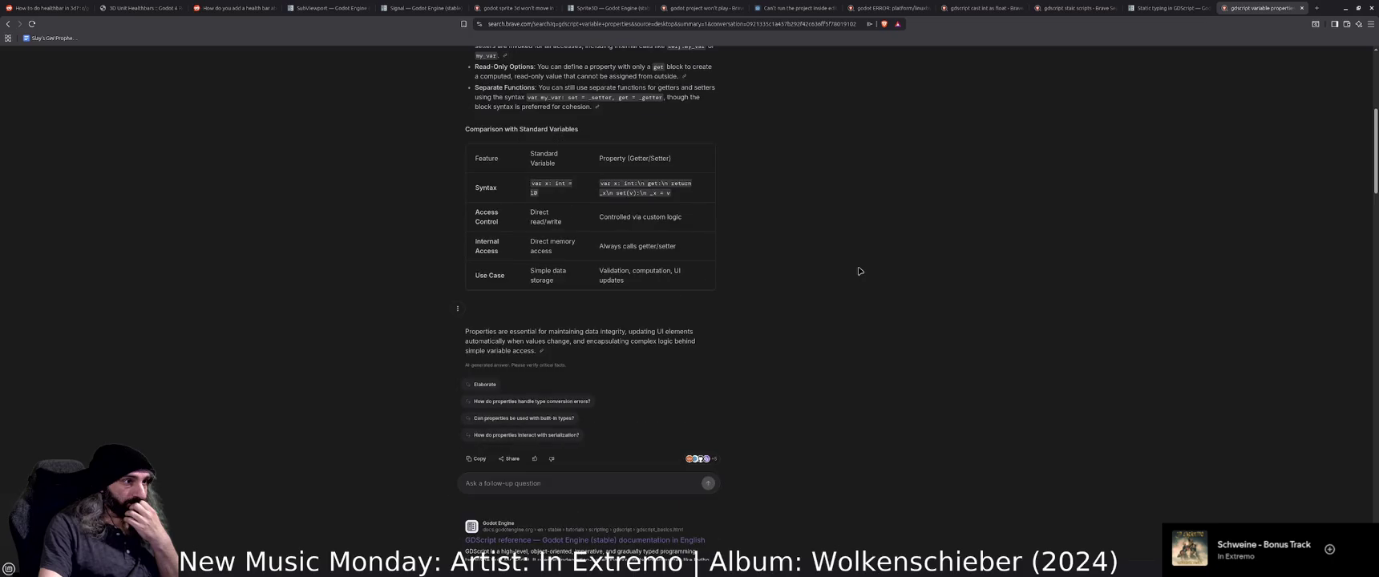
{"action": "scroll", "coordinate": [858, 271], "scroll_direction": "down", "scroll_amount": 5}
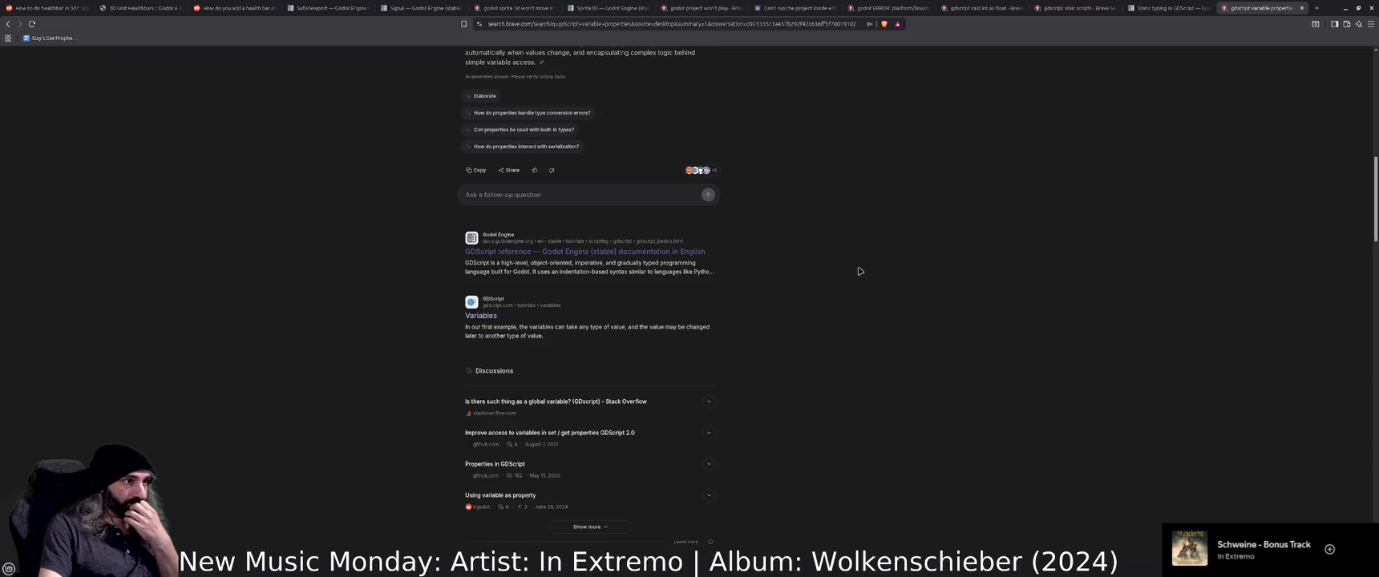
{"action": "scroll", "coordinate": [858, 271], "scroll_direction": "down", "scroll_amount": 3}
{"action": "scroll", "coordinate": [859, 271], "scroll_direction": "down", "scroll_amount": 3}
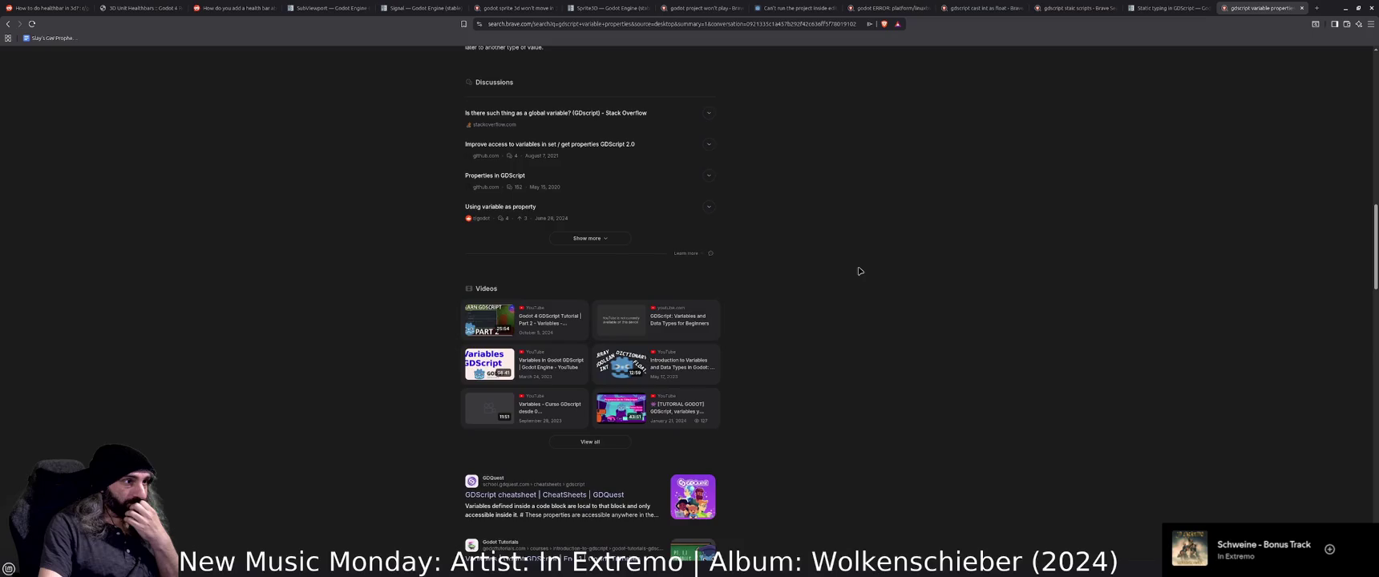
{"action": "scroll", "coordinate": [859, 271], "scroll_direction": "down", "scroll_amount": 3}
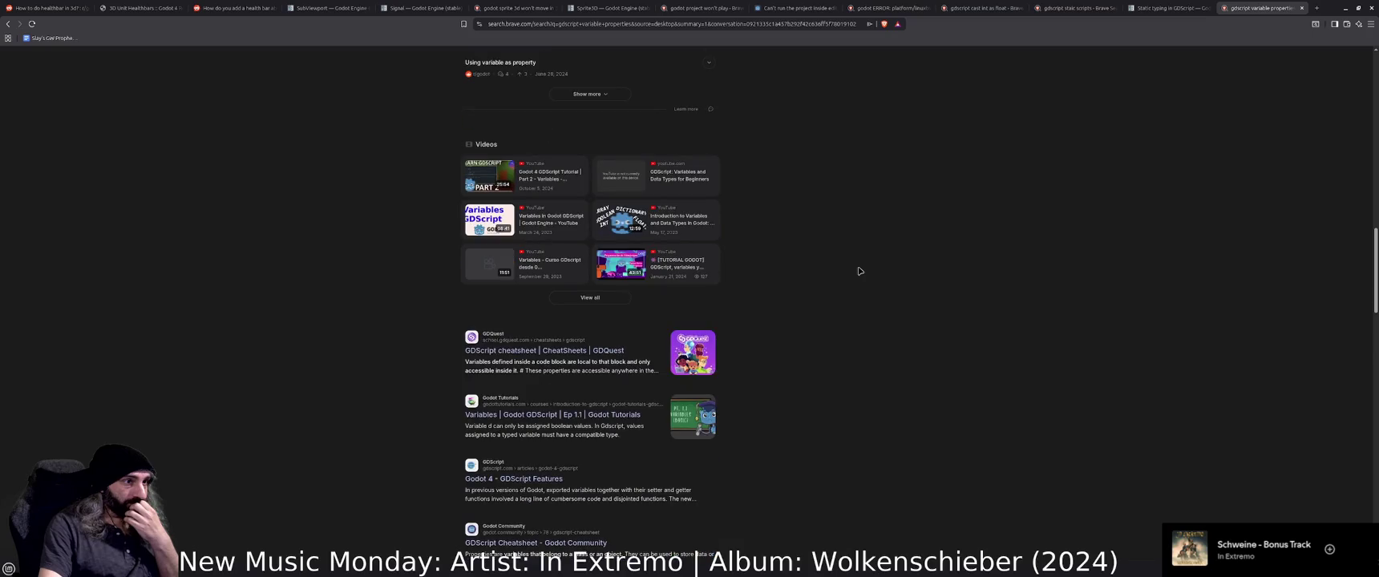
{"action": "scroll", "coordinate": [858, 271], "scroll_direction": "up", "scroll_amount": 5}
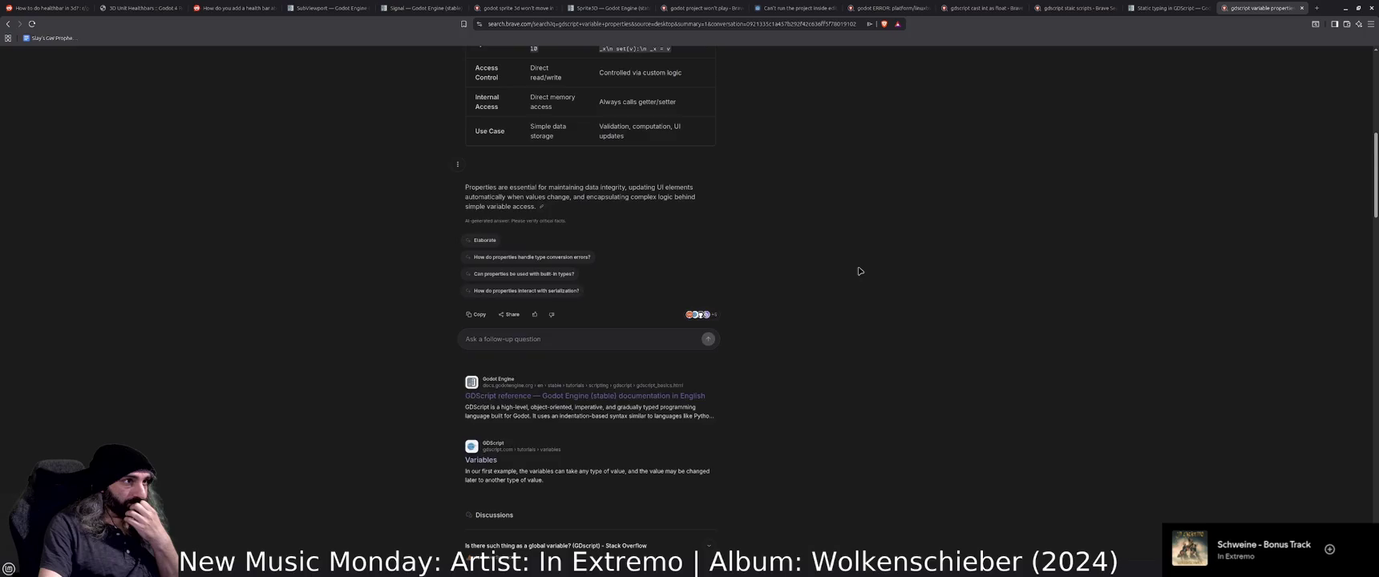
{"action": "scroll", "coordinate": [859, 271], "scroll_direction": "up", "scroll_amount": 5}
{"action": "key", "text": "alt+Tab"}
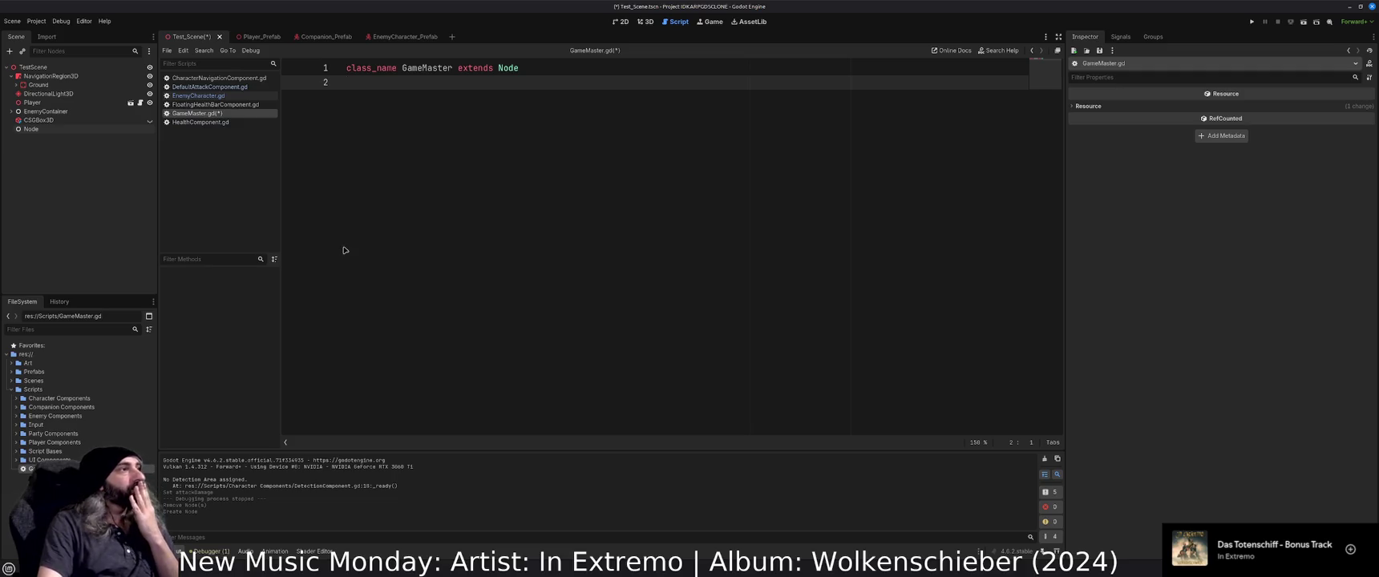
Open the Companion_Prefab scene tab and clear the DefaultAttackComponent selection.
{"action": "left_click", "coordinate": [321, 36]}
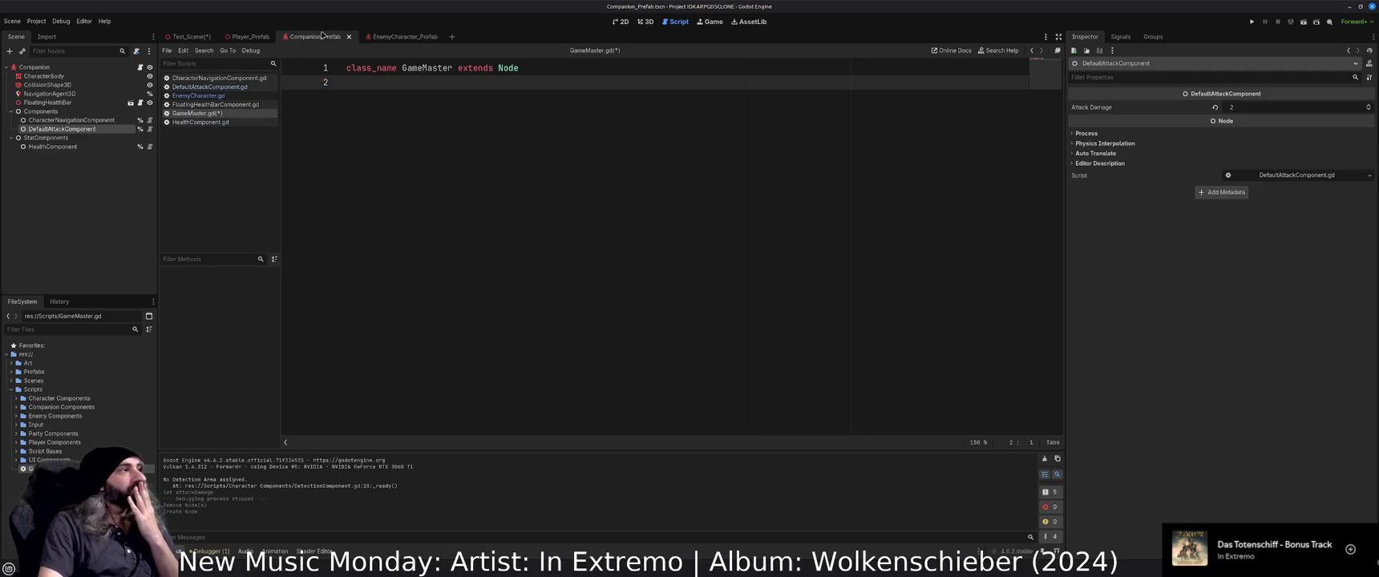
{"action": "left_click", "coordinate": [113, 203]}
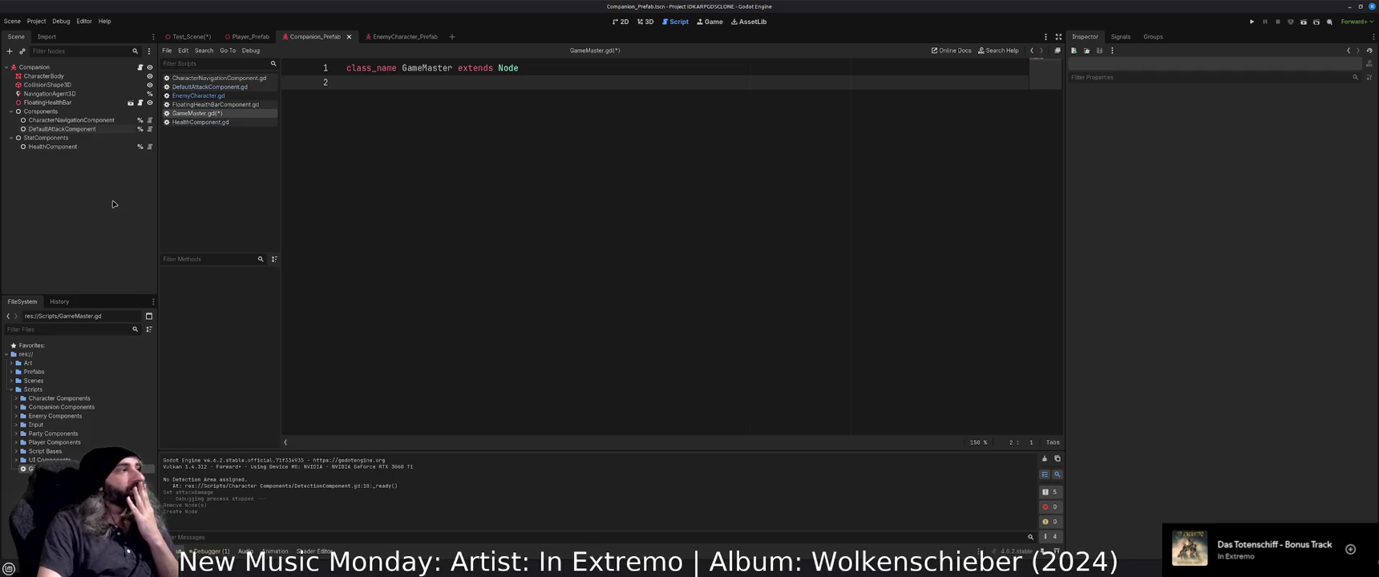
Open LevelComponent.gd and change GetExperienceForNextLevel's return type from void to int.
{"action": "double_click", "coordinate": [23, 408]}
{"action": "double_click", "coordinate": [60, 442]}
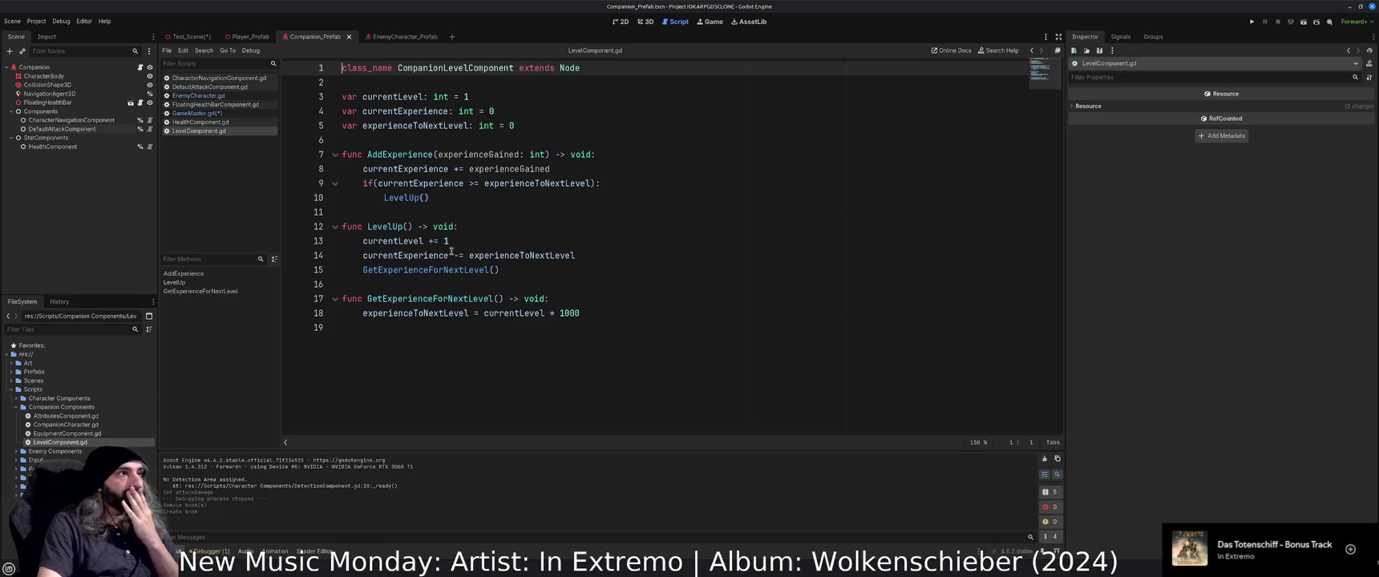
{"action": "mouse_move", "coordinate": [452, 252]}
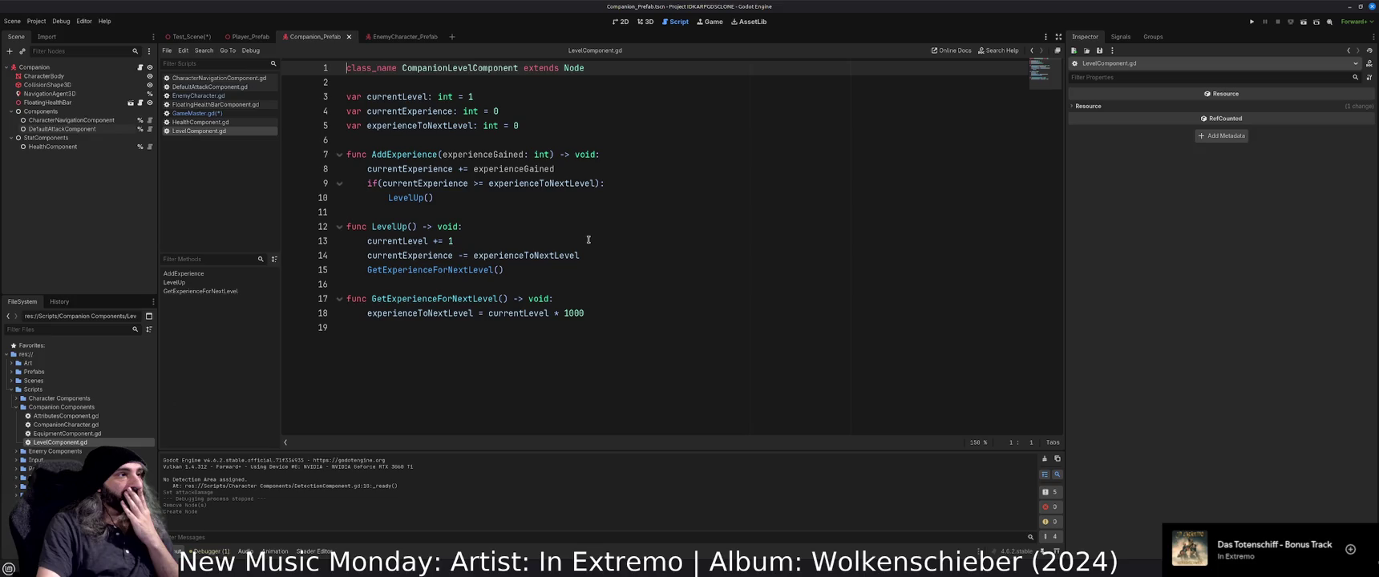
{"action": "double_click", "coordinate": [539, 298]}
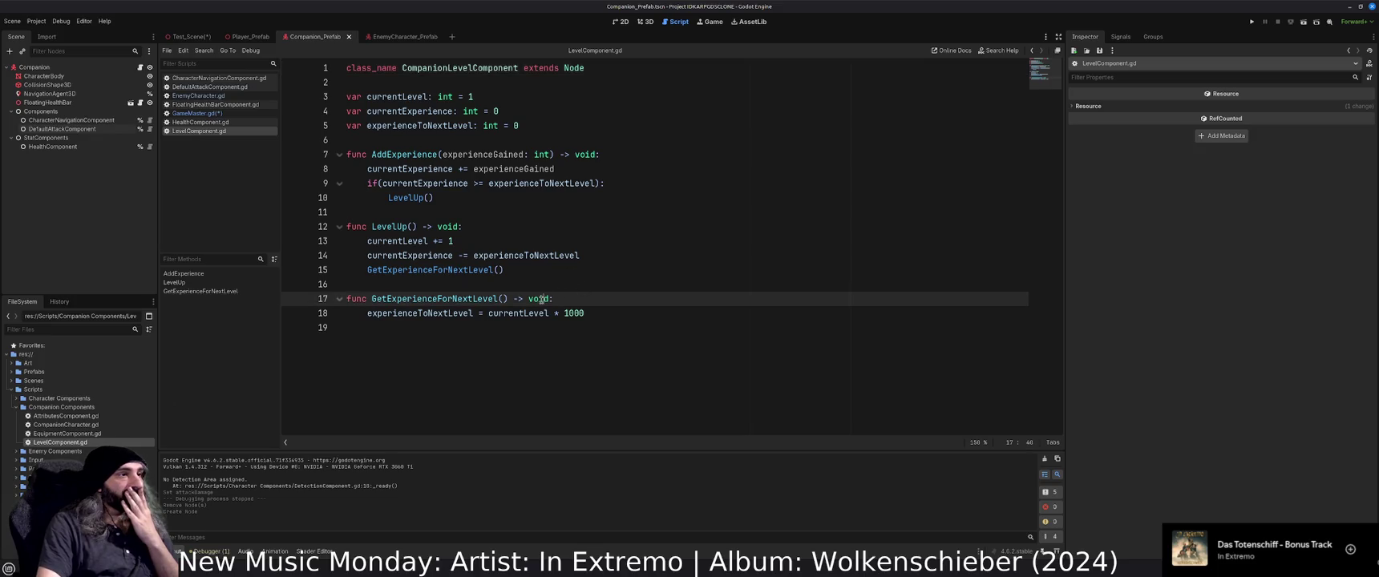
{"action": "type", "text": "int"}
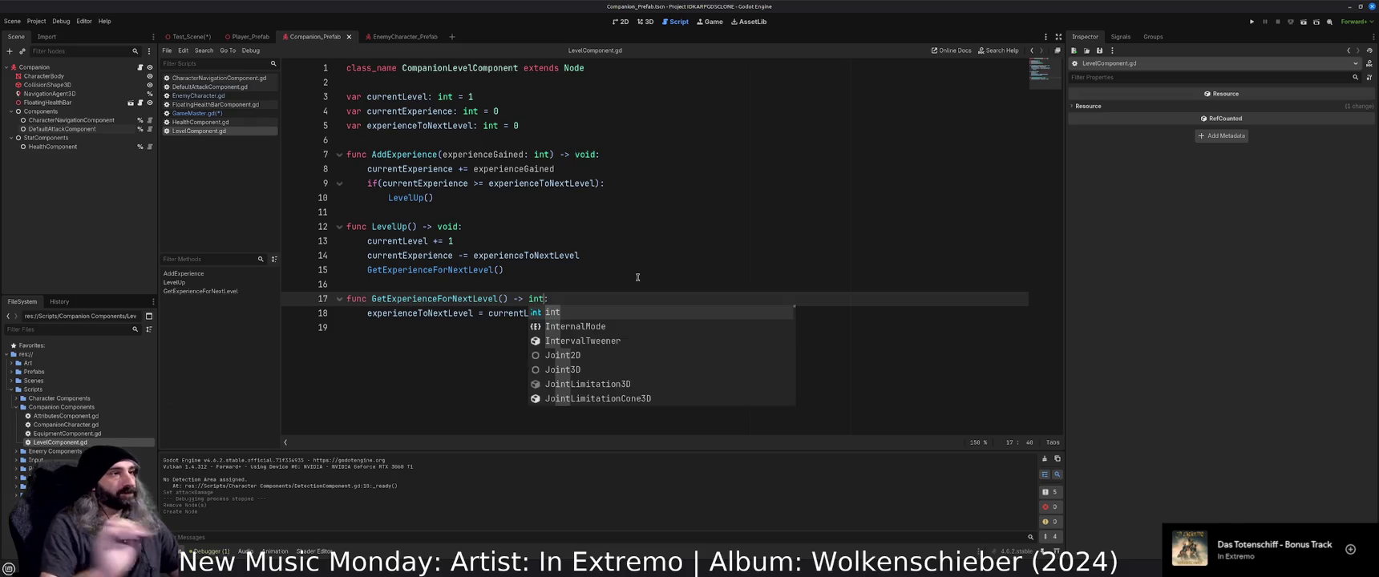
{"action": "left_click", "coordinate": [628, 296]}
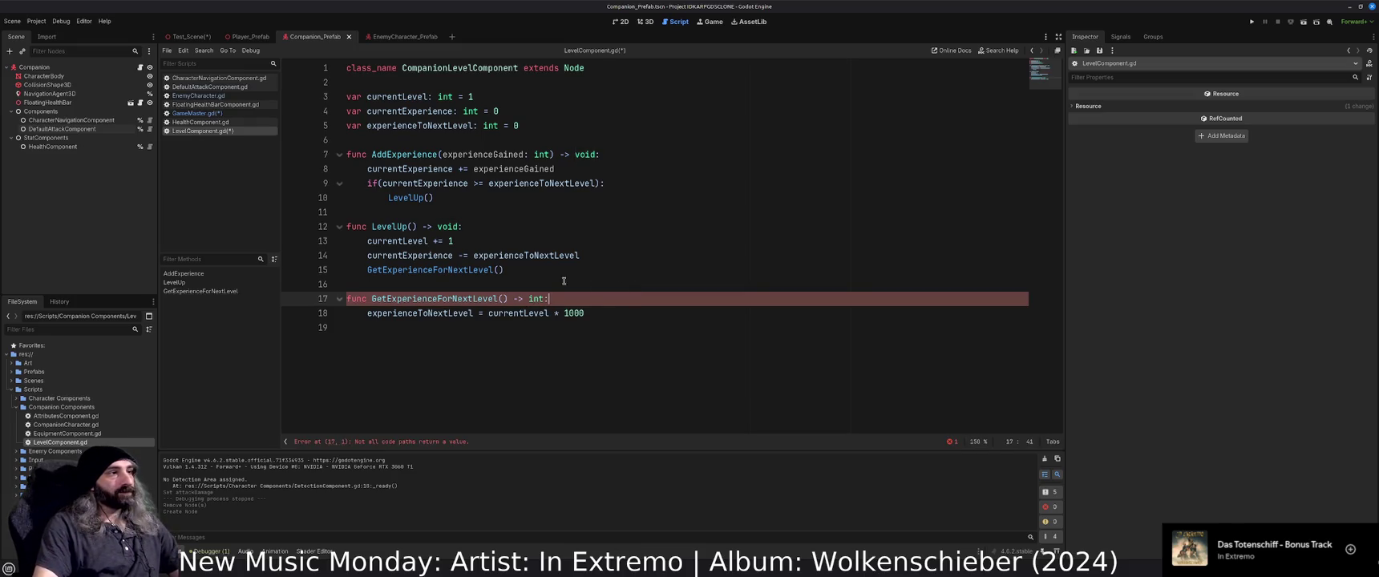
{"action": "key", "text": "ctrl+s"}
Set experienceToNextLevel from it in LevelUp, compute expToLevelup = currentLevel * 1000, return it, and save.
{"action": "key", "text": "Up"}
{"action": "key", "text": "Up"}
{"action": "key", "text": "Home"}
{"action": "type", "text": "experienceTo"}
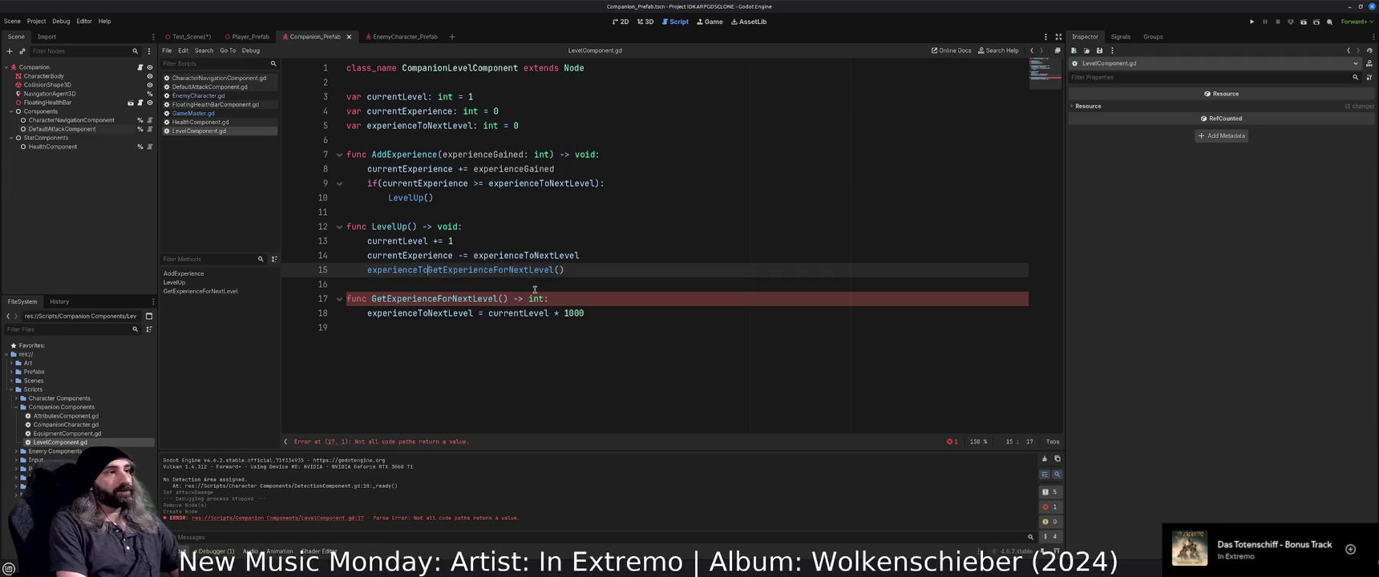
{"action": "type", "text": "NextLevel"}
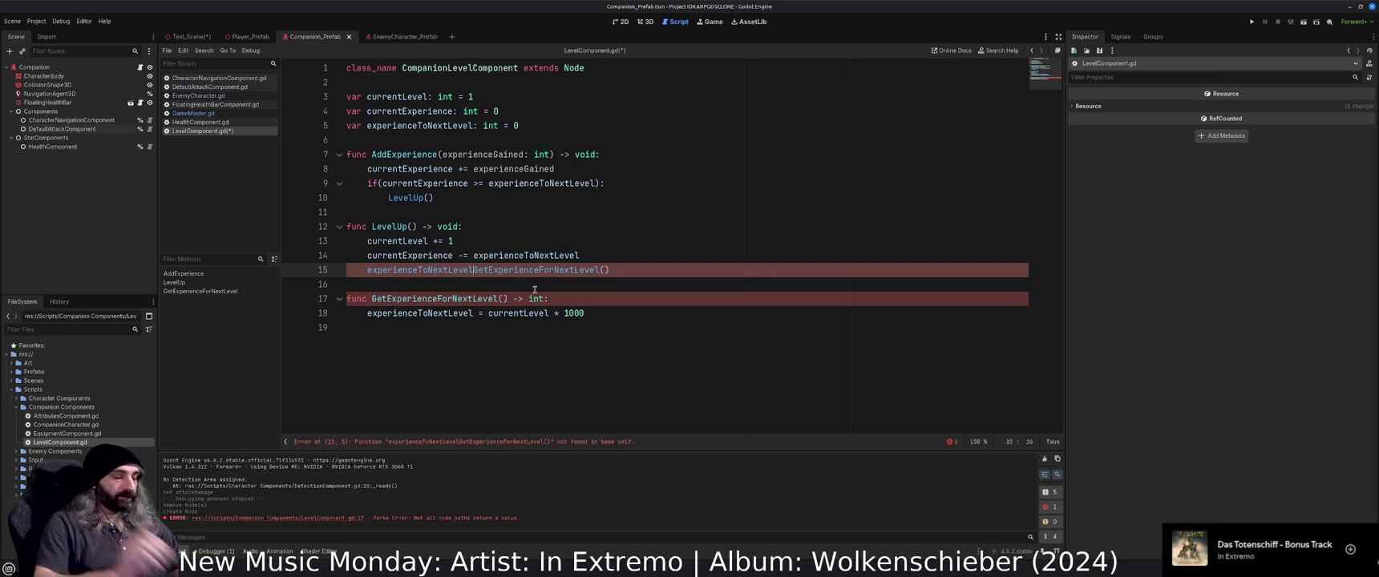
{"action": "type", "text": " ="}
{"action": "left_click", "coordinate": [429, 313]}
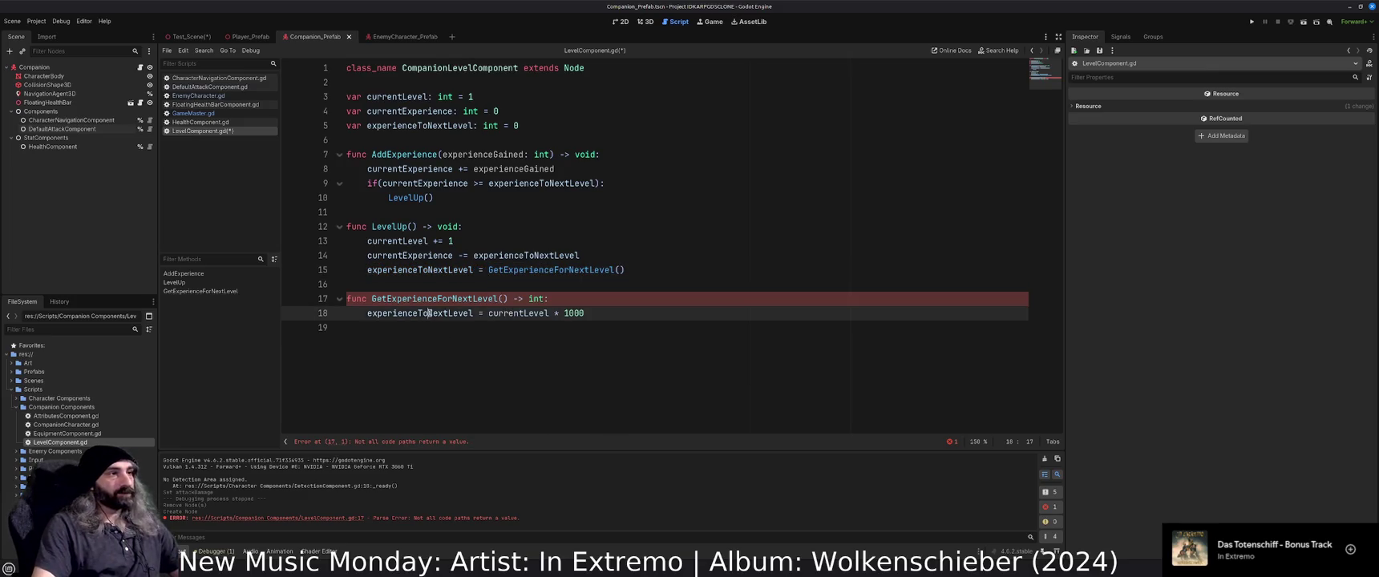
{"action": "double_click", "coordinate": [429, 313]}
{"action": "type", "text": "expToLevel"}
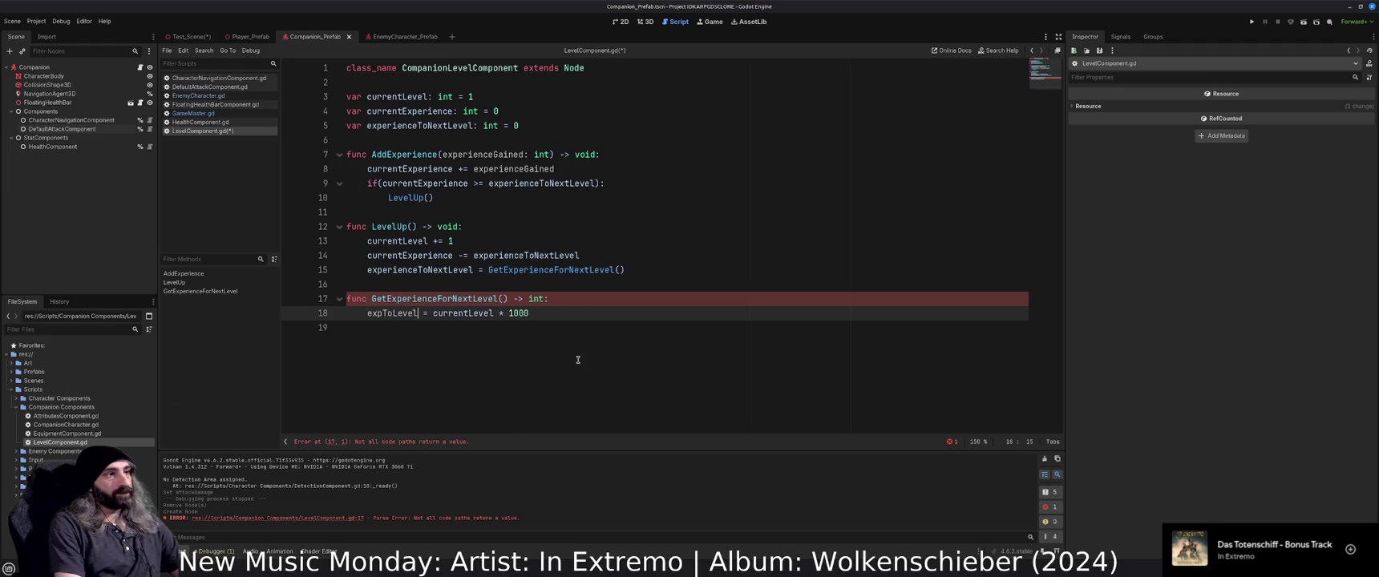
{"action": "type", "text": "up"}
{"action": "type", "text": "var"}
{"action": "key", "text": "End"}
{"action": "key", "text": "Return"}
{"action": "type", "text": "return"}
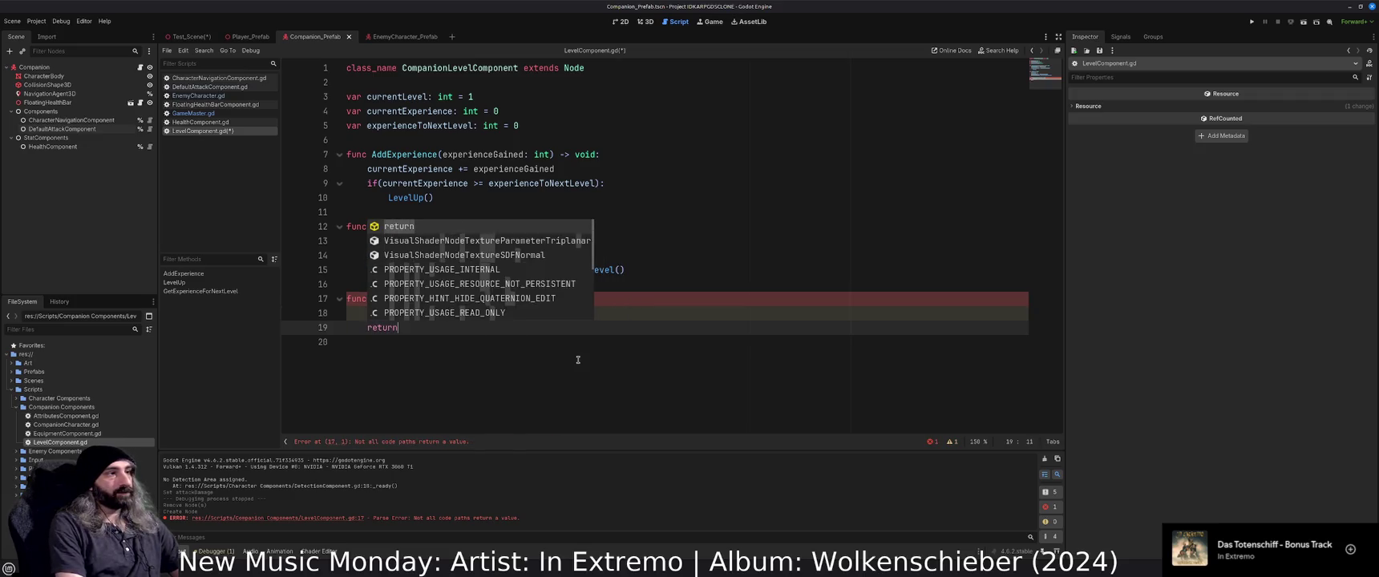
{"action": "type", "text": " expTo"}
{"action": "key", "text": "Return"}
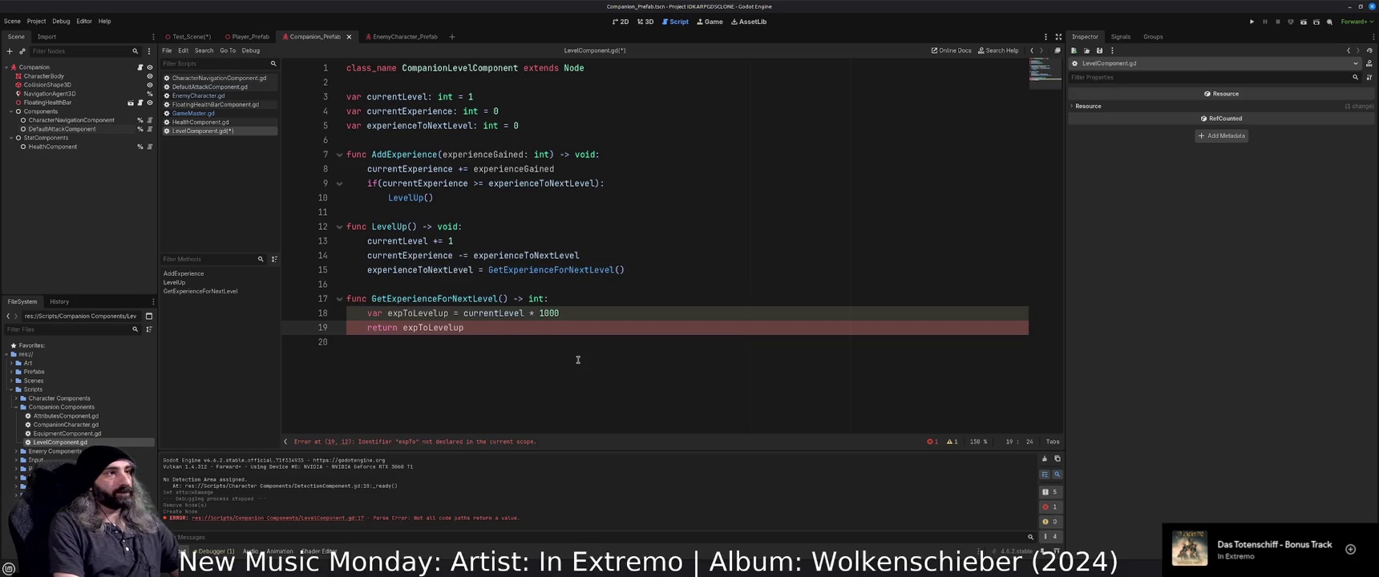
{"action": "key", "text": "ctrl+s"}
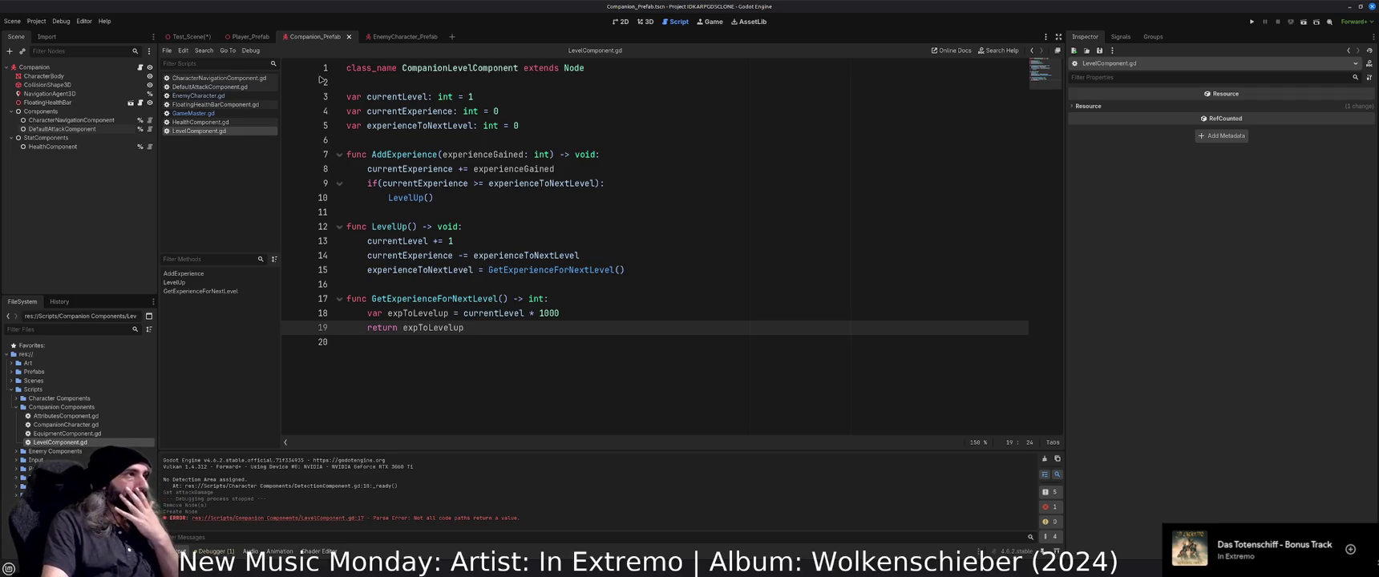
Delete the top comment line from Player_Prefab's PartyManagerComponent script, then go back to LevelComponent.gd.
{"action": "left_click", "coordinate": [248, 37]}
{"action": "left_click", "coordinate": [64, 129]}
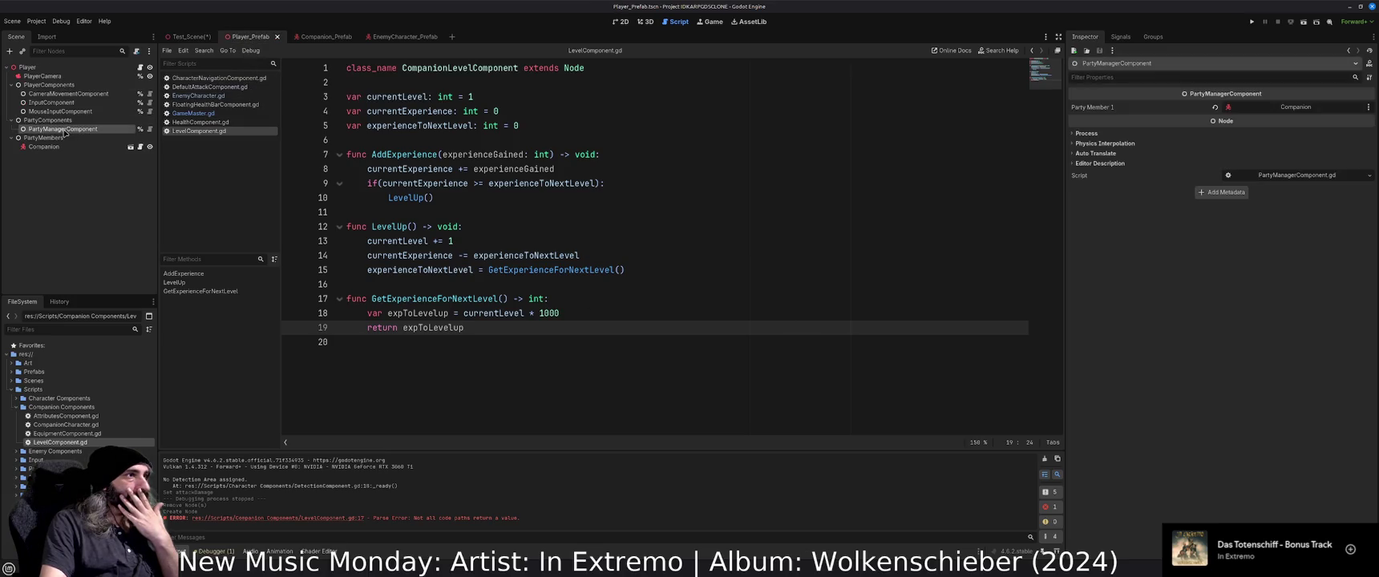
{"action": "left_click", "coordinate": [140, 129]}
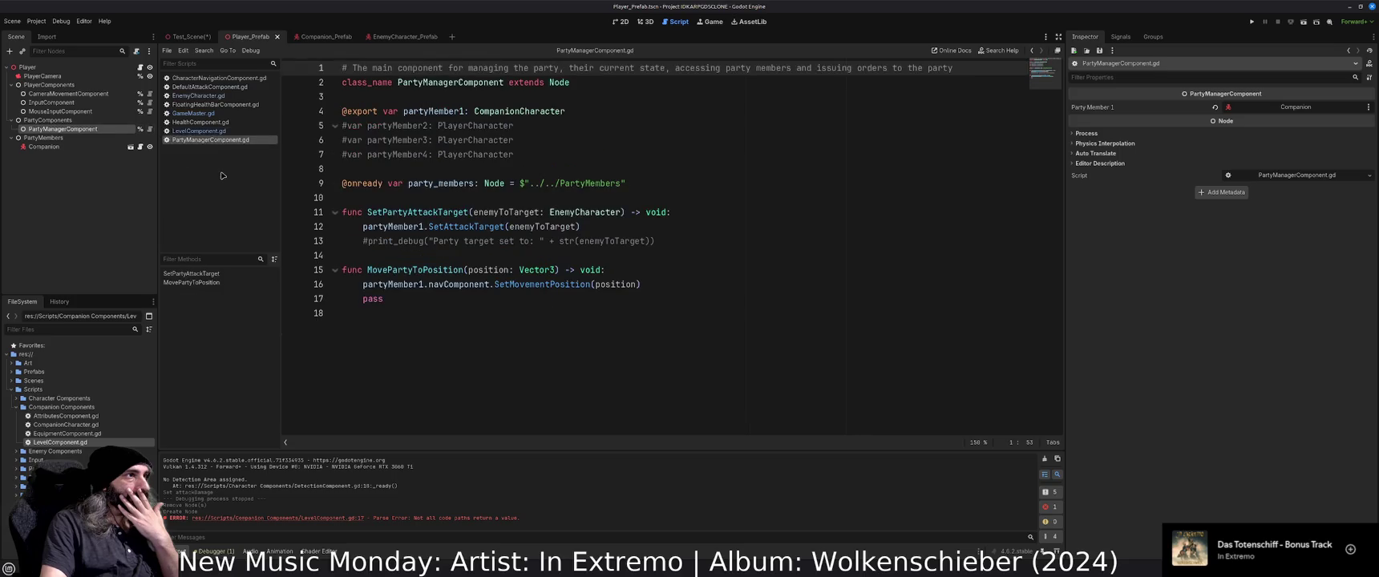
{"action": "left_click", "coordinate": [590, 153]}
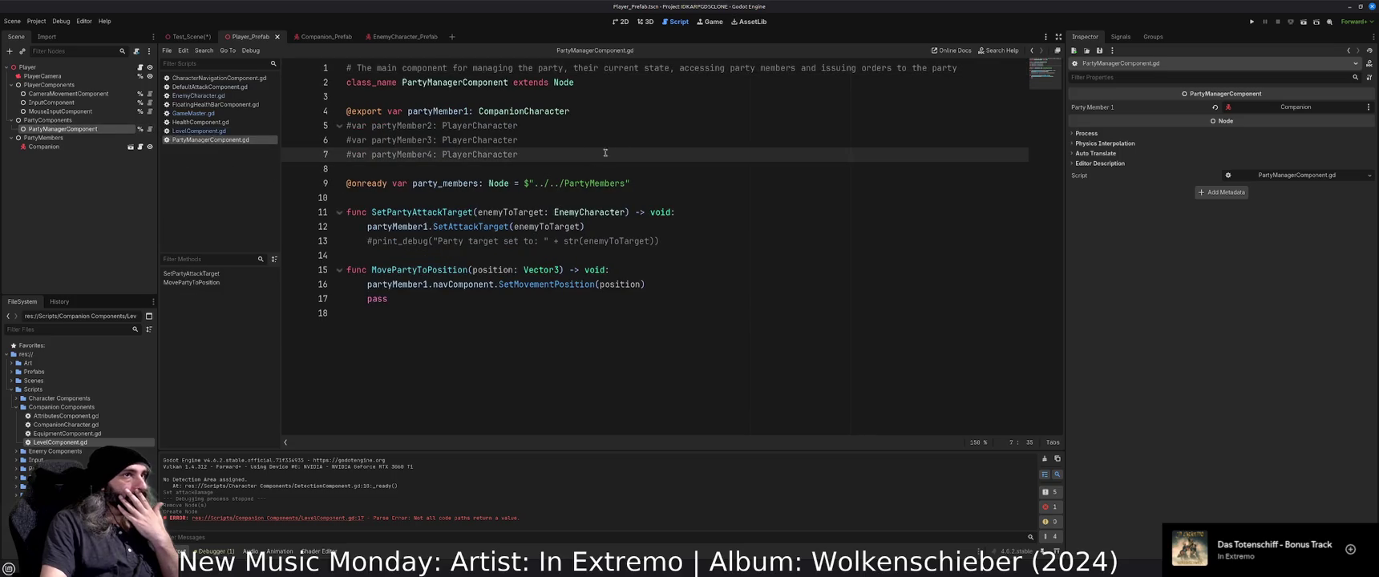
{"action": "left_click", "coordinate": [981, 69]}
{"action": "key", "text": "shift+Home"}
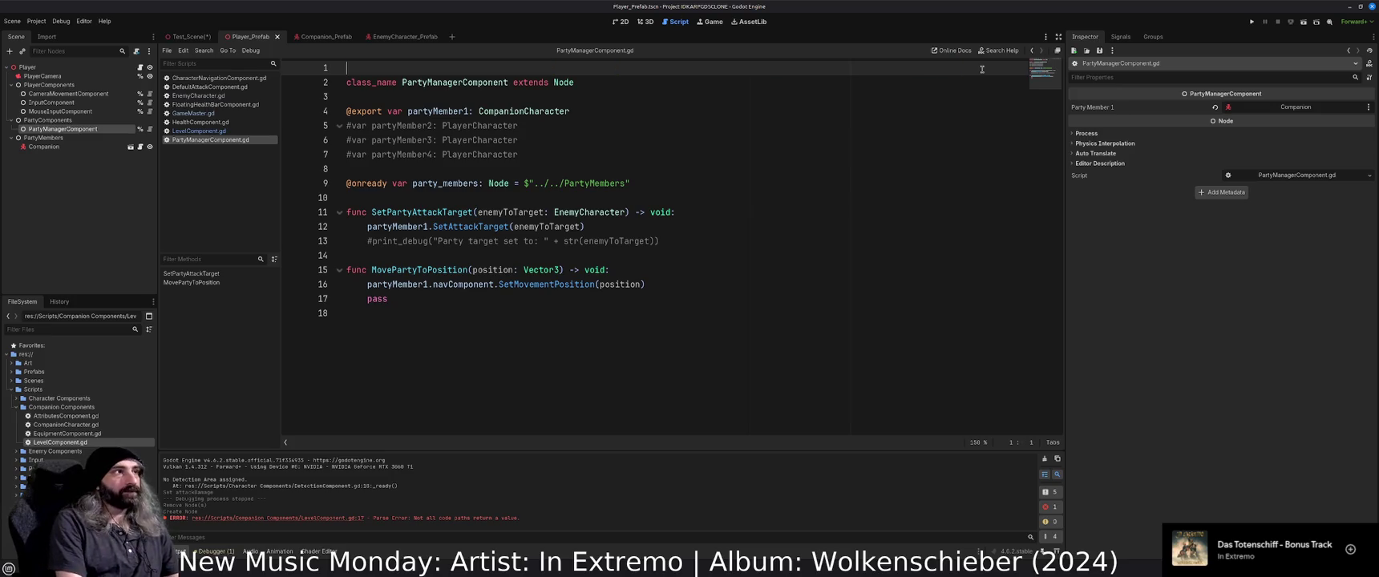
{"action": "key", "text": "Delete"}
{"action": "key", "text": "Delete"}
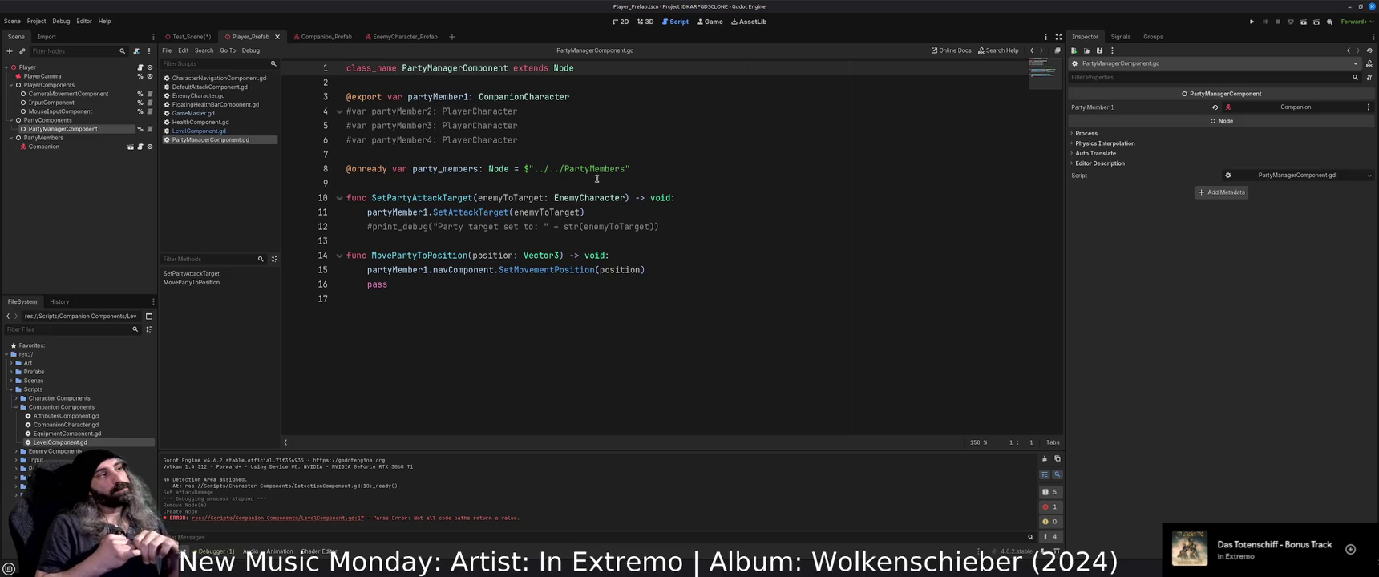
{"action": "left_click", "coordinate": [196, 131]}
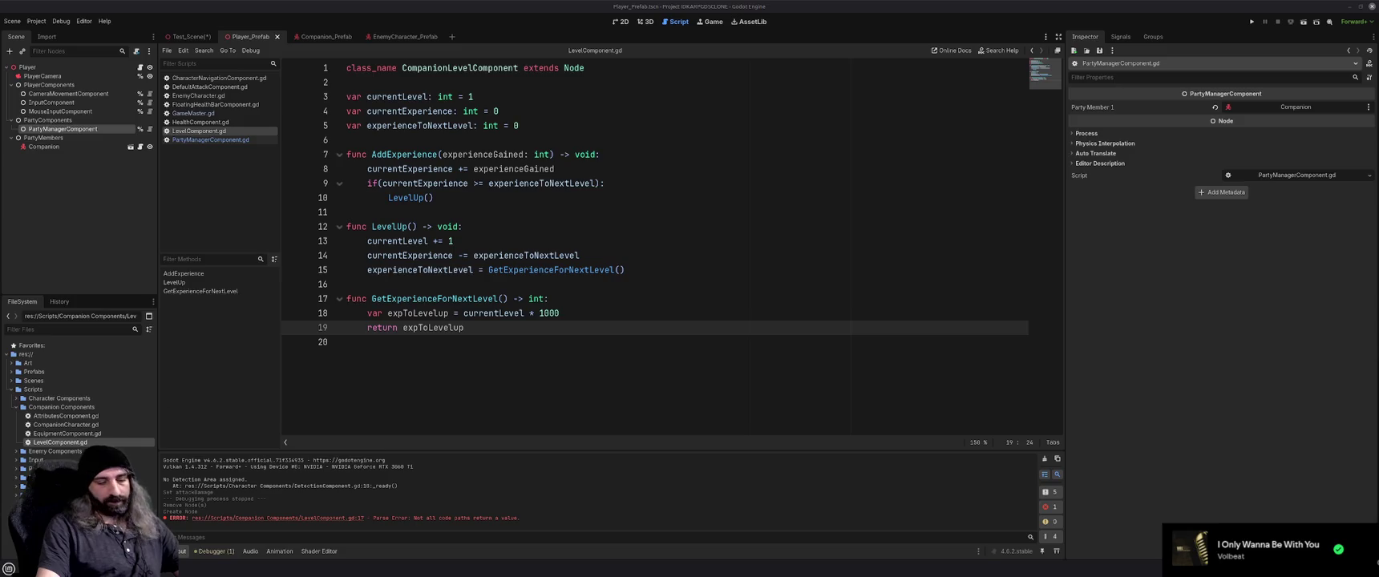
Lower the system audio volume.
{"action": "key", "text": "XF86AudioLowerVolume"}
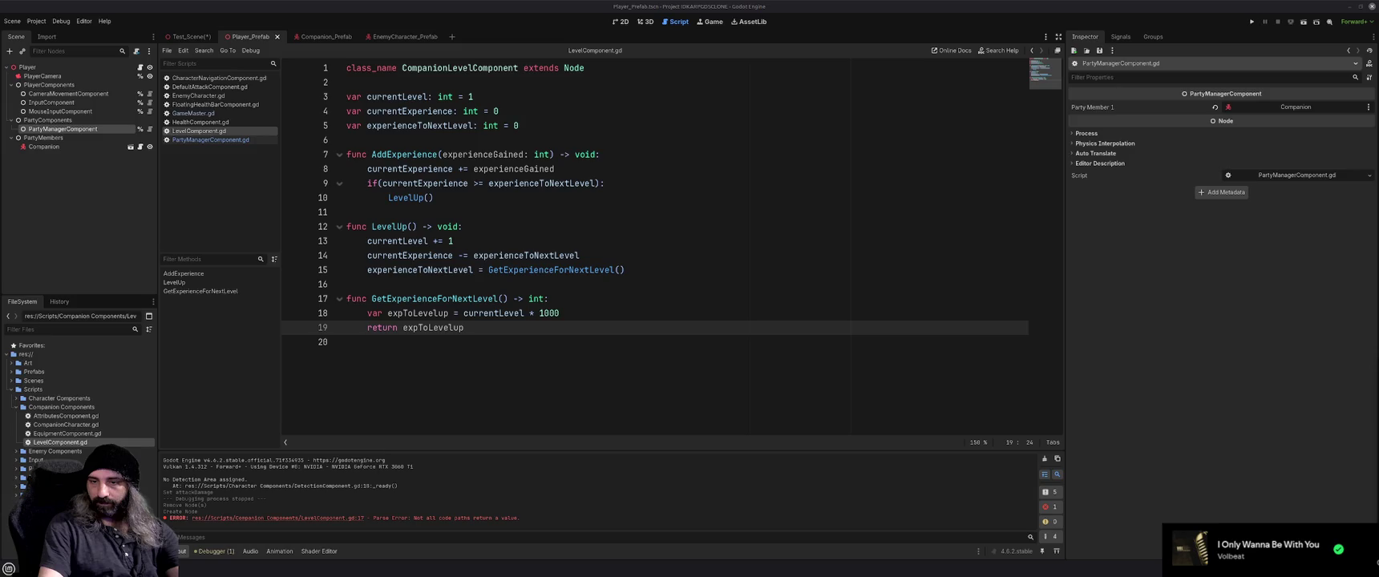
{"action": "key", "text": "XF86AudioLowerVolume"}
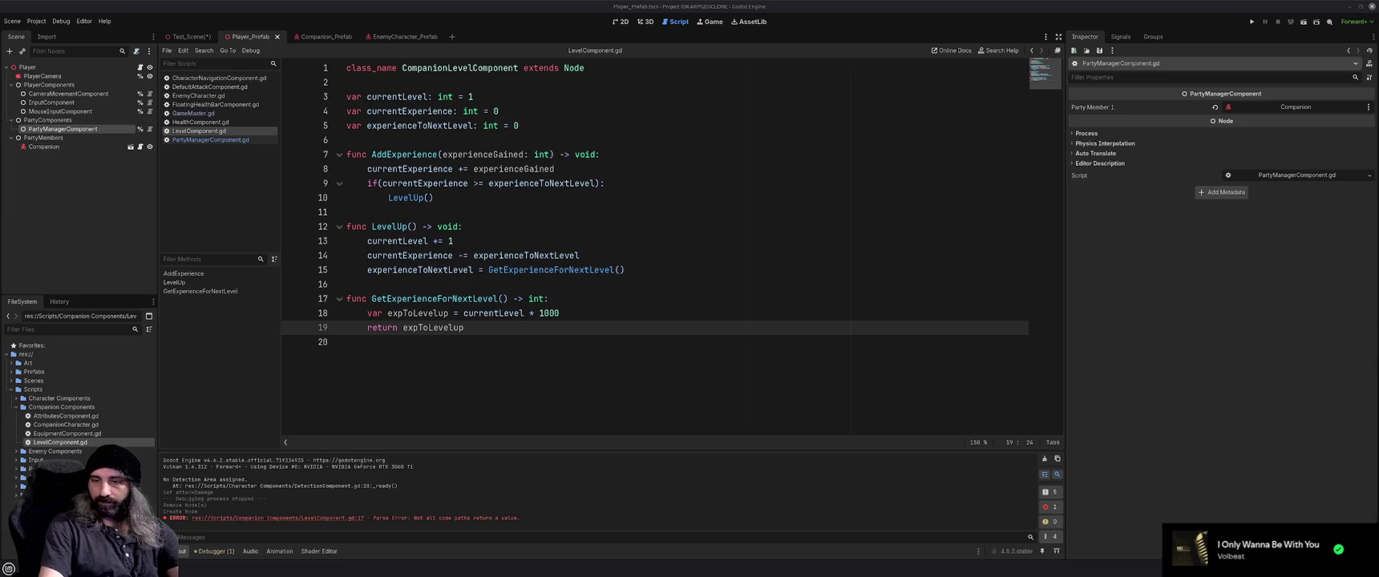
{"action": "key", "text": "XF86AudioLowerVolume"}
{"action": "key", "text": "XF86AudioLowerVolume"}
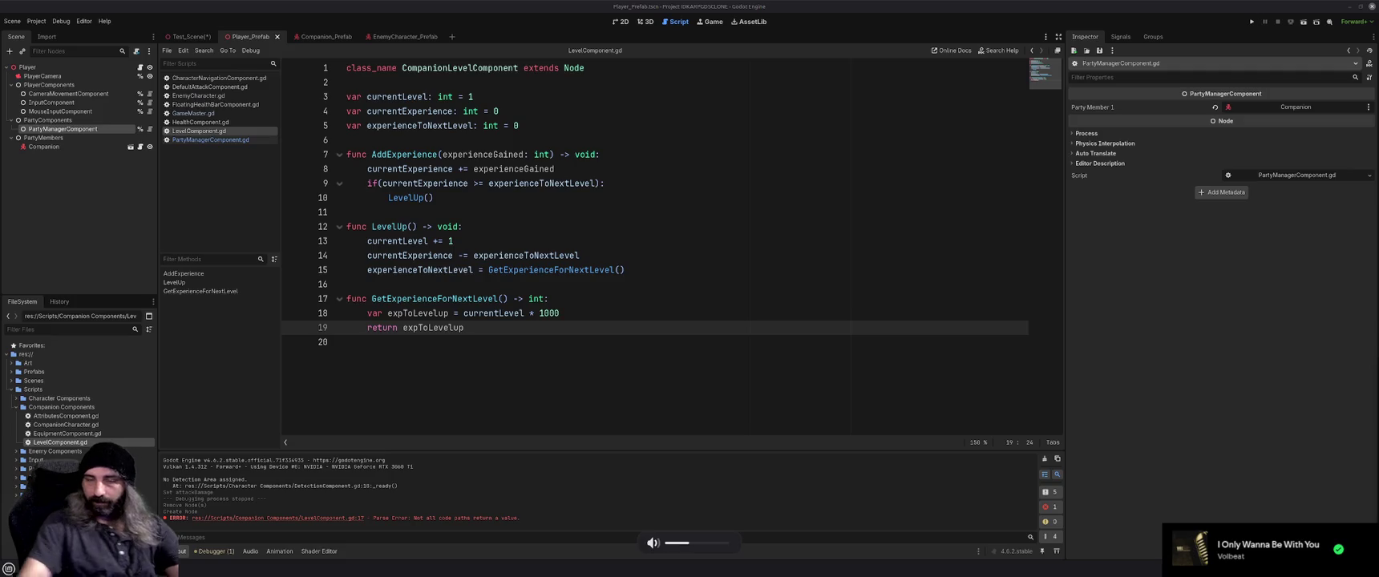
Bring up Test_Scene in the 3D workspace view.
{"action": "left_click", "coordinate": [455, 285]}
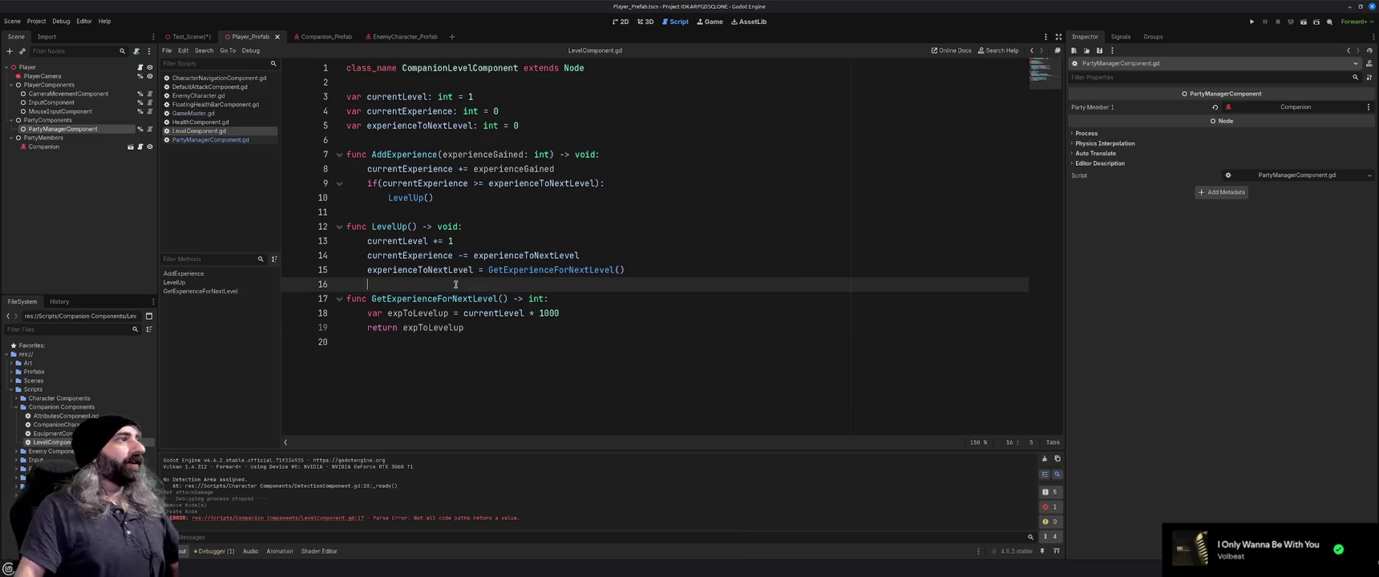
{"action": "left_click", "coordinate": [188, 36]}
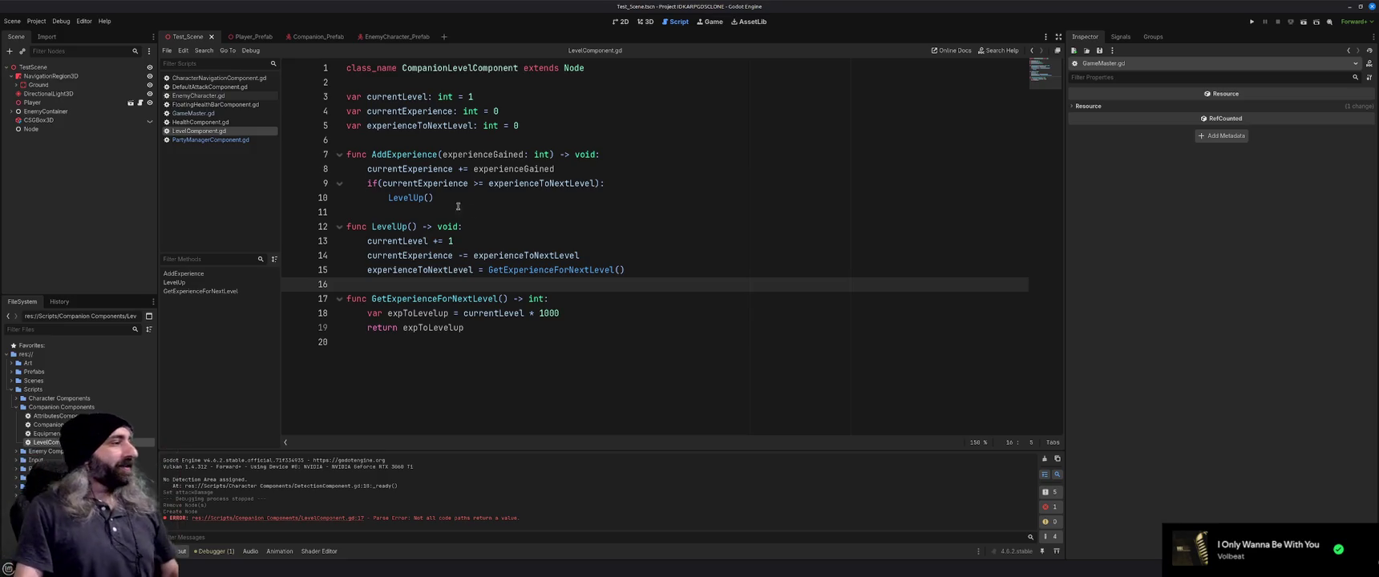
{"action": "left_click", "coordinate": [545, 203]}
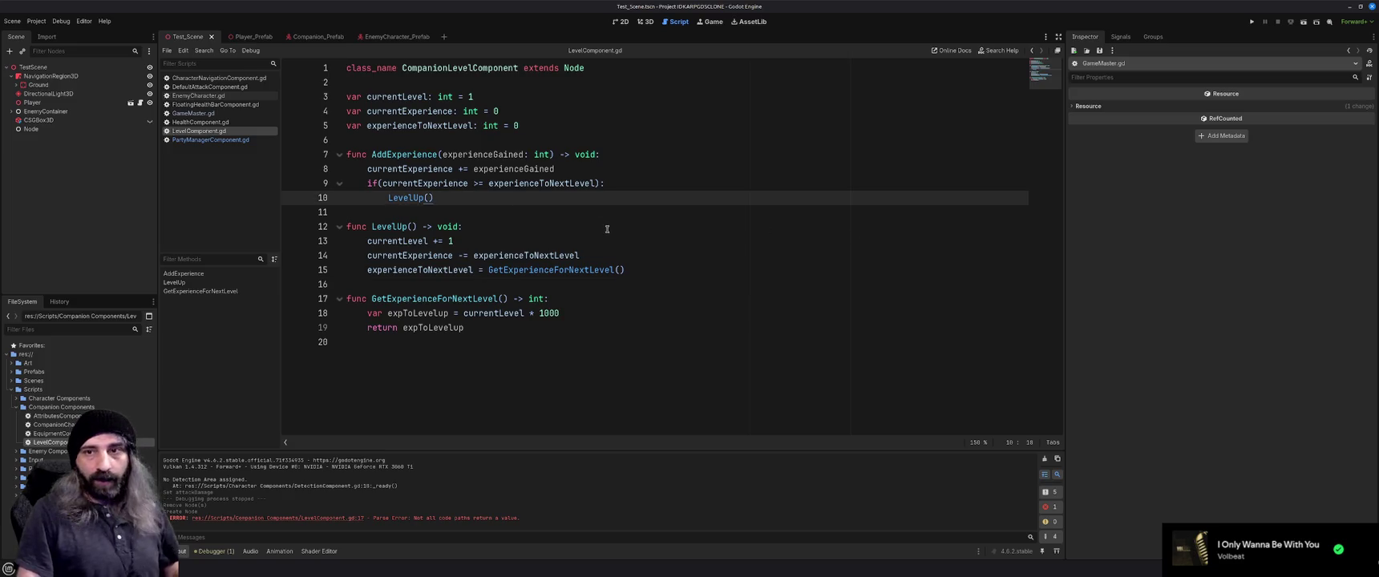
{"action": "left_click", "coordinate": [644, 22]}
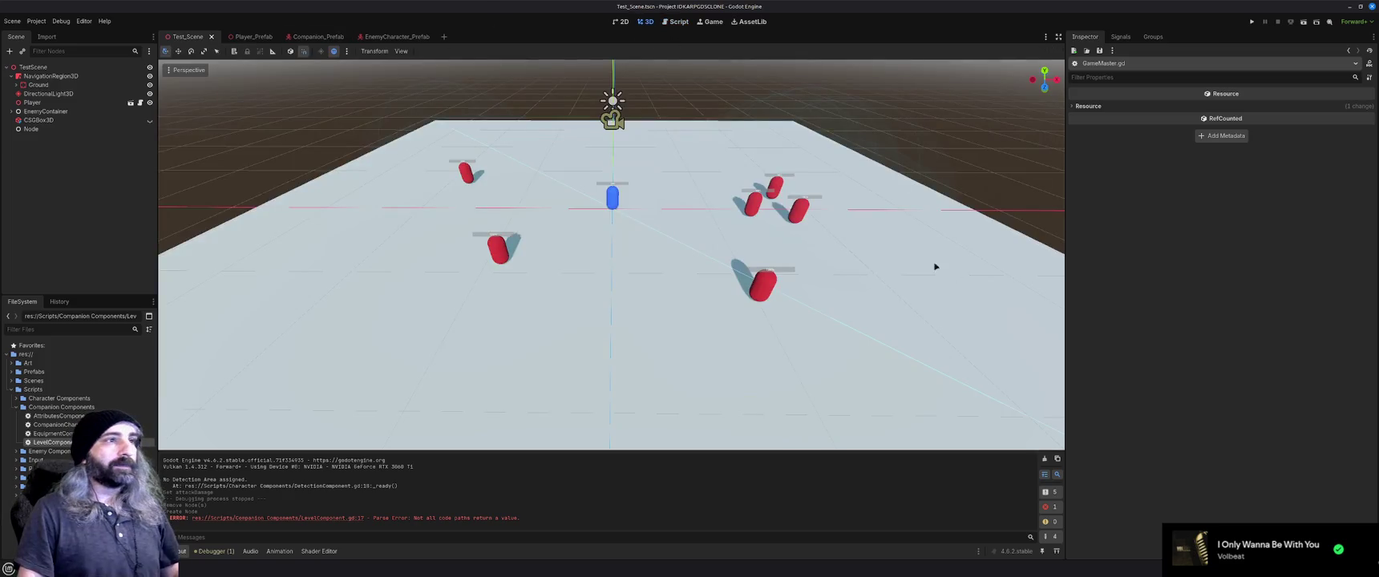
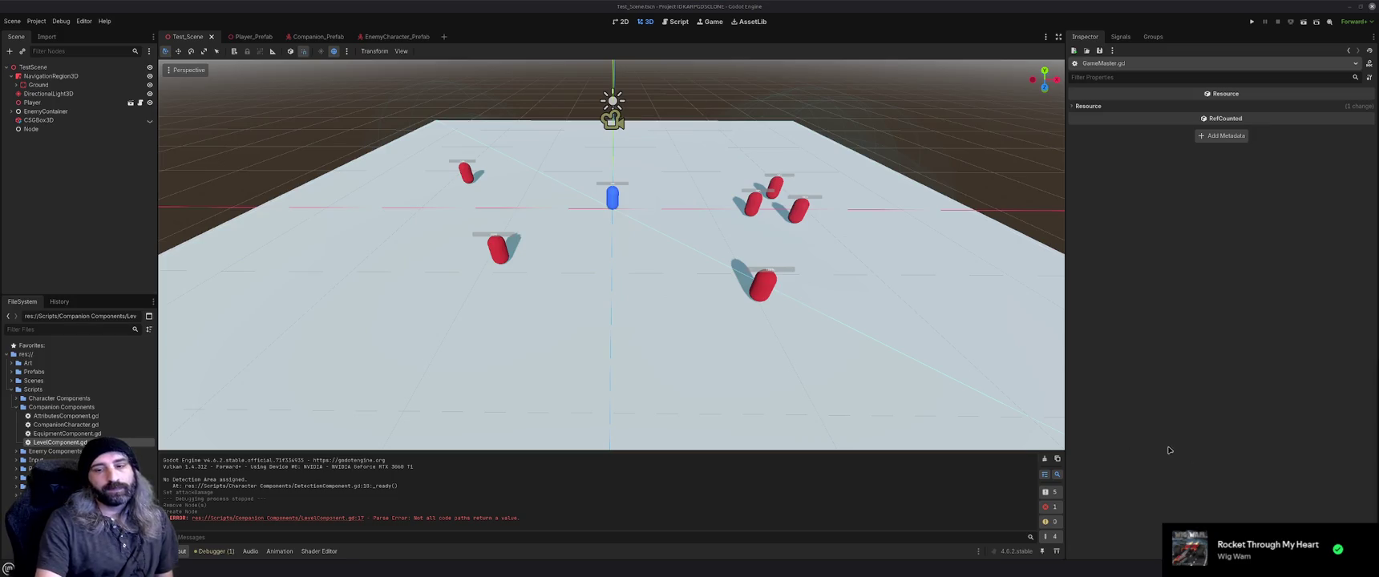
Open LevelComponent.gd from the FileSystem dock in the Script editor.
{"action": "right_click", "coordinate": [1243, 544]}
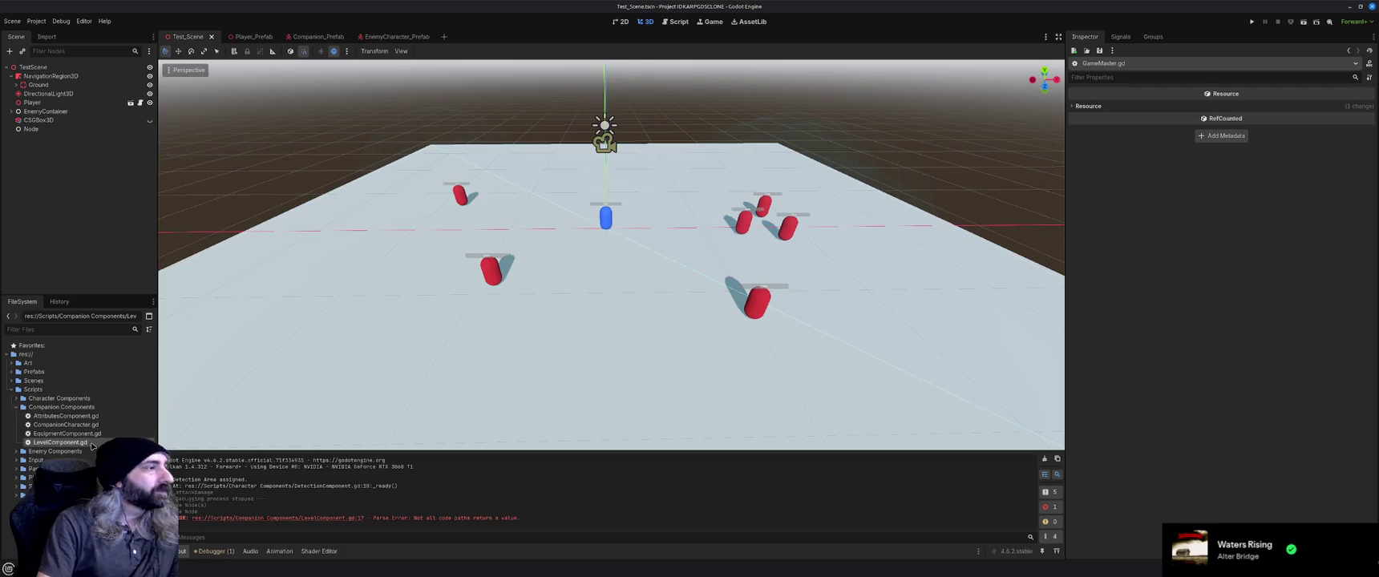
{"action": "double_click", "coordinate": [60, 442]}
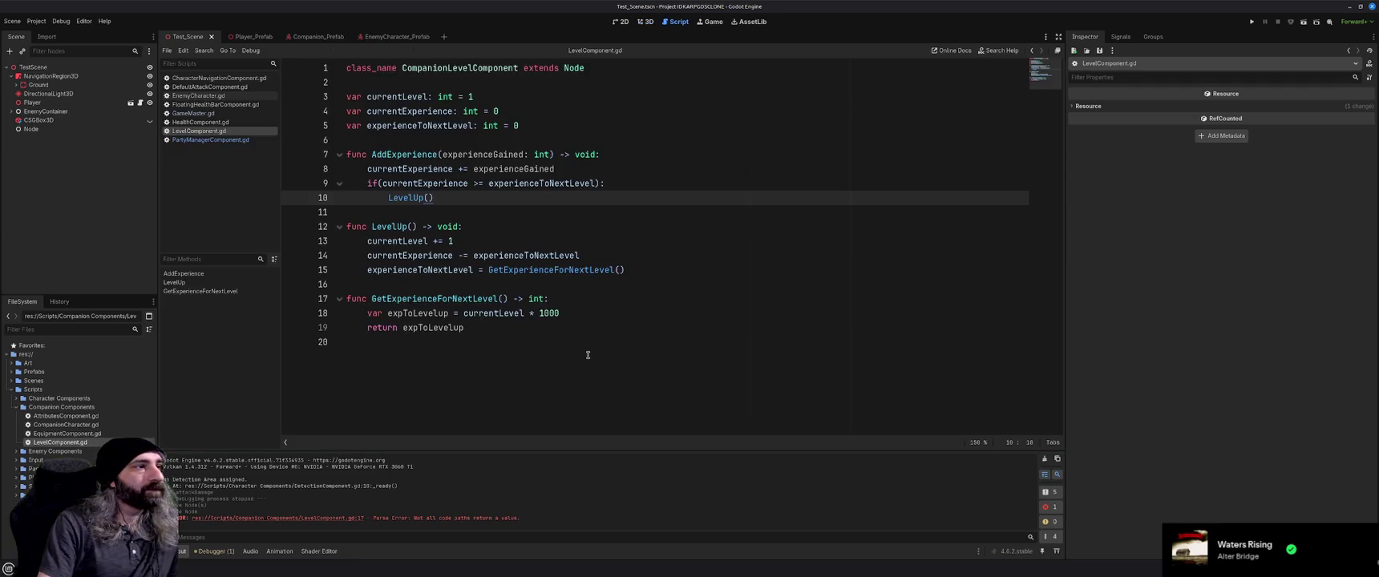
Add a CompanionLevelComponent child node under StatComponents in the Companion_Prefab scene.
{"action": "left_click", "coordinate": [1044, 459]}
{"action": "left_click", "coordinate": [715, 327]}
{"action": "left_click", "coordinate": [714, 344]}
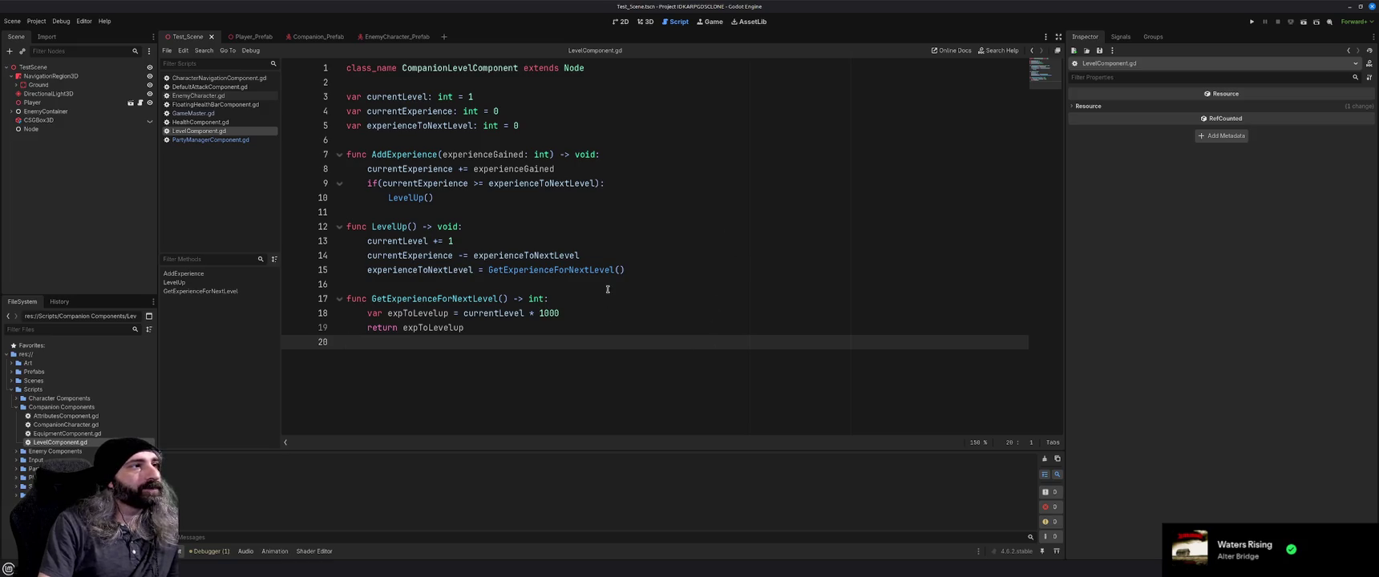
{"action": "left_click", "coordinate": [300, 36]}
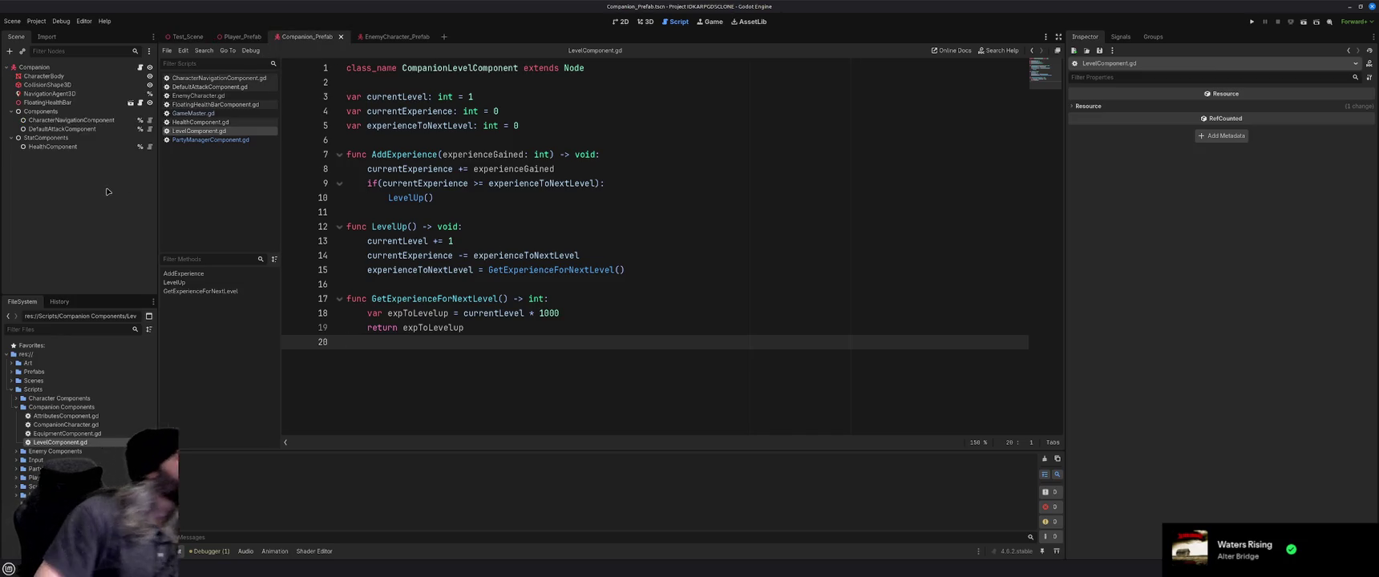
{"action": "left_click", "coordinate": [62, 138]}
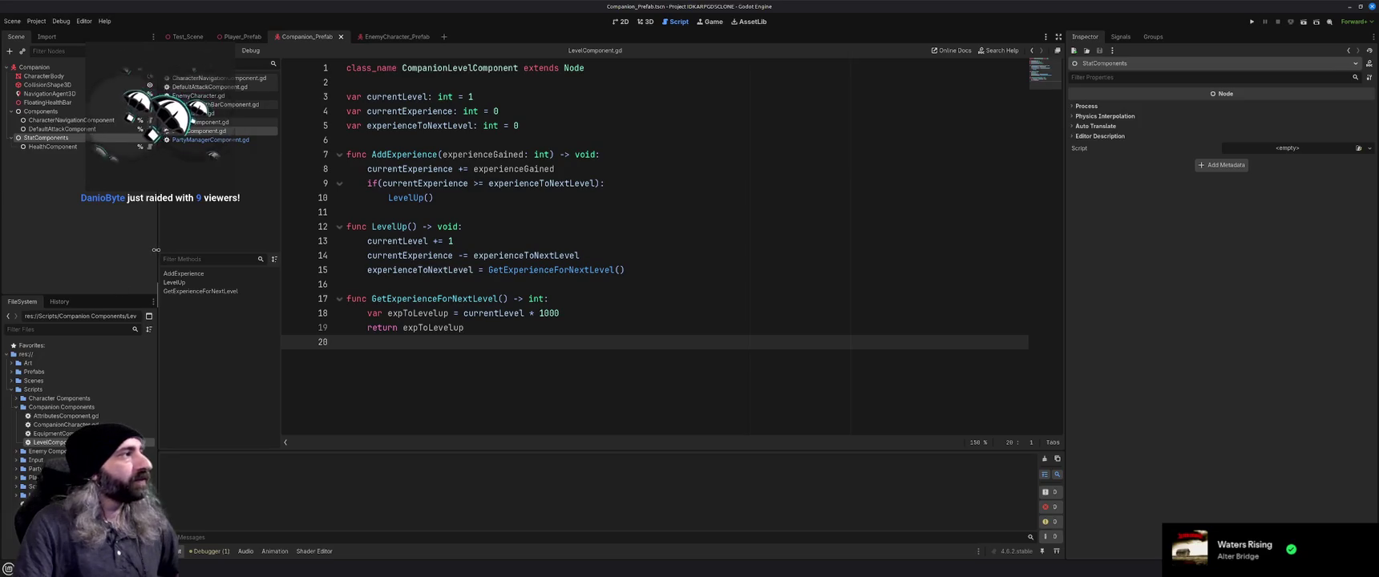
{"action": "left_click", "coordinate": [53, 140]}
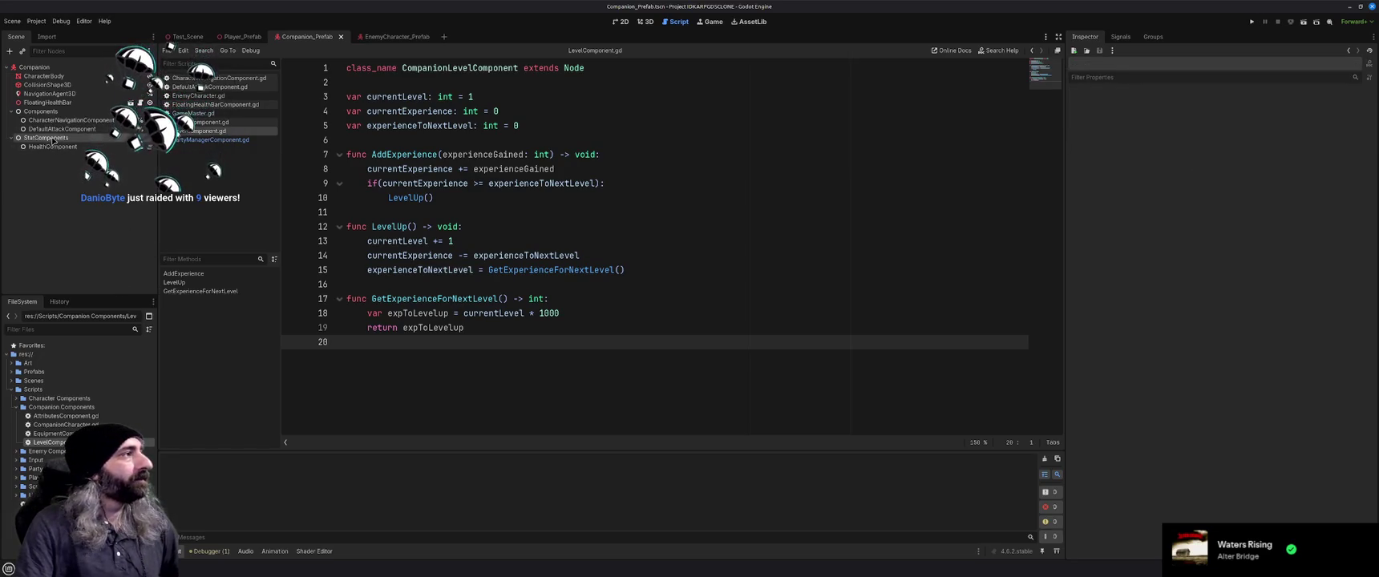
{"action": "key", "text": "ctrl+a"}
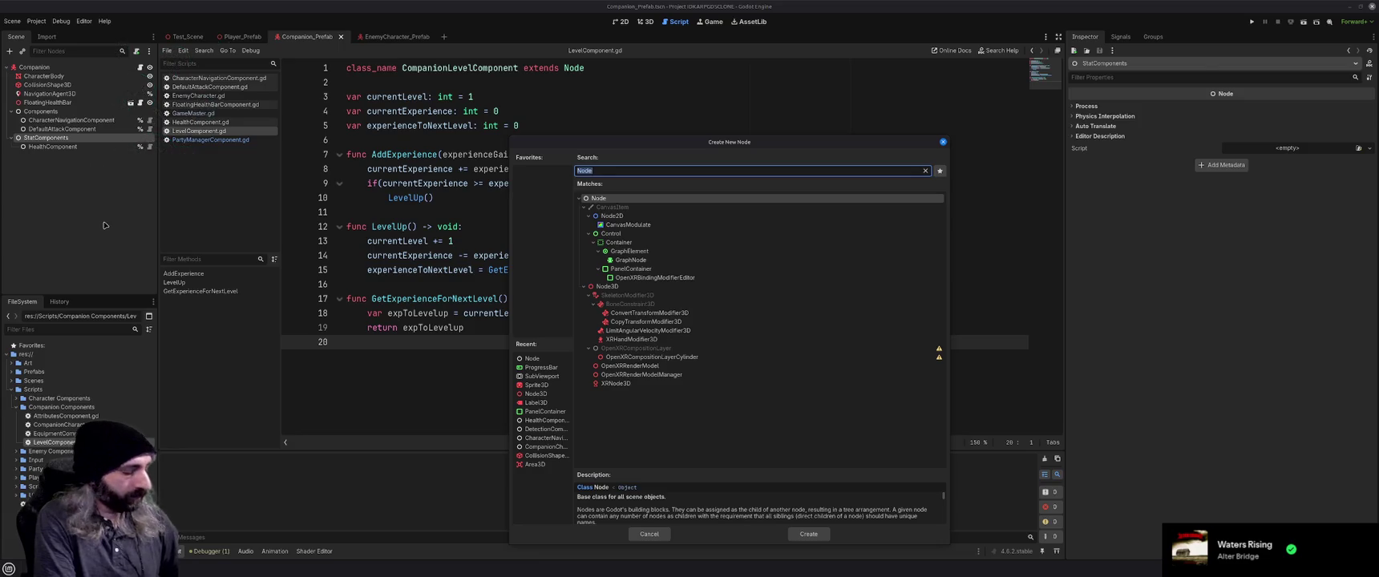
{"action": "type", "text": "level"}
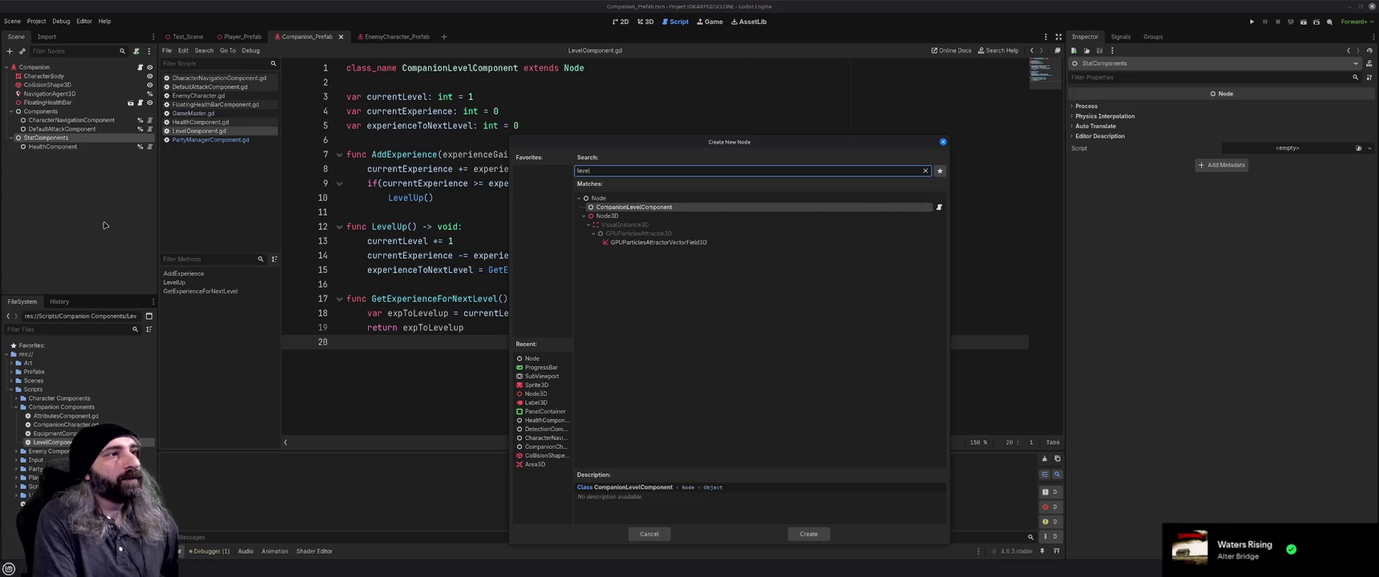
{"action": "key", "text": "Return"}
Save the Companion prefab with its new level node and switch to PartyManagerComponent.gd.
{"action": "left_click", "coordinate": [104, 226]}
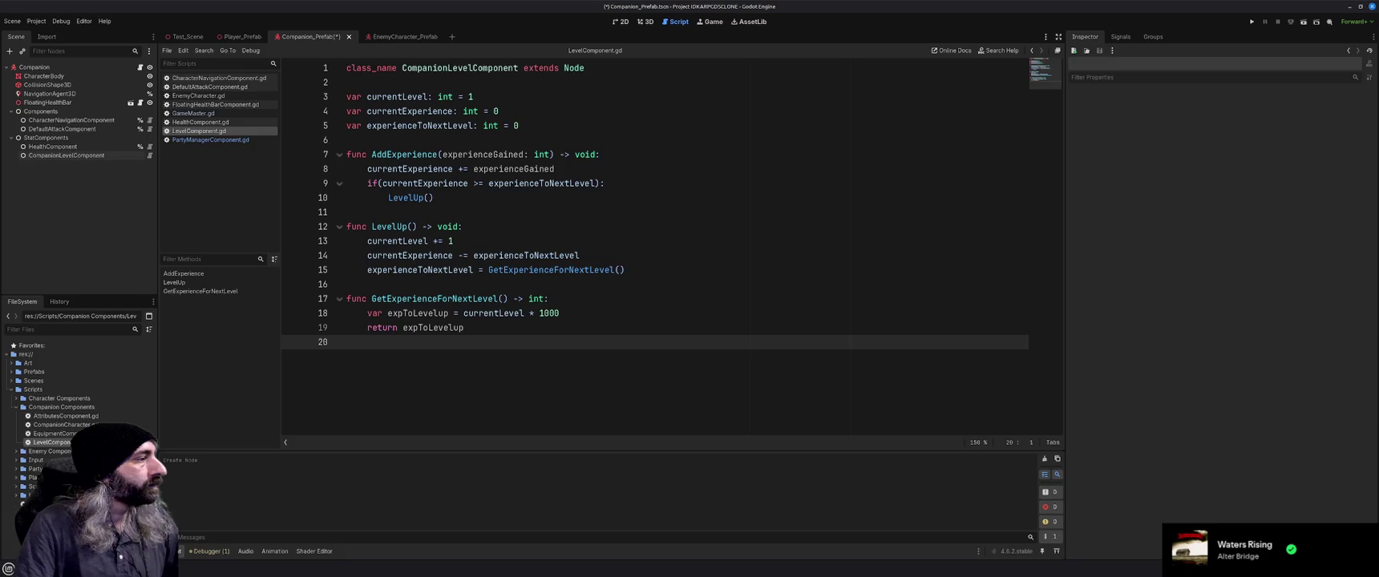
{"action": "double_click", "coordinate": [68, 155]}
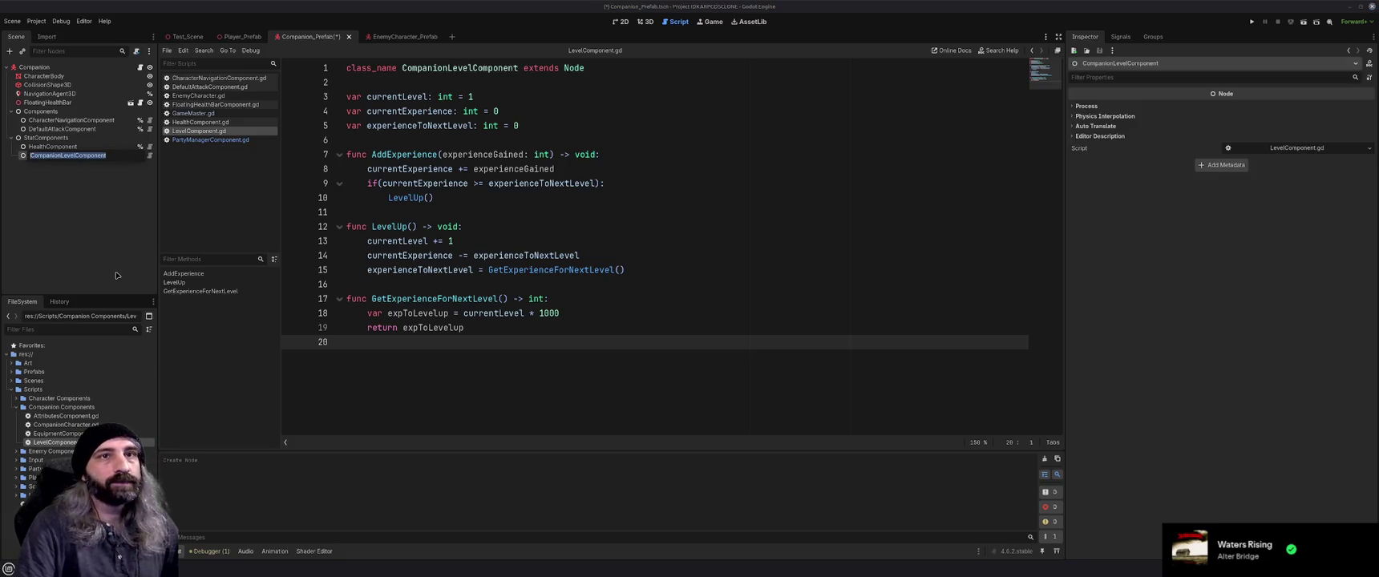
{"action": "left_click", "coordinate": [522, 211]}
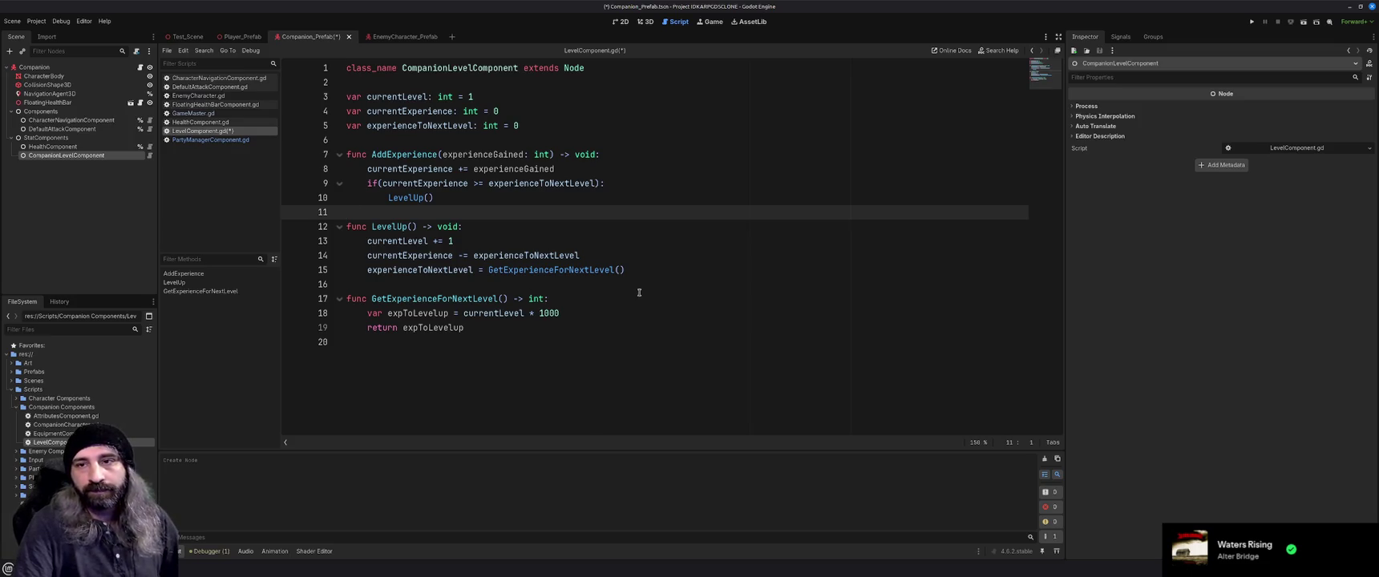
{"action": "key", "text": "ctrl+s"}
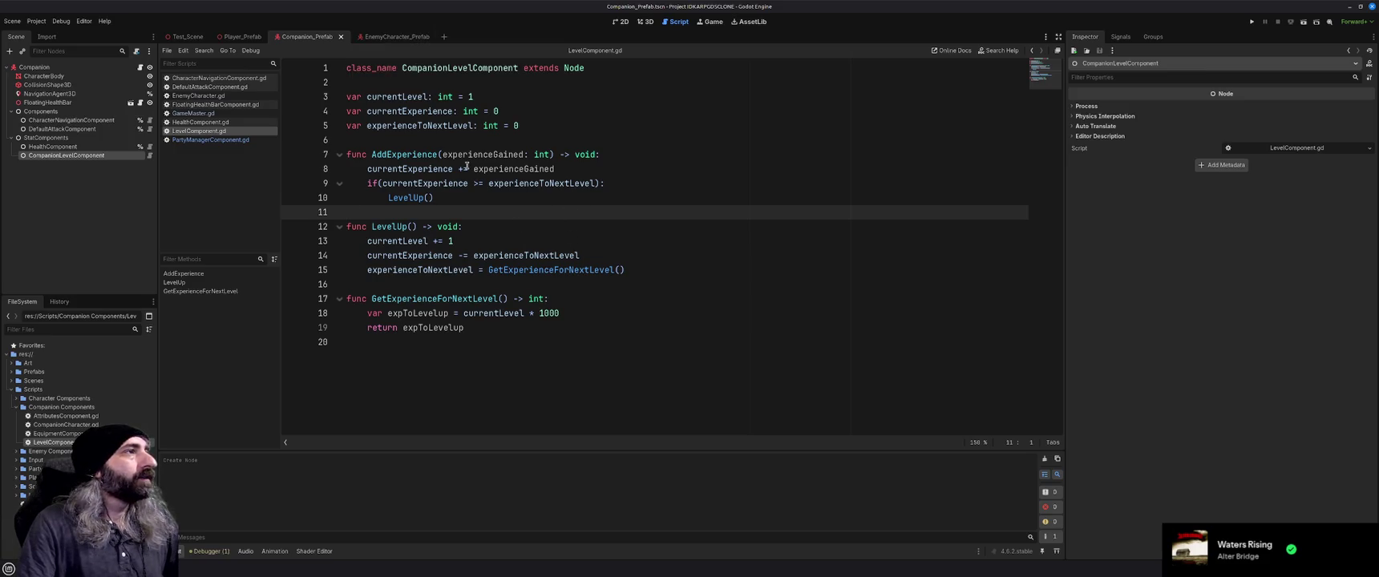
{"action": "left_click", "coordinate": [215, 141]}
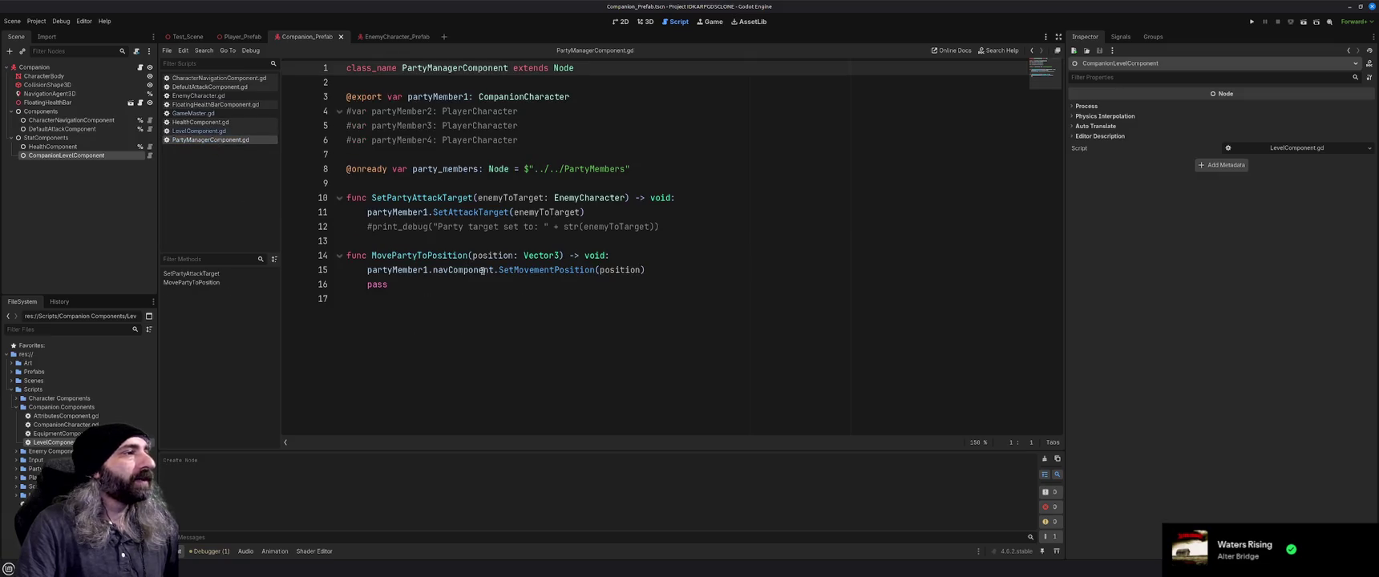
Declare 'func AddExperienceToParty() -> void:' at the end of the party manager script.
{"action": "left_click", "coordinate": [514, 298]}
{"action": "key", "text": "Return"}
{"action": "key", "text": "Up"}
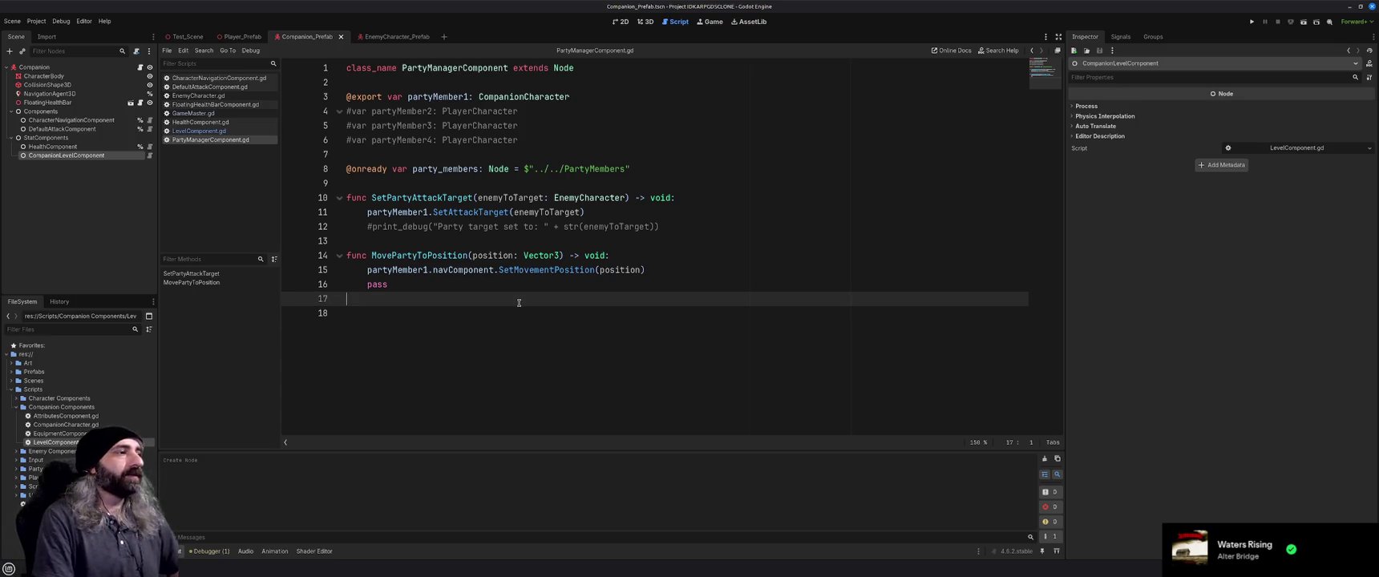
{"action": "key", "text": "Return"}
{"action": "type", "text": "func Ad"}
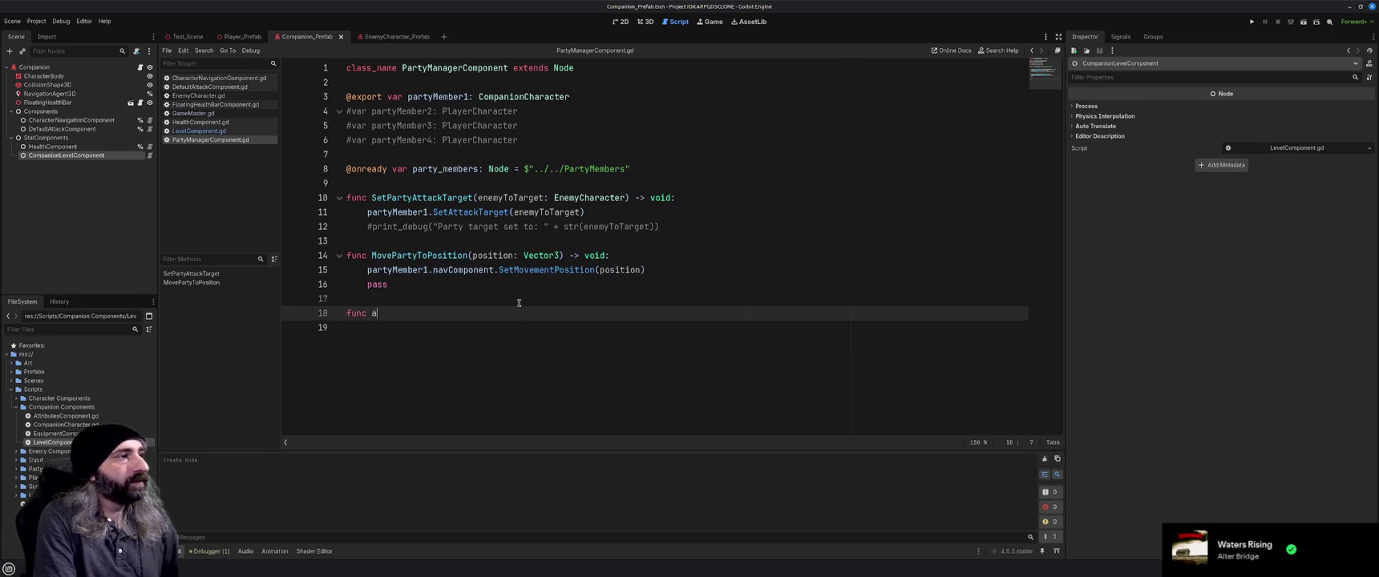
{"action": "type", "text": "dExperienceToParty() -> "}
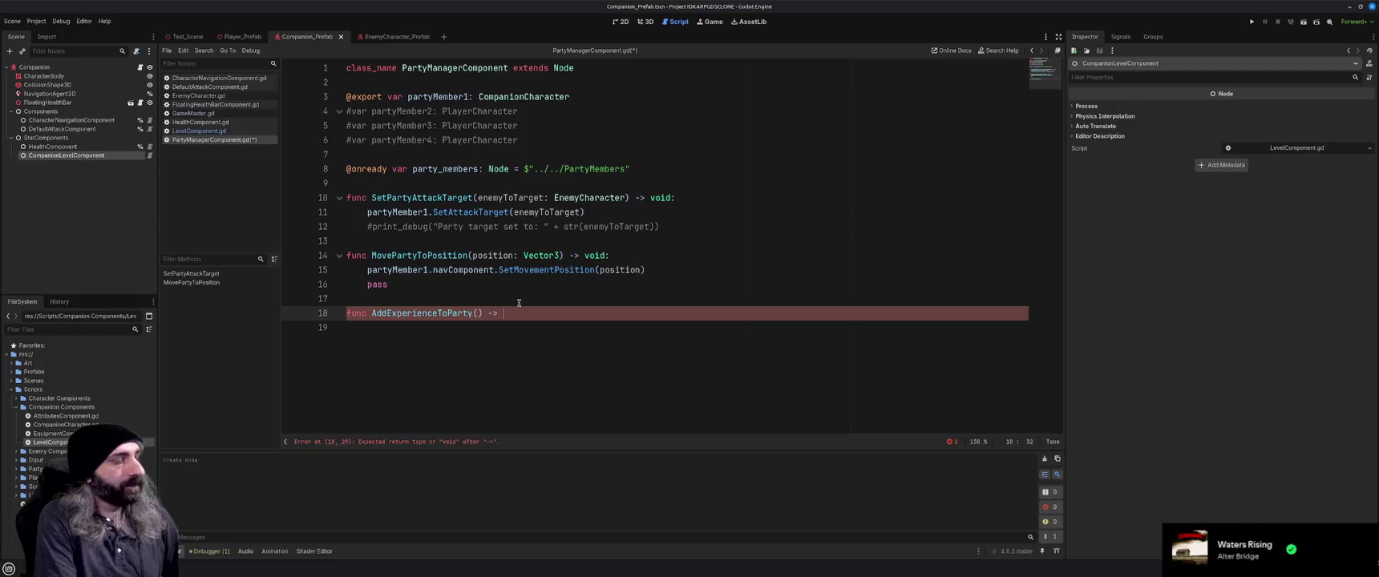
{"action": "type", "text": "void:"}
{"action": "key", "text": "Return"}
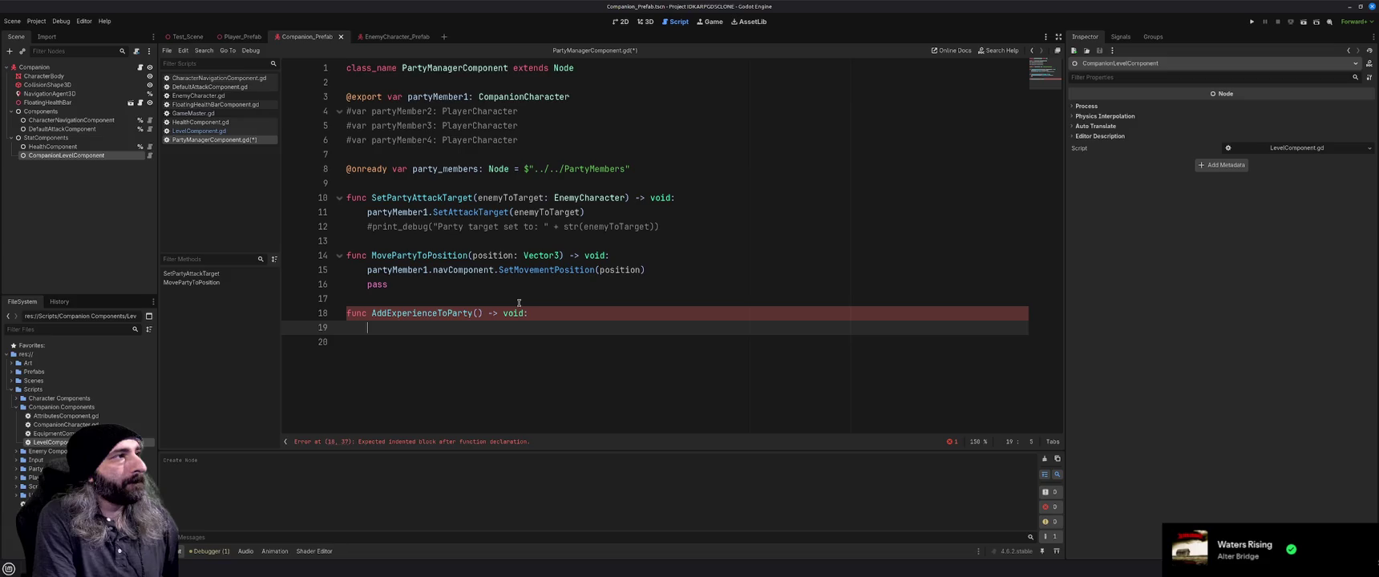
Start the function body with 'partyMember1.' and bring up CompanionCharacter.gd.
{"action": "type", "text": "partyMember"}
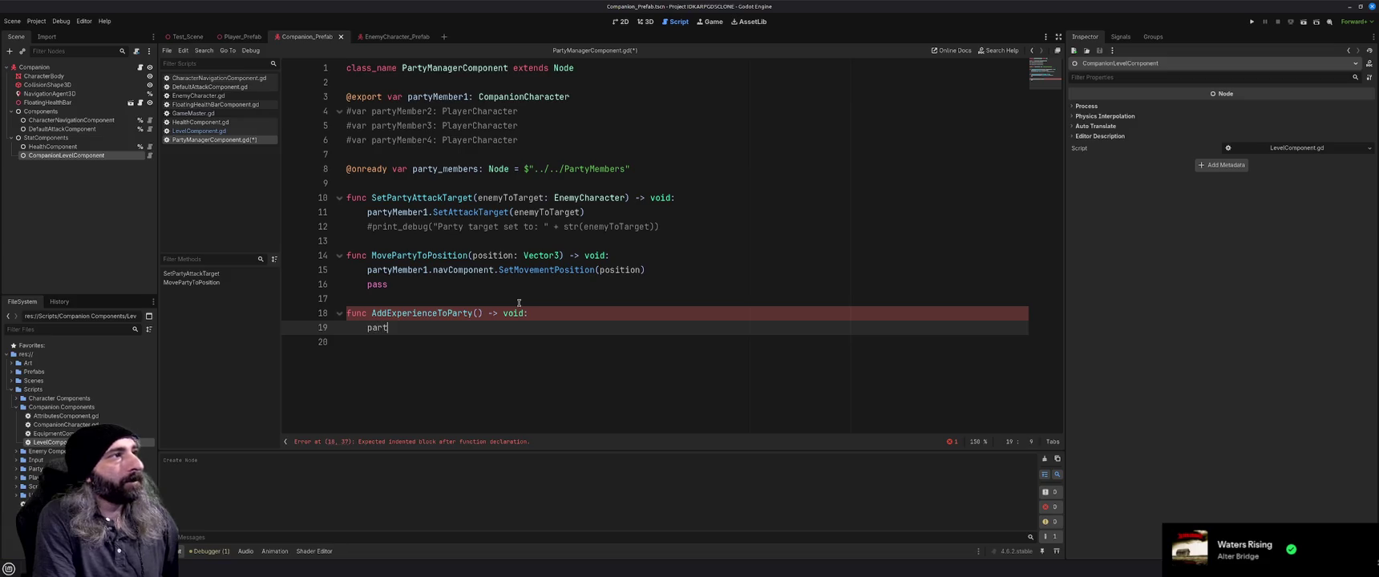
{"action": "key", "text": "Return"}
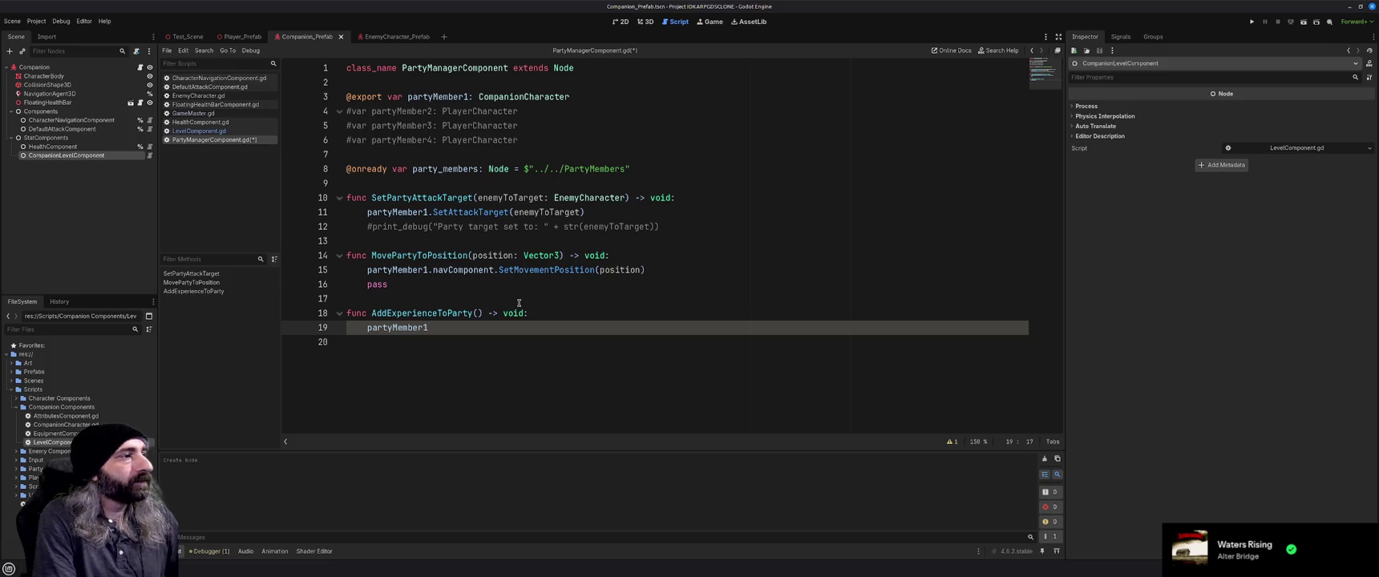
{"action": "type", "text": "."}
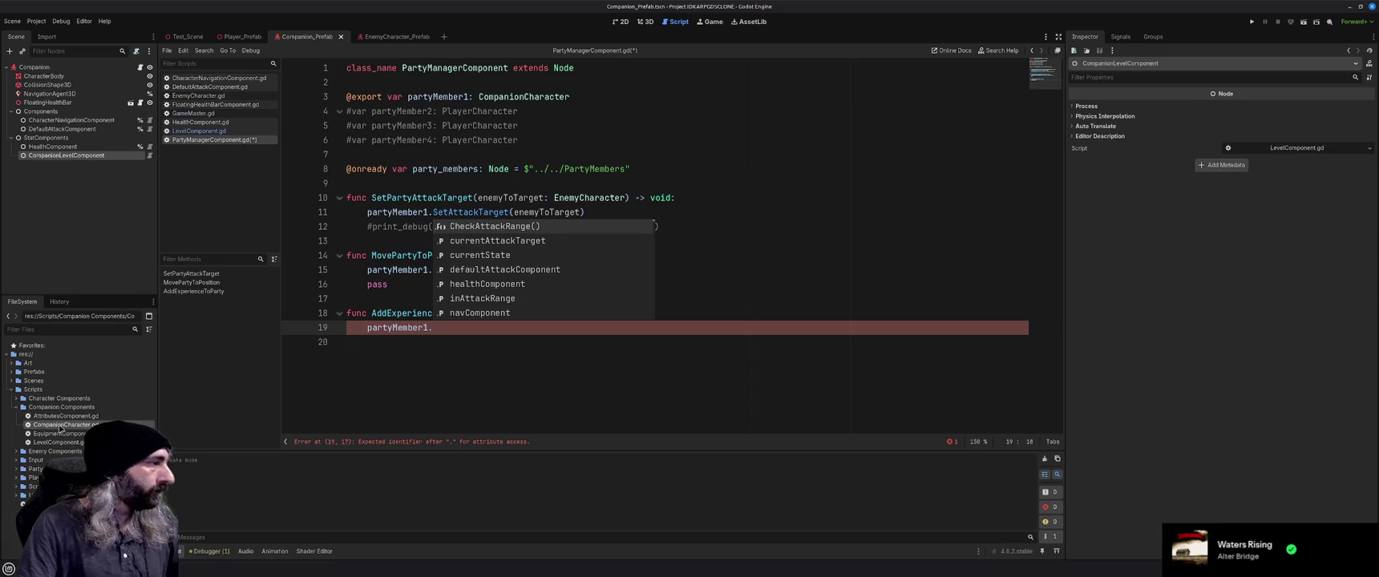
{"action": "double_click", "coordinate": [54, 425]}
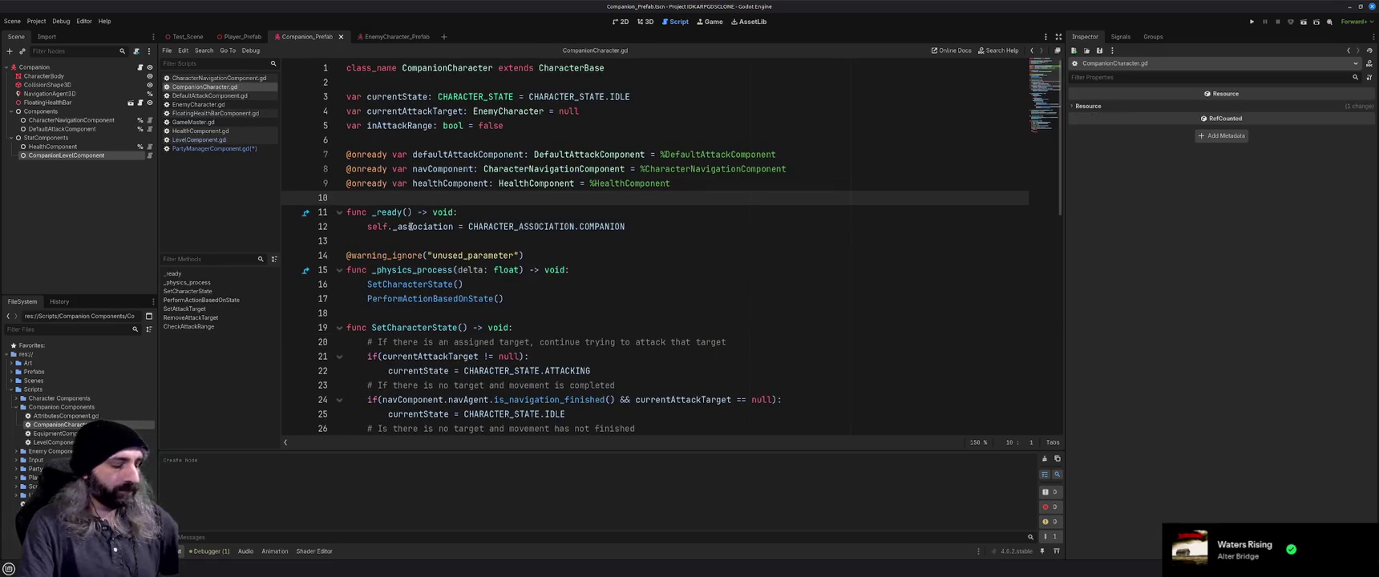
Drag CompanionLevelComponent into CompanionCharacter.gd and give the node a scene-unique name.
{"action": "key", "text": "Return"}
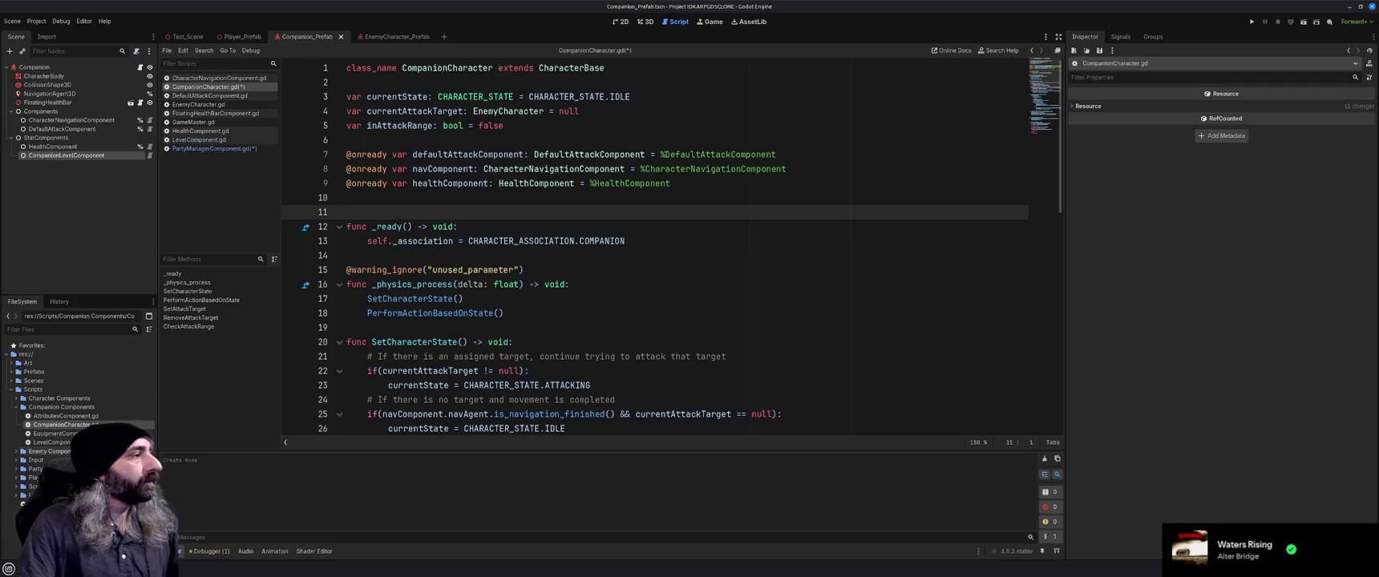
{"action": "mouse_move", "coordinate": [69, 443]}
{"action": "left_mouse_down"}
{"action": "mouse_move", "coordinate": [108, 424]}
{"action": "mouse_move", "coordinate": [76, 153]}
{"action": "mouse_move", "coordinate": [484, 198]}
{"action": "left_mouse_up"}
{"action": "right_click", "coordinate": [120, 155]}
{"action": "left_click", "coordinate": [177, 344]}
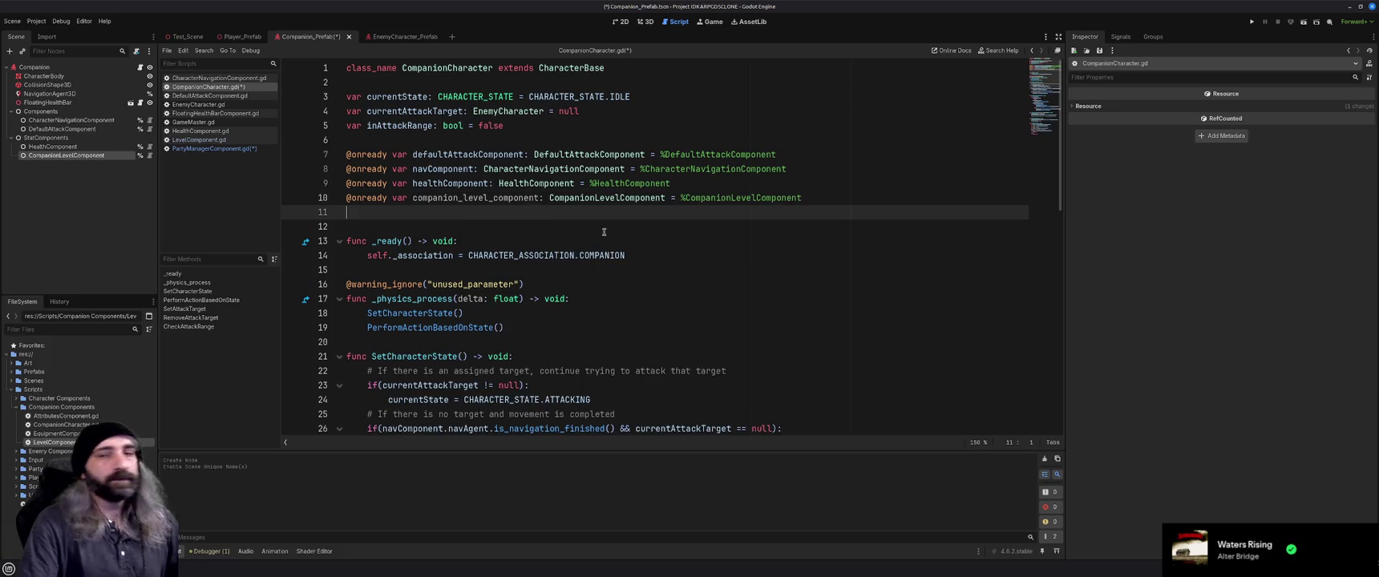
{"action": "key", "text": "BackSpace"}
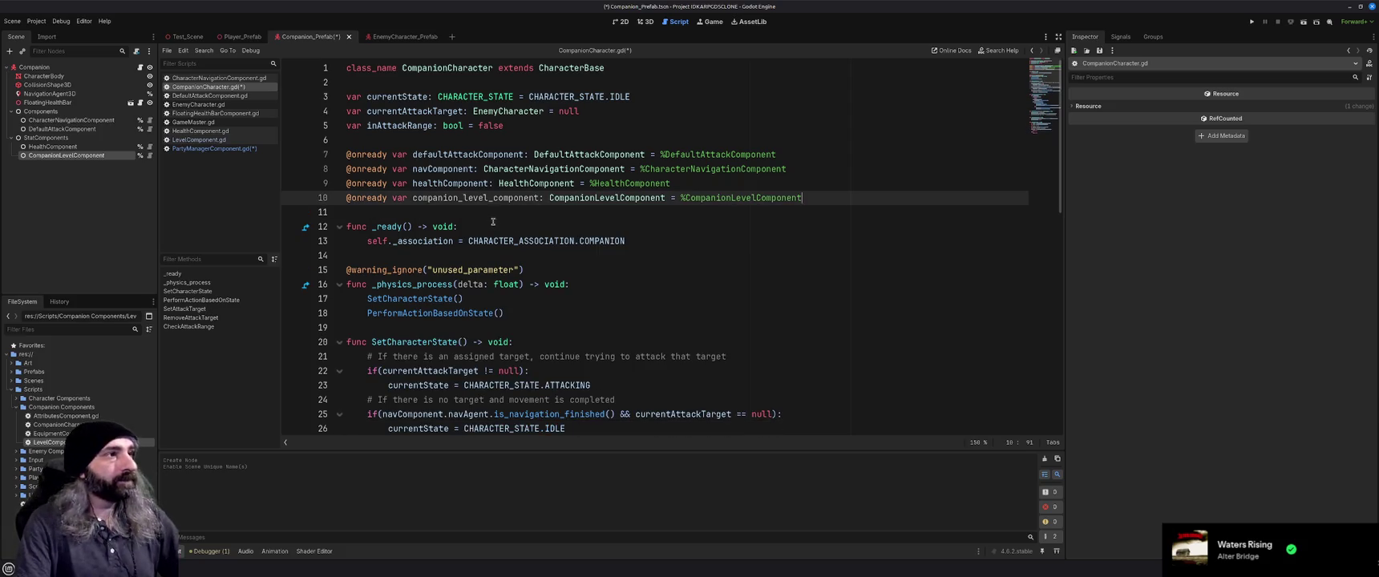
{"action": "double_click", "coordinate": [484, 198]}
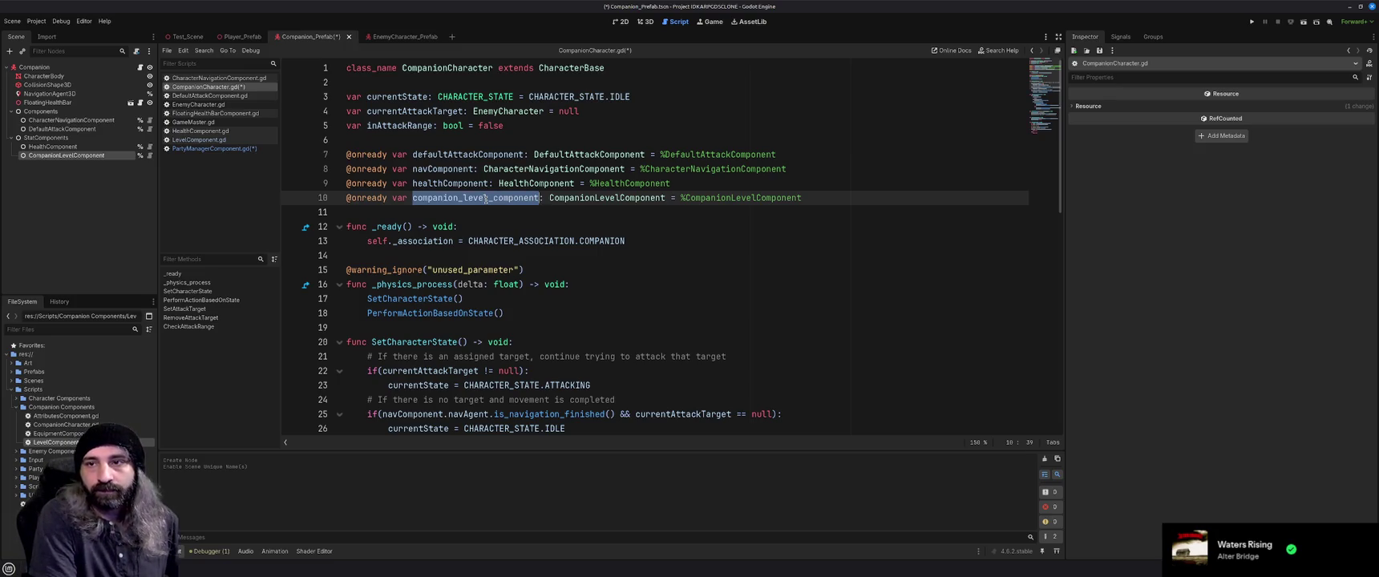
{"action": "type", "text": "levelComponent"}
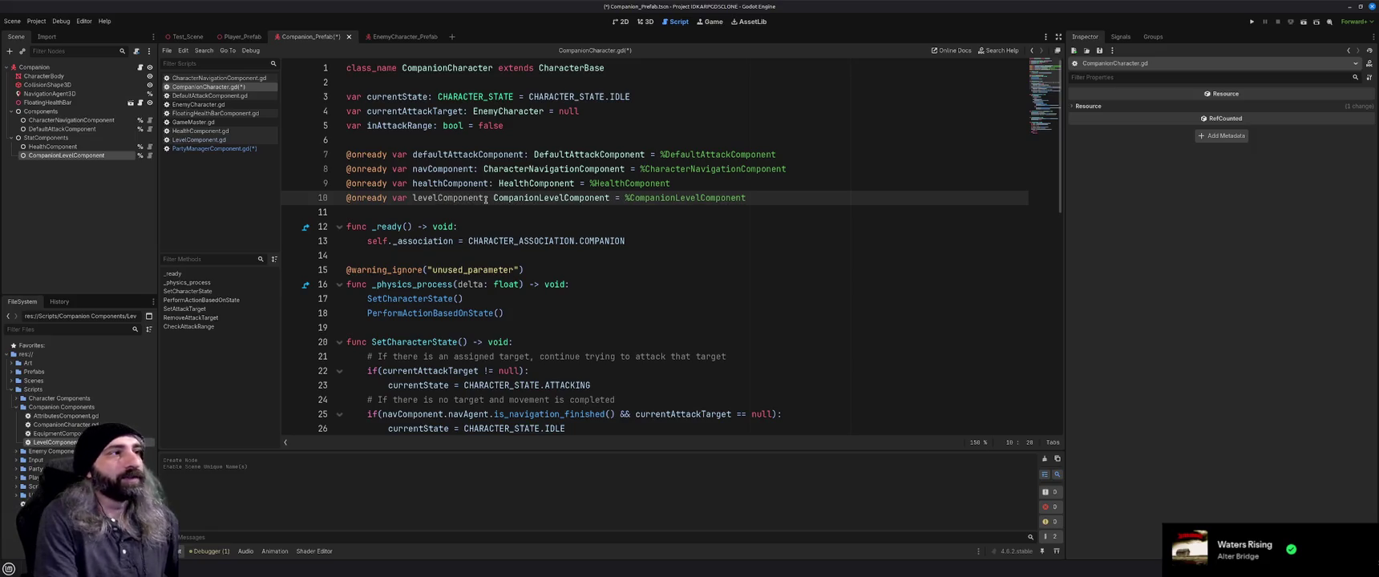
{"action": "left_click", "coordinate": [470, 210]}
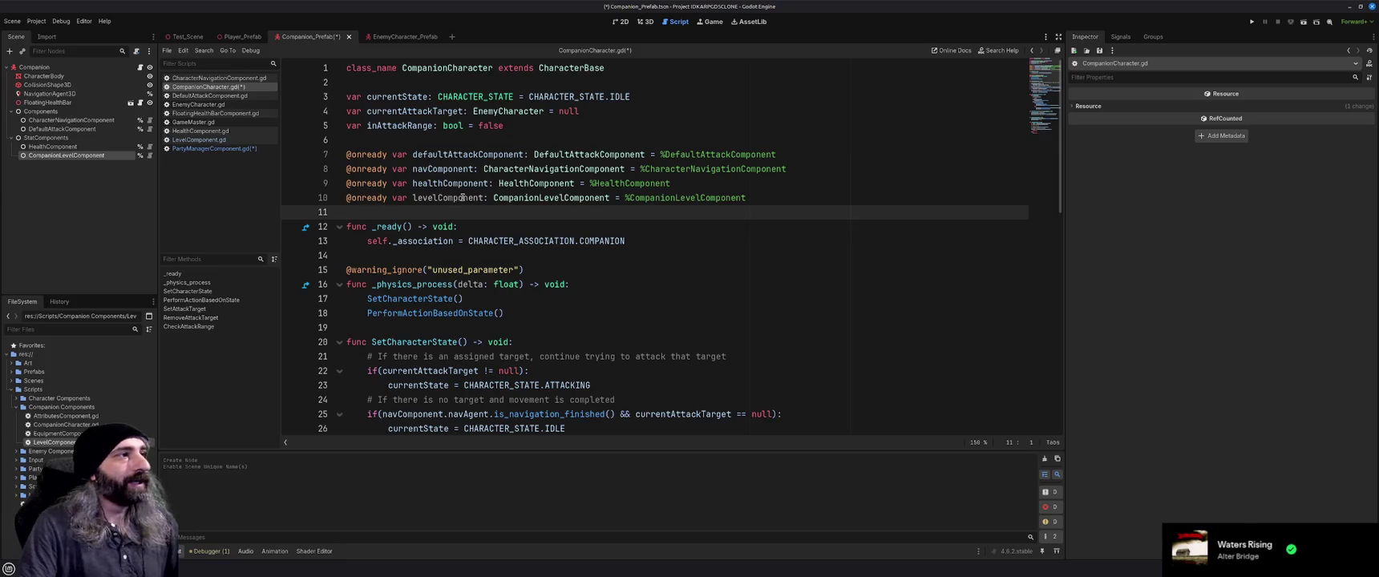
{"action": "double_click", "coordinate": [463, 197]}
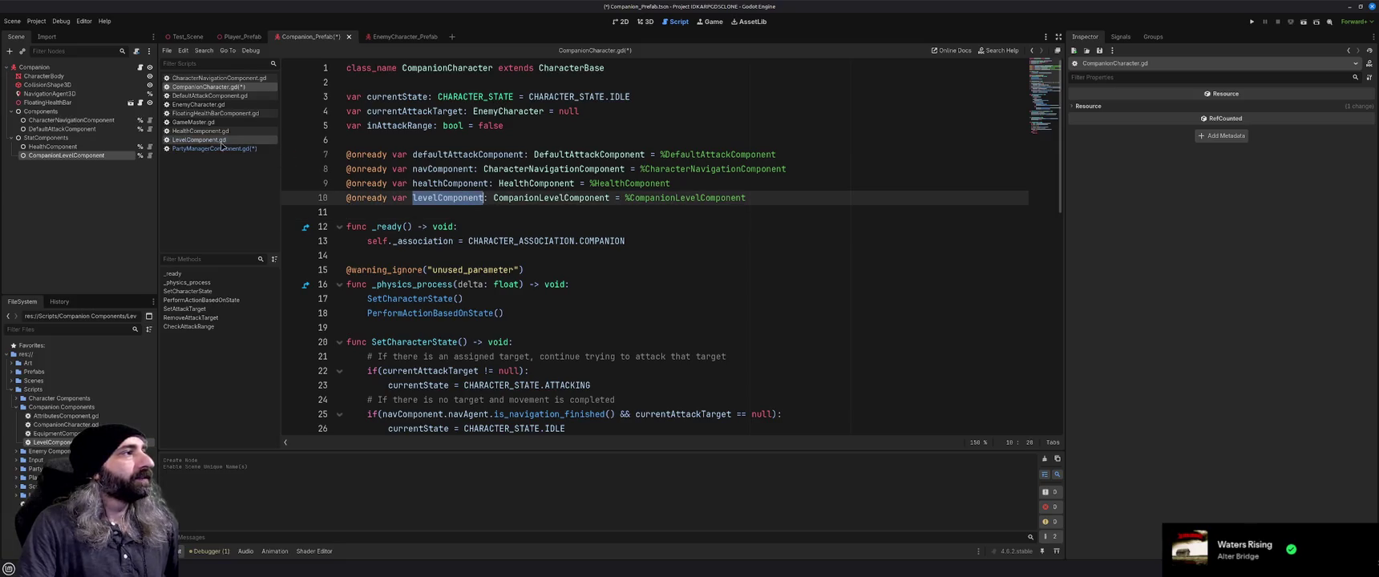
{"action": "left_click", "coordinate": [407, 210]}
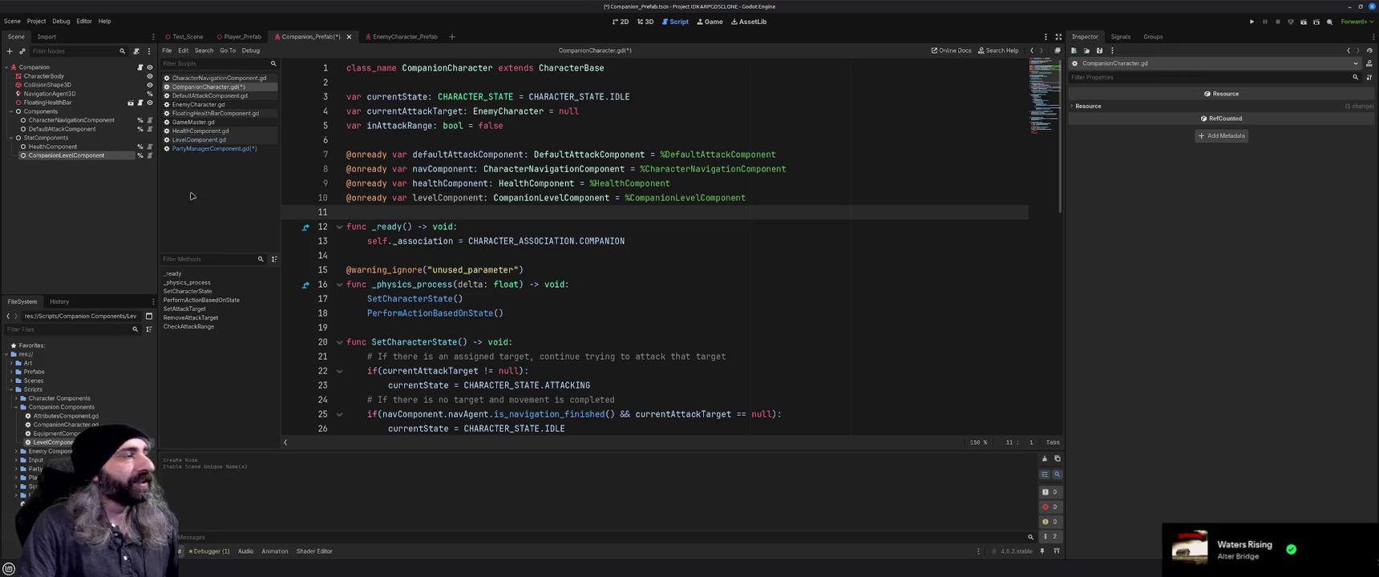
{"action": "left_click", "coordinate": [231, 149]}
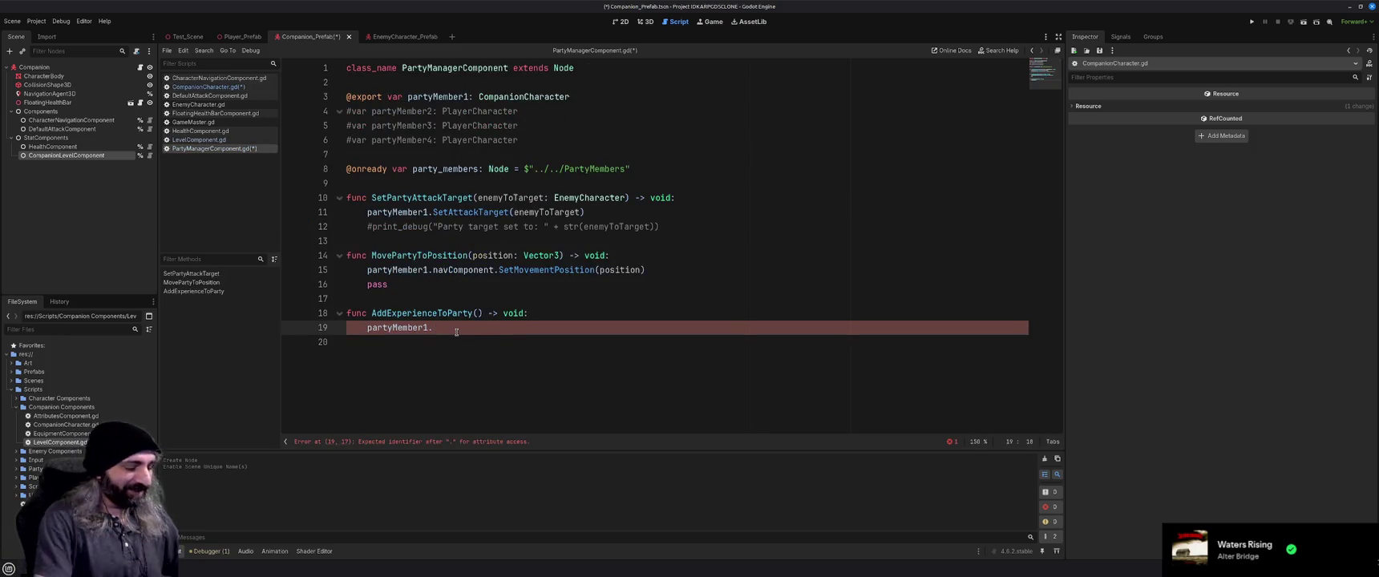
Extend the call to partyMember1.levelComponent, save, and view CompanionCharacter.gd.
{"action": "type", "text": "levelComponent"}
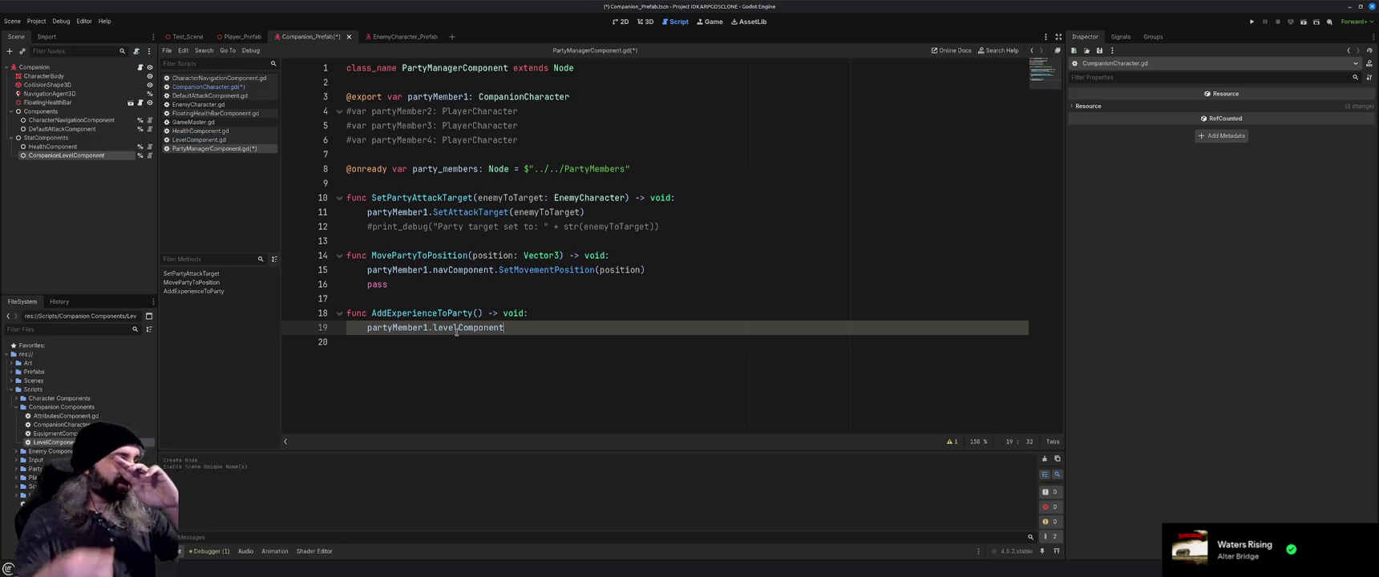
{"action": "key", "text": "ctrl+s"}
{"action": "left_click", "coordinate": [225, 88]}
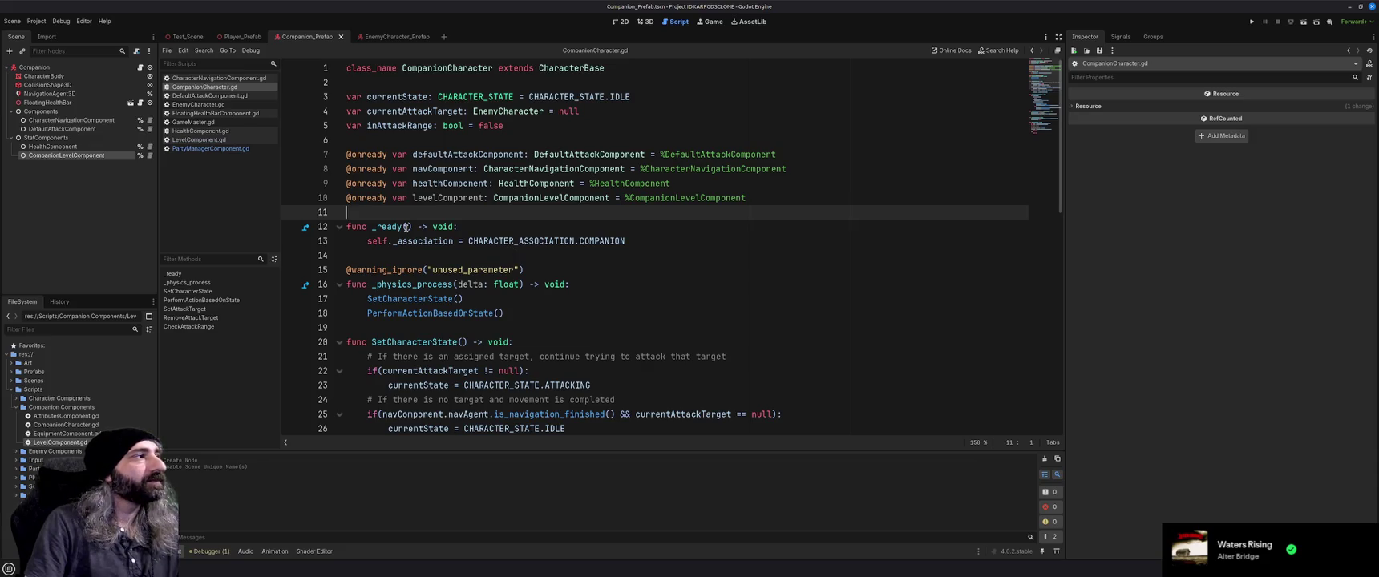
Browse the LevelComponent, CharacterNavigationComponent and CompanionCharacter scripts, ending on PartyManagerComponent.gd.
{"action": "left_click", "coordinate": [115, 202]}
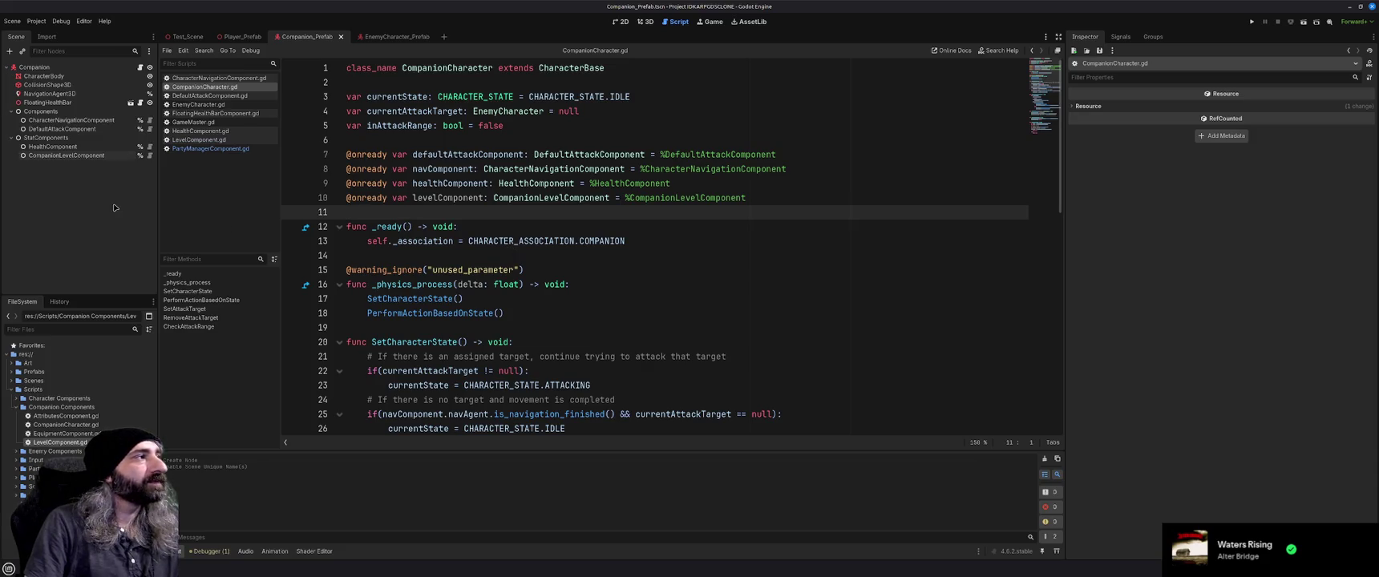
{"action": "left_click", "coordinate": [92, 155]}
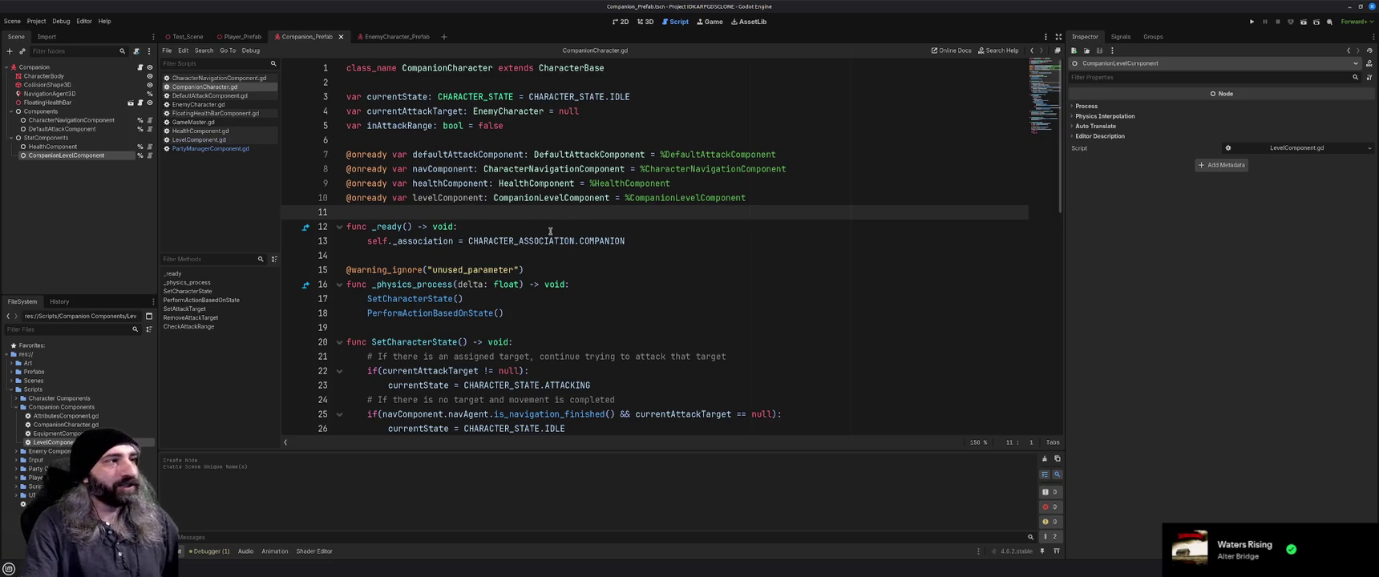
{"action": "left_click", "coordinate": [456, 256]}
{"action": "left_click", "coordinate": [449, 211]}
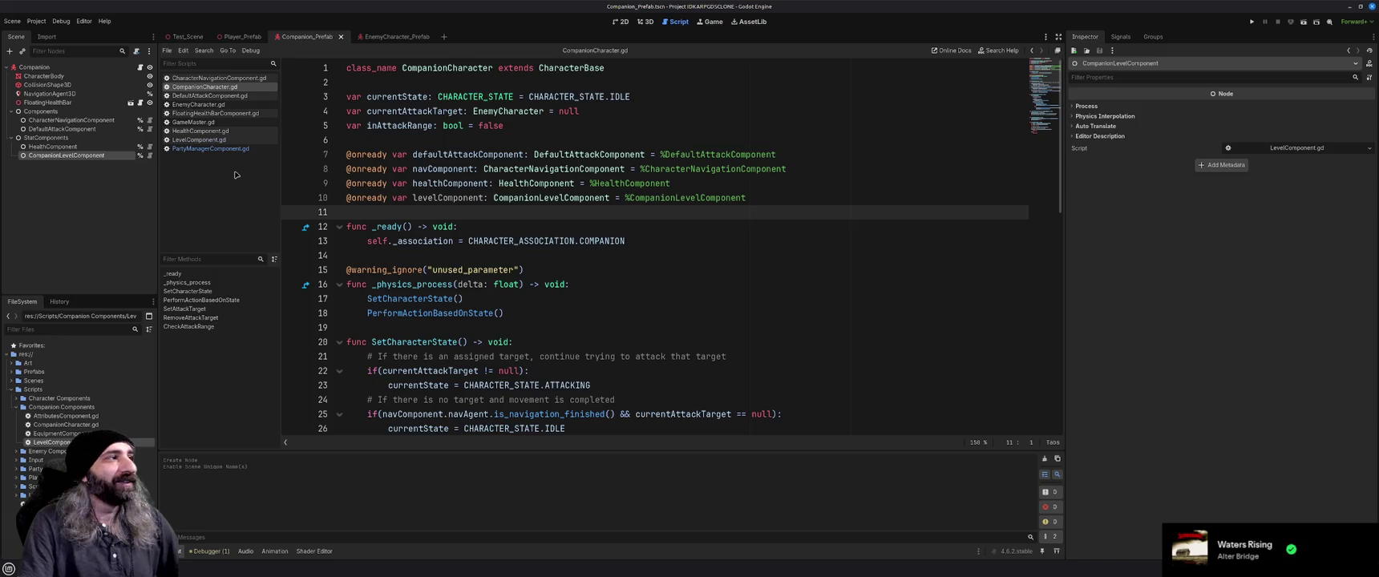
{"action": "left_click", "coordinate": [94, 189]}
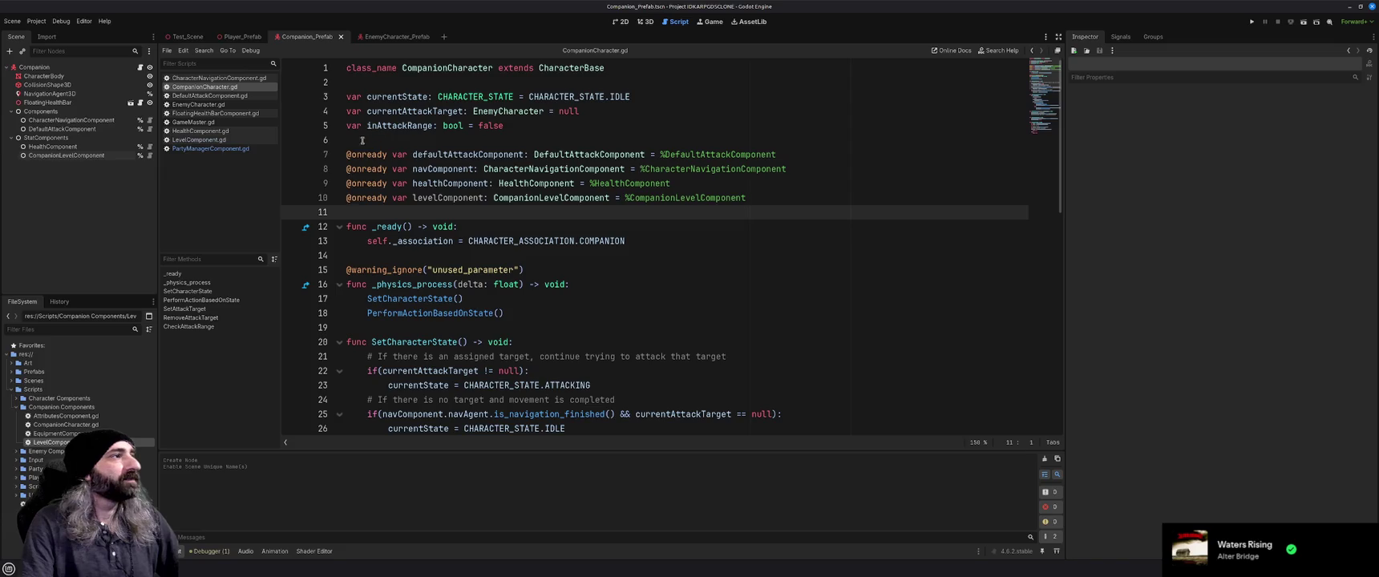
{"action": "left_click", "coordinate": [205, 140]}
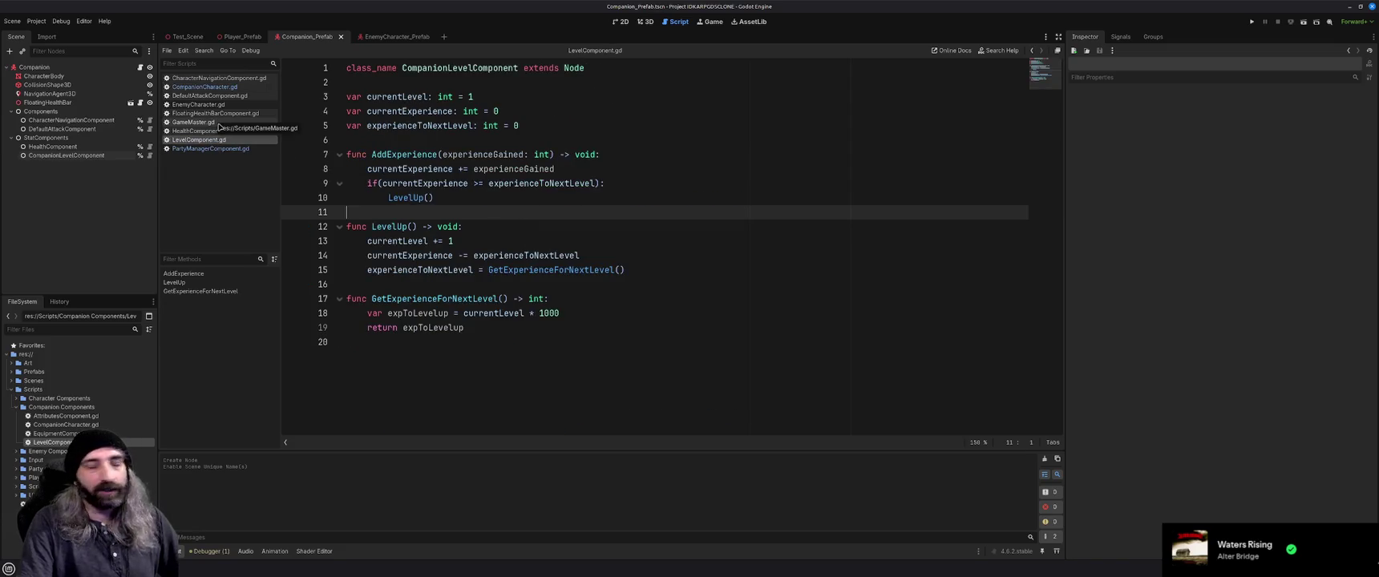
{"action": "left_click", "coordinate": [216, 80]}
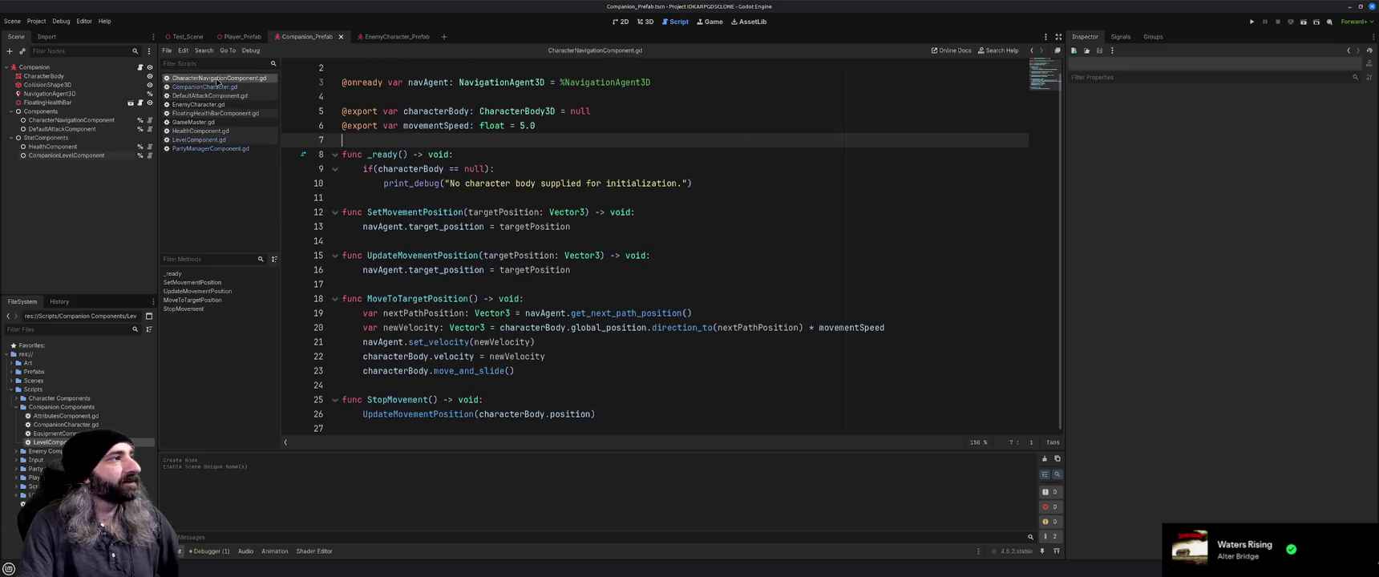
{"action": "left_click", "coordinate": [218, 88]}
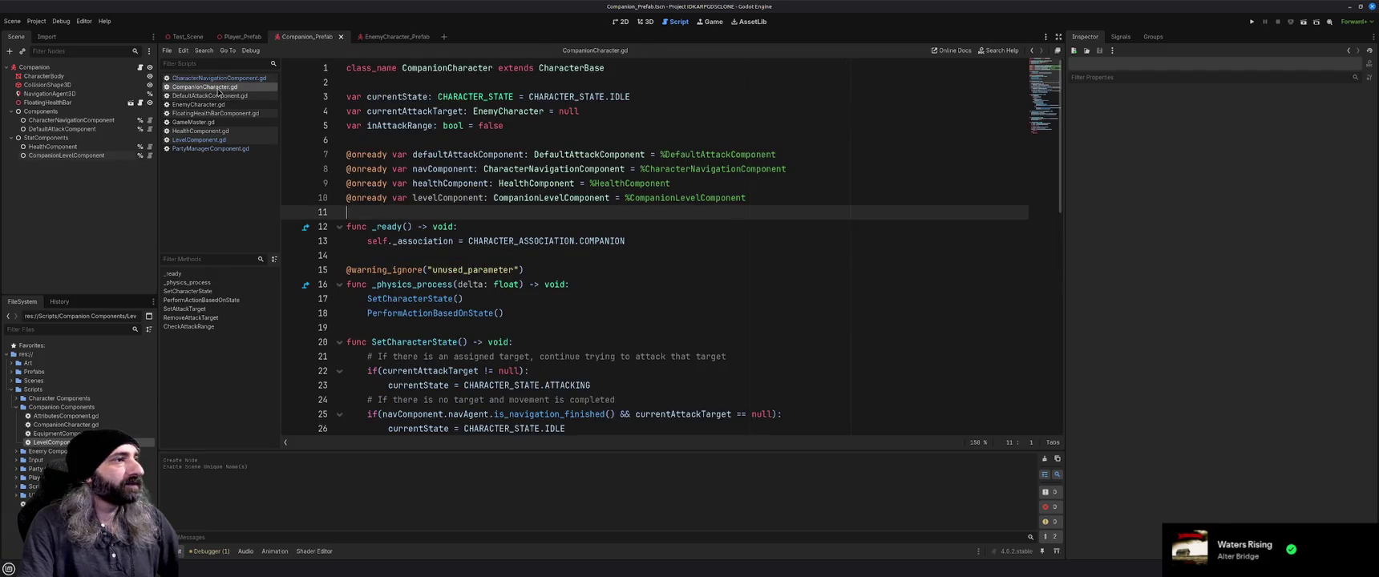
{"action": "left_click", "coordinate": [200, 140]}
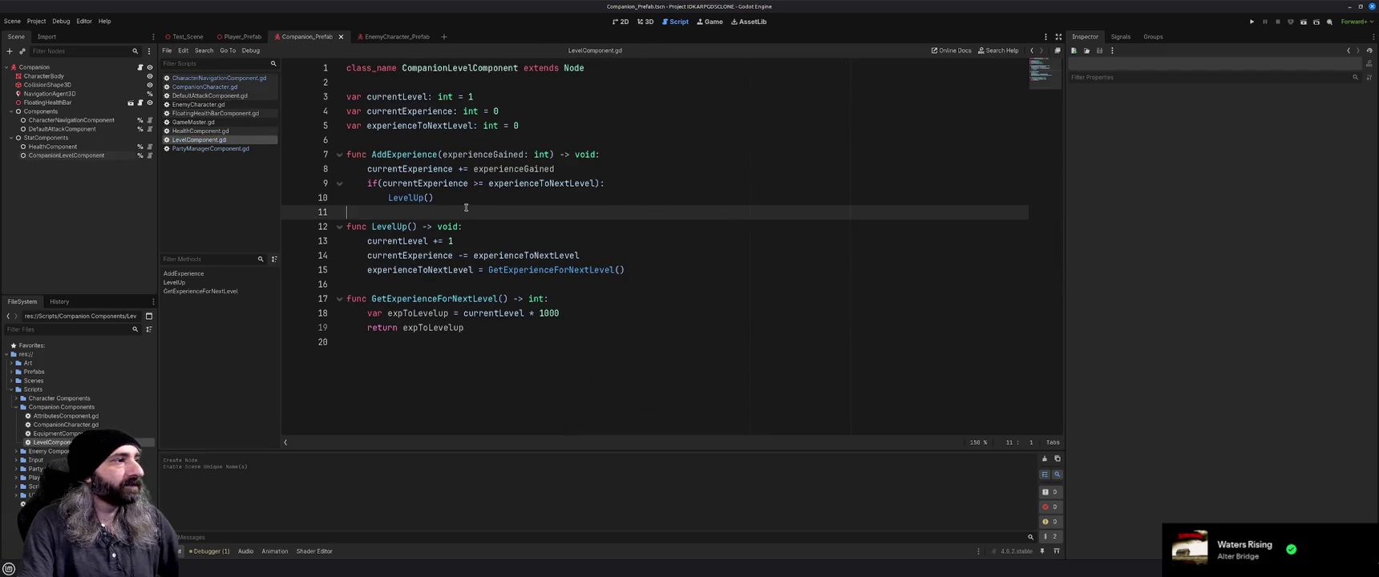
{"action": "left_click", "coordinate": [224, 149]}
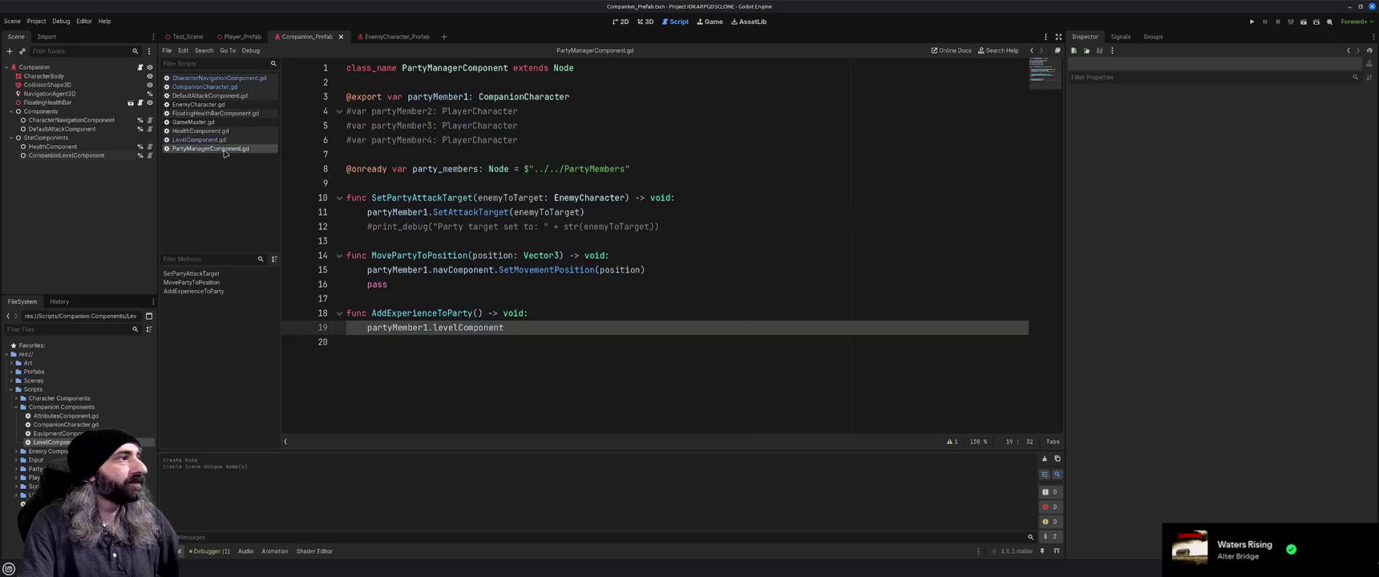
Add an experienceToAdd: int parameter, pass it to levelComponent.AddExperience, and save.
{"action": "type", "text": ".Add"}
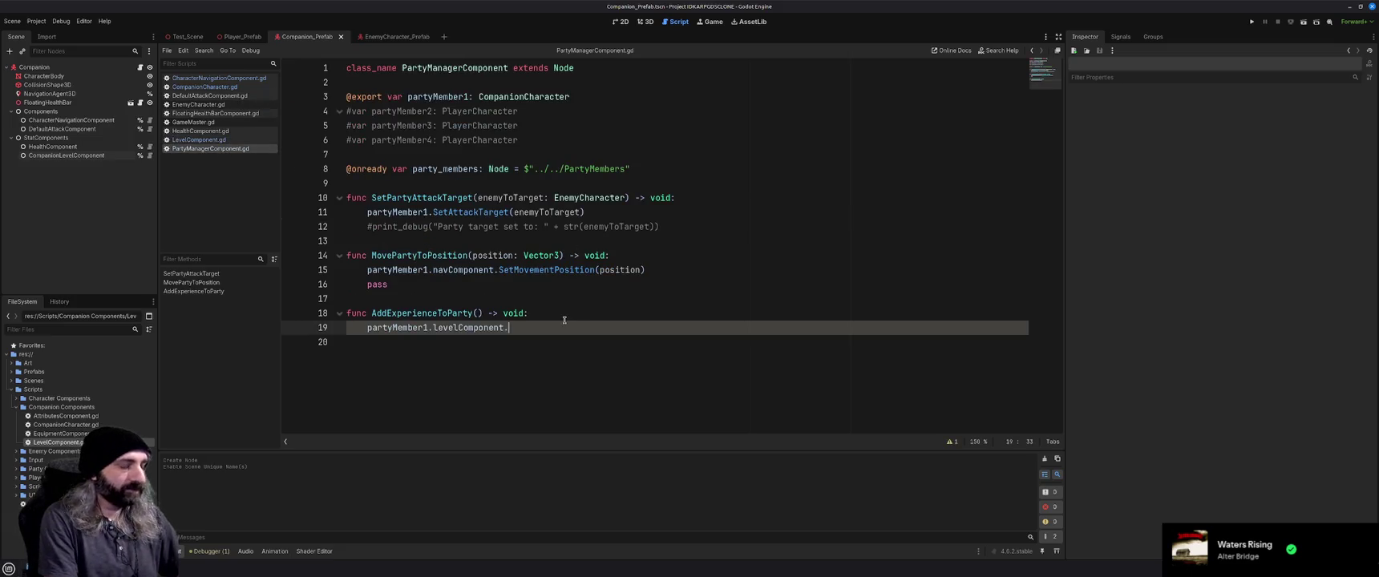
{"action": "key", "text": "Return"}
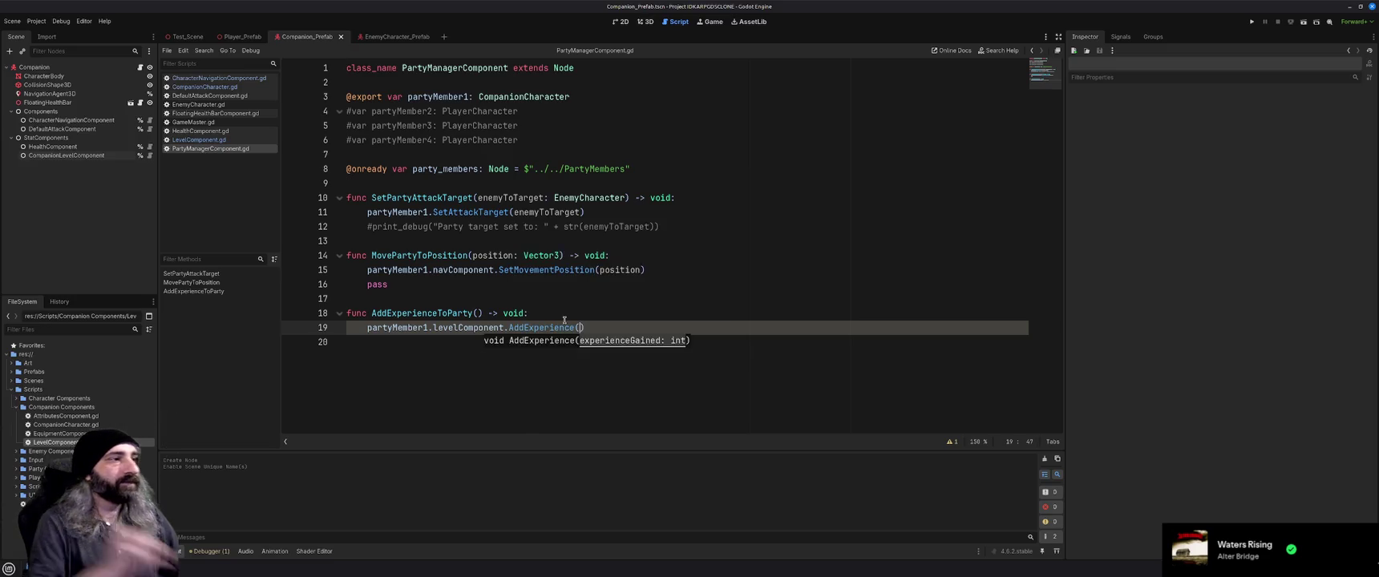
{"action": "left_click", "coordinate": [477, 313]}
{"action": "type", "text": "experie"}
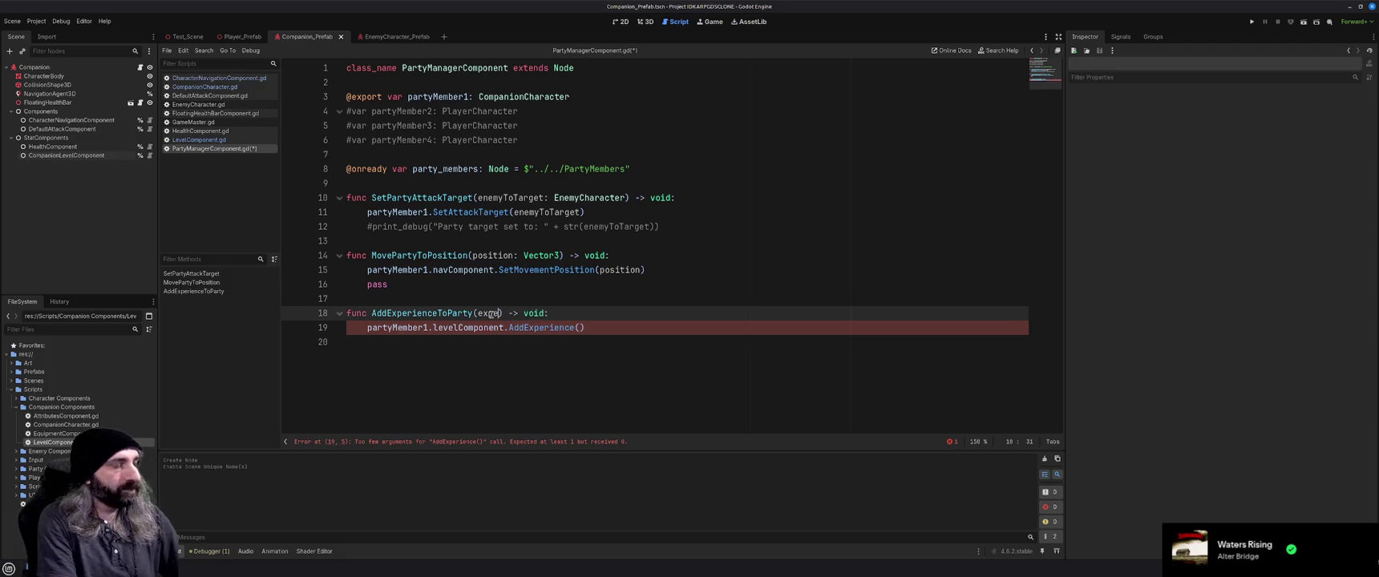
{"action": "type", "text": "nceToAdd"}
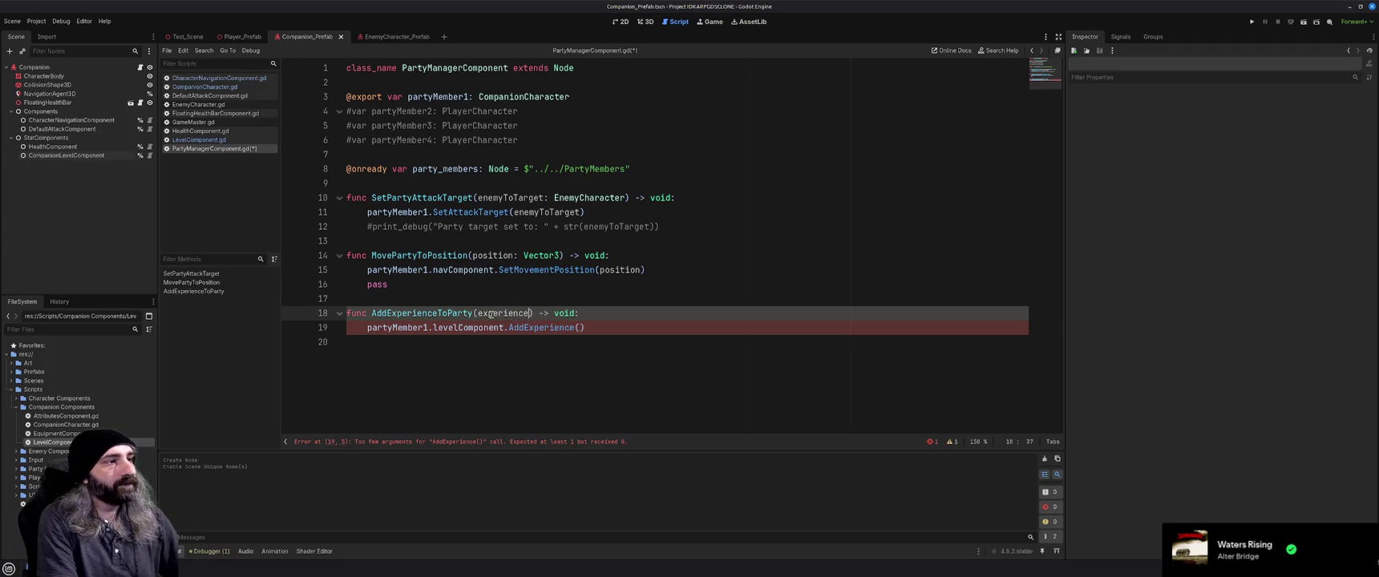
{"action": "type", "text": ": int"}
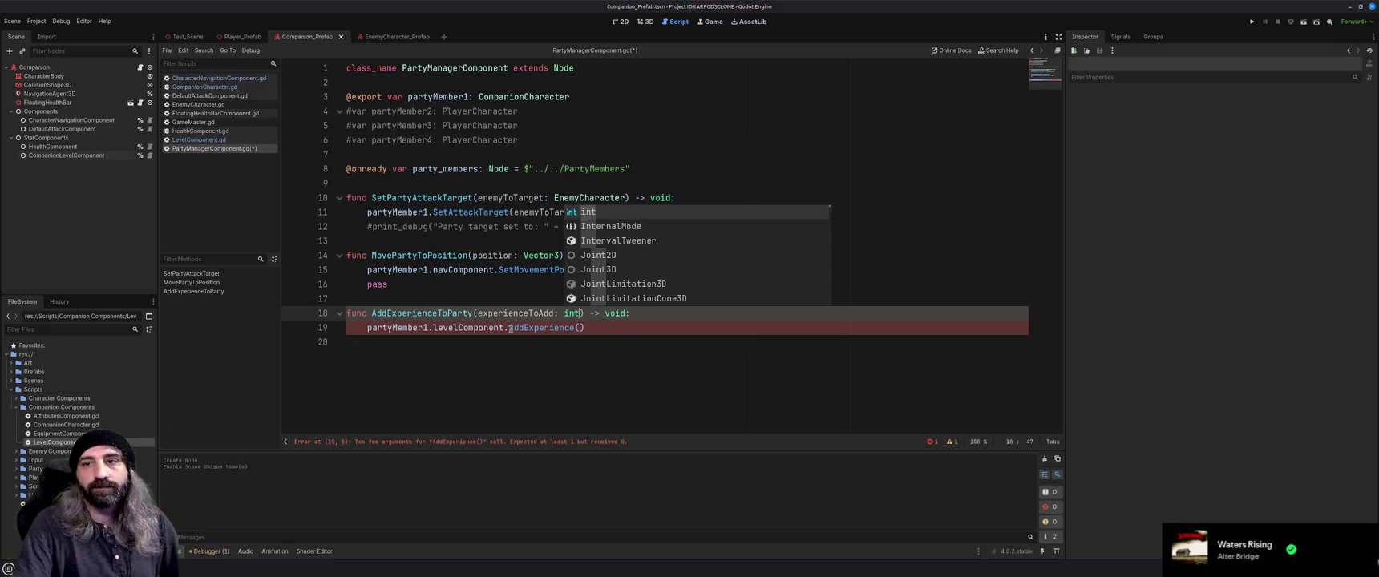
{"action": "left_click", "coordinate": [571, 356]}
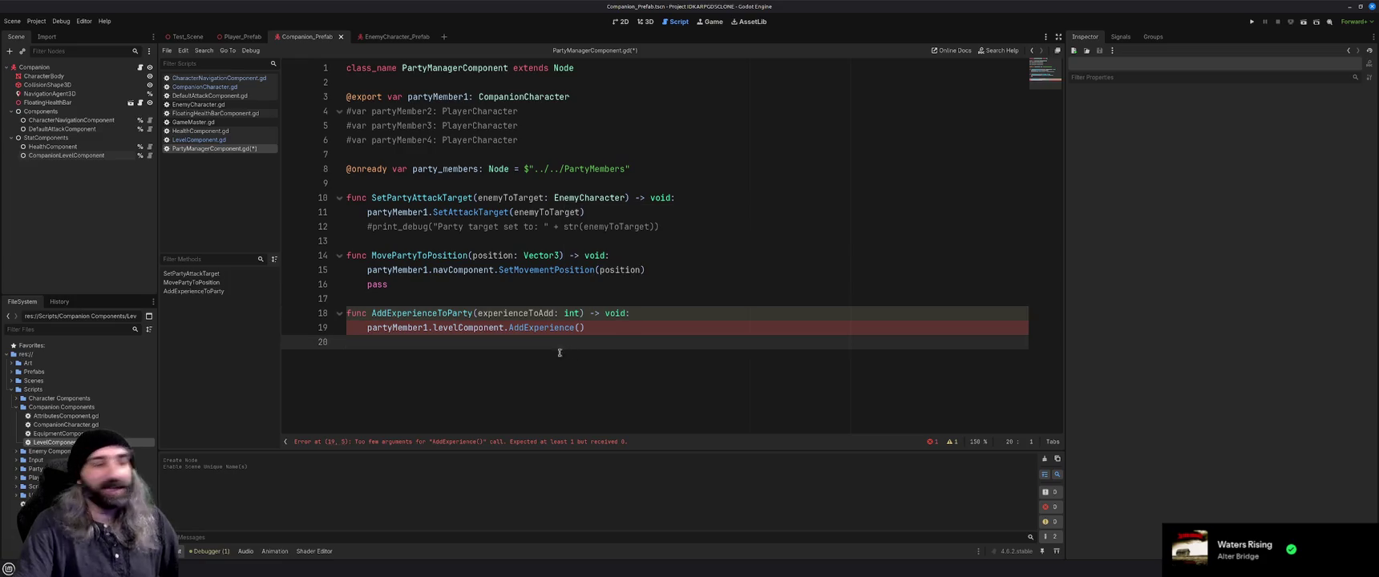
{"action": "left_click", "coordinate": [526, 313]}
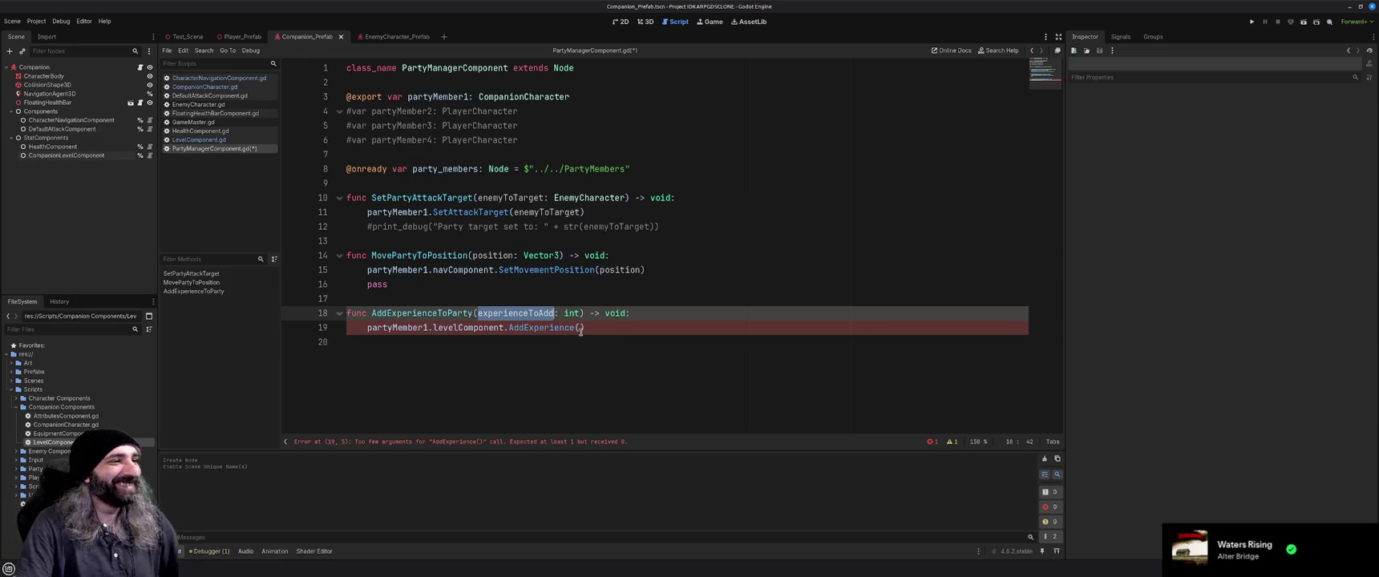
{"action": "left_click", "coordinate": [580, 328]}
{"action": "type", "text": "experienceToAdd"}
{"action": "left_click", "coordinate": [678, 328]}
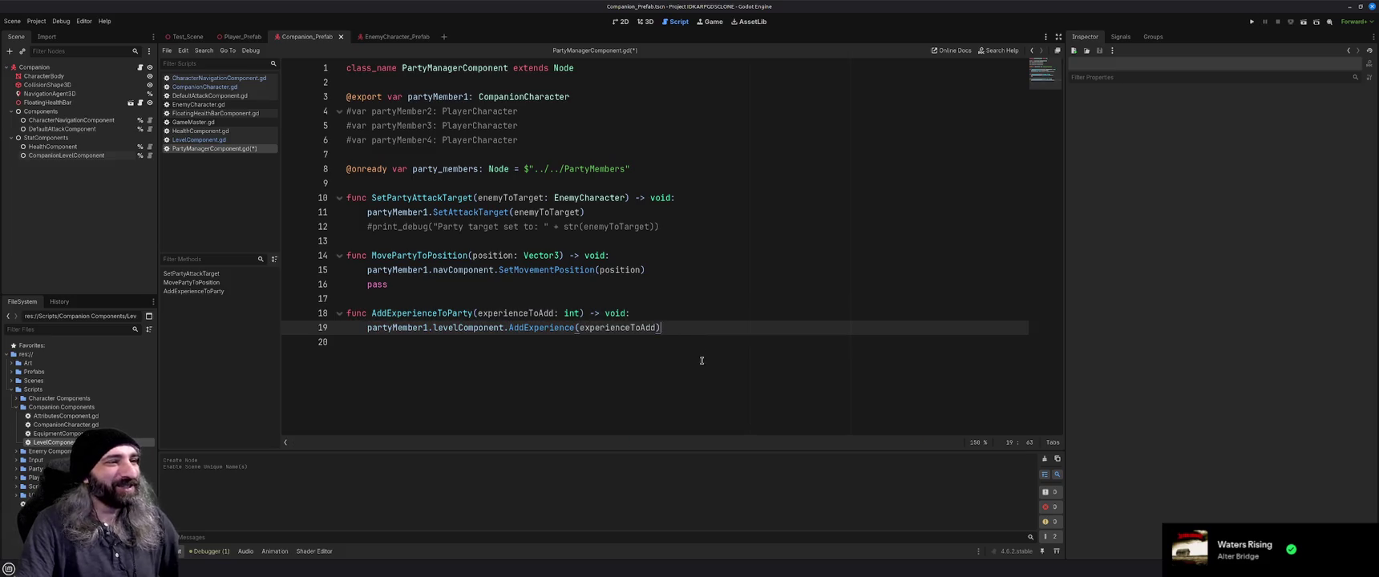
{"action": "key", "text": "ctrl+s"}
{"action": "left_click", "coordinate": [513, 346]}
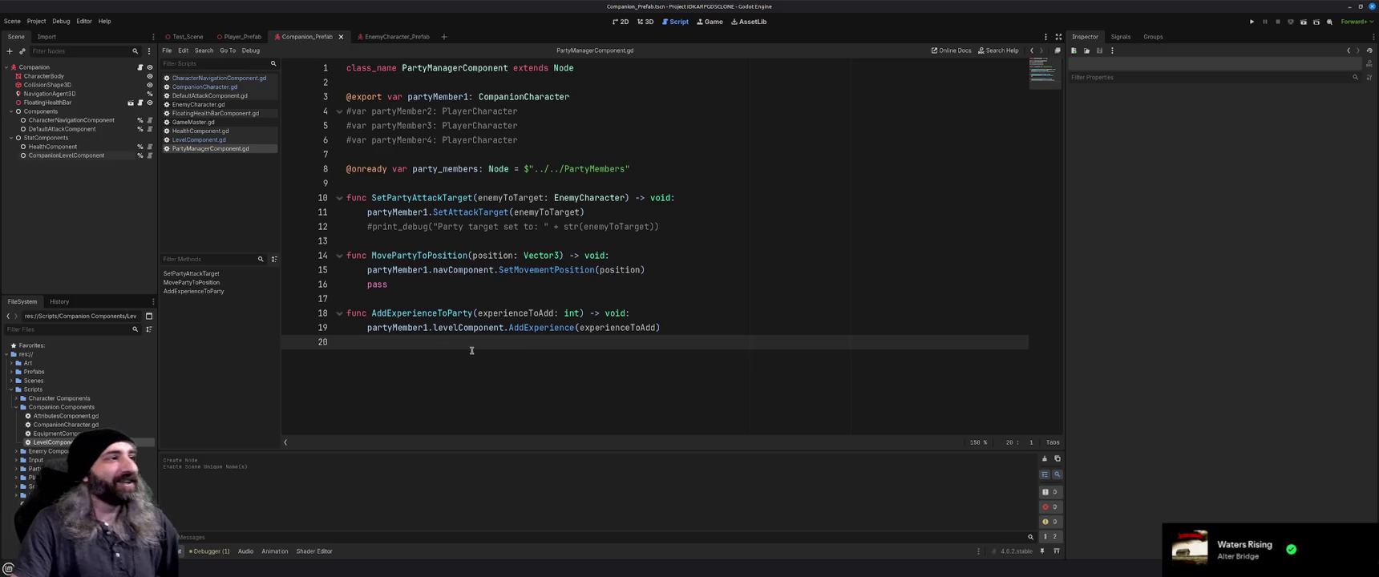
Delete the pass statement from MovePartyToPosition and save the script.
{"action": "left_click", "coordinate": [416, 298]}
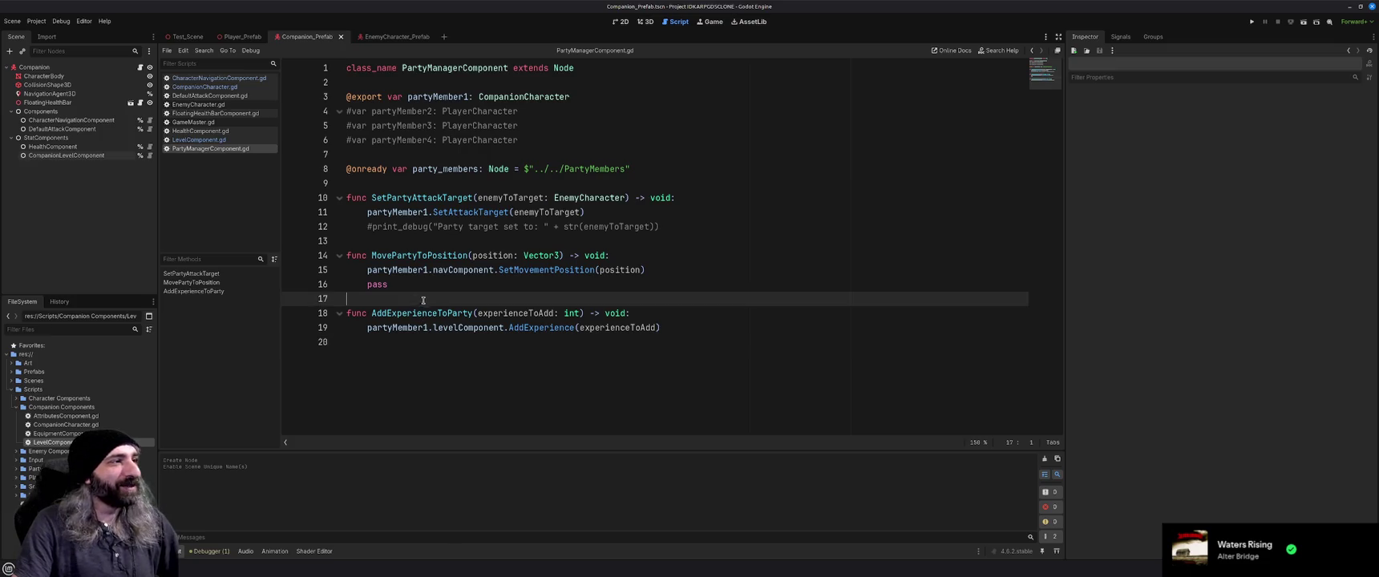
{"action": "double_click", "coordinate": [380, 285]}
{"action": "key", "text": "BackSpace"}
{"action": "key", "text": "BackSpace"}
{"action": "key", "text": "BackSpace"}
{"action": "key", "text": "ctrl+s"}
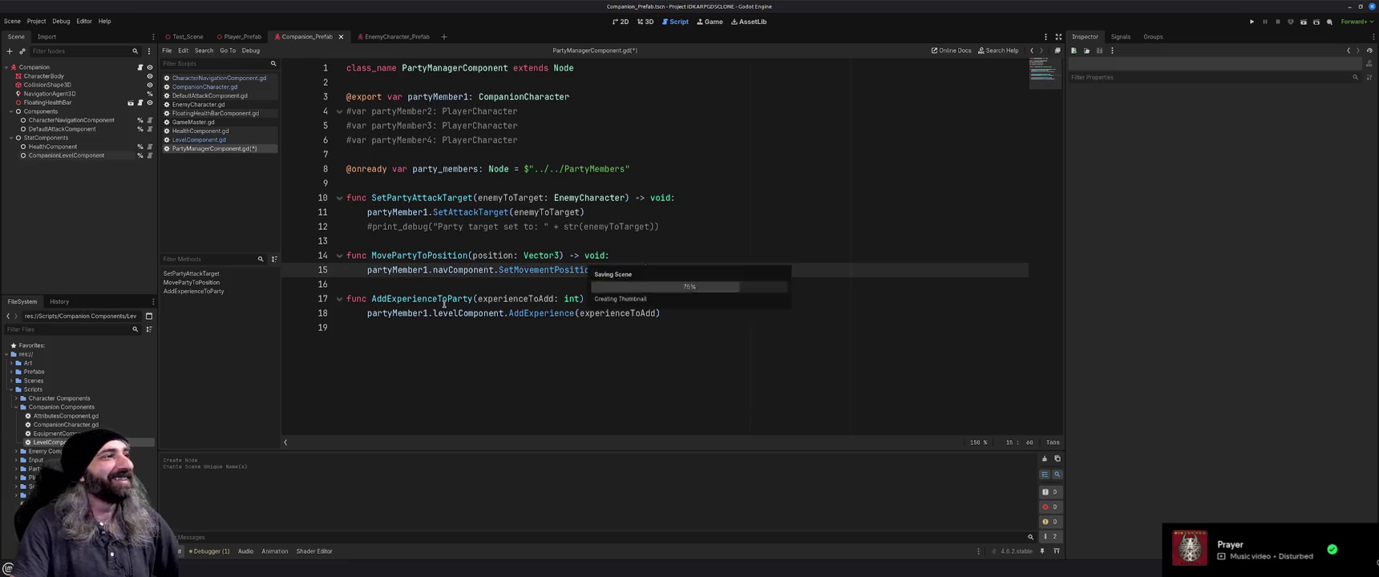
{"action": "left_click", "coordinate": [463, 327]}
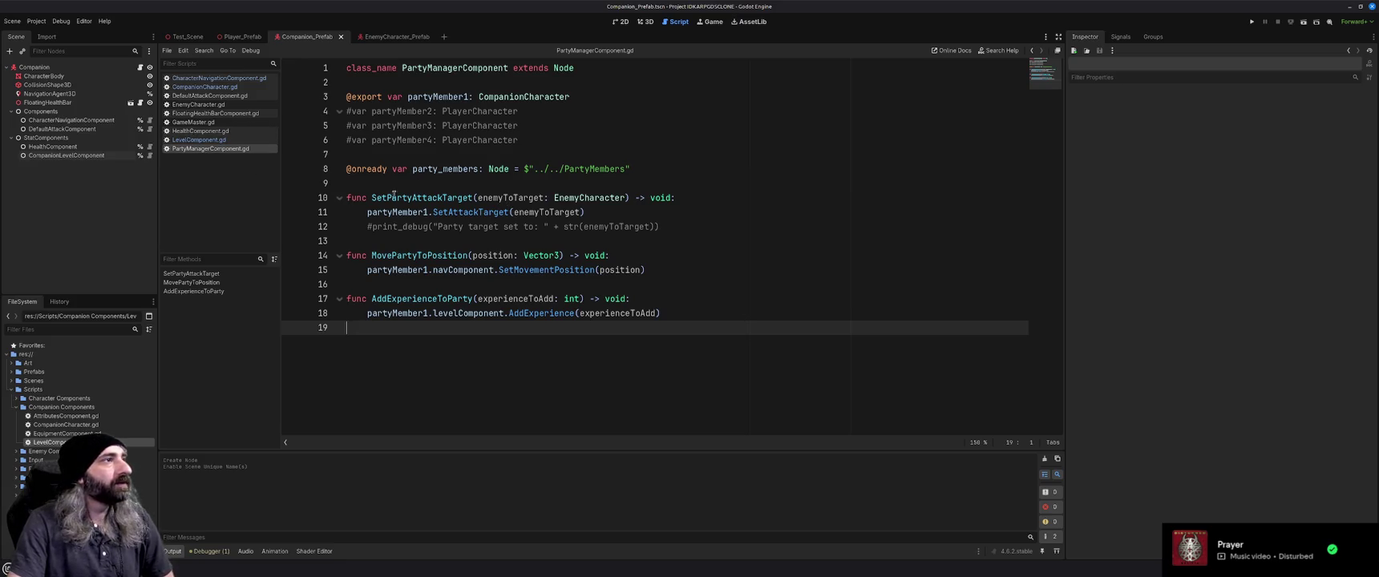
{"action": "left_click", "coordinate": [213, 142]}
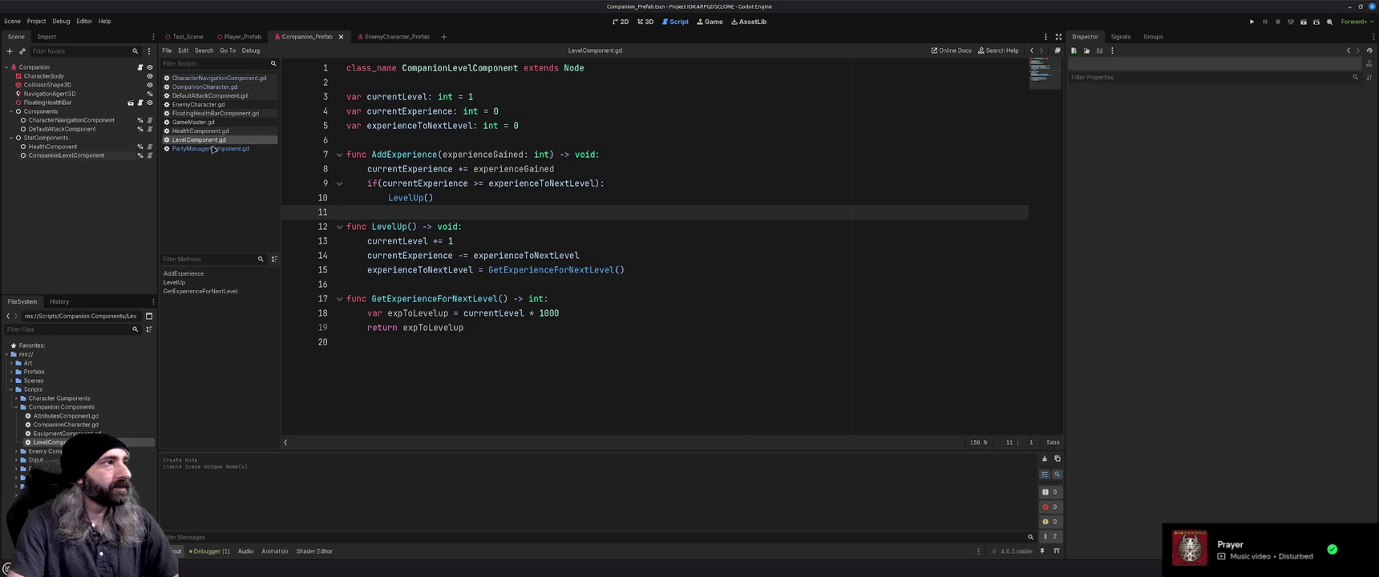
{"action": "left_click", "coordinate": [214, 149]}
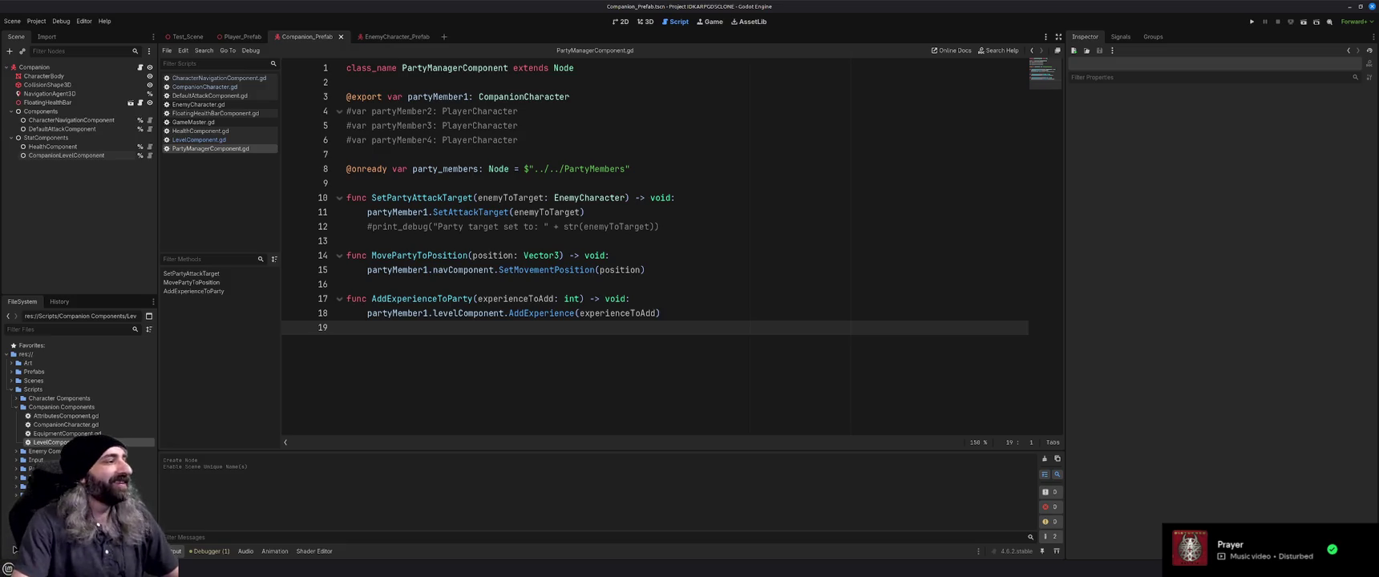
Open GameMaster.gd and insert blank lines below its class_name declaration.
{"action": "double_click", "coordinate": [48, 503]}
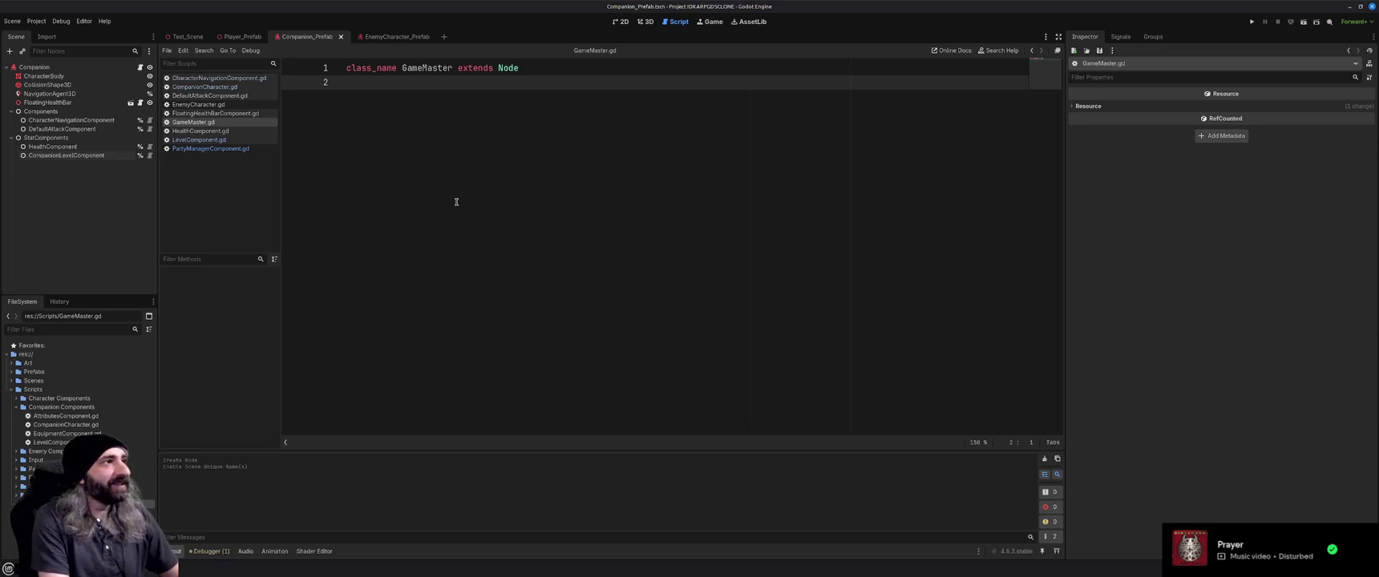
{"action": "key", "text": "Return"}
{"action": "key", "text": "Return"}
{"action": "key", "text": "Up"}
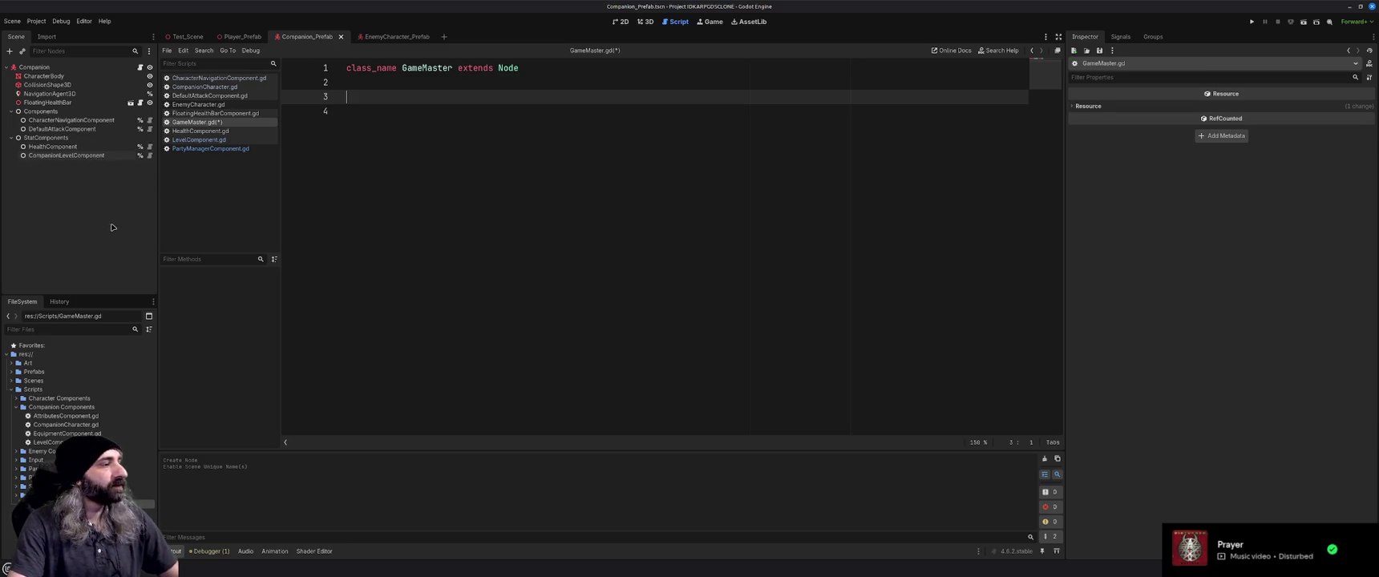
{"action": "key", "text": "alt+Tab"}
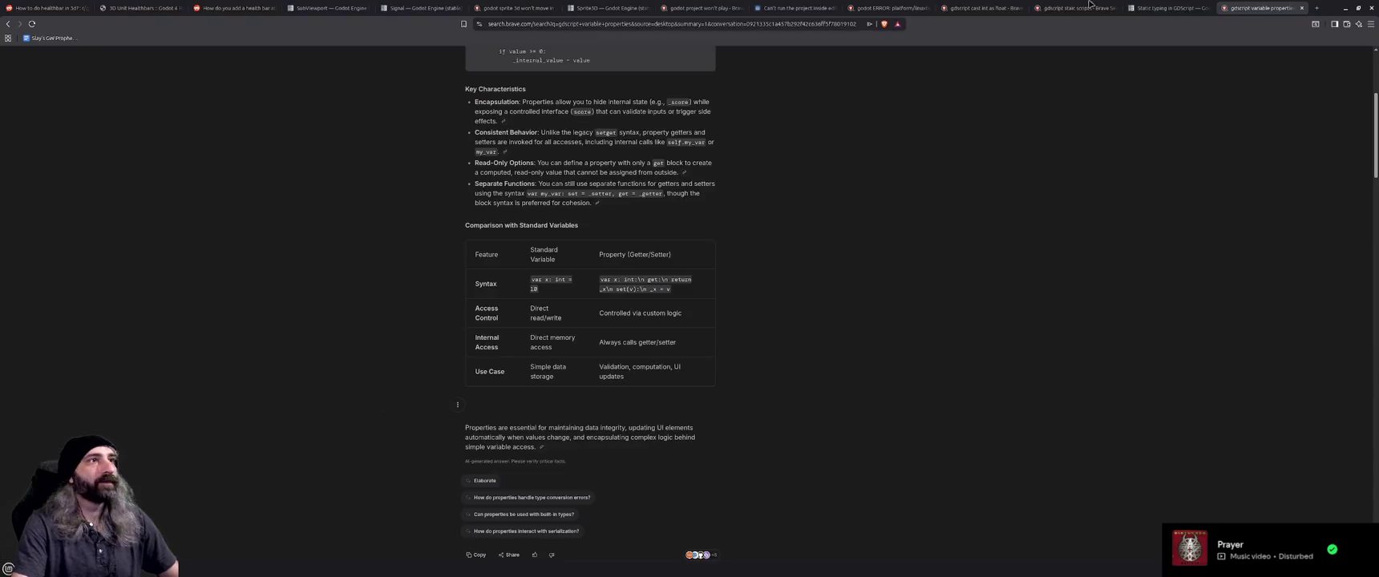
Search Brave in a new tab for 'godot get all nodes of type in scene'.
{"action": "left_click", "coordinate": [1316, 10]}
{"action": "type", "text": "godot"}
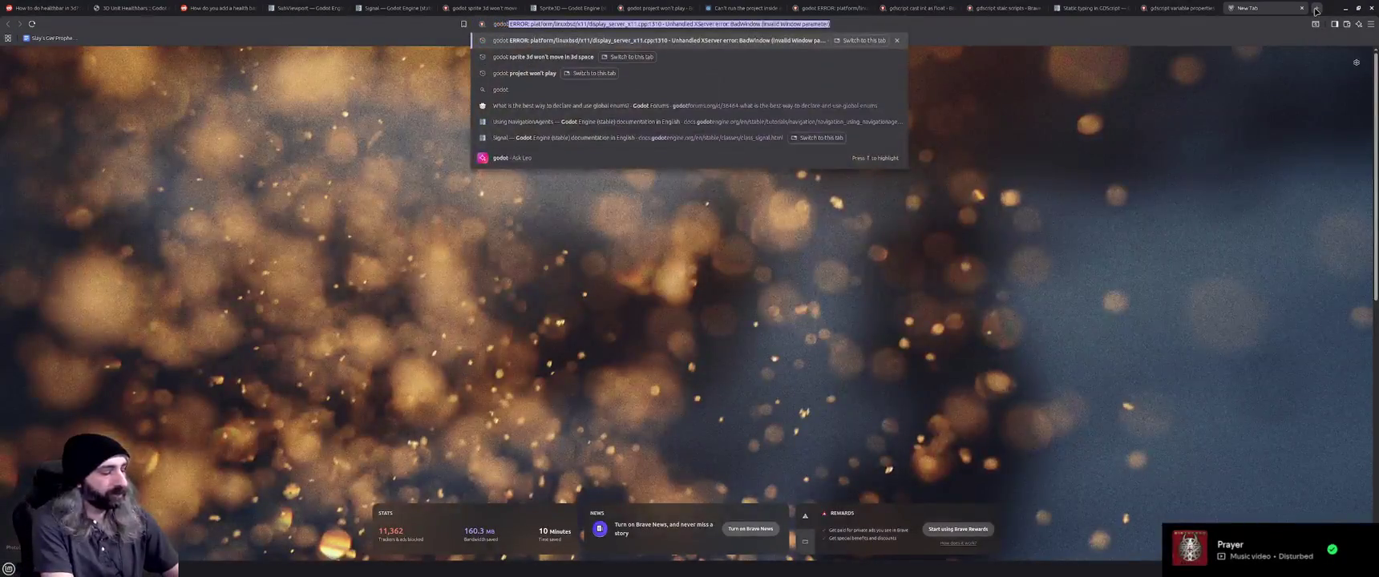
{"action": "type", "text": " get all nodes of t"}
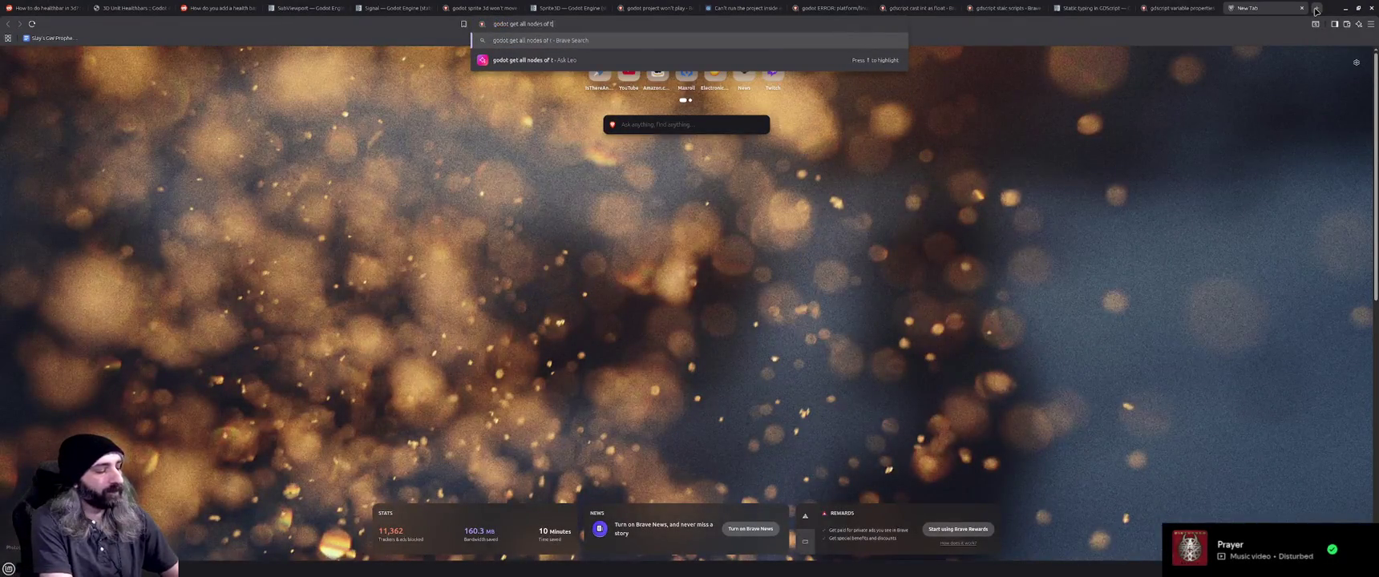
{"action": "type", "text": "ype in scene"}
{"action": "key", "text": "Return"}
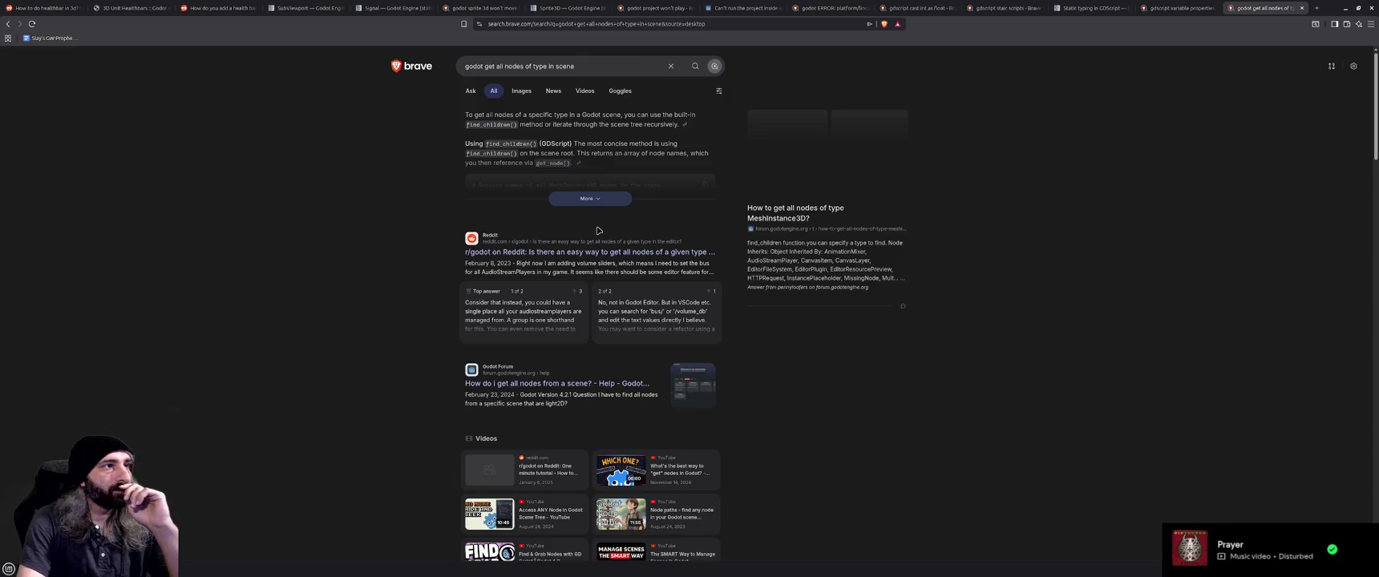
Read through the expanded AI summary answer, then minimize the browser.
{"action": "left_click", "coordinate": [591, 199]}
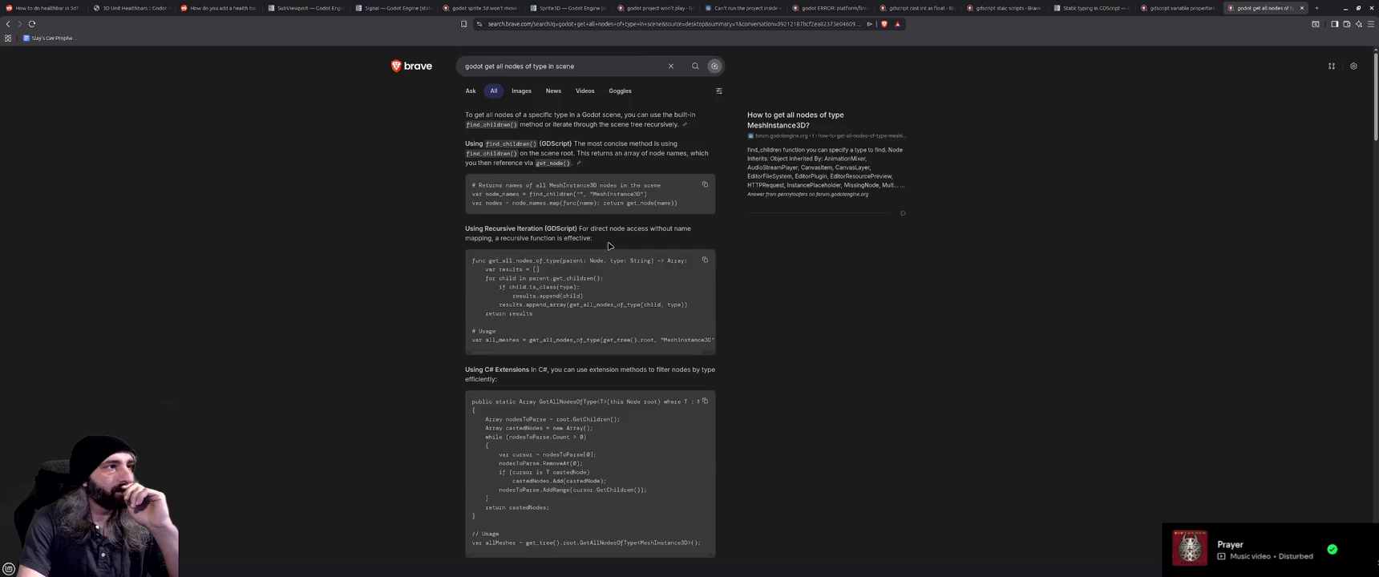
{"action": "scroll", "coordinate": [609, 246], "scroll_direction": "down", "scroll_amount": 2}
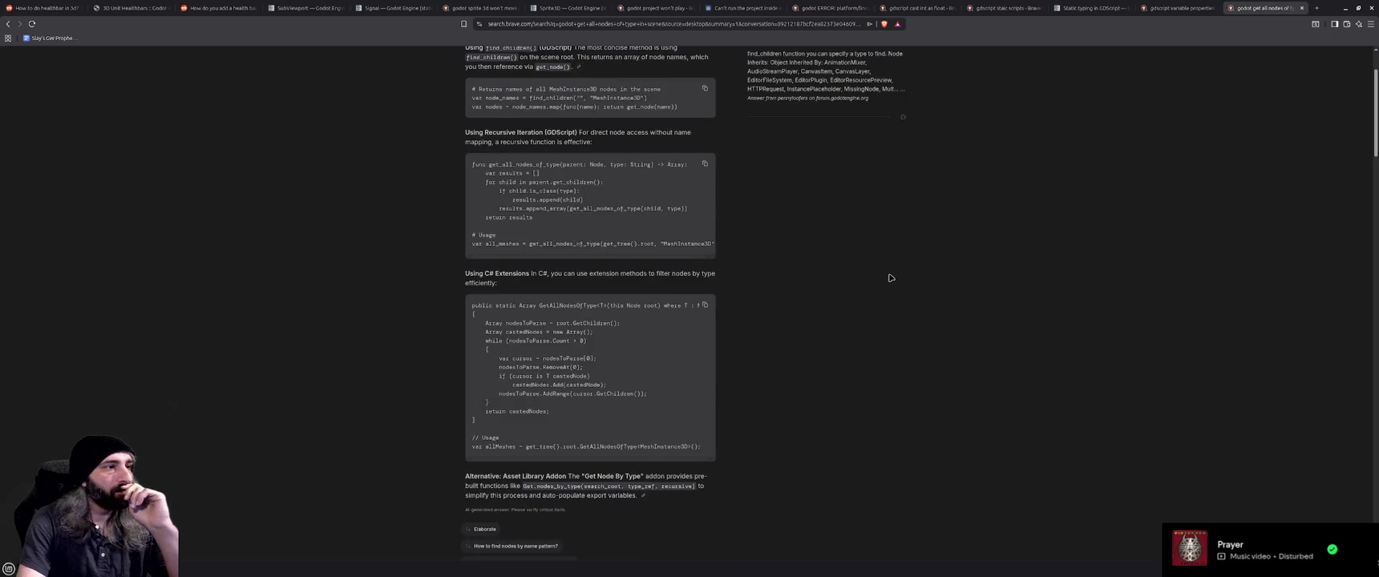
{"action": "scroll", "coordinate": [890, 279], "scroll_direction": "down", "scroll_amount": 1}
{"action": "scroll", "coordinate": [890, 278], "scroll_direction": "down", "scroll_amount": 5}
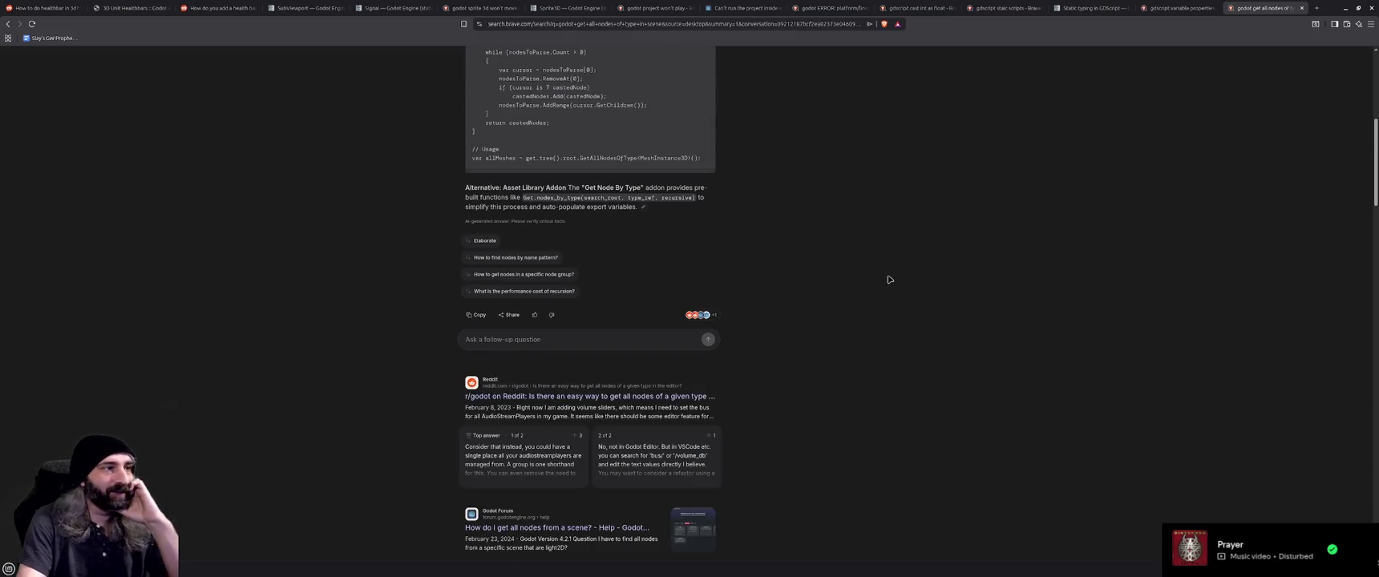
{"action": "scroll", "coordinate": [878, 281], "scroll_direction": "down", "scroll_amount": 3}
{"action": "scroll", "coordinate": [871, 282], "scroll_direction": "down", "scroll_amount": 1}
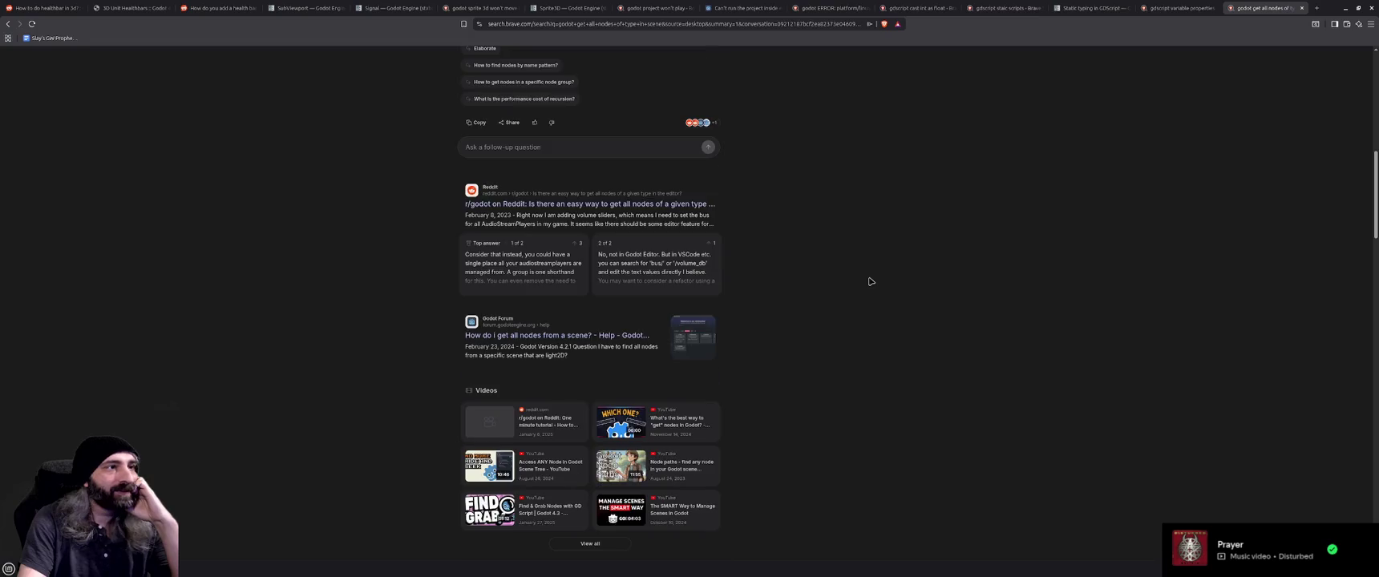
{"action": "scroll", "coordinate": [871, 282], "scroll_direction": "up", "scroll_amount": 7}
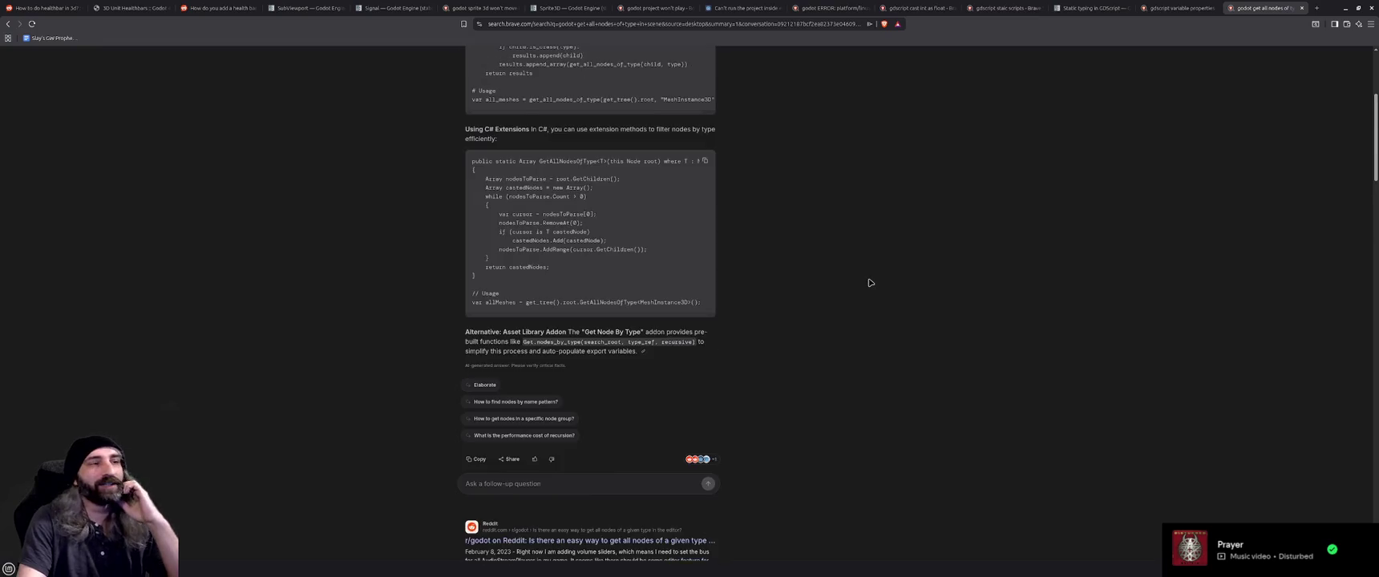
{"action": "scroll", "coordinate": [871, 283], "scroll_direction": "up", "scroll_amount": 5}
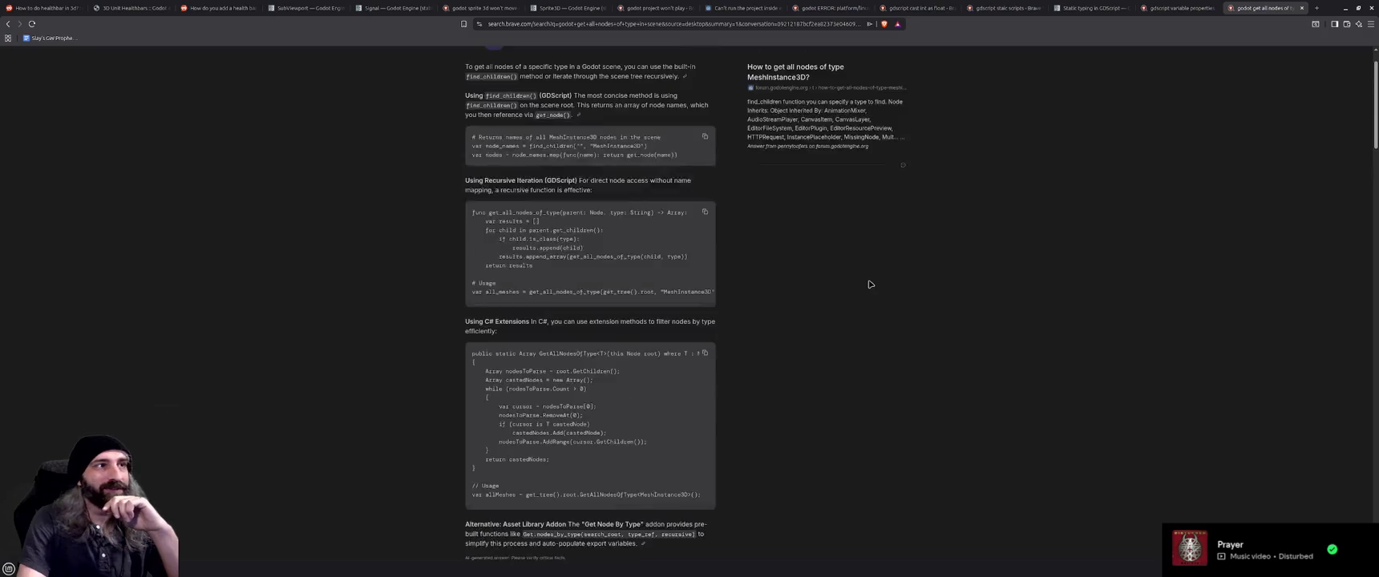
{"action": "left_click", "coordinate": [1345, 9]}
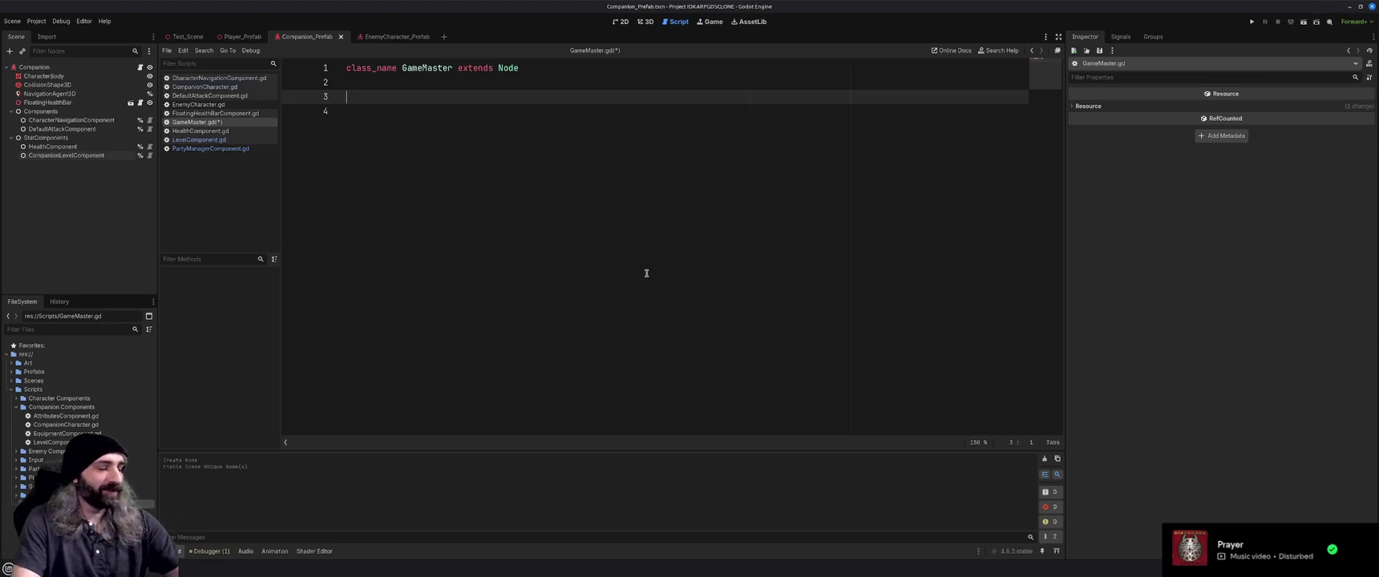
Save and run the project with F5, close the game window, and open PartyManagerComponent.gd.
{"action": "key", "text": "F5"}
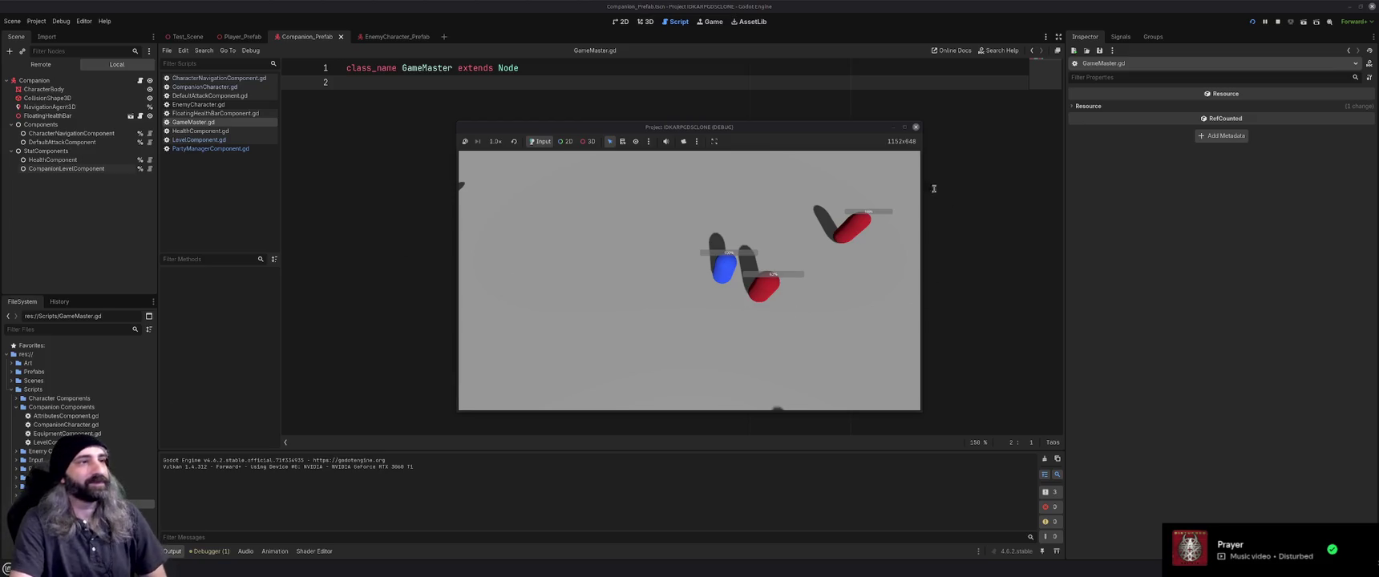
{"action": "left_click", "coordinate": [916, 127]}
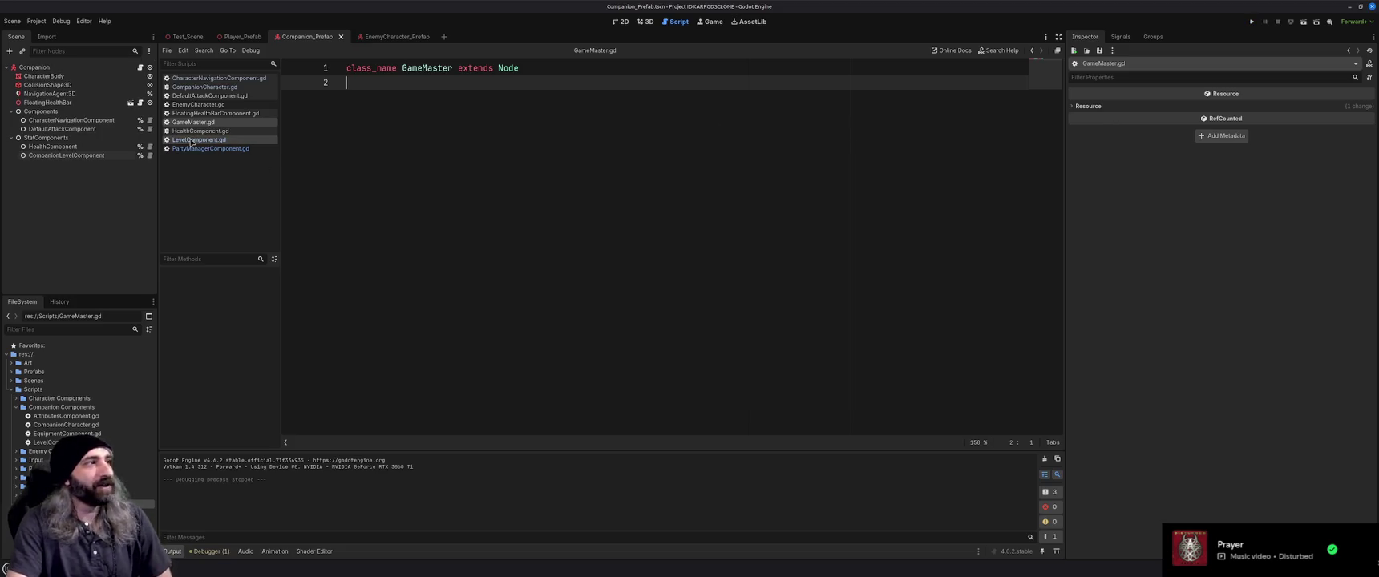
{"action": "left_click", "coordinate": [192, 149]}
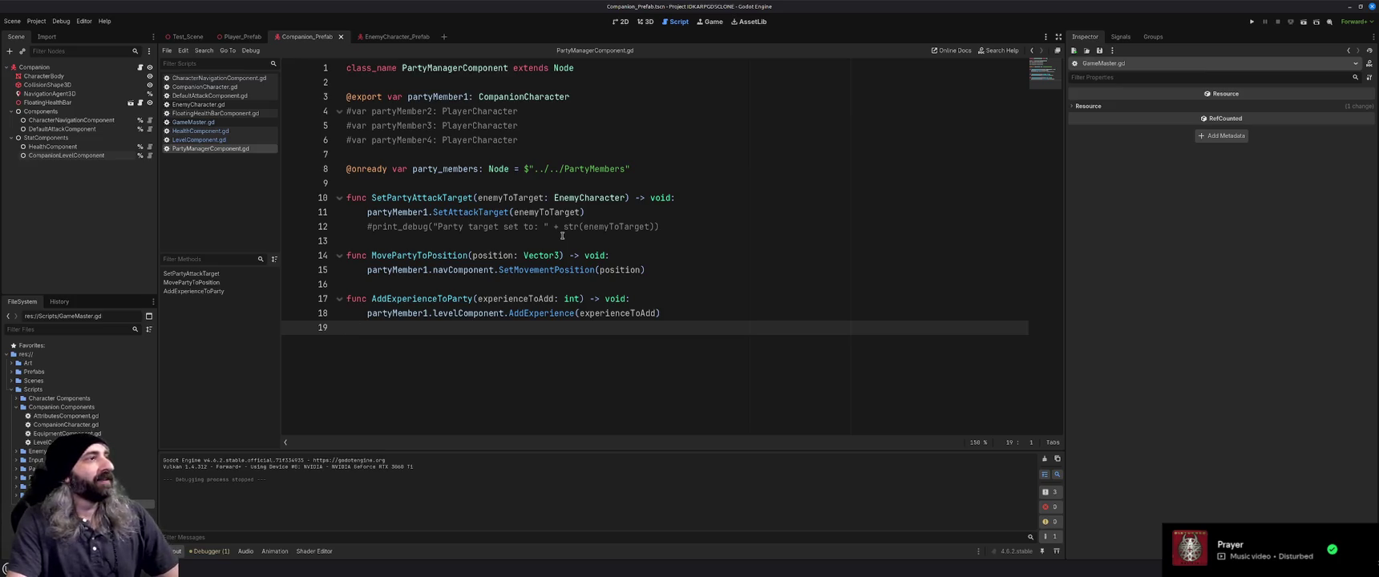
Switch back to GameMaster.gd, reread the Brave search results, and return to Godot.
{"action": "left_click", "coordinate": [519, 244]}
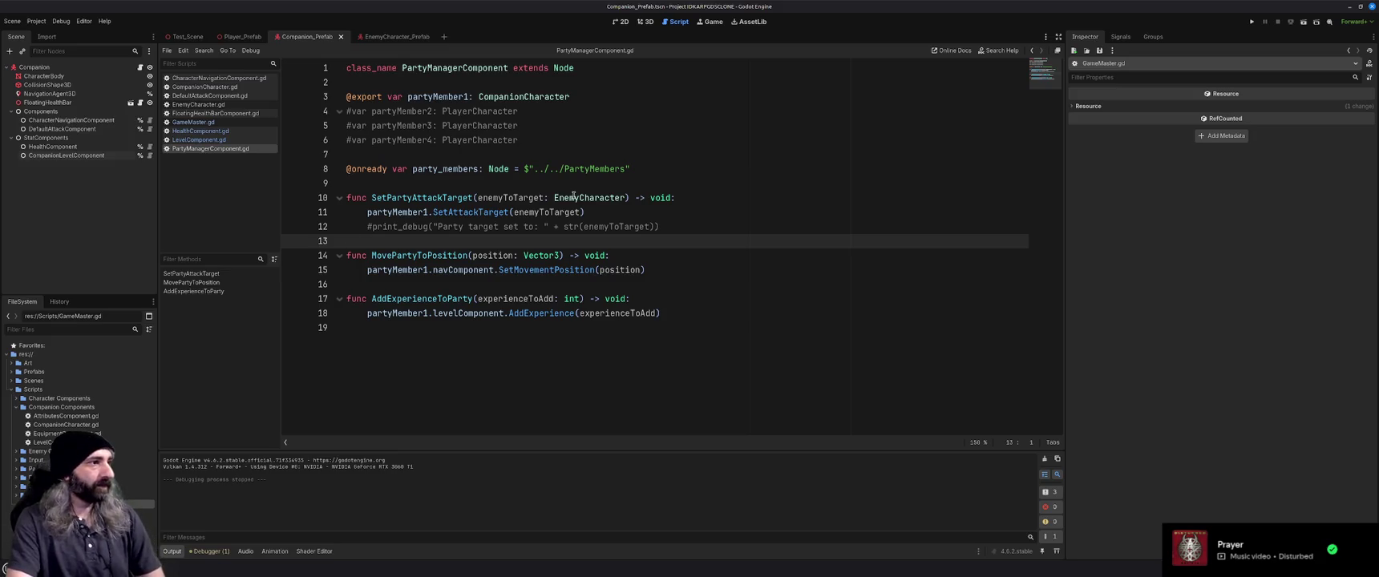
{"action": "left_click", "coordinate": [193, 122]}
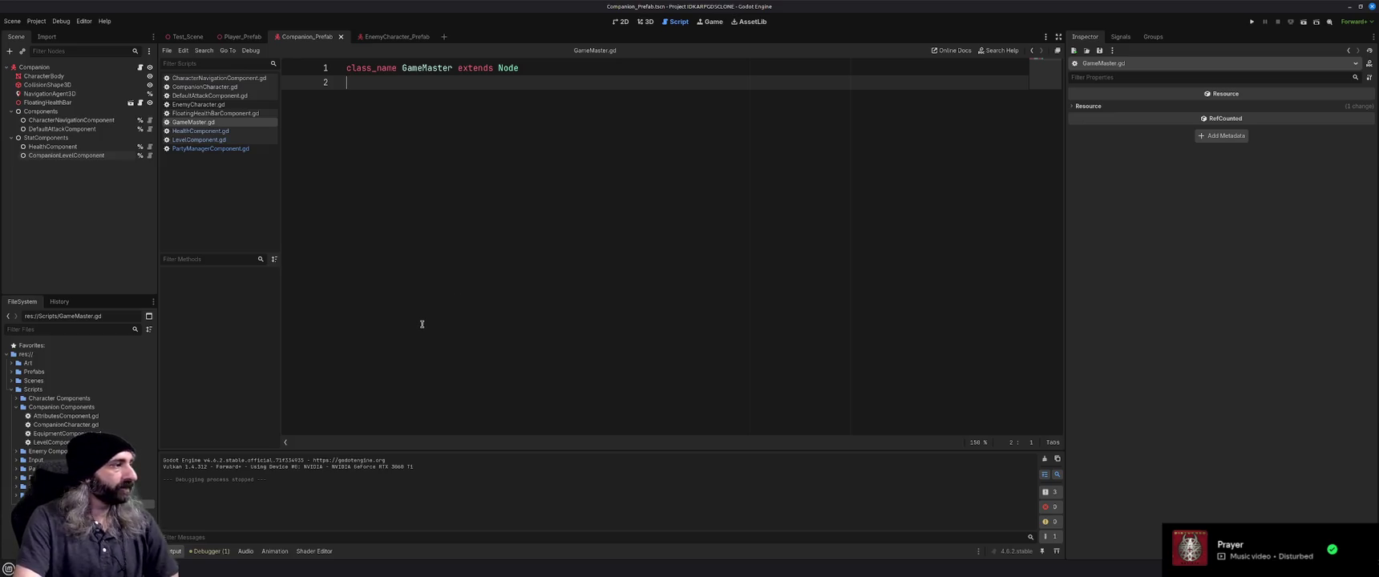
{"action": "key", "text": "alt+Tab"}
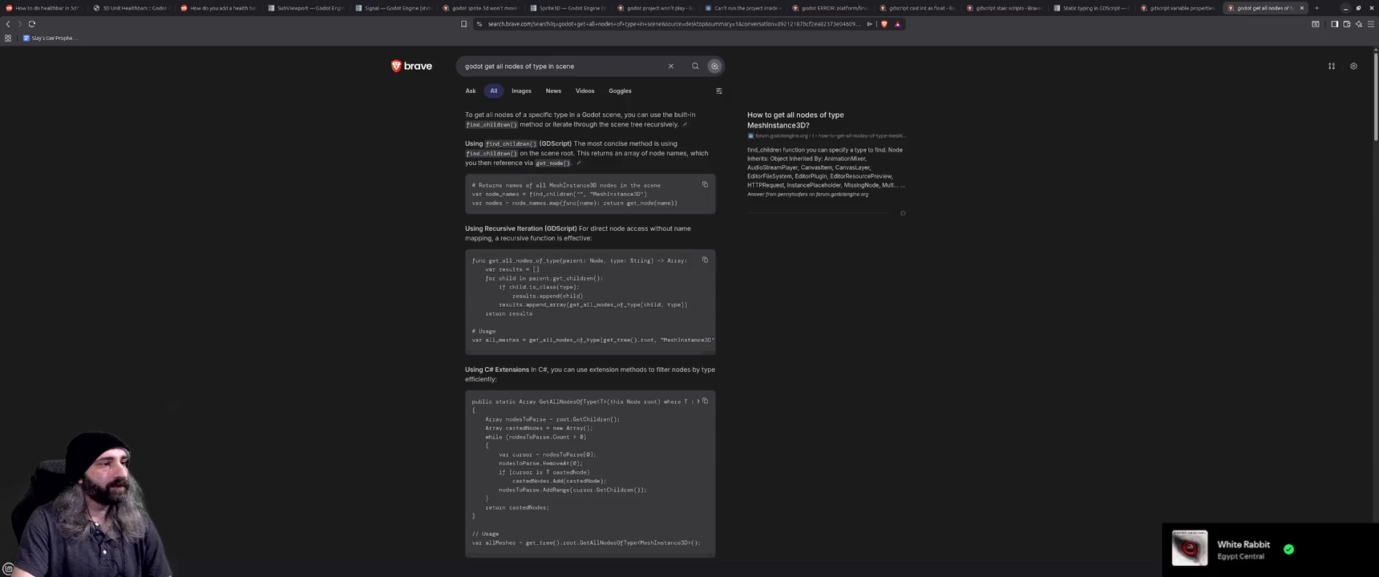
{"action": "scroll", "coordinate": [371, 422], "scroll_direction": "down", "scroll_amount": 3}
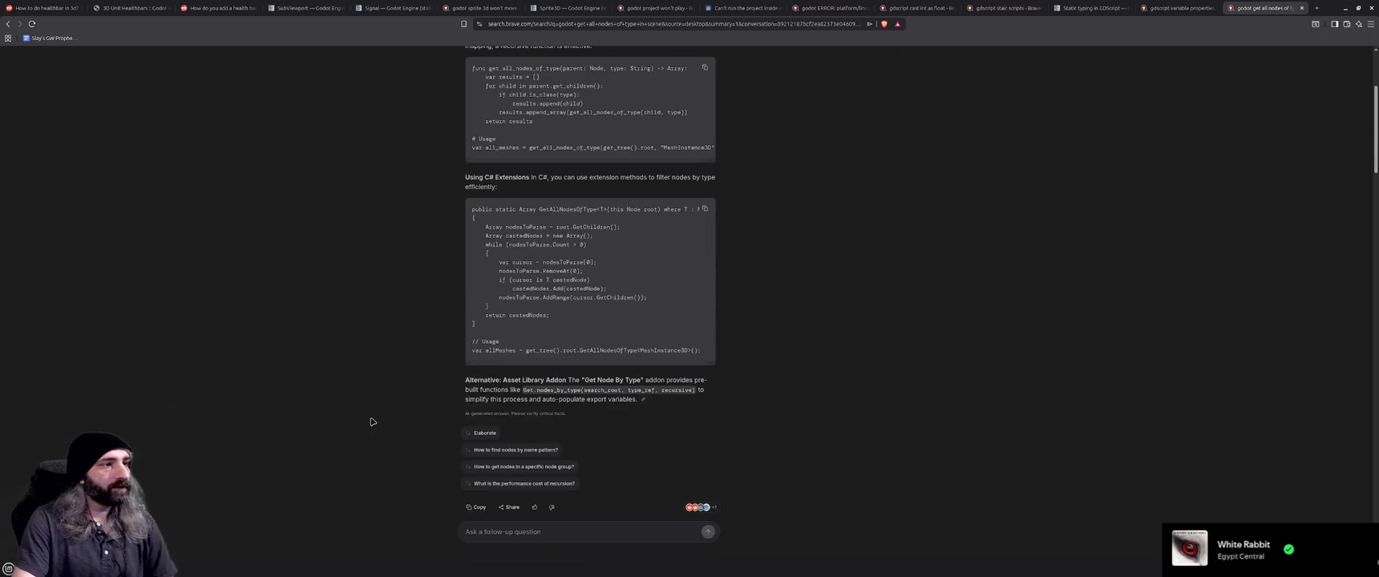
{"action": "scroll", "coordinate": [371, 422], "scroll_direction": "up", "scroll_amount": 2}
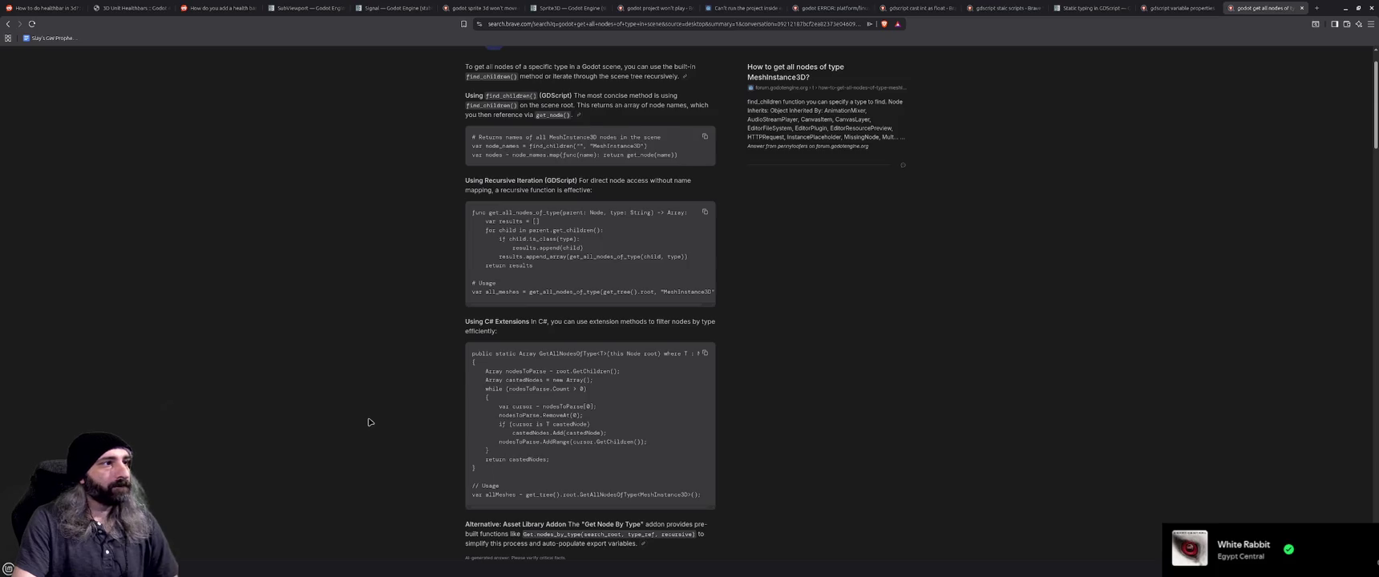
{"action": "scroll", "coordinate": [370, 422], "scroll_direction": "up", "scroll_amount": 1}
{"action": "key", "text": "alt+Tab"}
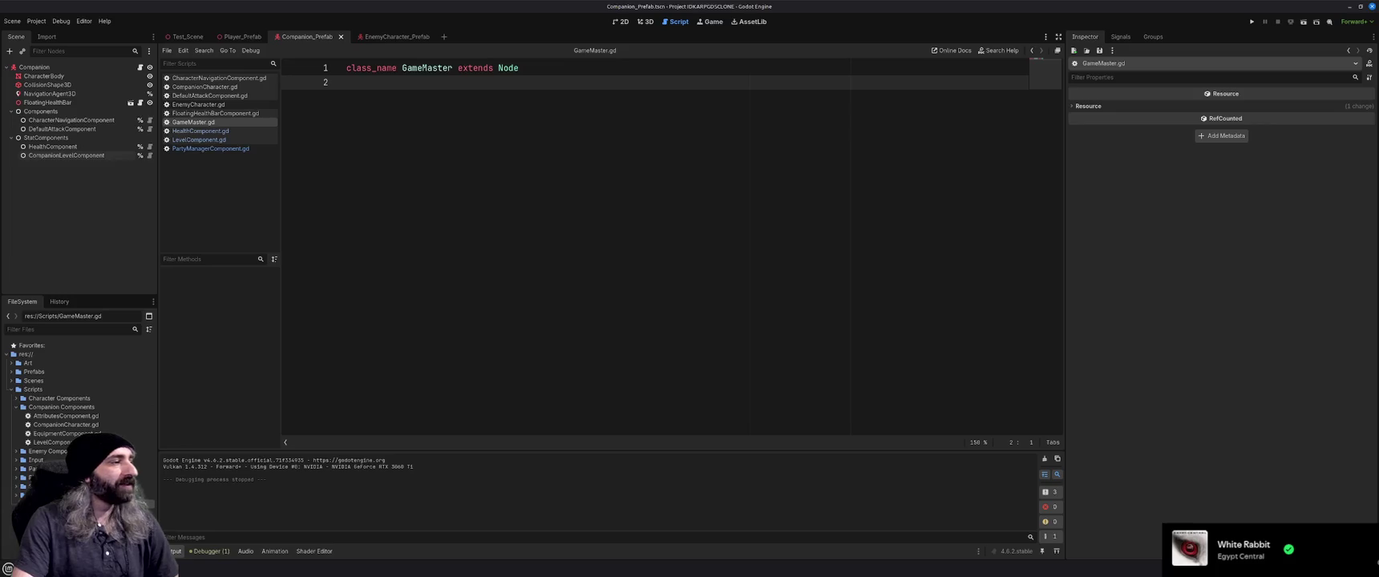
Playtest the game with F5, walking the player toward the red enemy, then stop it.
{"action": "key", "text": "F5"}
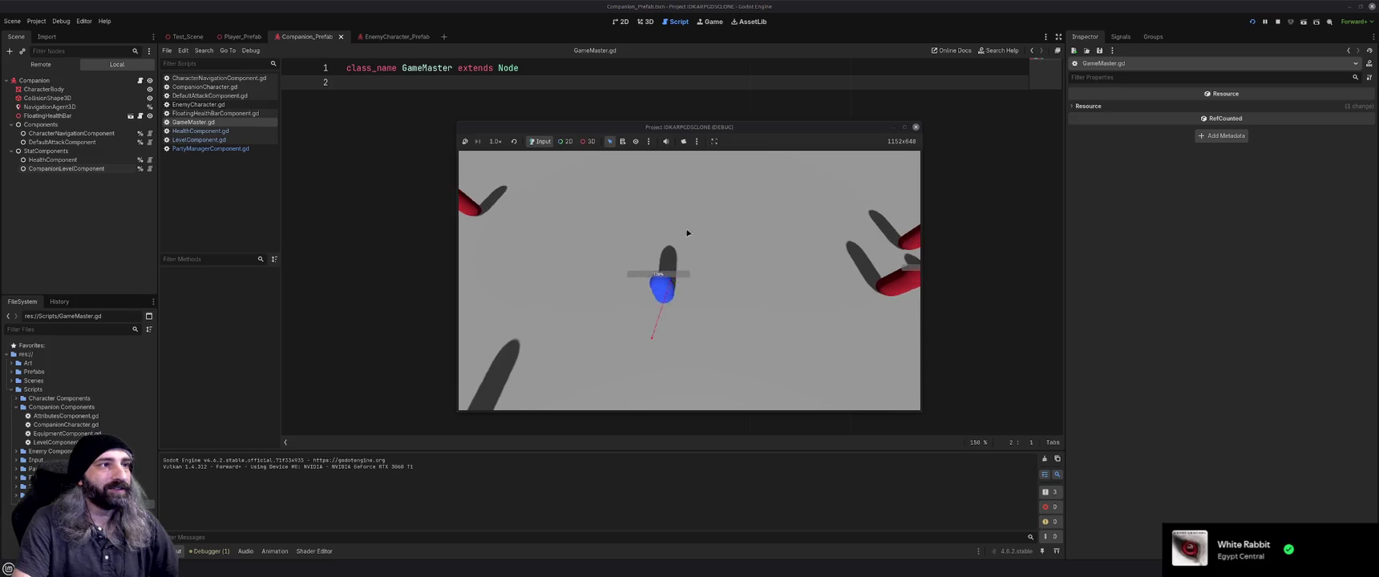
{"action": "left_click", "coordinate": [636, 311]}
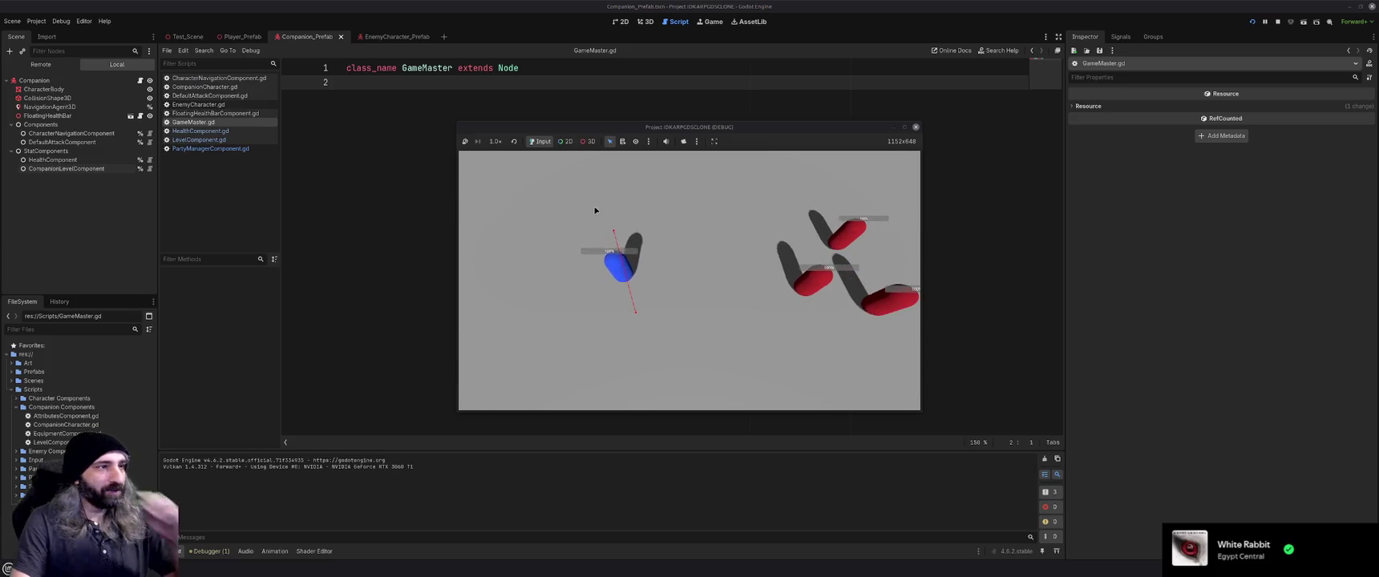
{"action": "left_click", "coordinate": [580, 231]}
{"action": "left_click", "coordinate": [560, 320]}
{"action": "left_click", "coordinate": [659, 233]}
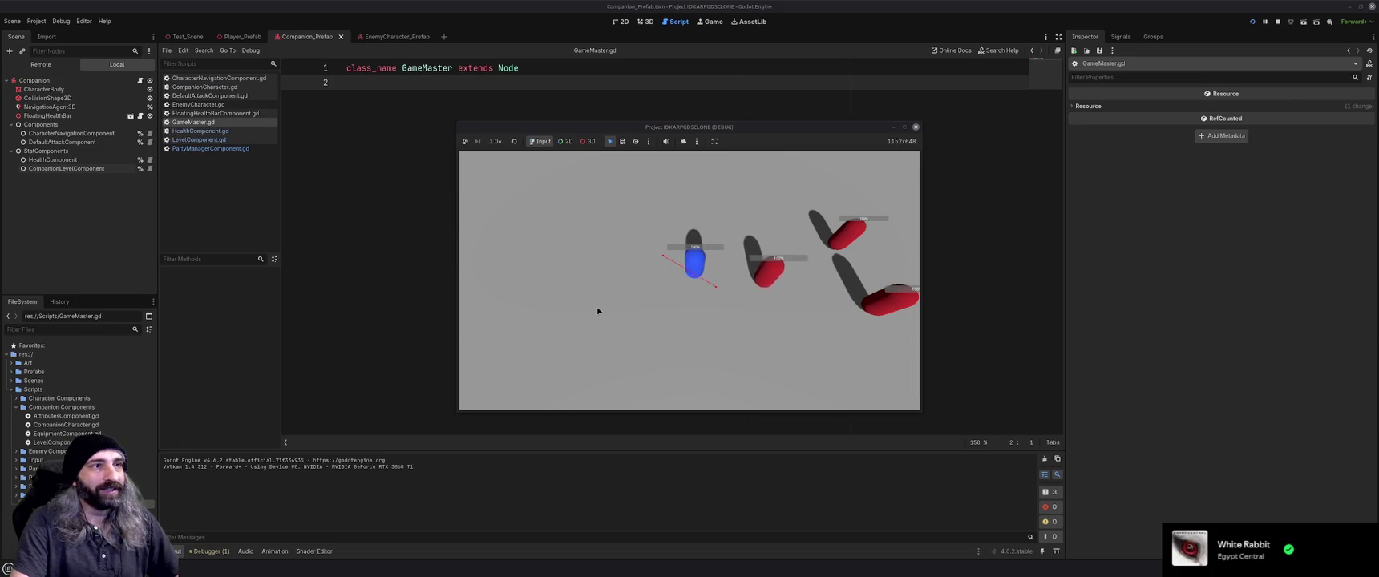
{"action": "left_click", "coordinate": [678, 267]}
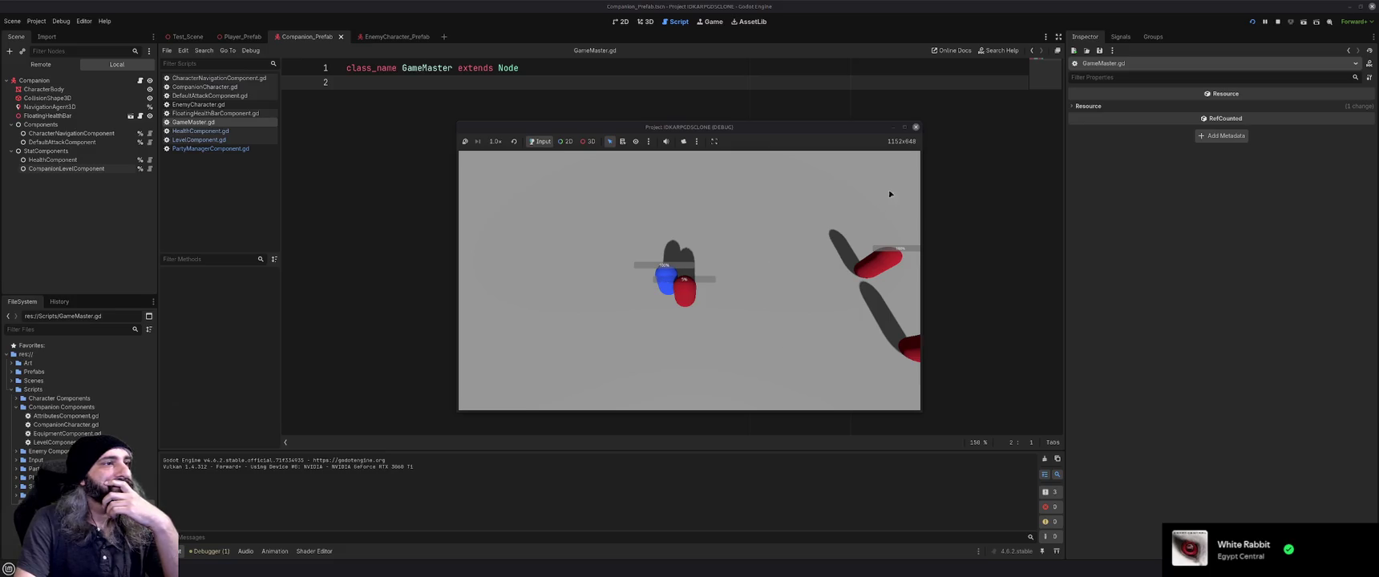
{"action": "left_click", "coordinate": [916, 129]}
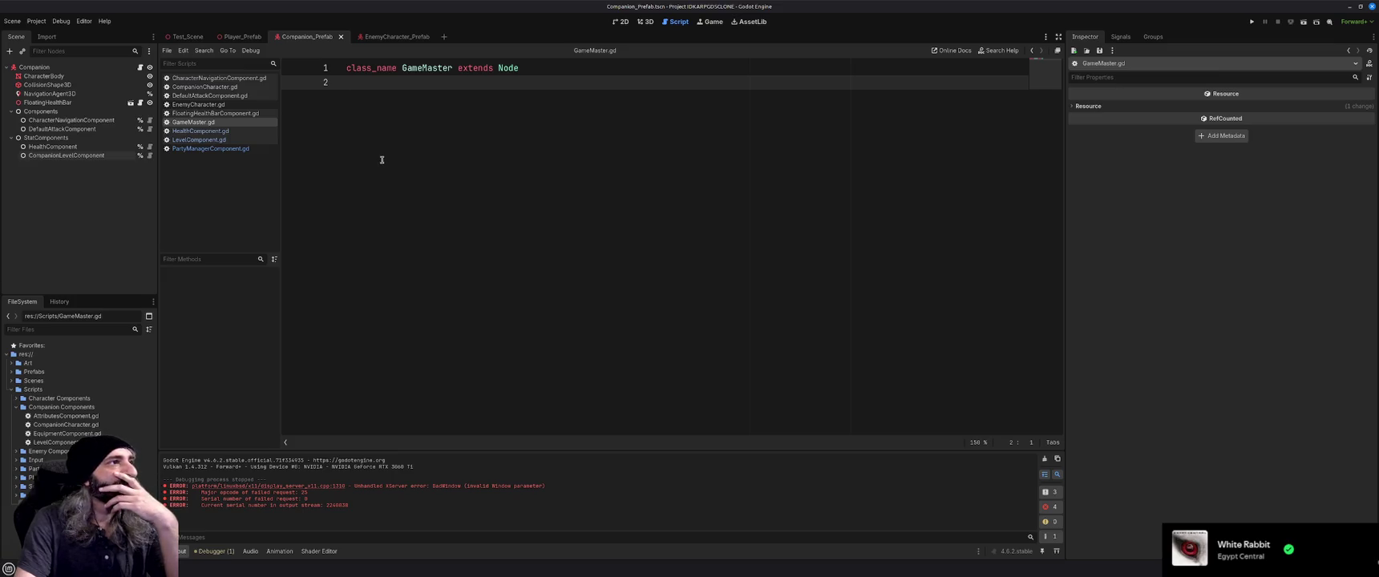
Add the comment '#find all enemies in scene' on line 3 and open EnemyCharacter_Prefab.
{"action": "key", "text": "Return"}
{"action": "type", "text": "#find all"}
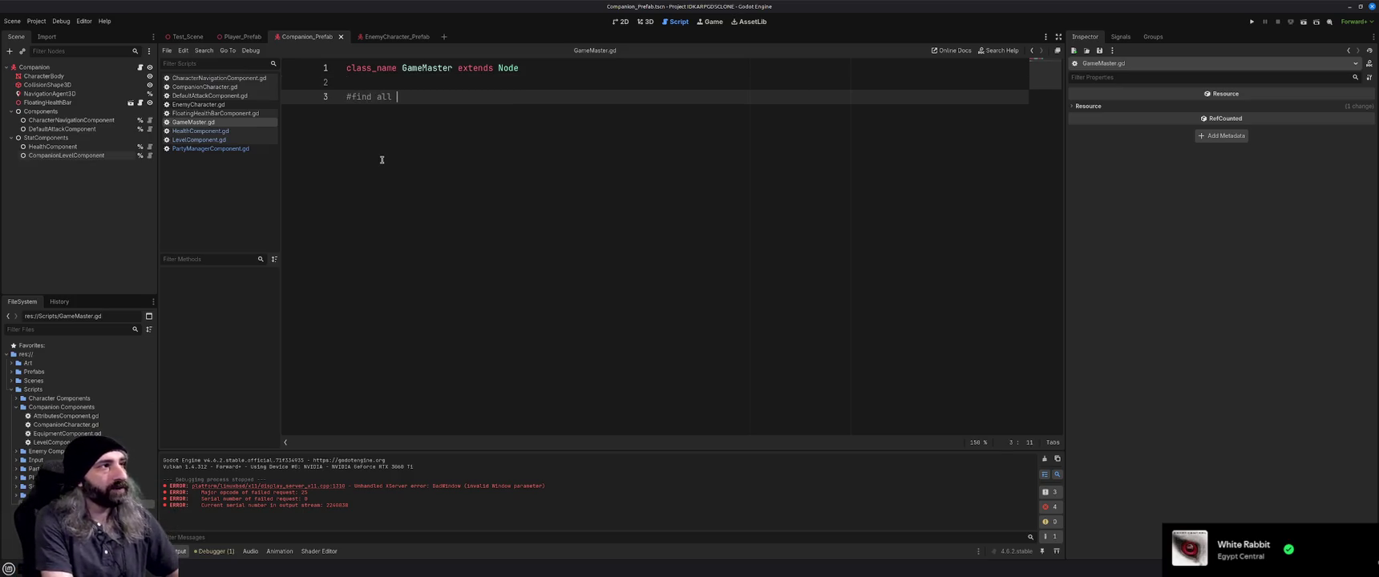
{"action": "type", "text": " enemies in "}
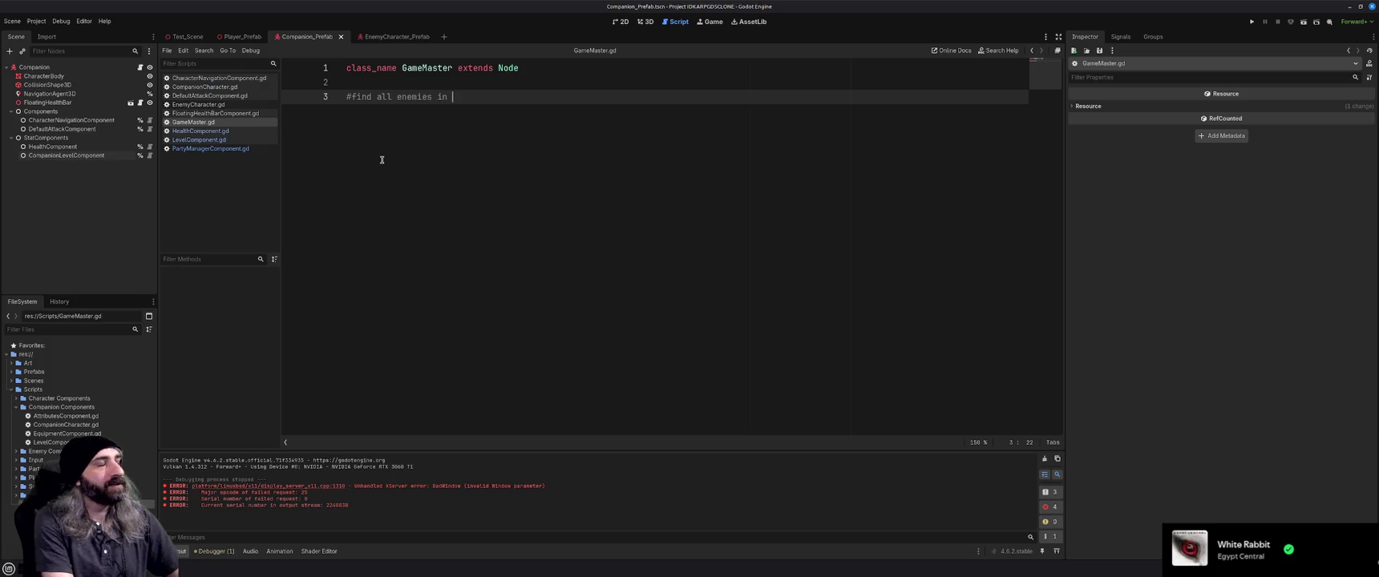
{"action": "type", "text": "scene"}
{"action": "key", "text": "Return"}
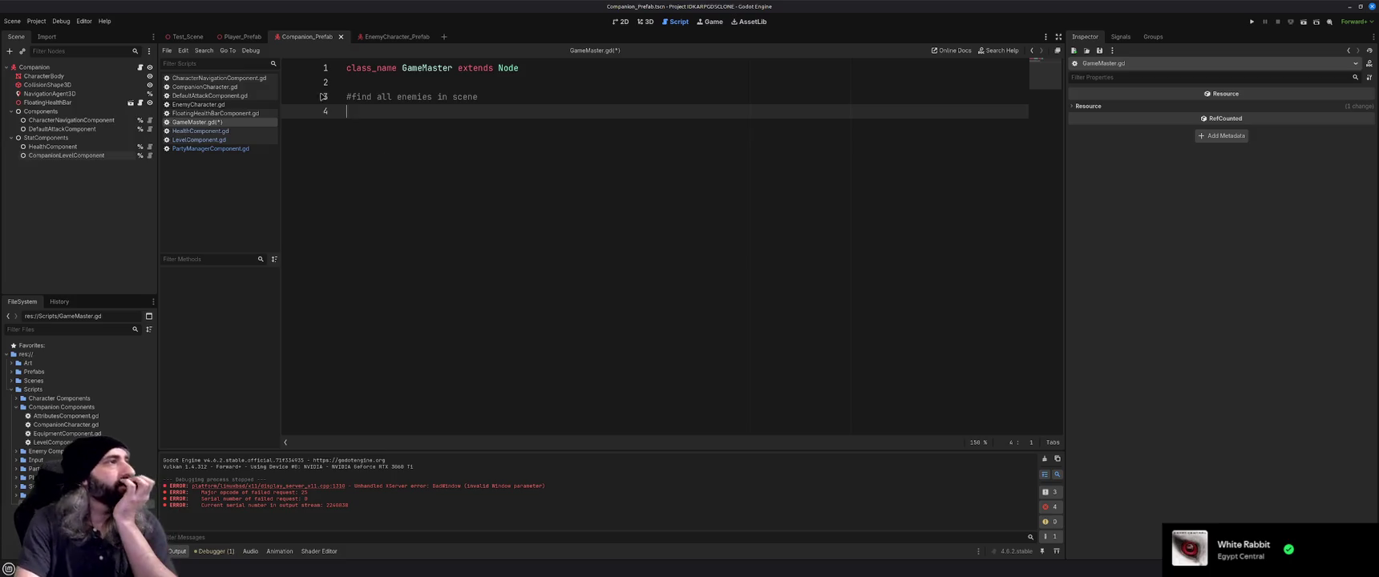
{"action": "left_click", "coordinate": [387, 38]}
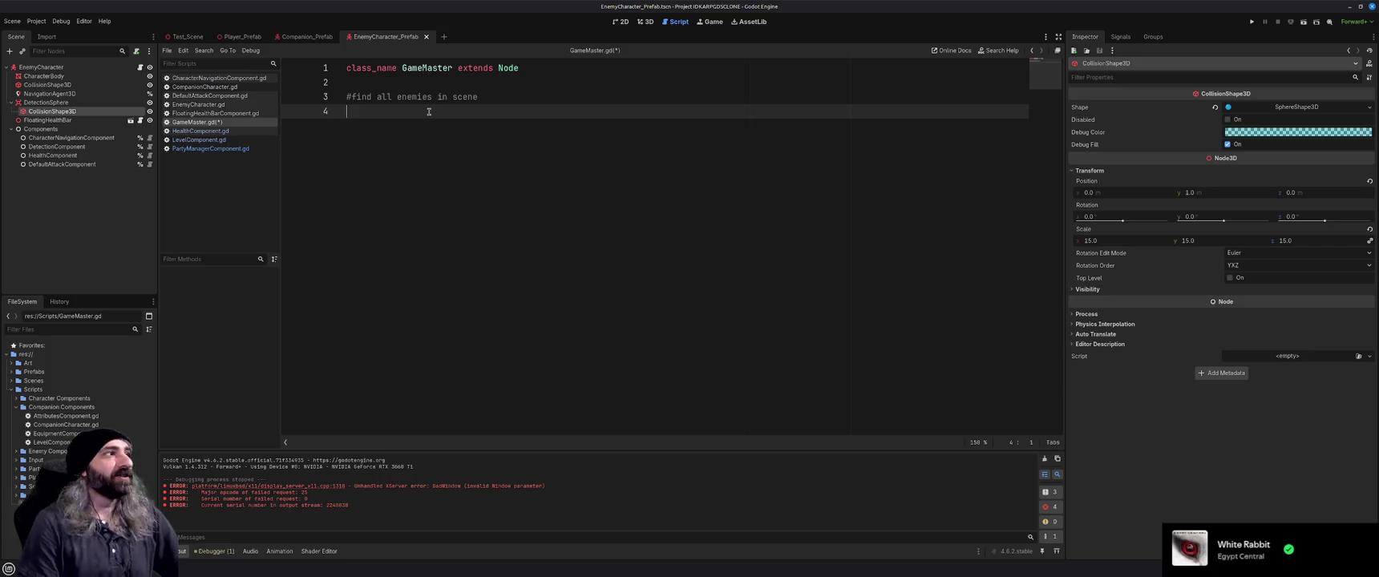
Save GameMaster.gd, then switch via HealthComponent.gd to FloatingHealthBarComponent.gd.
{"action": "key", "text": "ctrl+s"}
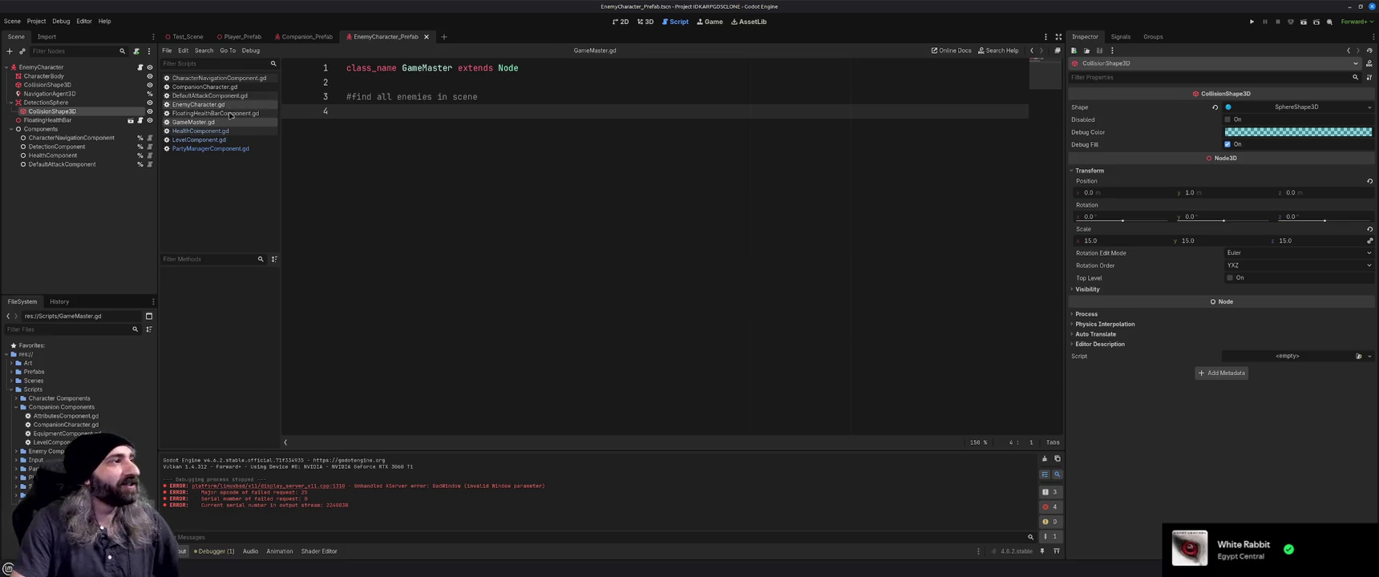
{"action": "left_click", "coordinate": [229, 132]}
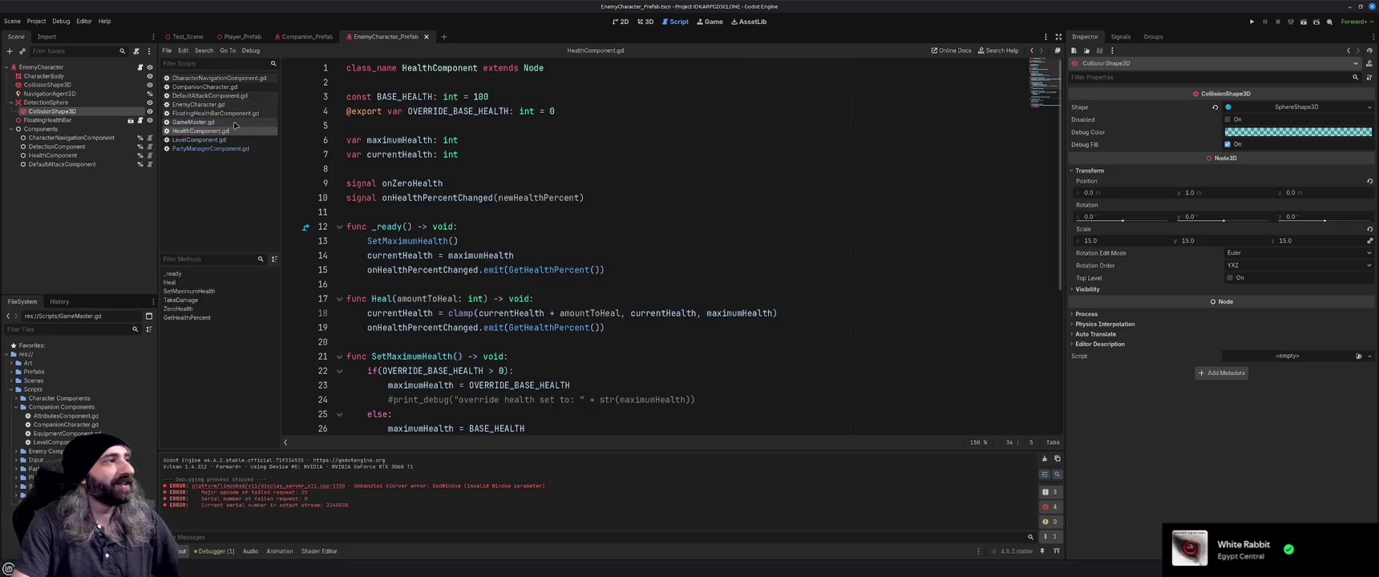
{"action": "left_click", "coordinate": [239, 123]}
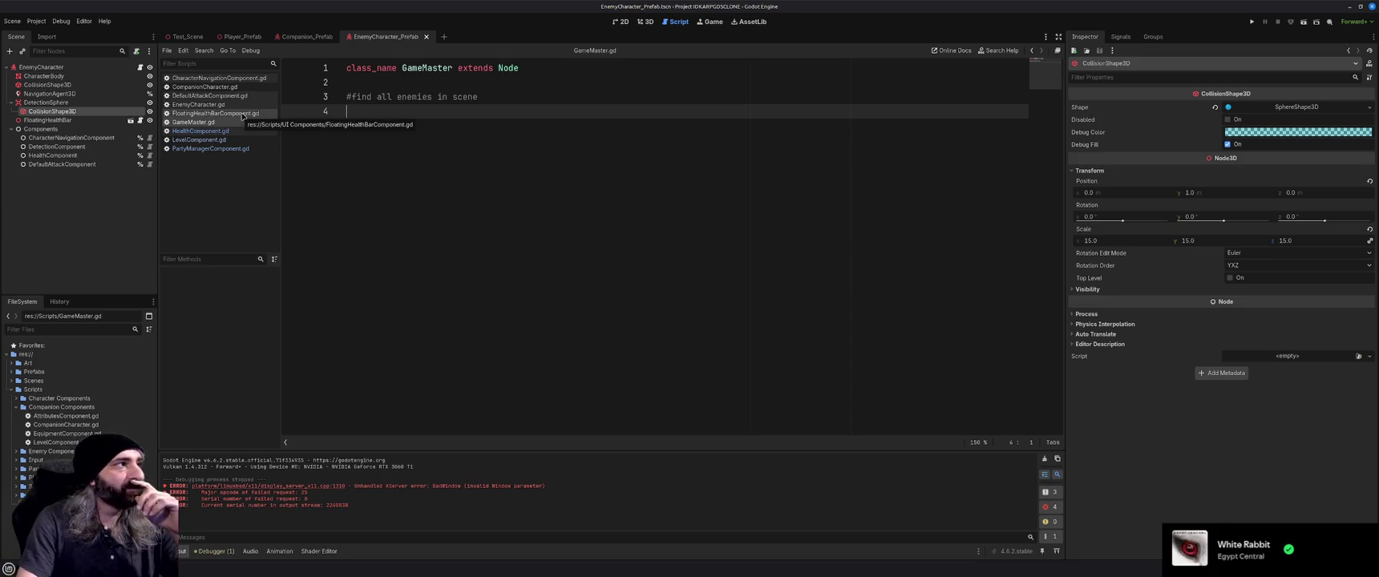
{"action": "left_click", "coordinate": [242, 114]}
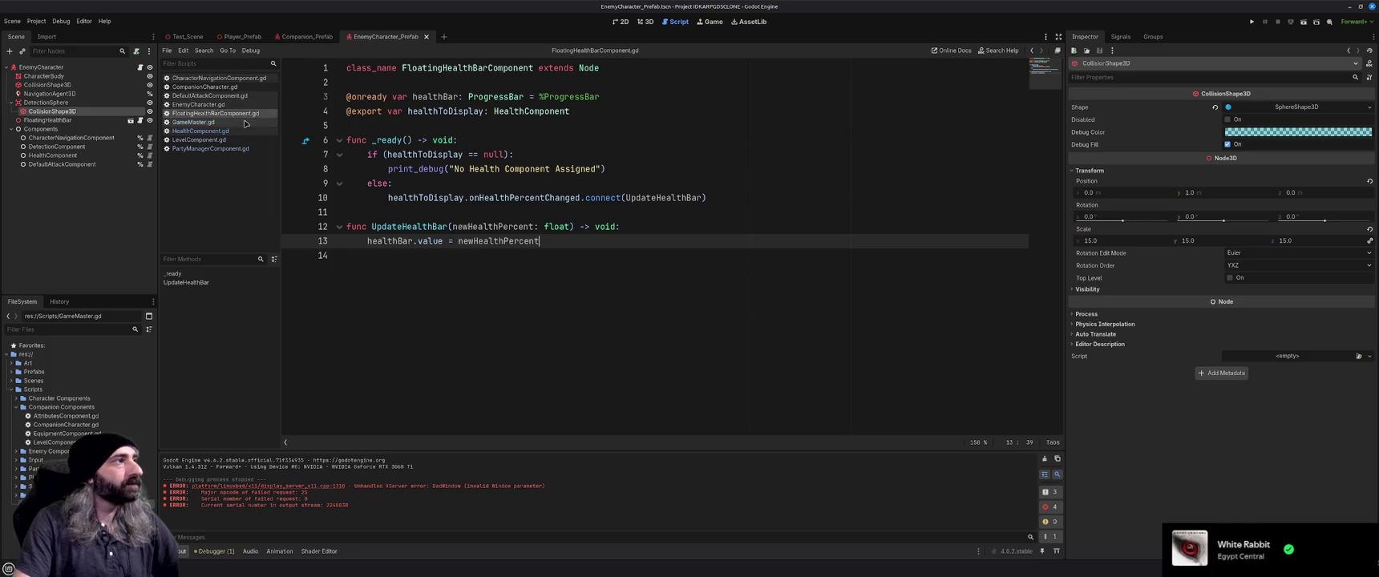
Close the CharacterNavigationComponent.gd script and scroll down through EnemyCharacter.gd.
{"action": "left_click", "coordinate": [232, 78]}
{"action": "key", "text": "ctrl+w"}
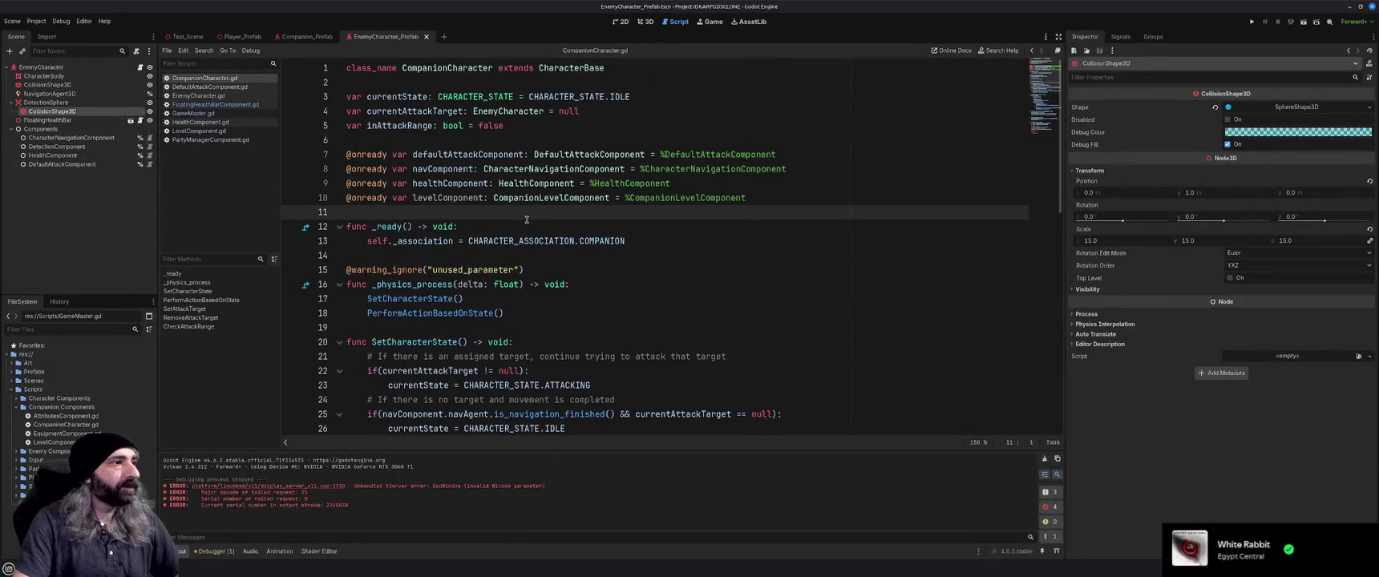
{"action": "scroll", "coordinate": [527, 219], "scroll_direction": "down", "scroll_amount": 1}
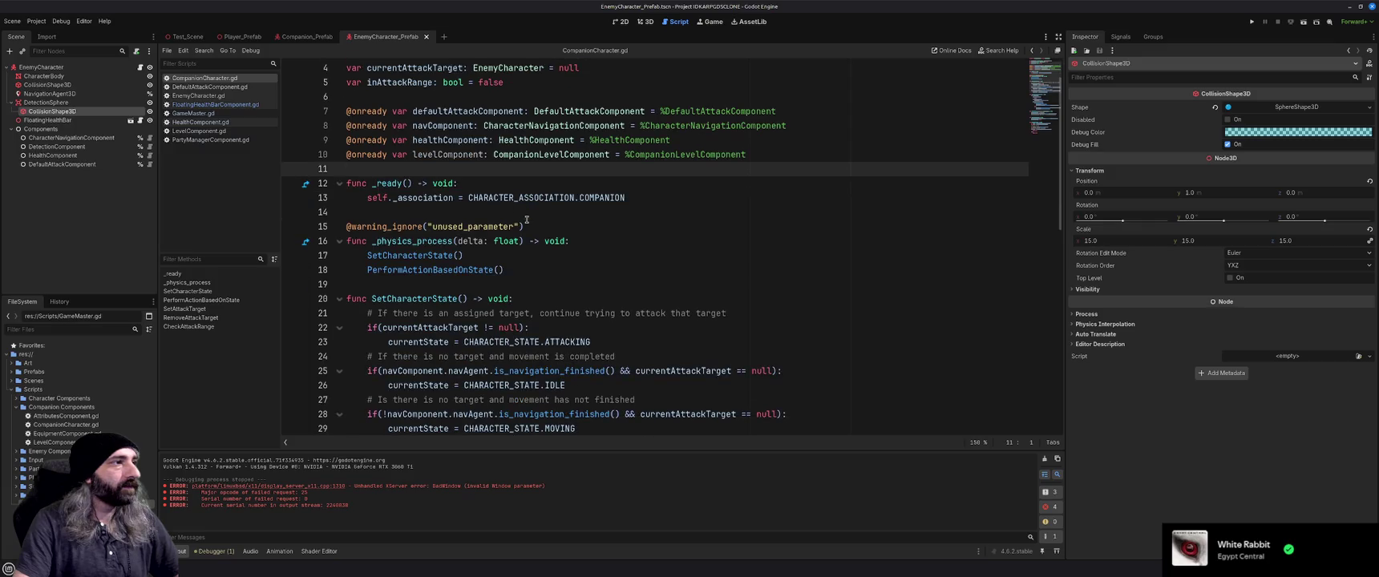
{"action": "scroll", "coordinate": [527, 219], "scroll_direction": "down", "scroll_amount": 1}
{"action": "scroll", "coordinate": [526, 219], "scroll_direction": "down", "scroll_amount": 2}
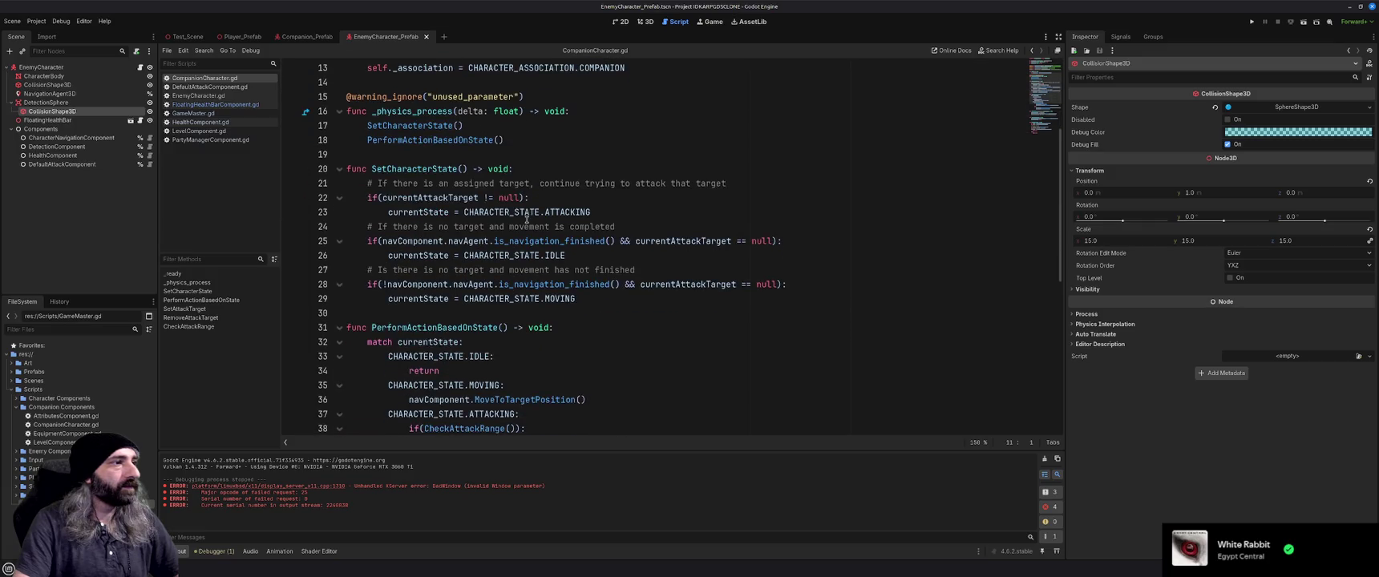
{"action": "scroll", "coordinate": [527, 219], "scroll_direction": "down", "scroll_amount": 7}
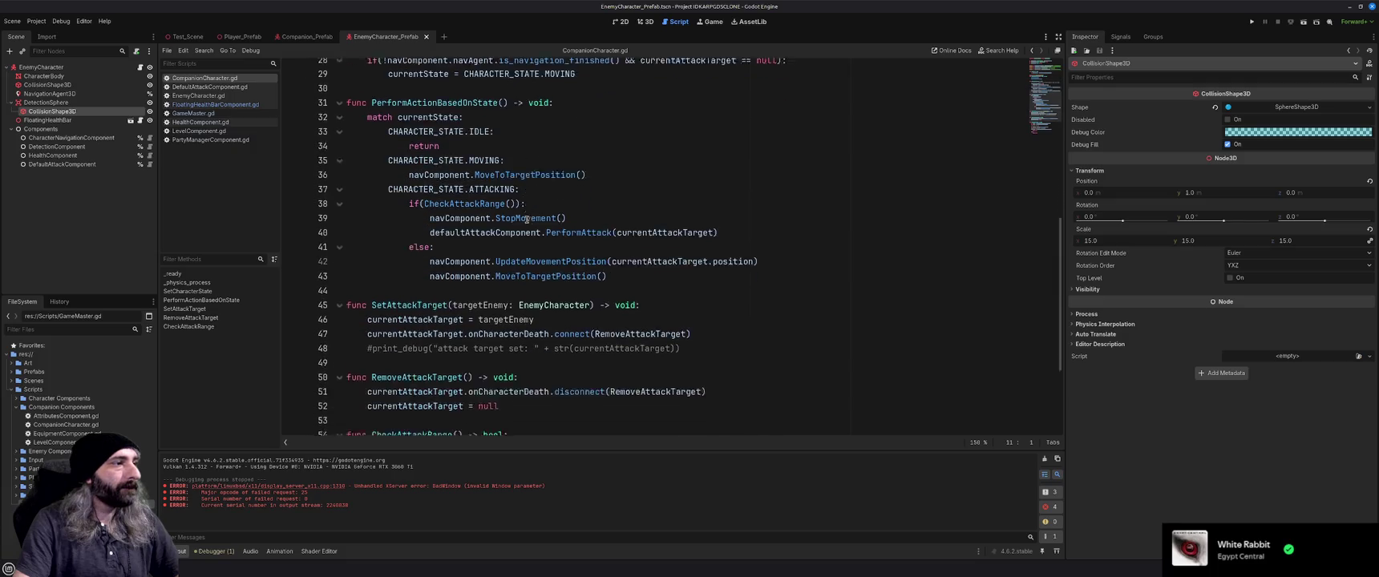
{"action": "scroll", "coordinate": [527, 219], "scroll_direction": "down", "scroll_amount": 1}
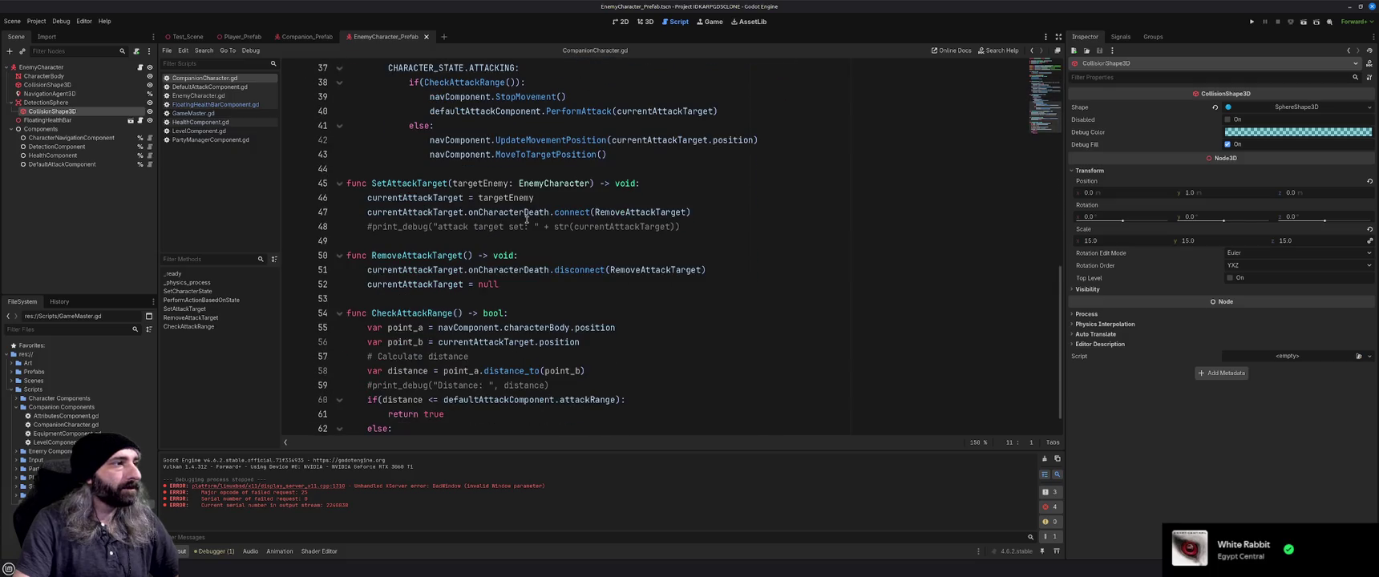
{"action": "scroll", "coordinate": [527, 219], "scroll_direction": "down", "scroll_amount": 1}
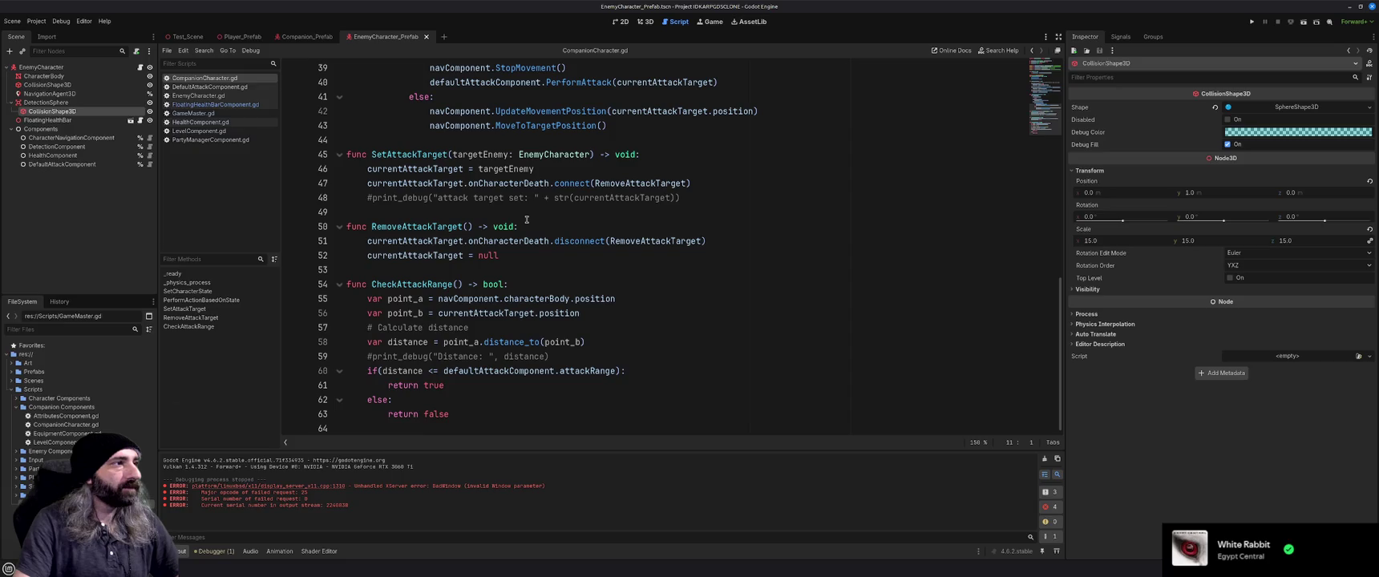
Close the DefaultAttackComponent script and scroll EnemyCharacter.gd back toward the top.
{"action": "left_click", "coordinate": [210, 87]}
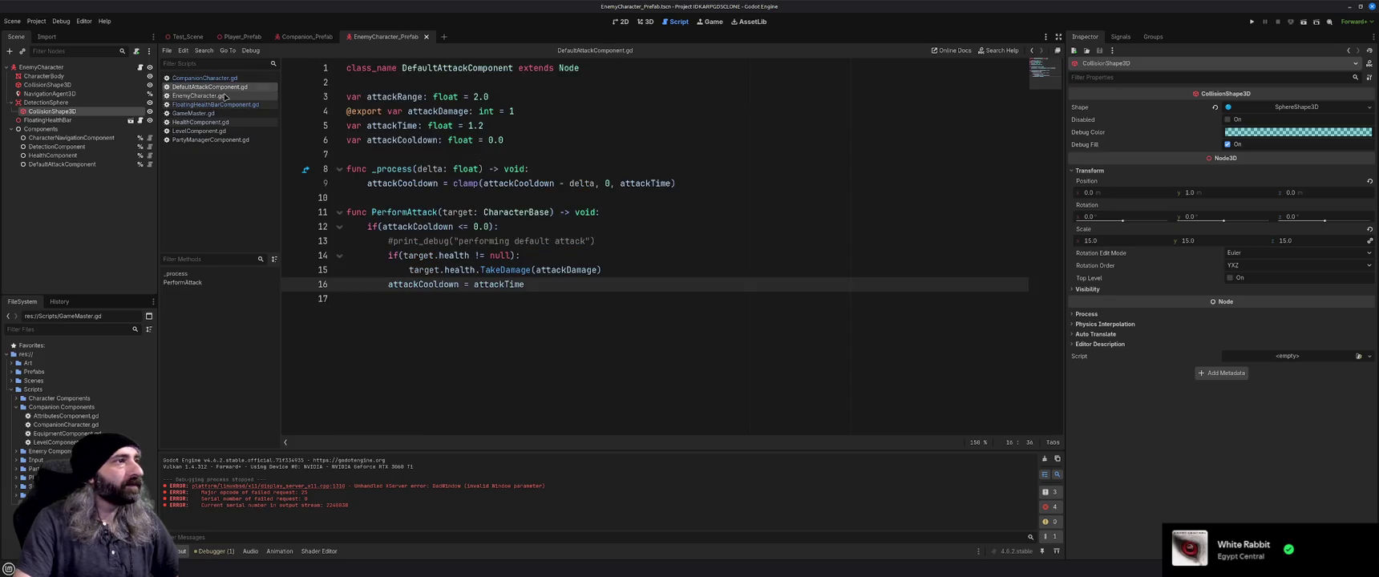
{"action": "key", "text": "ctrl+w"}
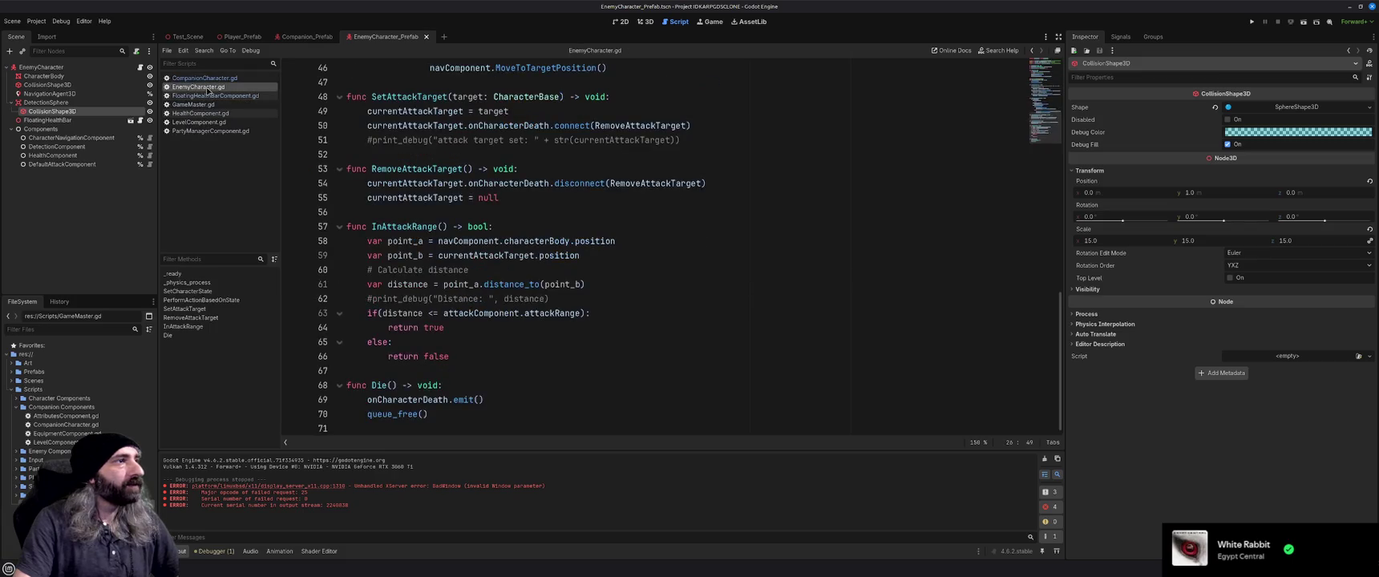
{"action": "scroll", "coordinate": [496, 216], "scroll_direction": "up", "scroll_amount": 15}
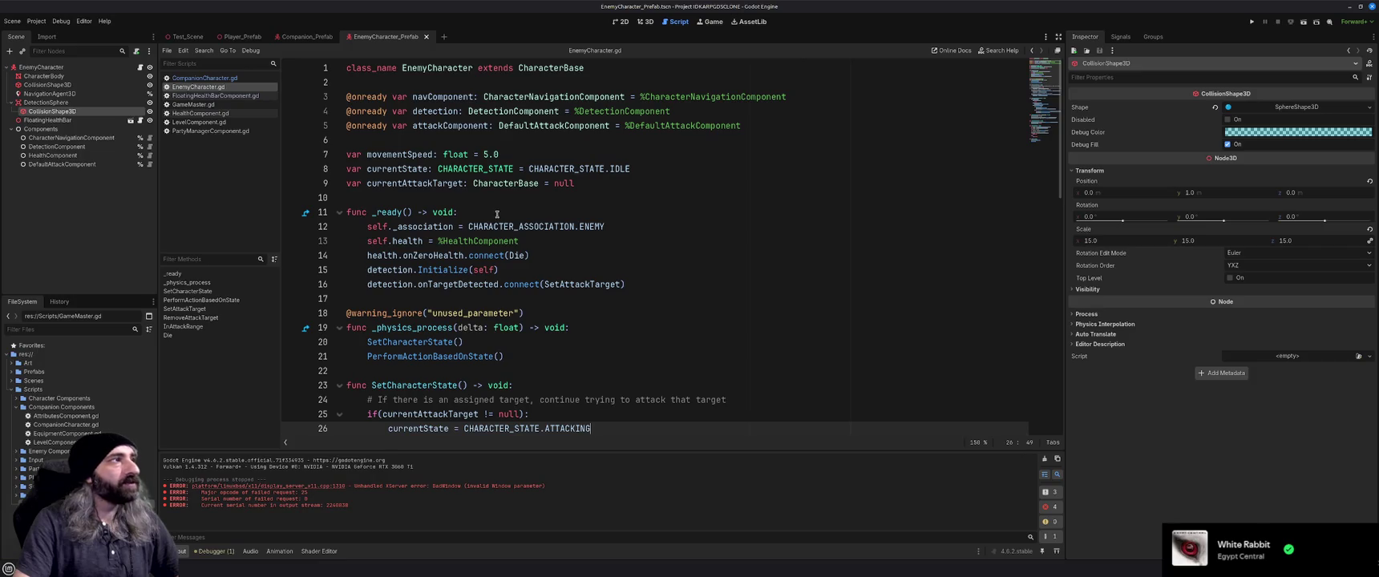
{"action": "mouse_move", "coordinate": [515, 257]}
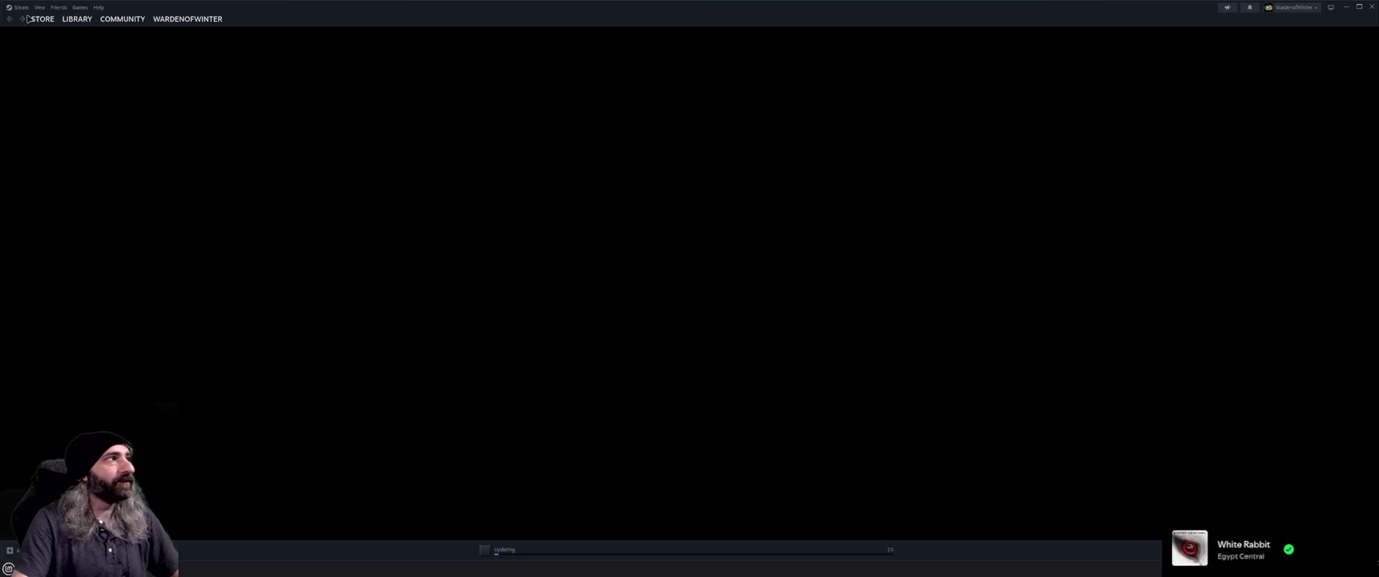
Search the Steam store for 'ni no ku' and open the Ni no Kuni Remastered page.
{"action": "left_click", "coordinate": [46, 22]}
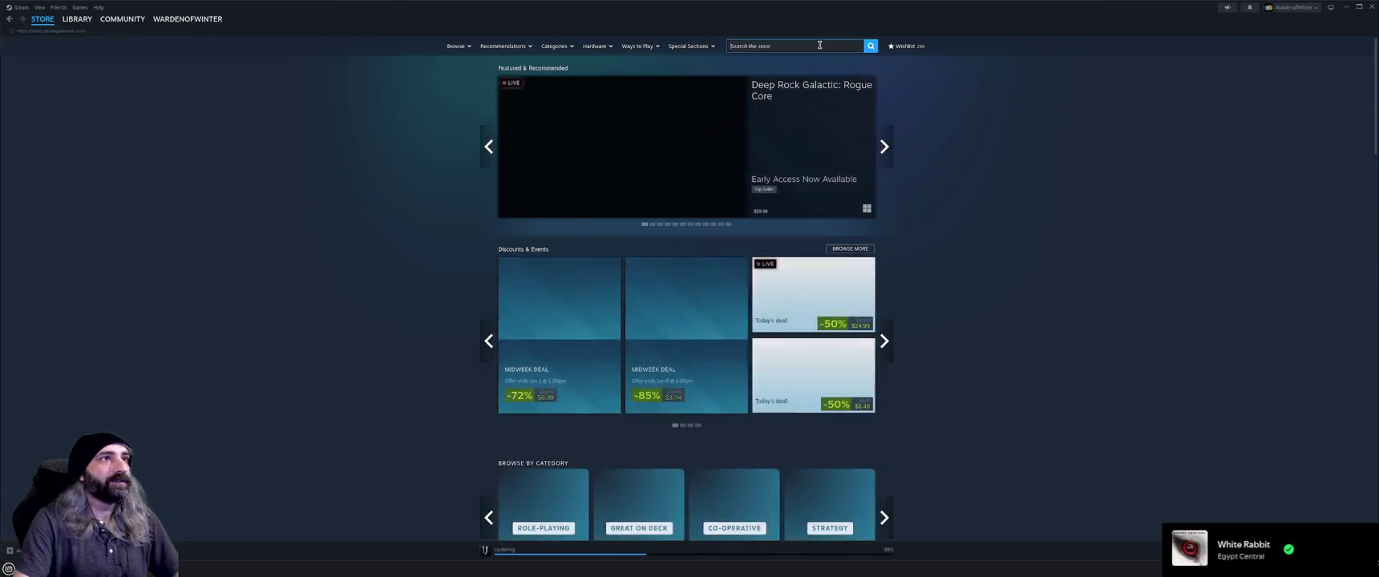
{"action": "left_click", "coordinate": [820, 46]}
{"action": "type", "text": "ni no ku"}
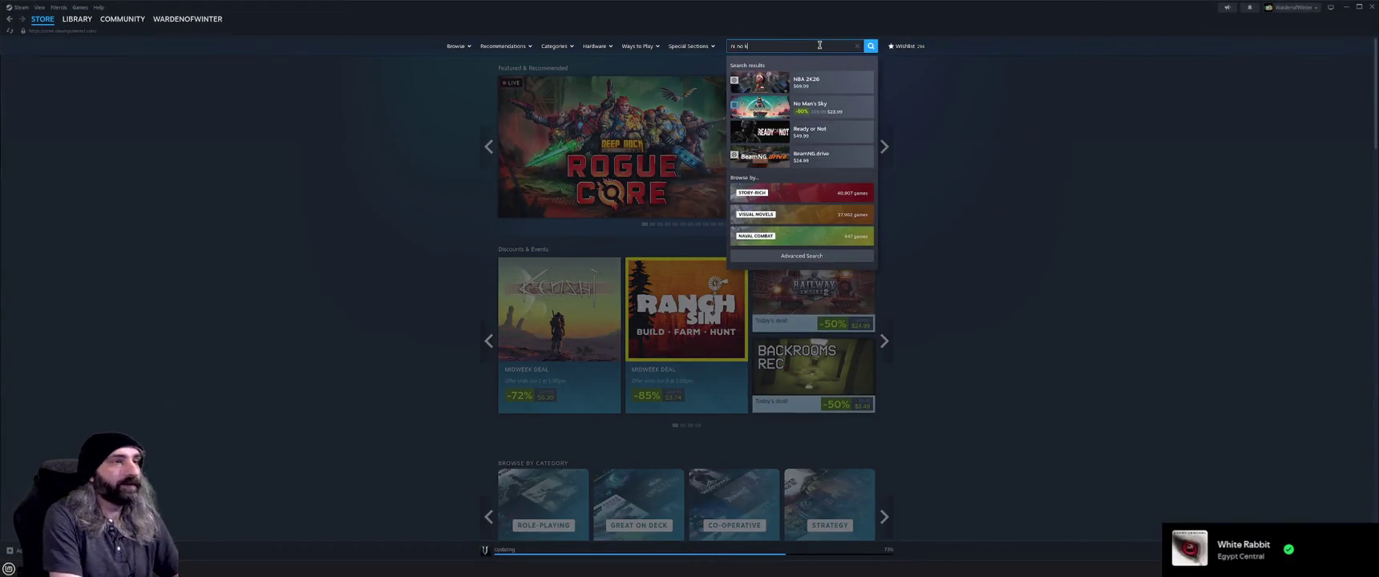
{"action": "left_click", "coordinate": [810, 81]}
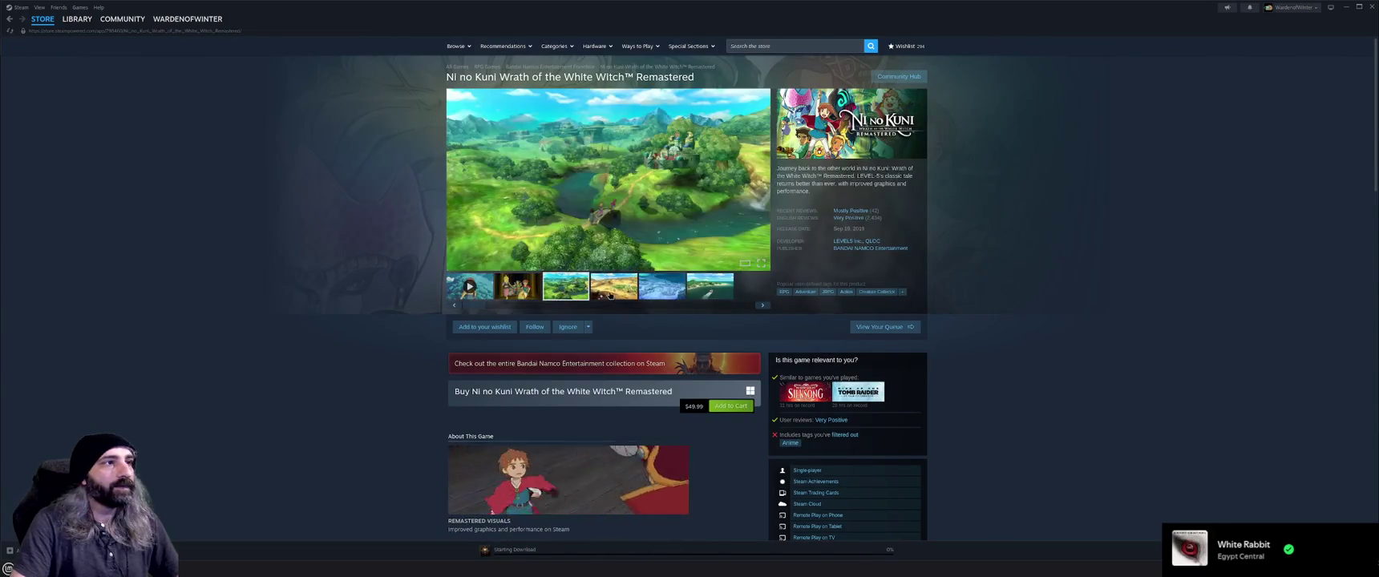
View the desert, icy and ship screenshots and read the expanded About This Game description.
{"action": "left_click", "coordinate": [616, 294]}
{"action": "left_click", "coordinate": [660, 296]}
{"action": "left_click", "coordinate": [710, 286]}
{"action": "scroll", "coordinate": [373, 365], "scroll_direction": "down", "scroll_amount": 1}
{"action": "scroll", "coordinate": [373, 365], "scroll_direction": "down", "scroll_amount": 5}
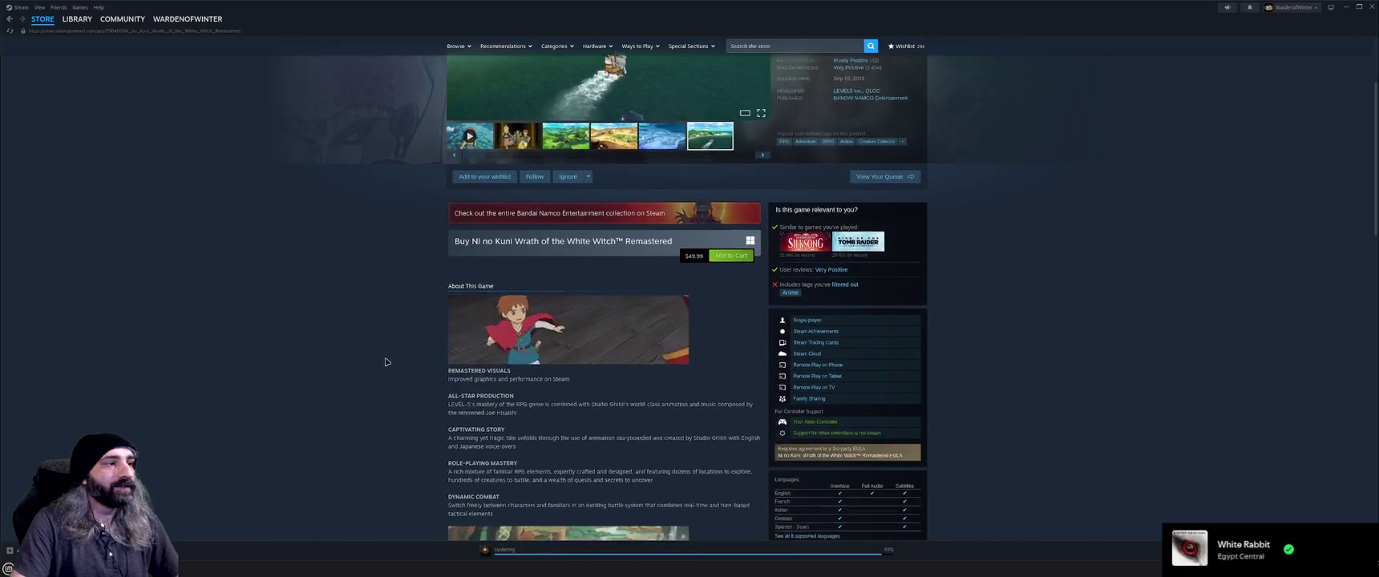
{"action": "left_click", "coordinate": [568, 427]}
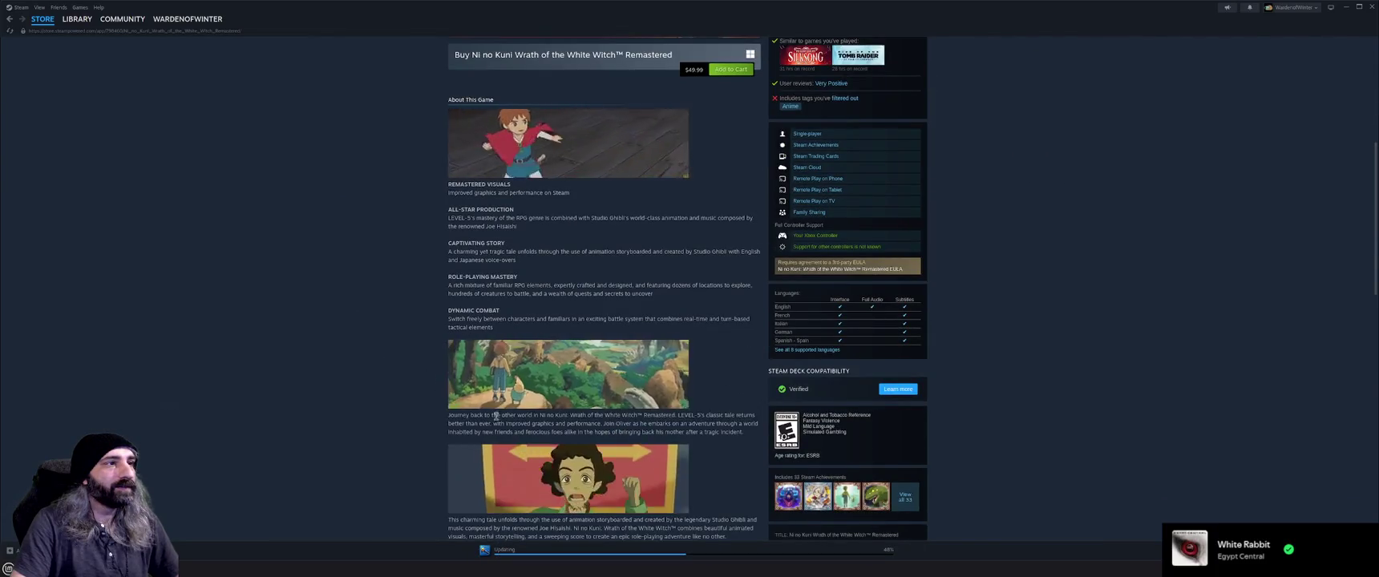
{"action": "scroll", "coordinate": [401, 417], "scroll_direction": "down", "scroll_amount": 2}
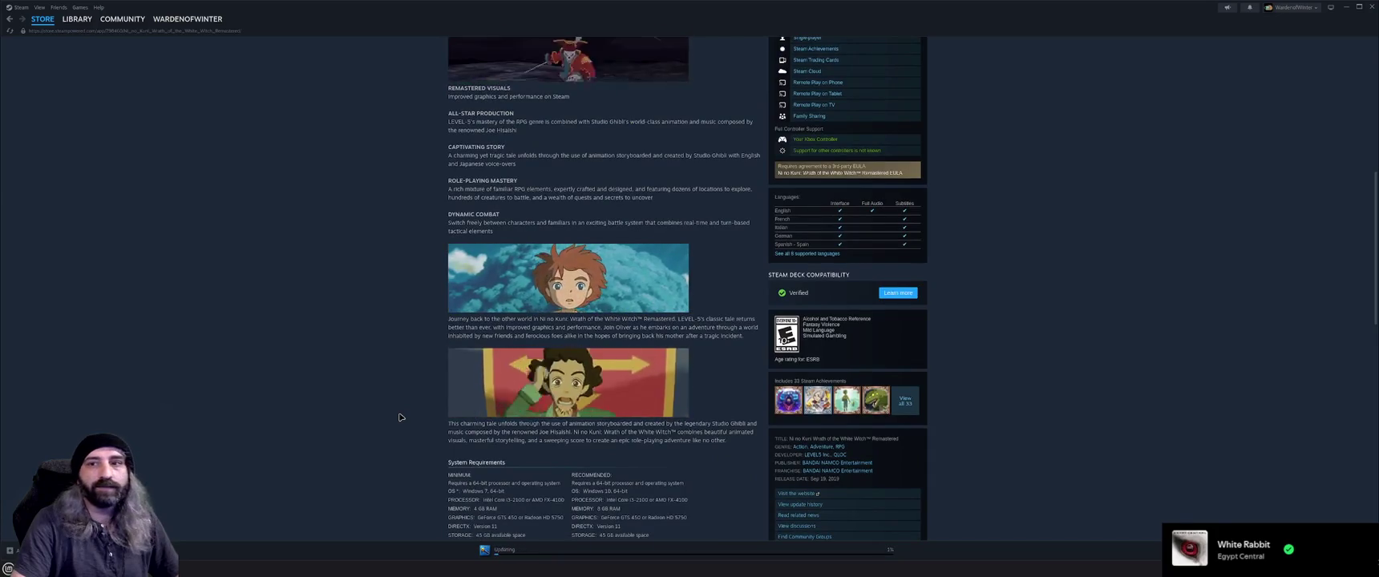
{"action": "scroll", "coordinate": [401, 417], "scroll_direction": "down", "scroll_amount": 1}
{"action": "scroll", "coordinate": [401, 418], "scroll_direction": "down", "scroll_amount": 2}
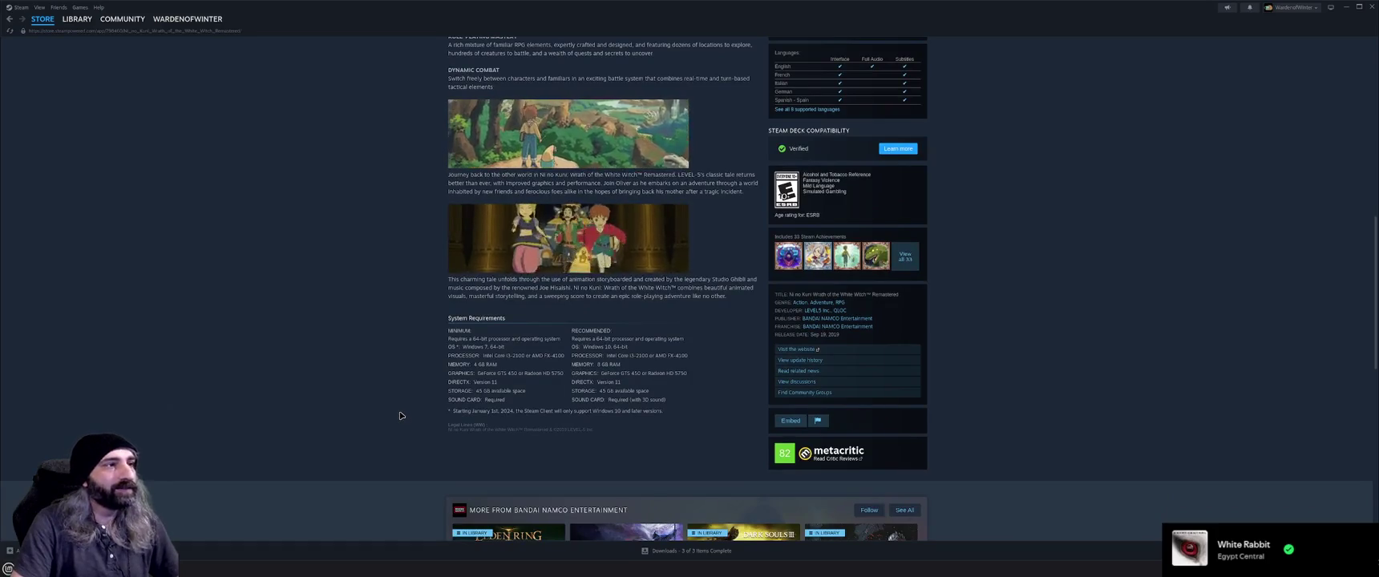
{"action": "scroll", "coordinate": [401, 417], "scroll_direction": "up", "scroll_amount": 5}
{"action": "scroll", "coordinate": [401, 416], "scroll_direction": "up", "scroll_amount": 7}
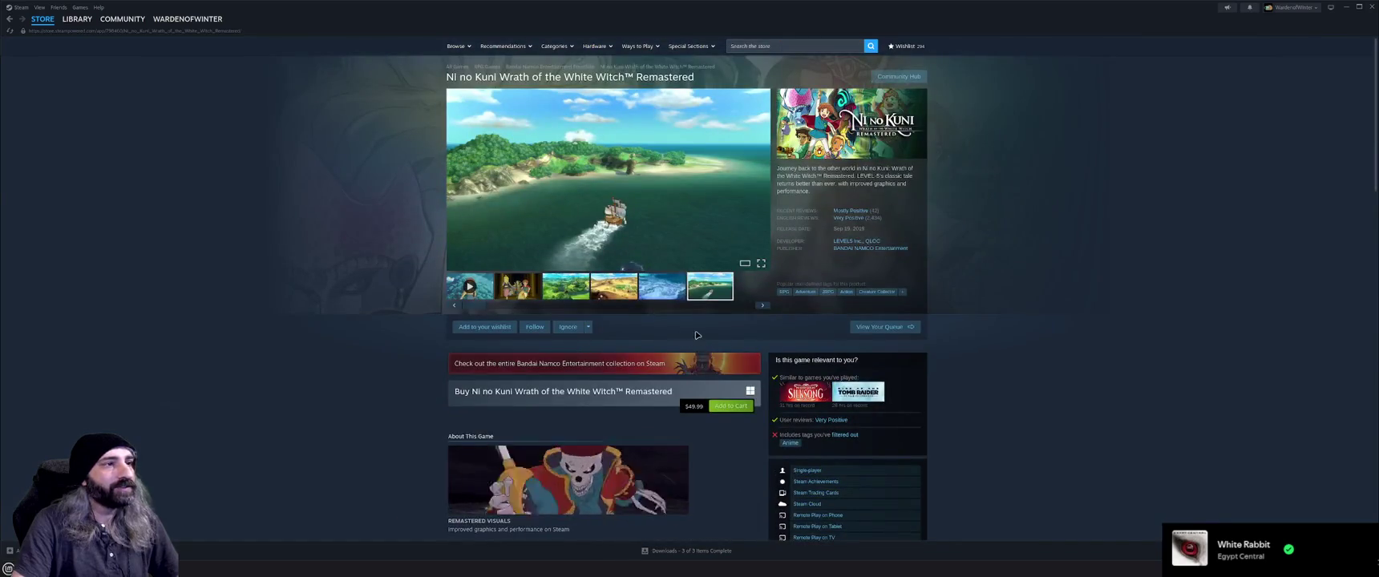
Browse the snowy, desert and green landscape screenshots, then return to the Godot script.
{"action": "left_click", "coordinate": [673, 296]}
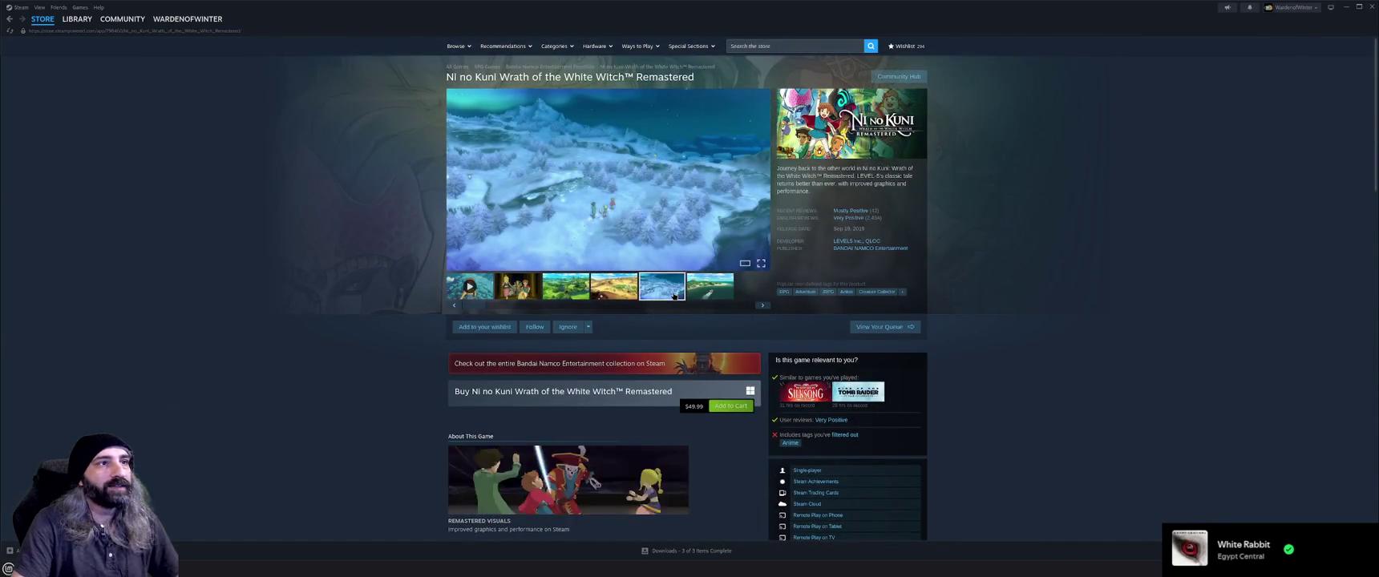
{"action": "left_click", "coordinate": [592, 292]}
{"action": "left_click", "coordinate": [565, 287]}
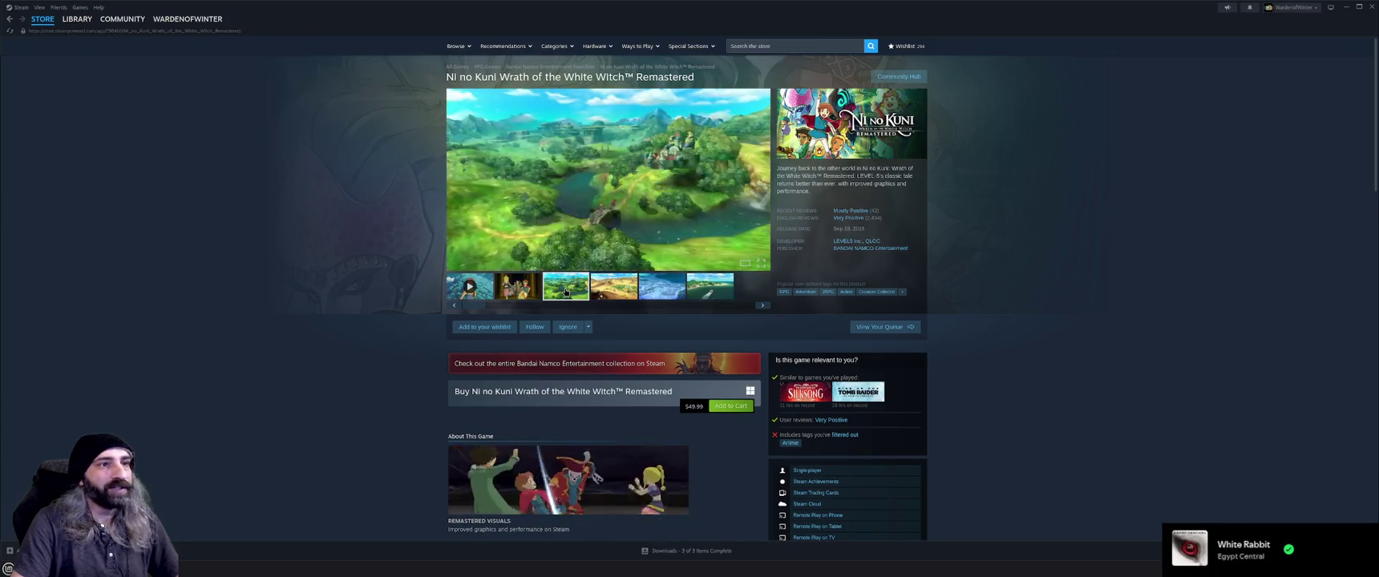
{"action": "scroll", "coordinate": [359, 371], "scroll_direction": "down", "scroll_amount": 15}
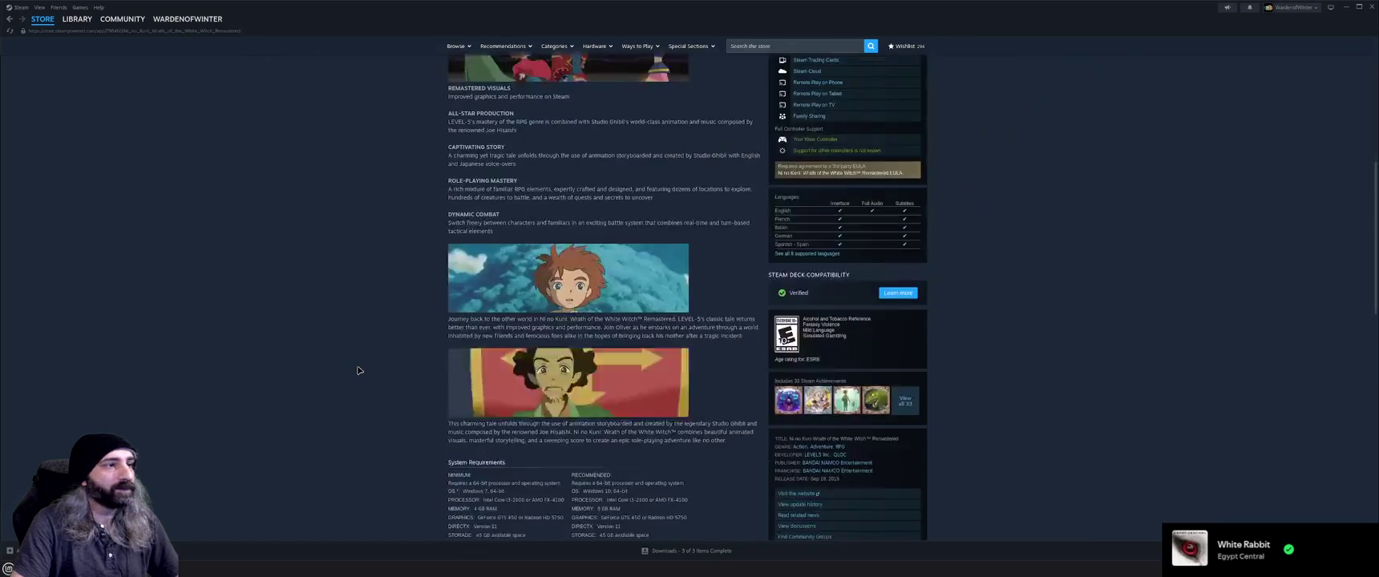
{"action": "scroll", "coordinate": [360, 370], "scroll_direction": "down", "scroll_amount": 4}
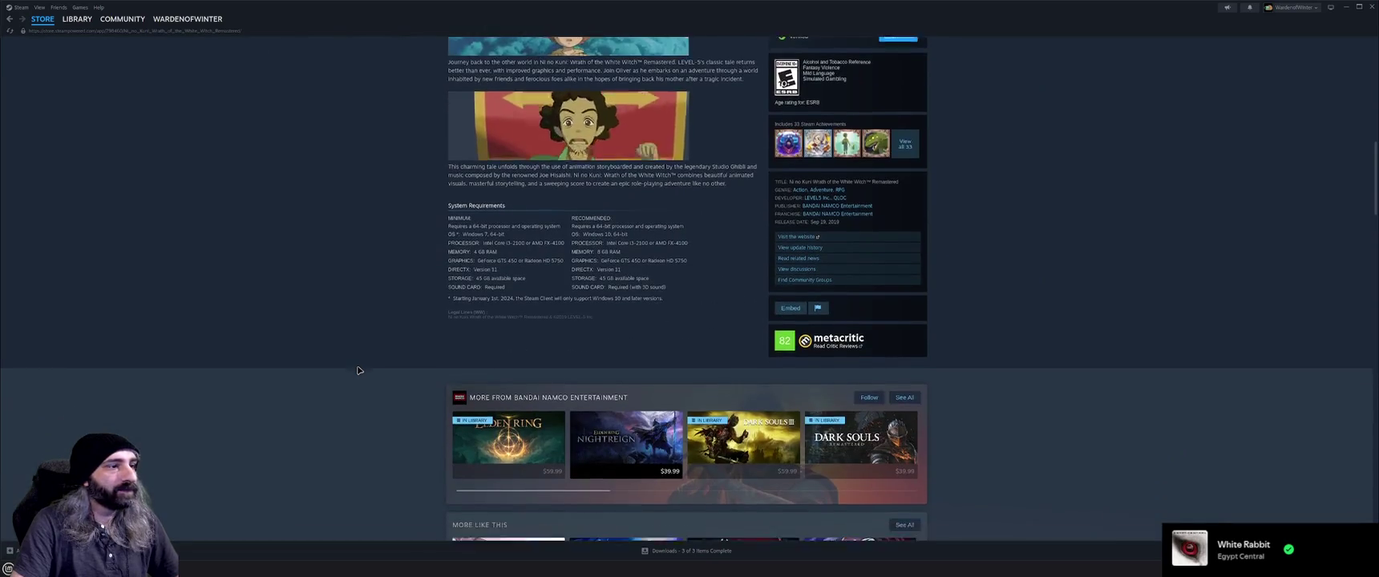
{"action": "scroll", "coordinate": [359, 370], "scroll_direction": "up", "scroll_amount": 10}
{"action": "scroll", "coordinate": [359, 370], "scroll_direction": "up", "scroll_amount": 3}
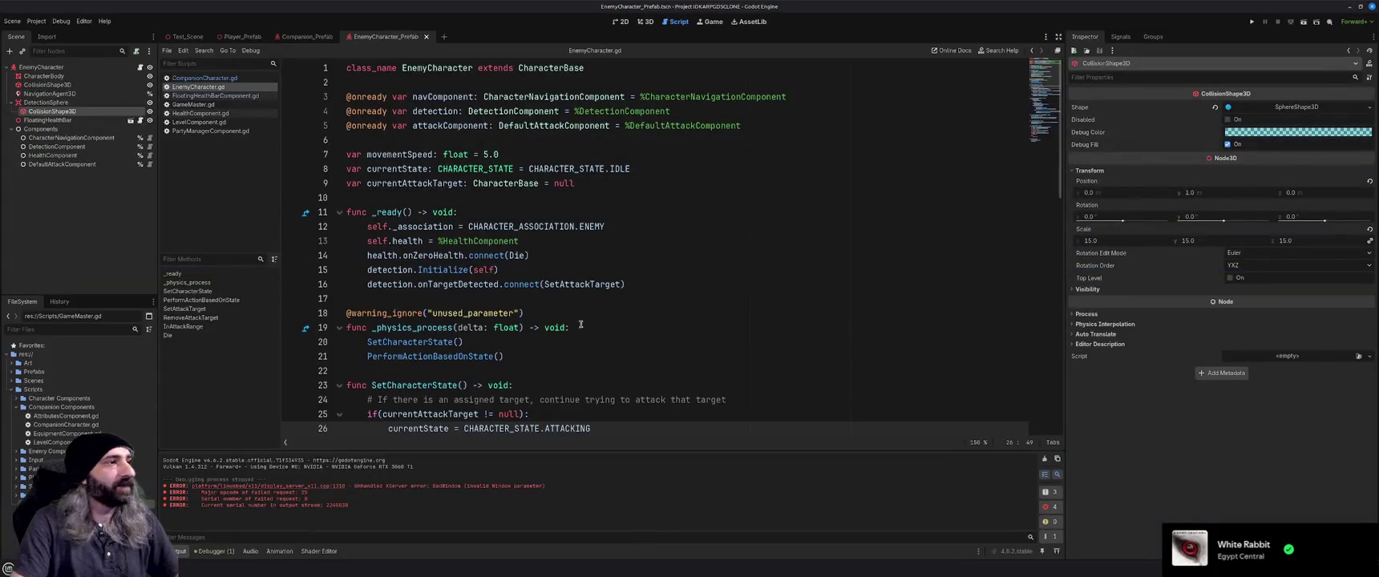
{"action": "left_click", "coordinate": [625, 255]}
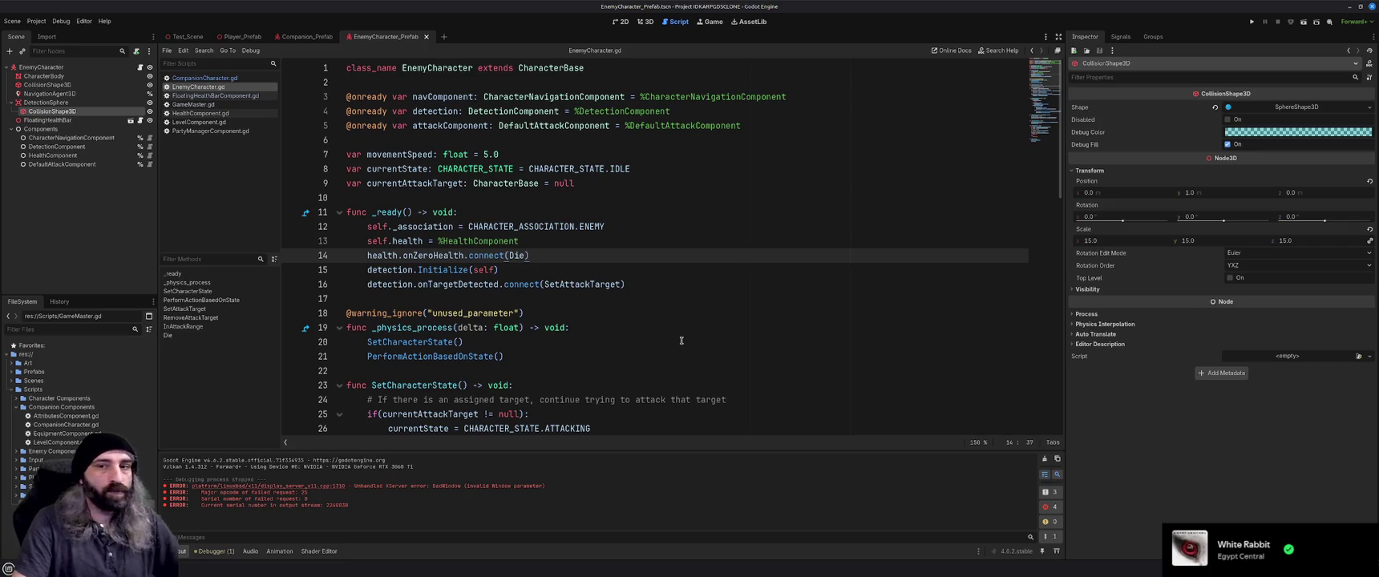
Scroll through EnemyCharacter.gd and put the cursor at the end of line 15.
{"action": "scroll", "coordinate": [669, 343], "scroll_direction": "down", "scroll_amount": 7}
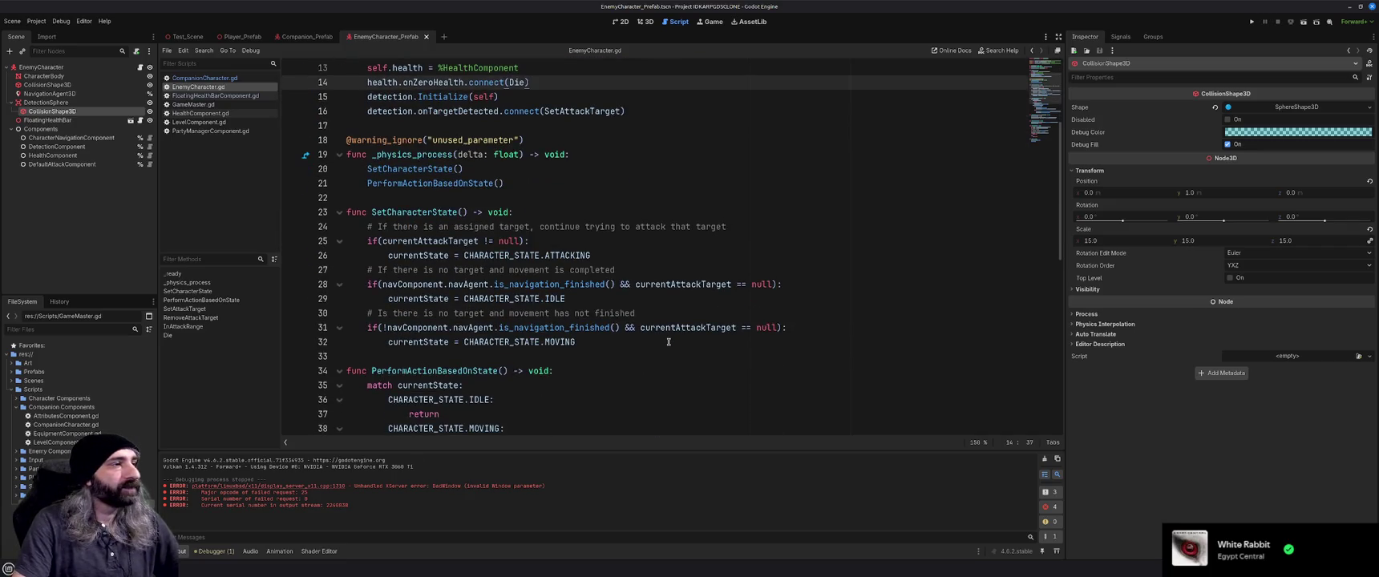
{"action": "scroll", "coordinate": [668, 342], "scroll_direction": "down", "scroll_amount": 1}
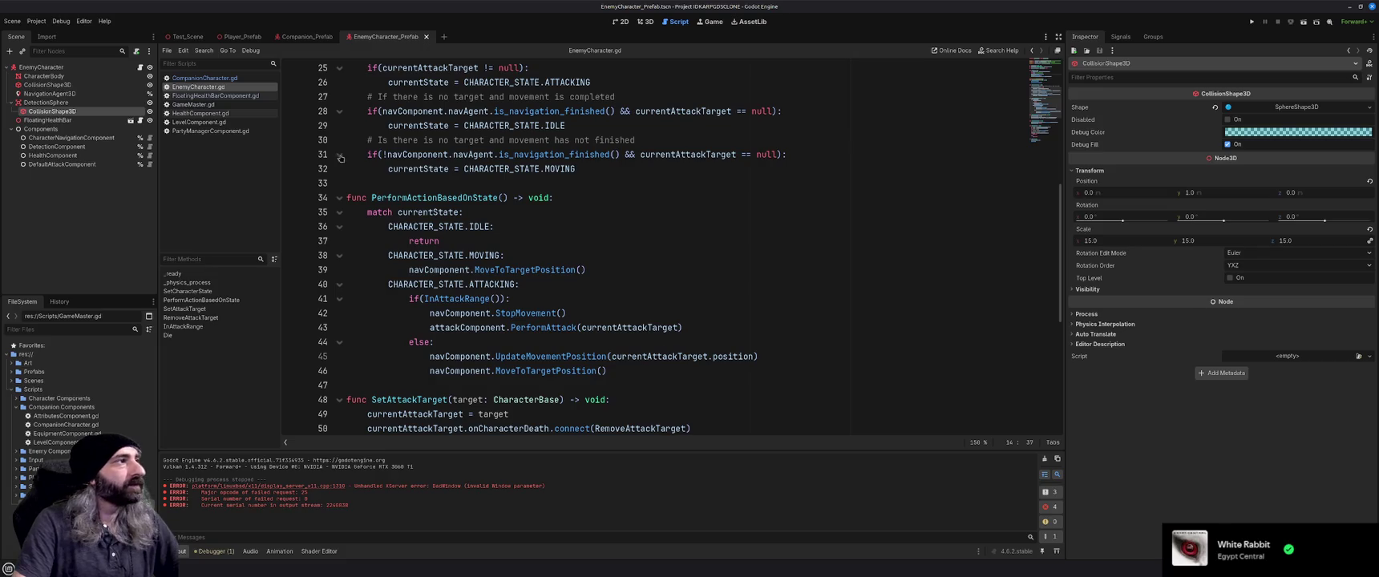
{"action": "scroll", "coordinate": [471, 210], "scroll_direction": "up", "scroll_amount": 1}
{"action": "scroll", "coordinate": [470, 211], "scroll_direction": "up", "scroll_amount": 7}
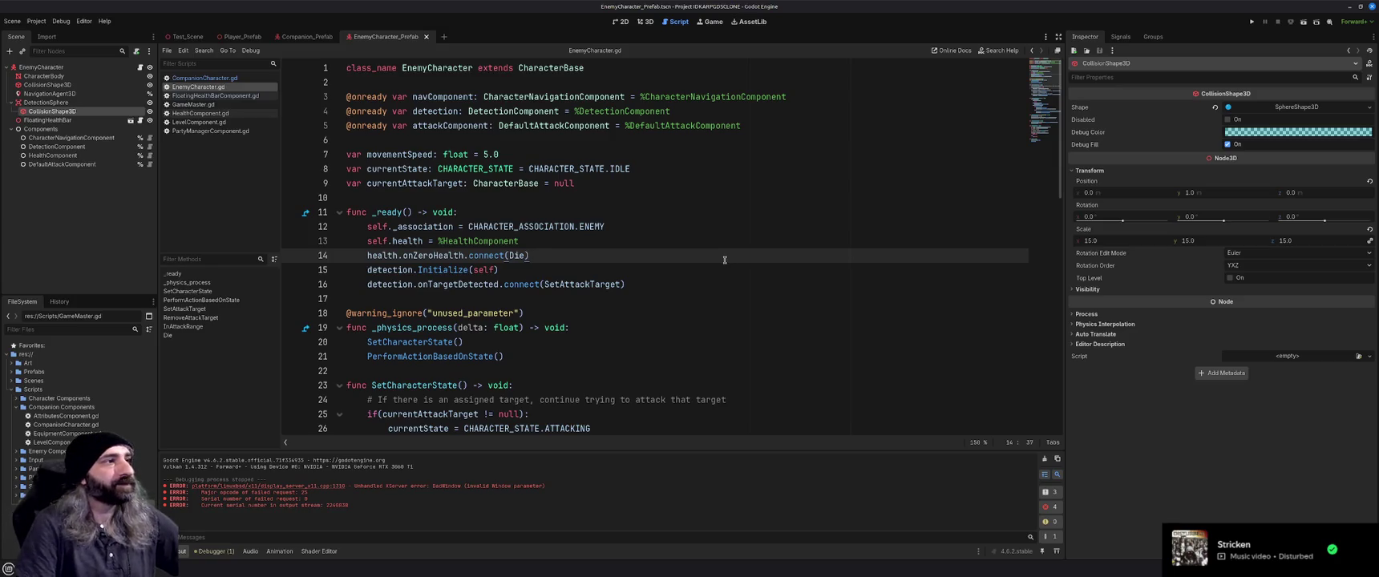
{"action": "left_click", "coordinate": [646, 271]}
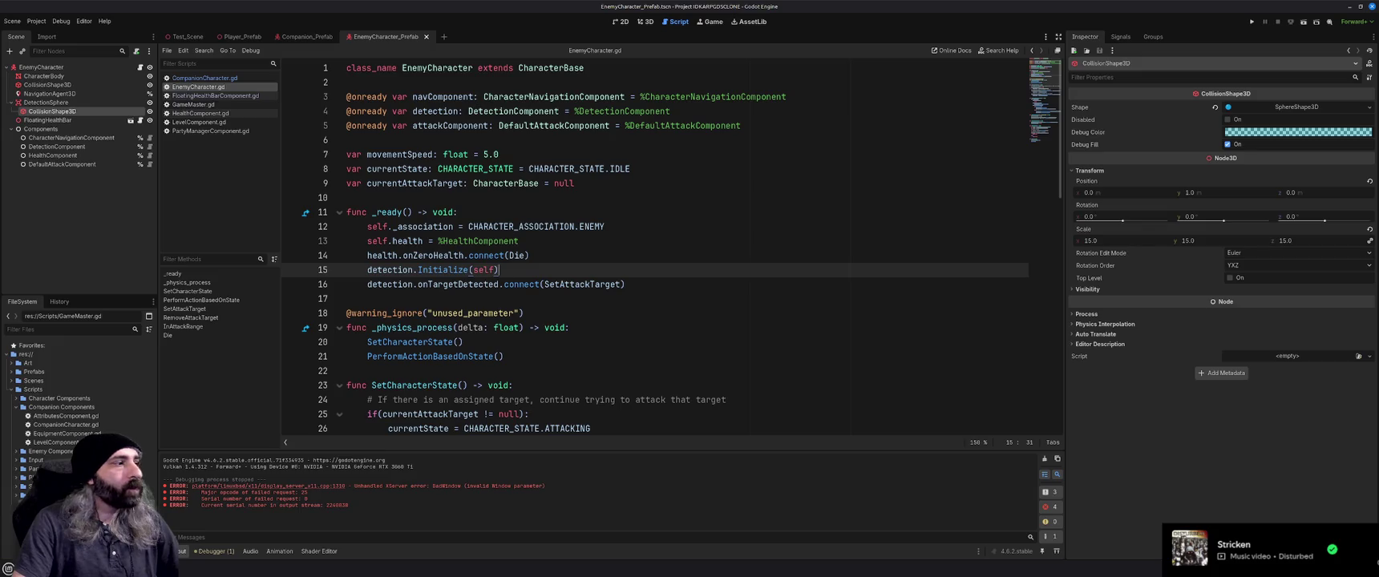
Search the system app menu for 'libre' and select LibreOffice Writer.
{"action": "key", "text": "super"}
{"action": "type", "text": "libre"}
{"action": "key", "text": "Down"}
{"action": "key", "text": "Down"}
{"action": "key", "text": "Down"}
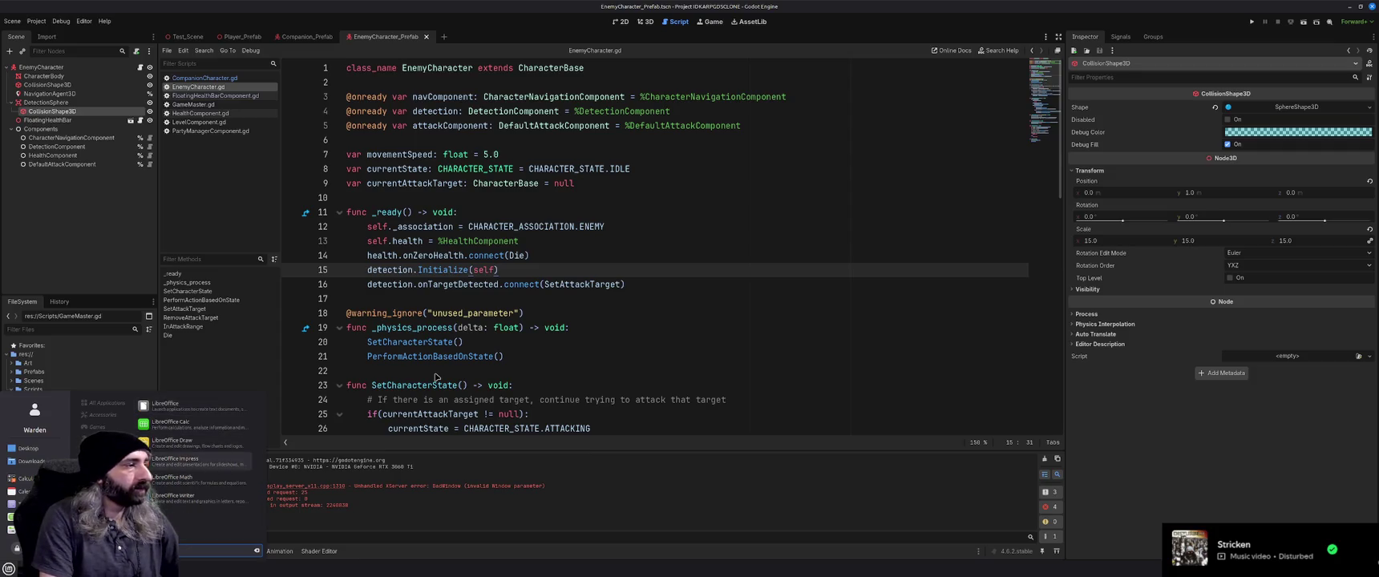
Launch Writer, open IDKARPG Design Doc.odt, scroll to the Enemies tiers, then minimize it.
{"action": "key", "text": "Return"}
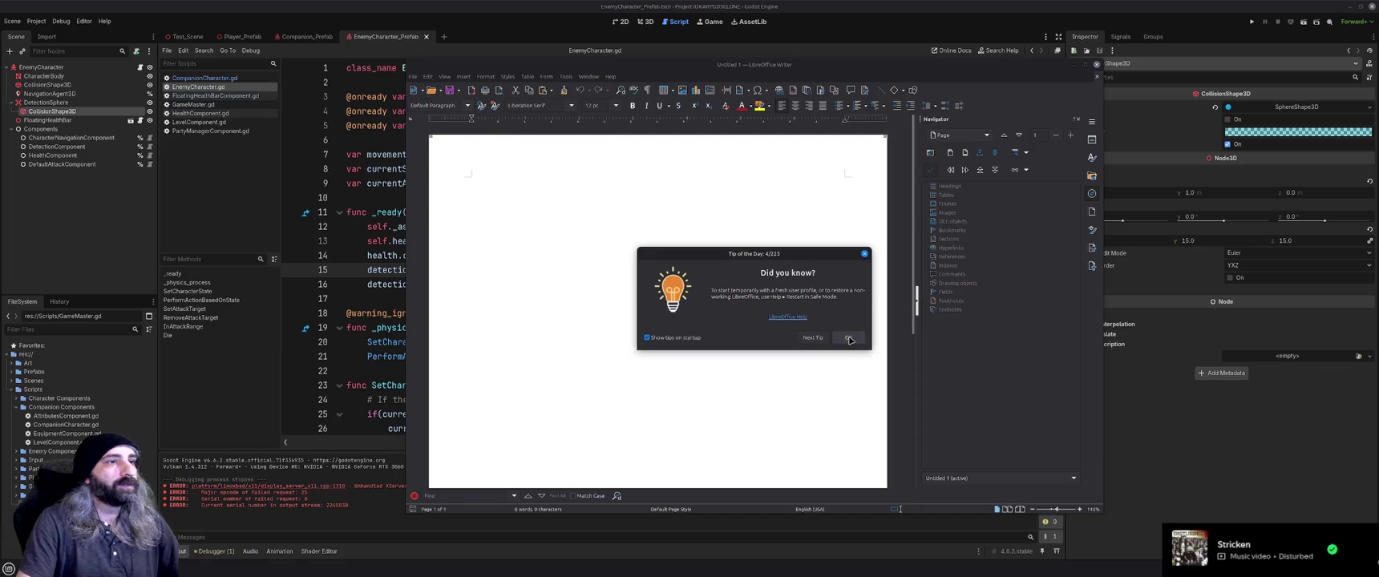
{"action": "left_click", "coordinate": [844, 340]}
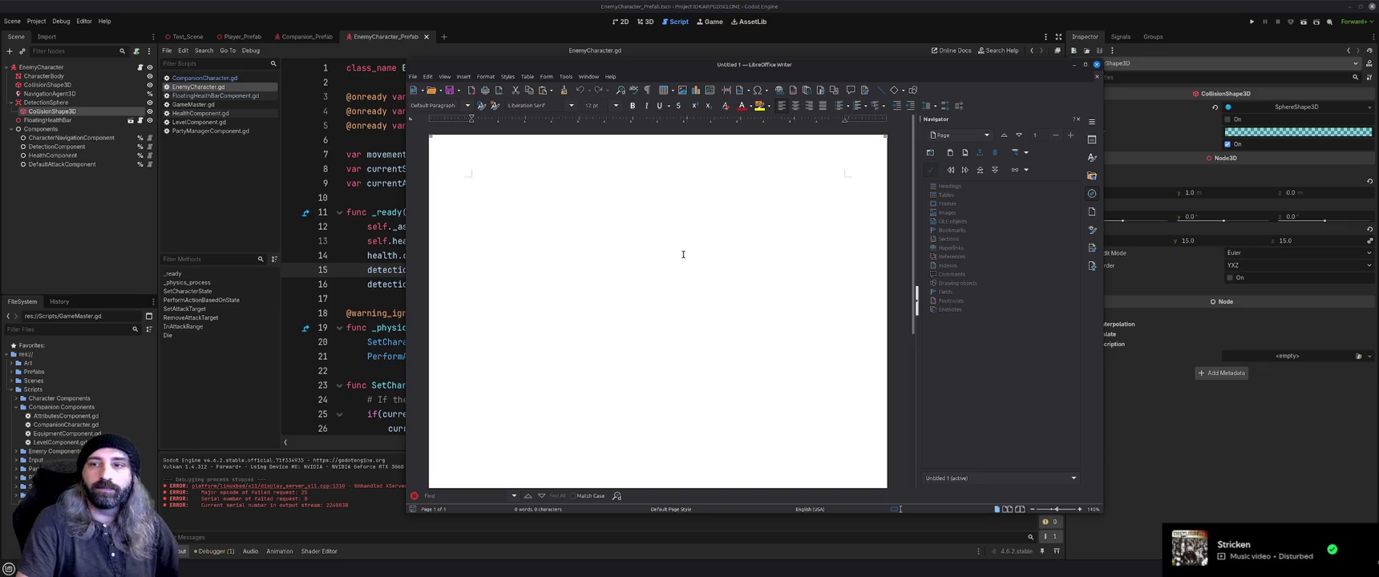
{"action": "left_click", "coordinate": [431, 90]}
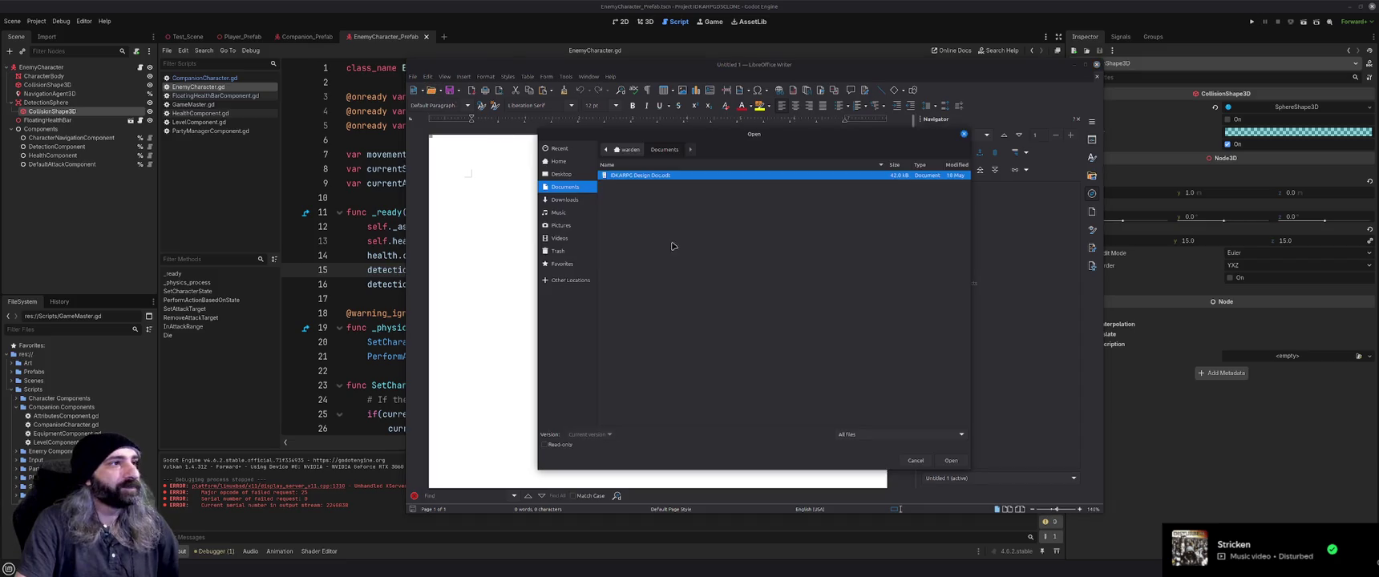
{"action": "double_click", "coordinate": [661, 176]}
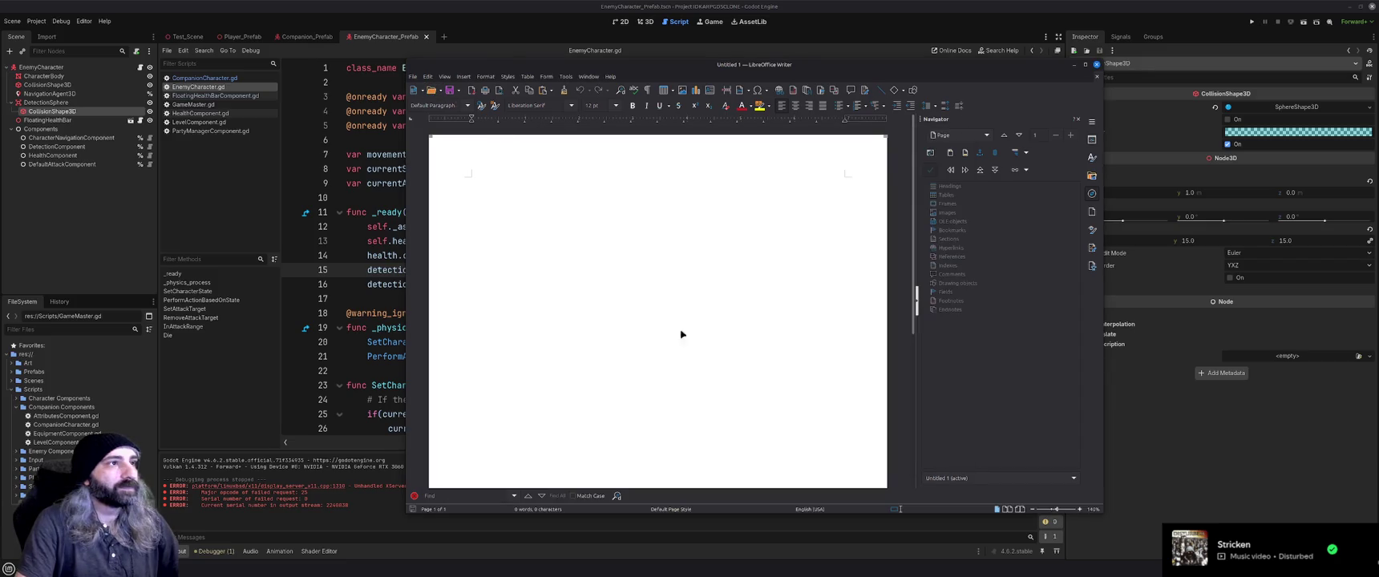
{"action": "scroll", "coordinate": [775, 325], "scroll_direction": "down", "scroll_amount": 20}
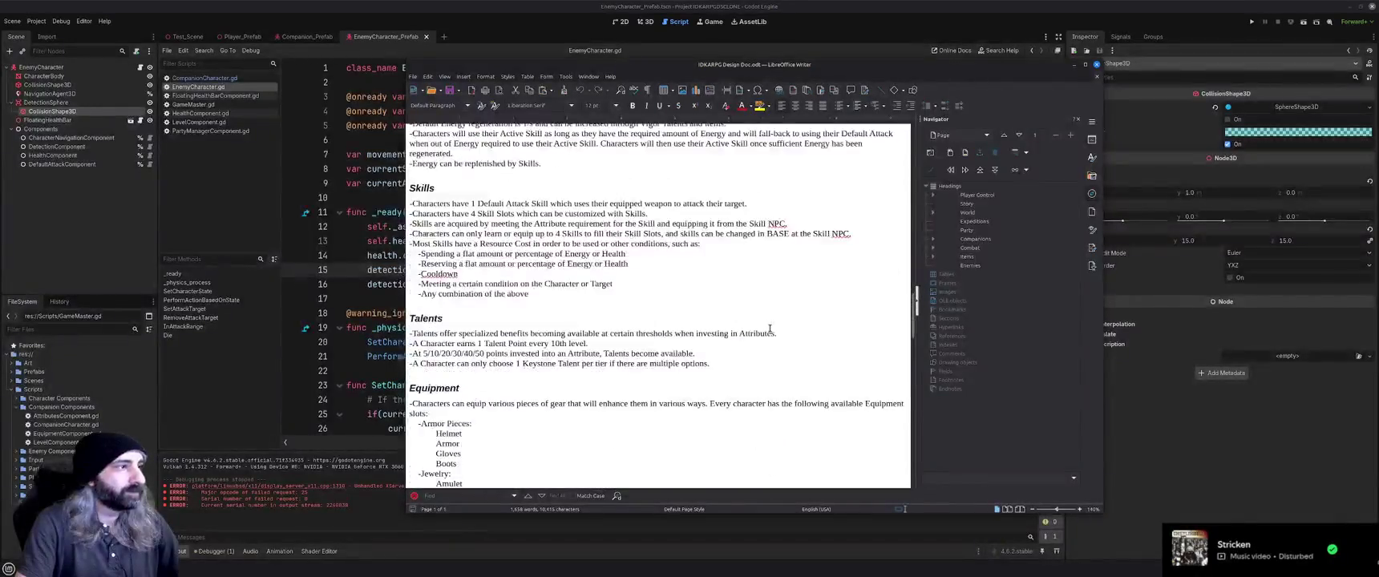
{"action": "scroll", "coordinate": [770, 328], "scroll_direction": "down", "scroll_amount": 20}
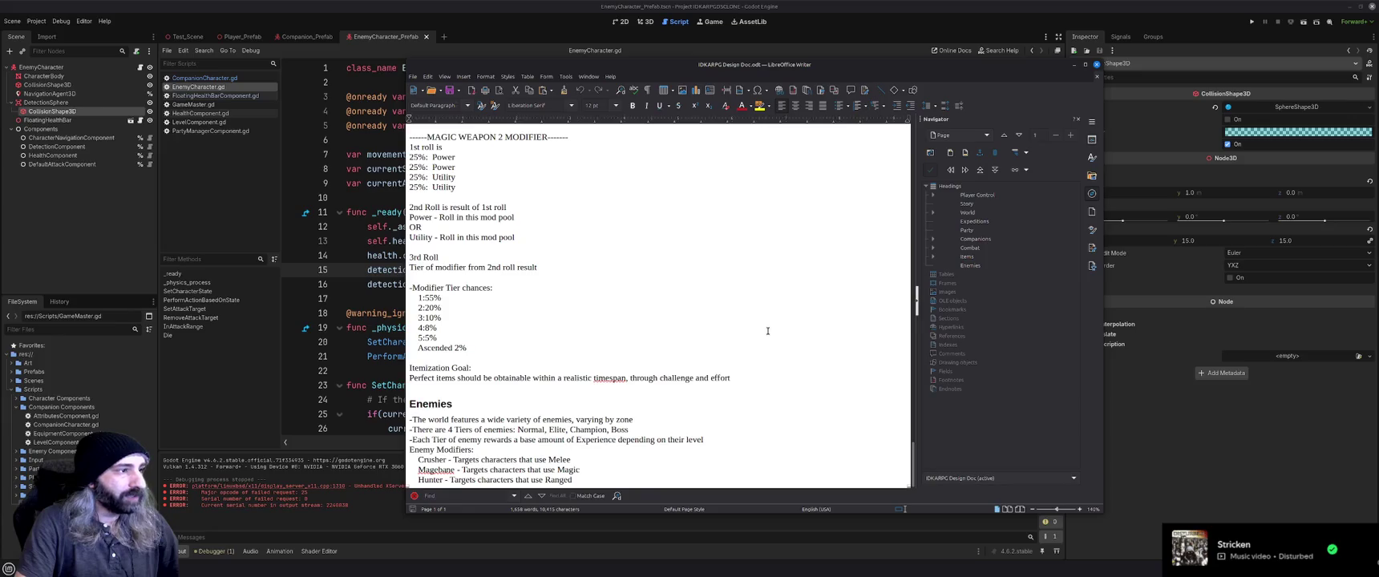
{"action": "left_click", "coordinate": [1074, 64]}
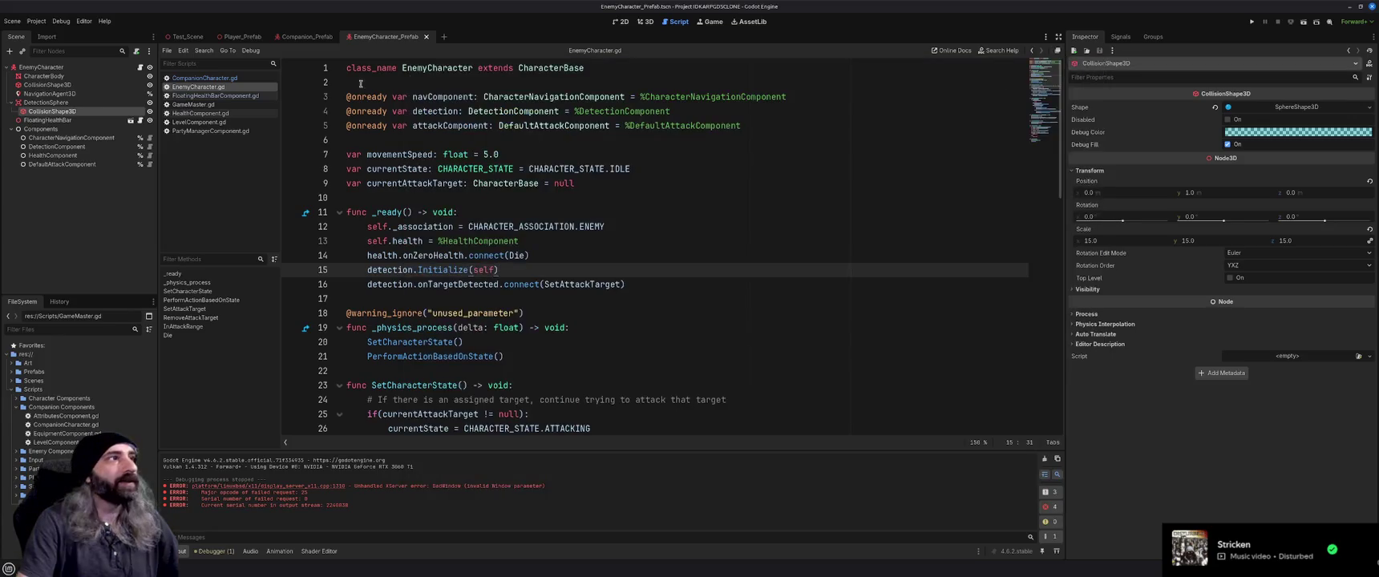
Declare an empty enum ENEMYTIER { } on line 3, then open CompanionCharacter.gd for reference.
{"action": "left_click", "coordinate": [386, 82]}
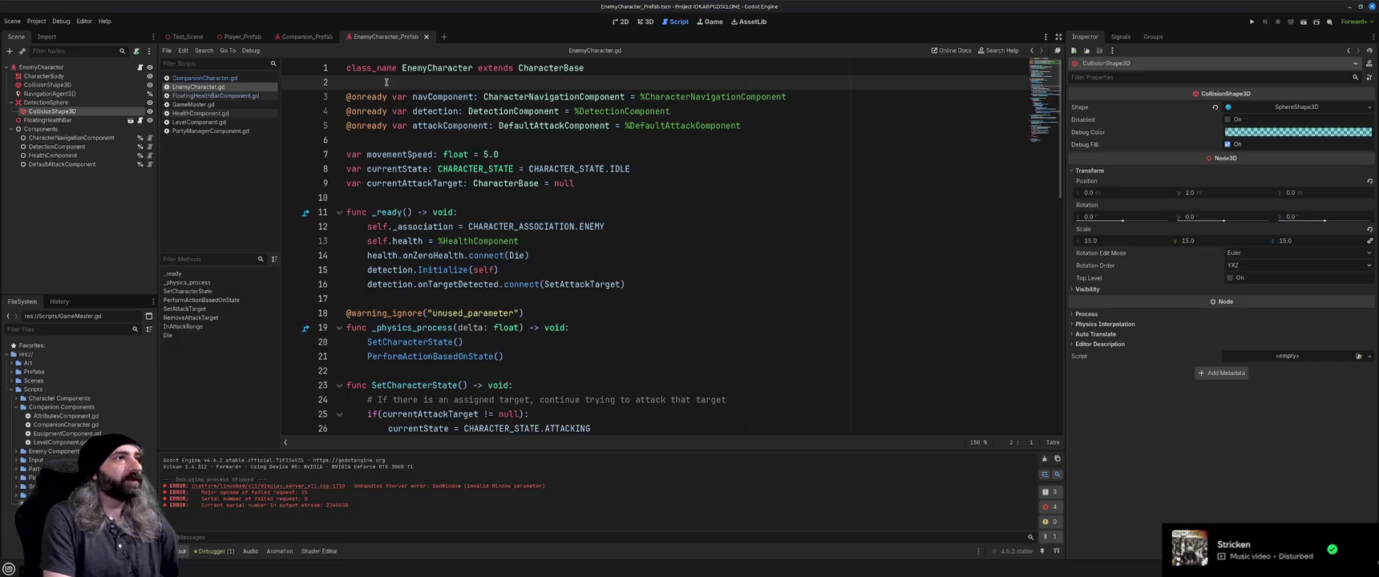
{"action": "key", "text": "Return"}
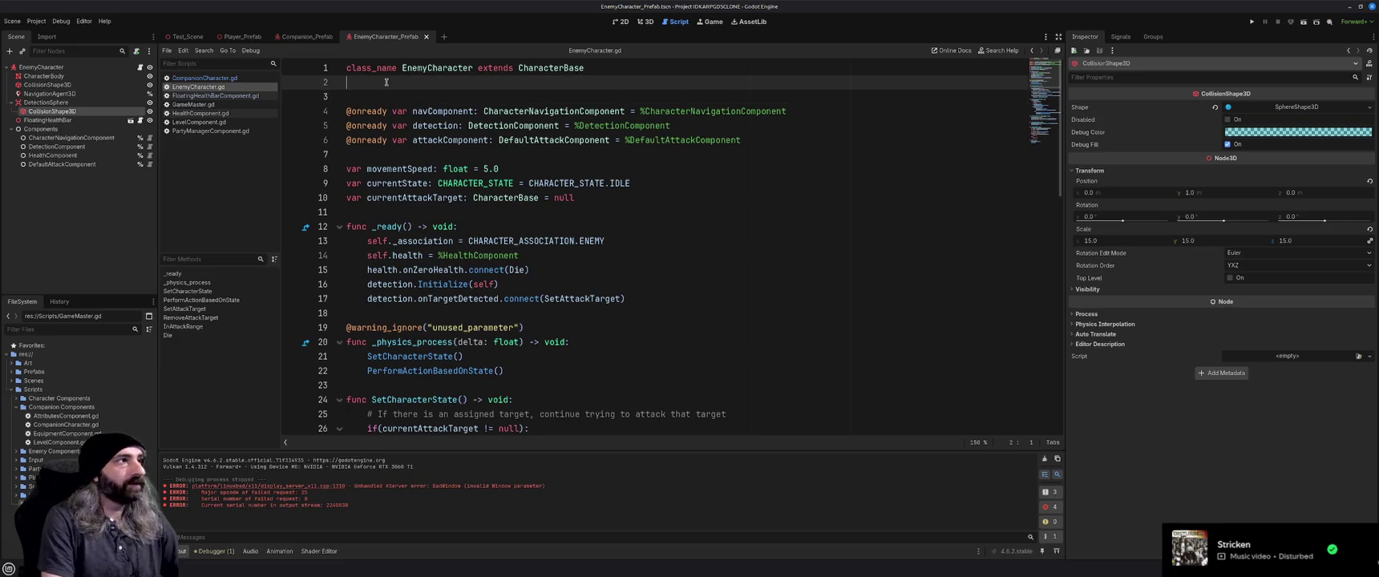
{"action": "key", "text": "Return"}
{"action": "key", "text": "Up"}
{"action": "type", "text": "enum"}
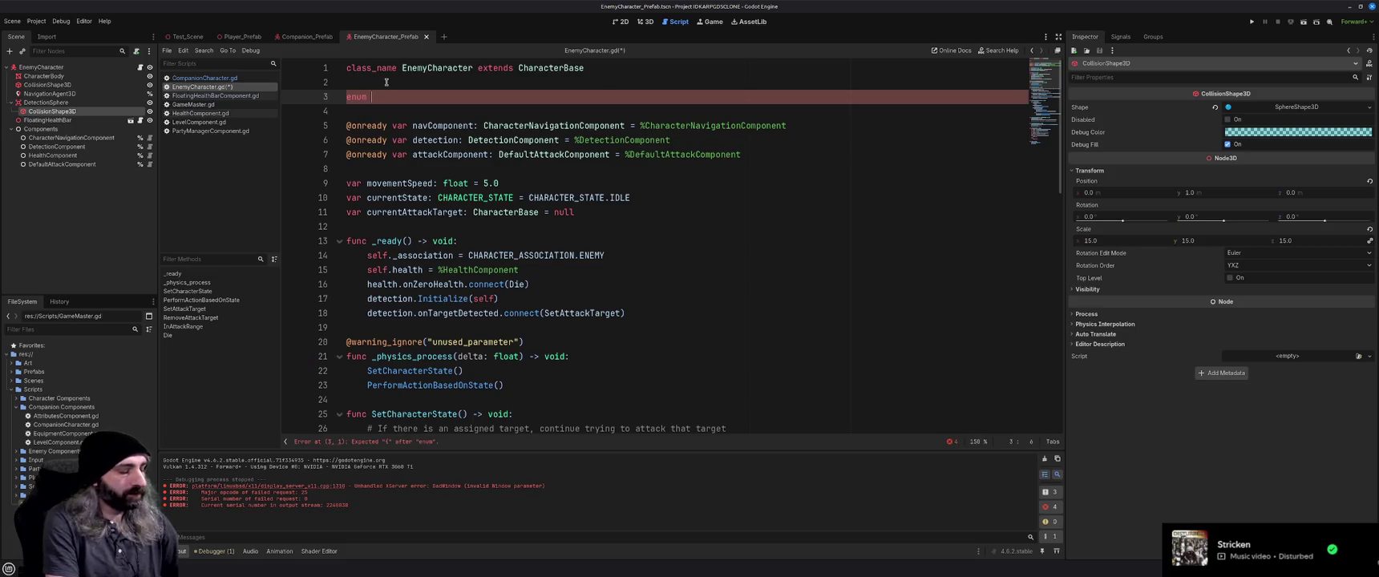
{"action": "type", "text": "nemyTier {"}
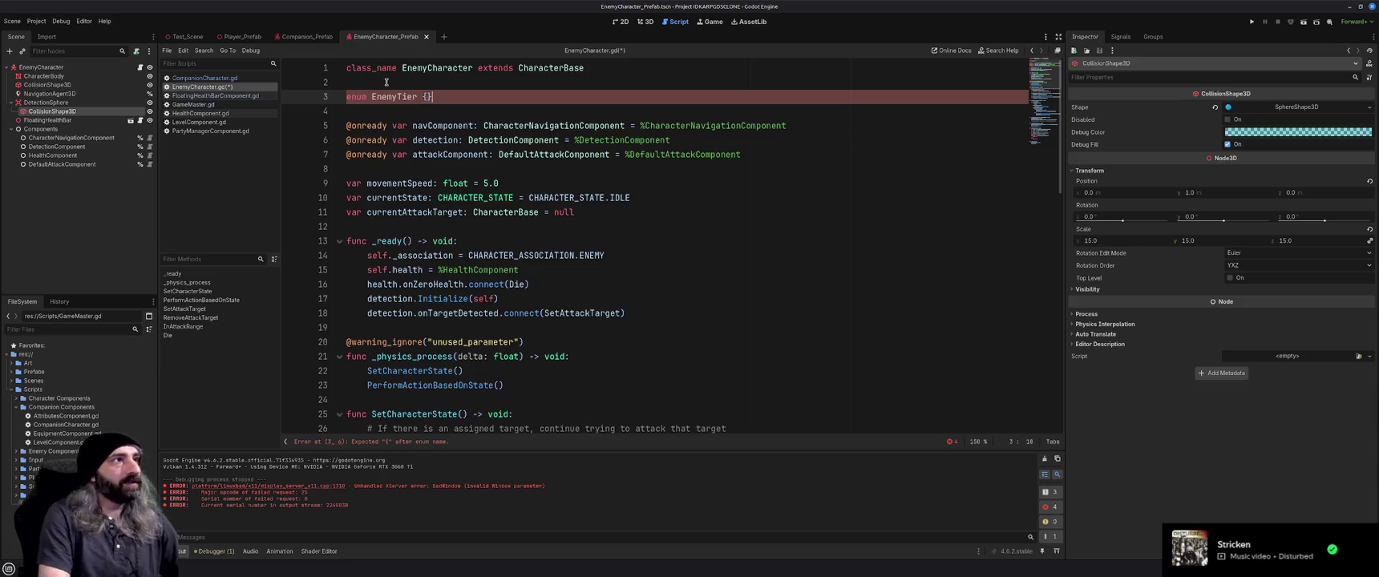
{"action": "type", "text": "{"}
{"action": "key", "text": "Left"}
{"action": "key", "text": "Left"}
{"action": "key", "text": "BackSpace"}
{"action": "key", "text": "BackSpace"}
{"action": "key", "text": "BackSpace"}
{"action": "key", "text": "BackSpace"}
{"action": "key", "text": "BackSpace"}
{"action": "key", "text": "BackSpace"}
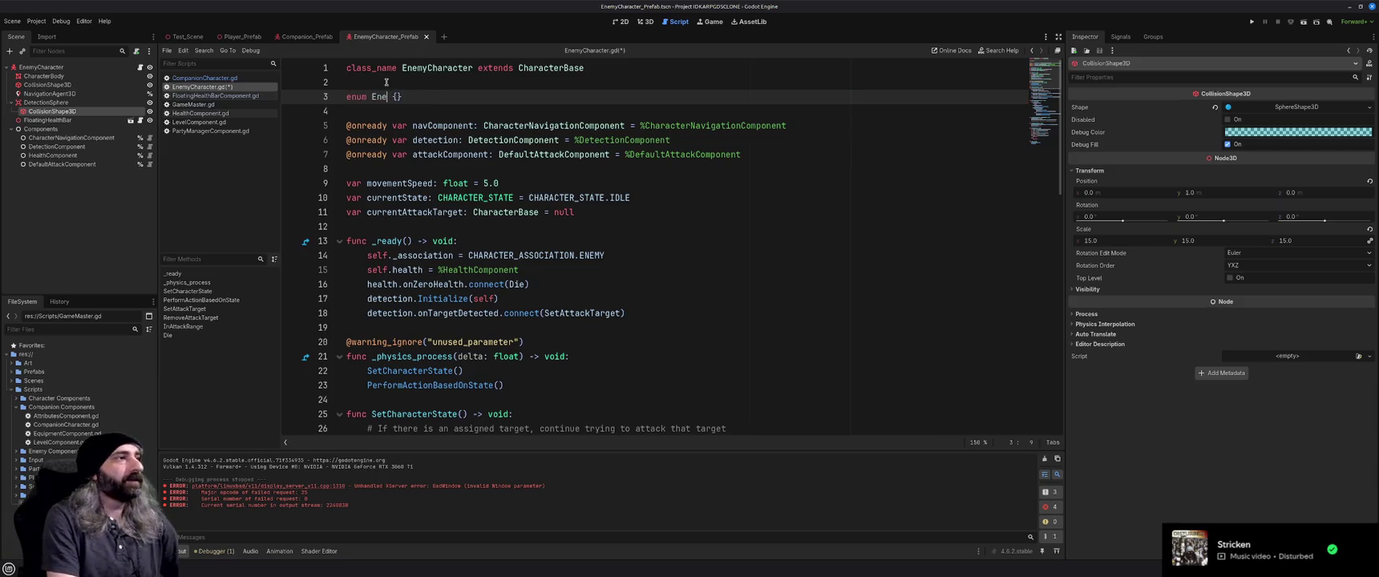
{"action": "type", "text": "NEMYTIER"}
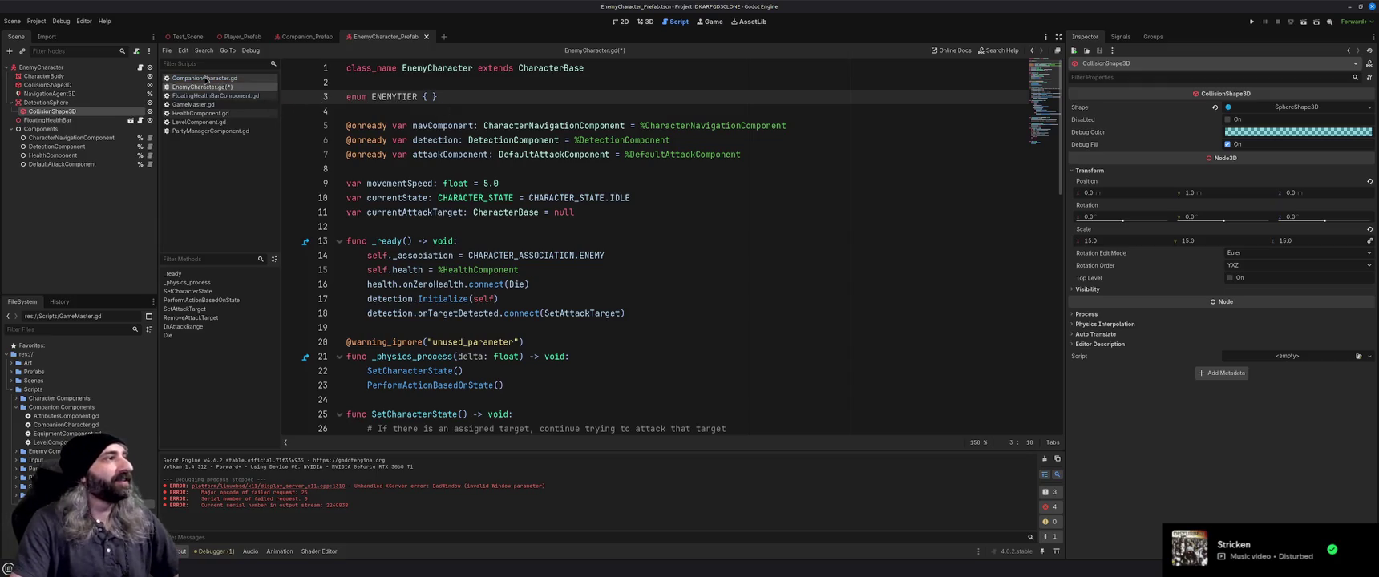
{"action": "left_click", "coordinate": [210, 79]}
Look up the CharacterBase class definition to check its enum style, then return to EnemyCharacter.gd.
{"action": "scroll", "coordinate": [451, 233], "scroll_direction": "up", "scroll_amount": 12}
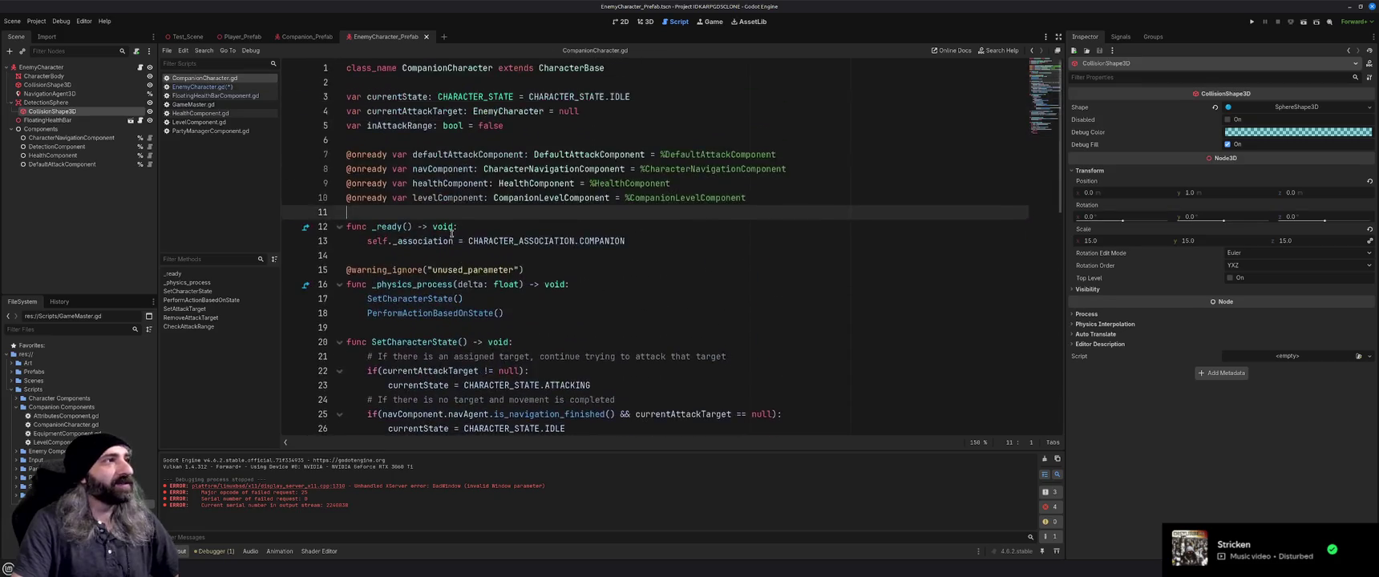
{"action": "double_click", "coordinate": [582, 68]}
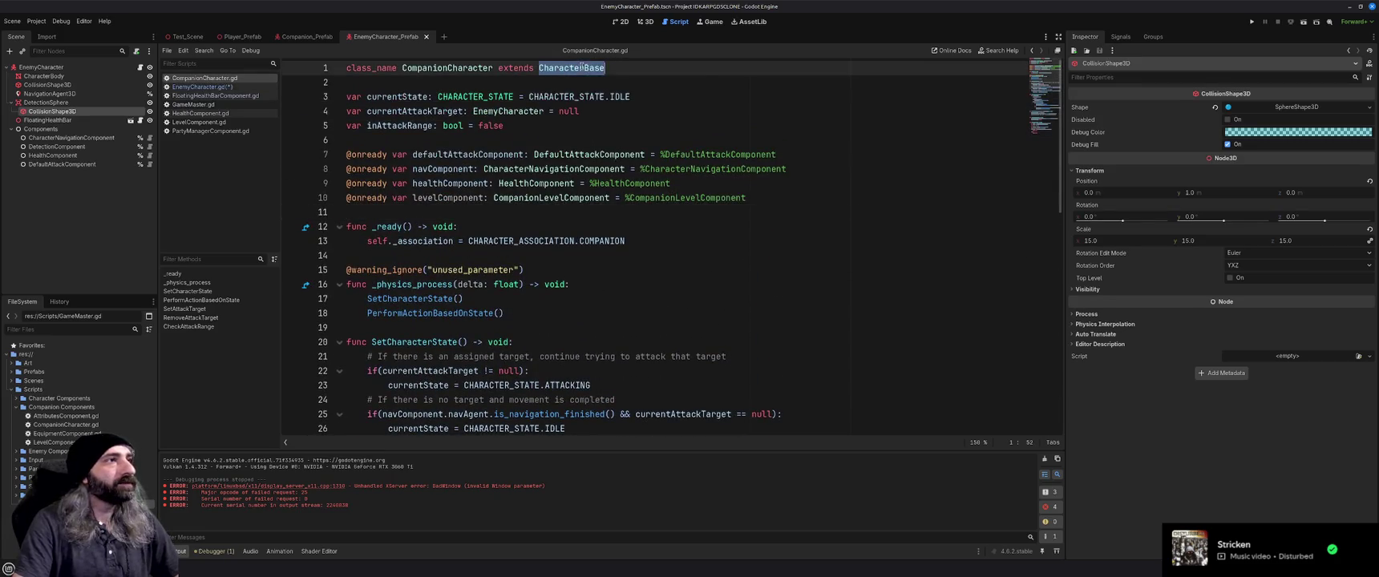
{"action": "right_click", "coordinate": [583, 69]}
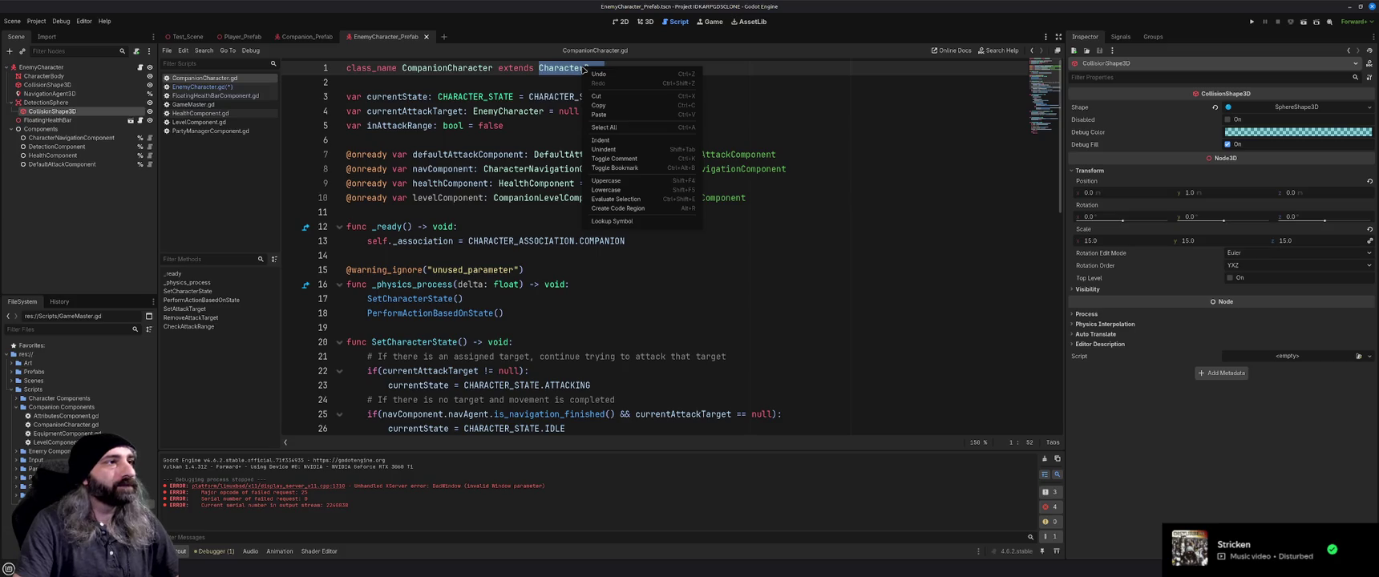
{"action": "left_click", "coordinate": [633, 221]}
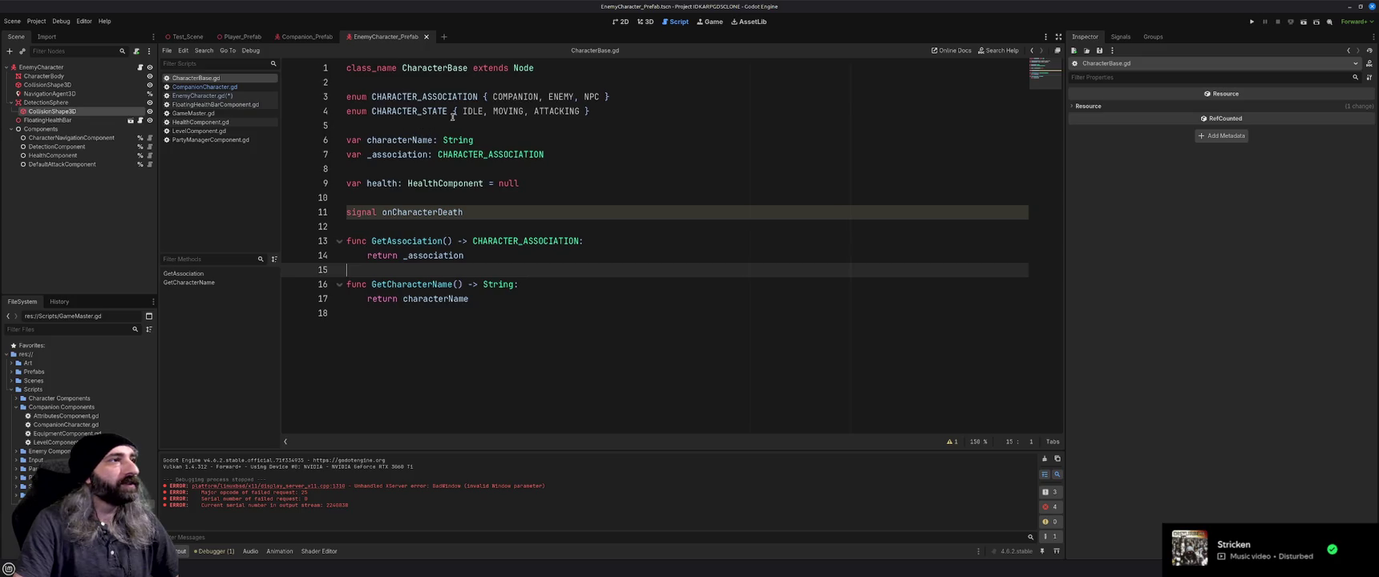
{"action": "left_click", "coordinate": [211, 97]}
Change the enum to ENEMY_TIER { NORMAL, ELITE, CHAMPION, BOSS } and save the script.
{"action": "left_click", "coordinate": [401, 97]}
{"action": "type", "text": "_TIER {"}
{"action": "key", "text": "Left"}
{"action": "type", "text": "NORMAL,"}
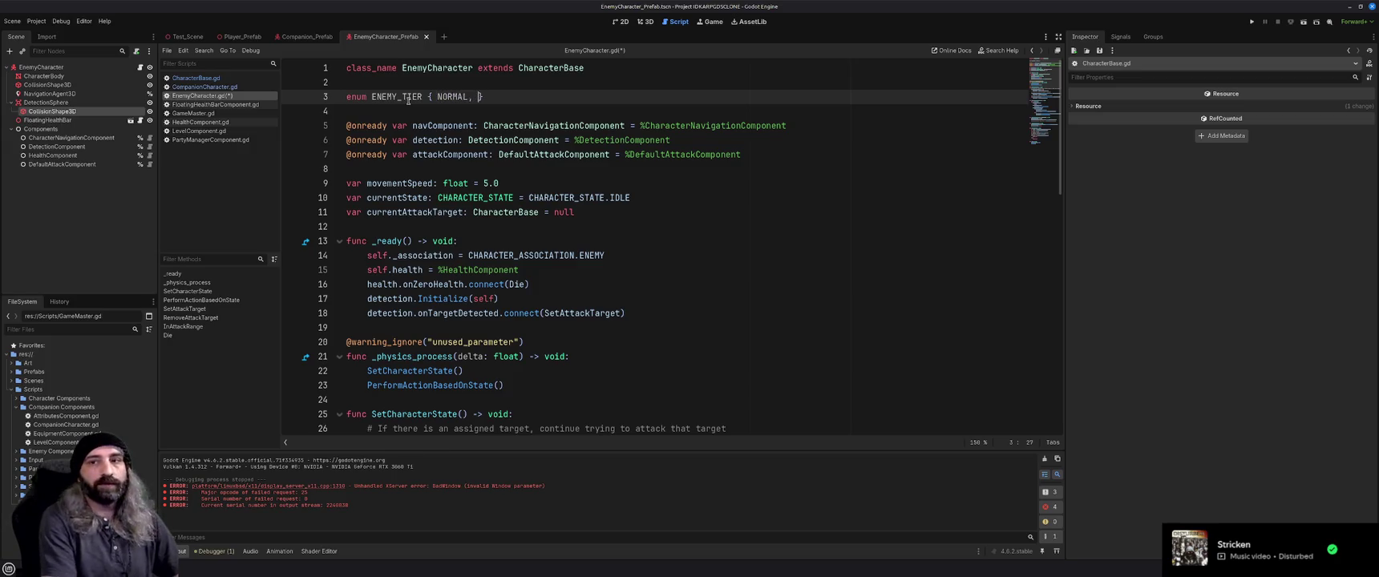
{"action": "key", "text": "alt+Tab"}
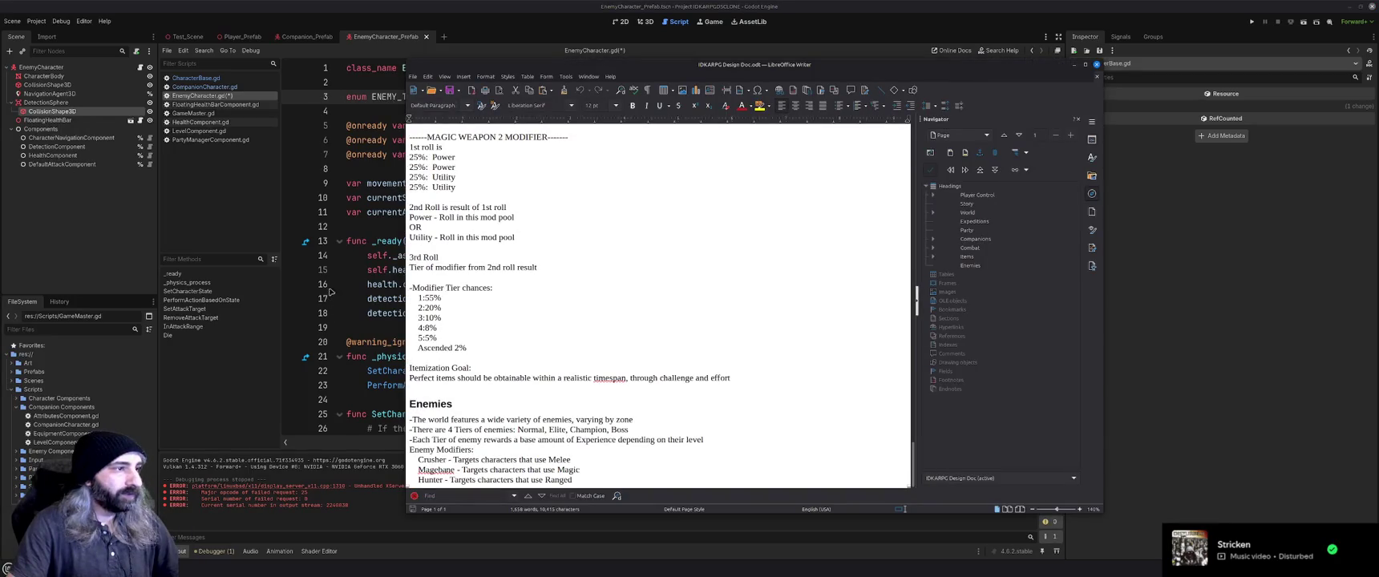
{"action": "key", "text": "alt+Tab"}
{"action": "type", "text": "ELITE, CHAMPO"}
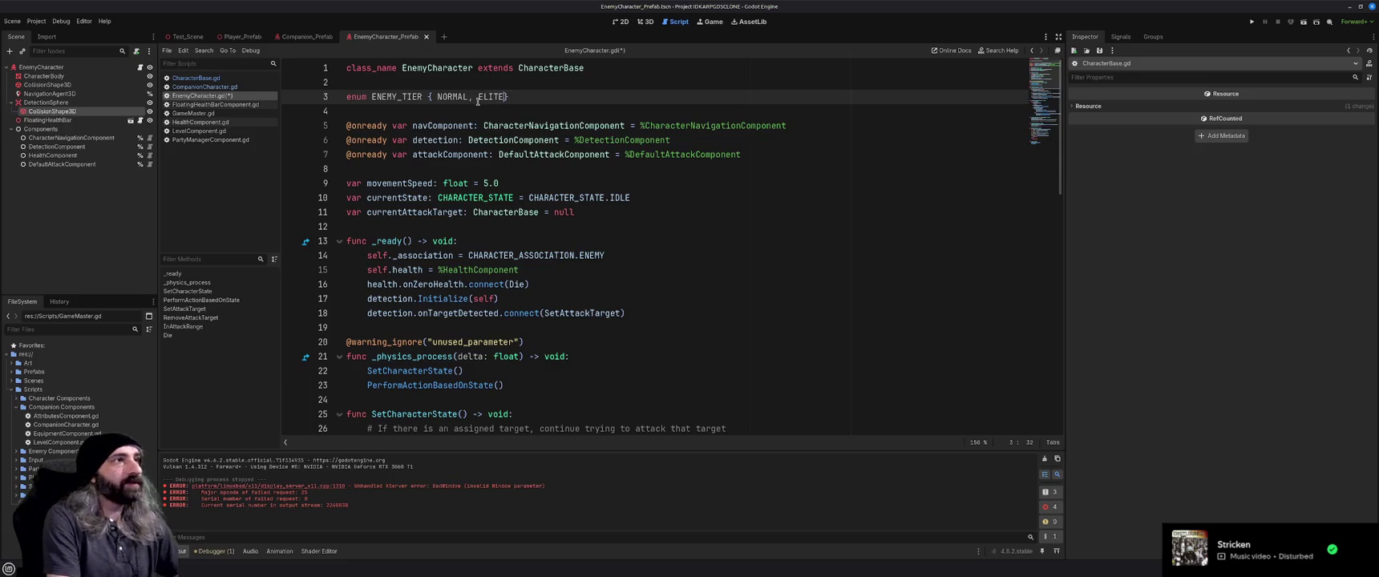
{"action": "key", "text": "BackSpace"}
{"action": "type", "text": "ION, "}
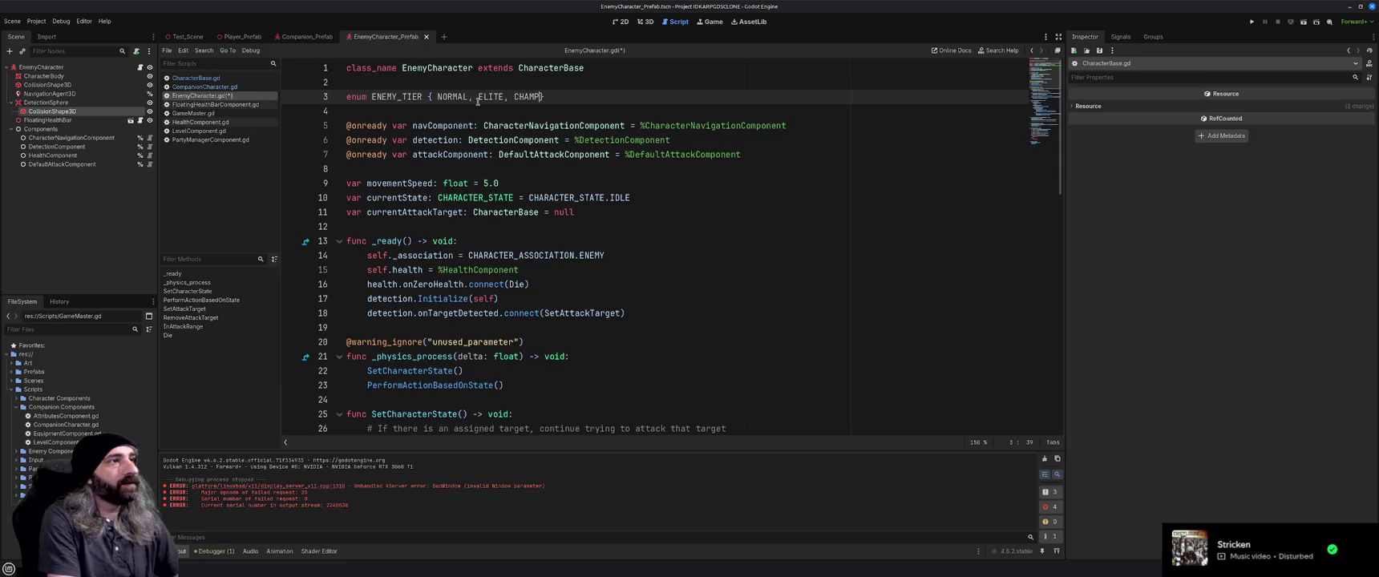
{"action": "type", "text": "BOSS"}
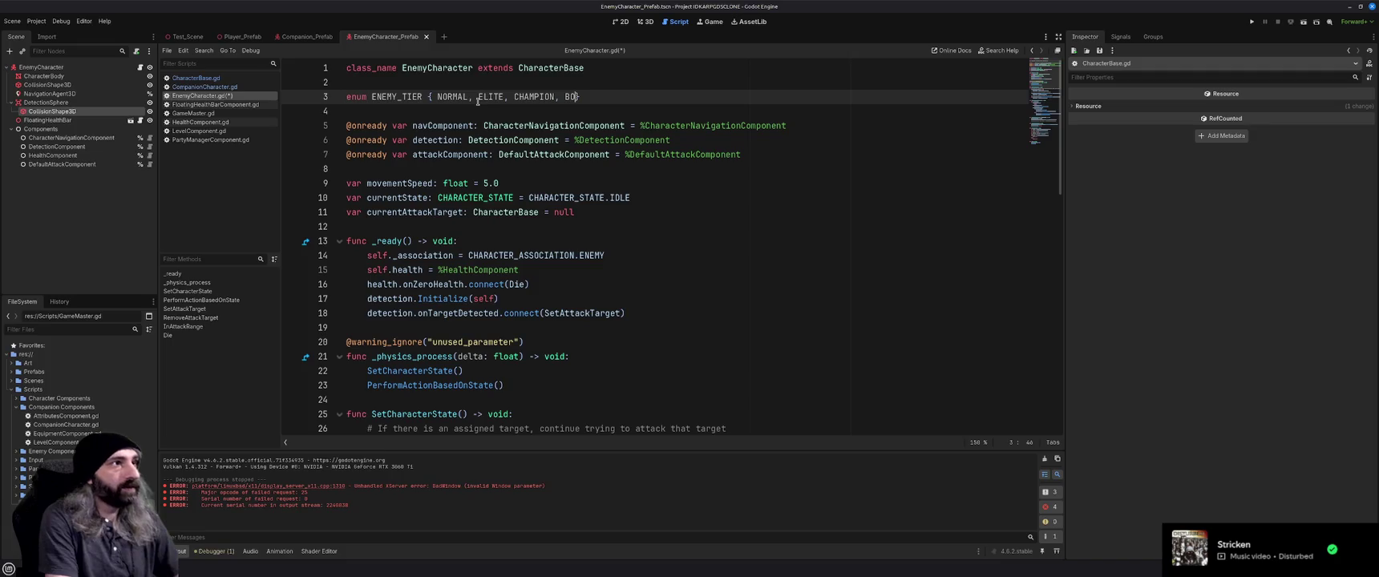
{"action": "key", "text": "ctrl+s"}
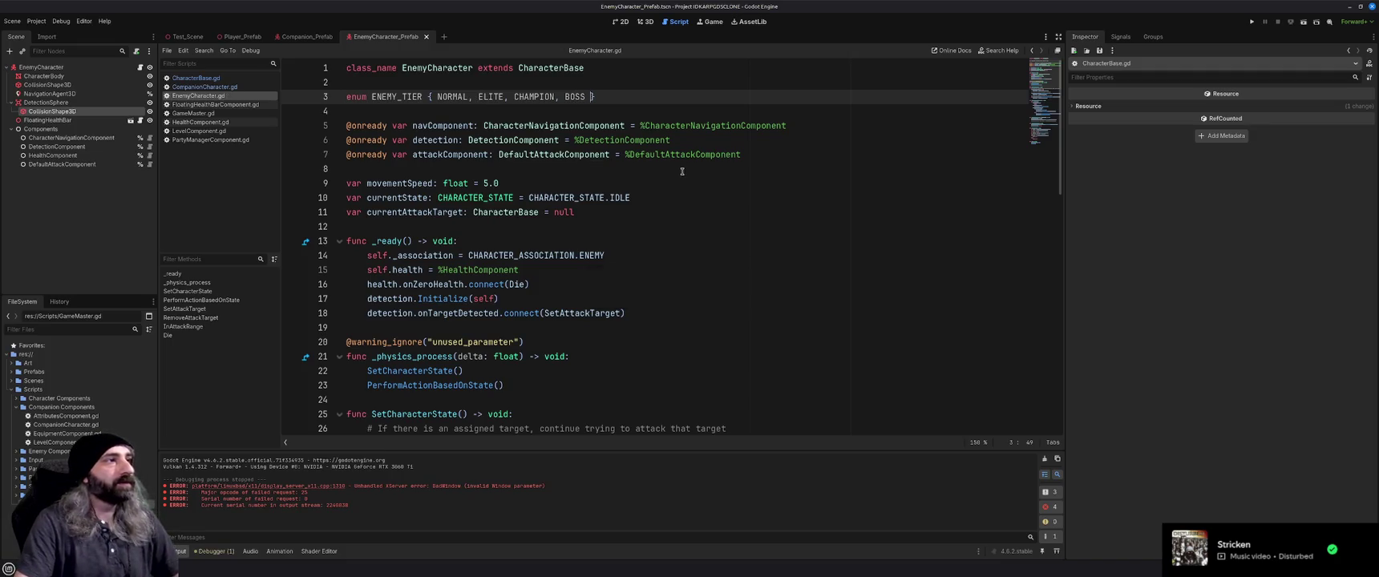
{"action": "left_click", "coordinate": [663, 206]}
Add 'var experienceValue: int' on new line 12 of the variable declarations.
{"action": "key", "text": "Return"}
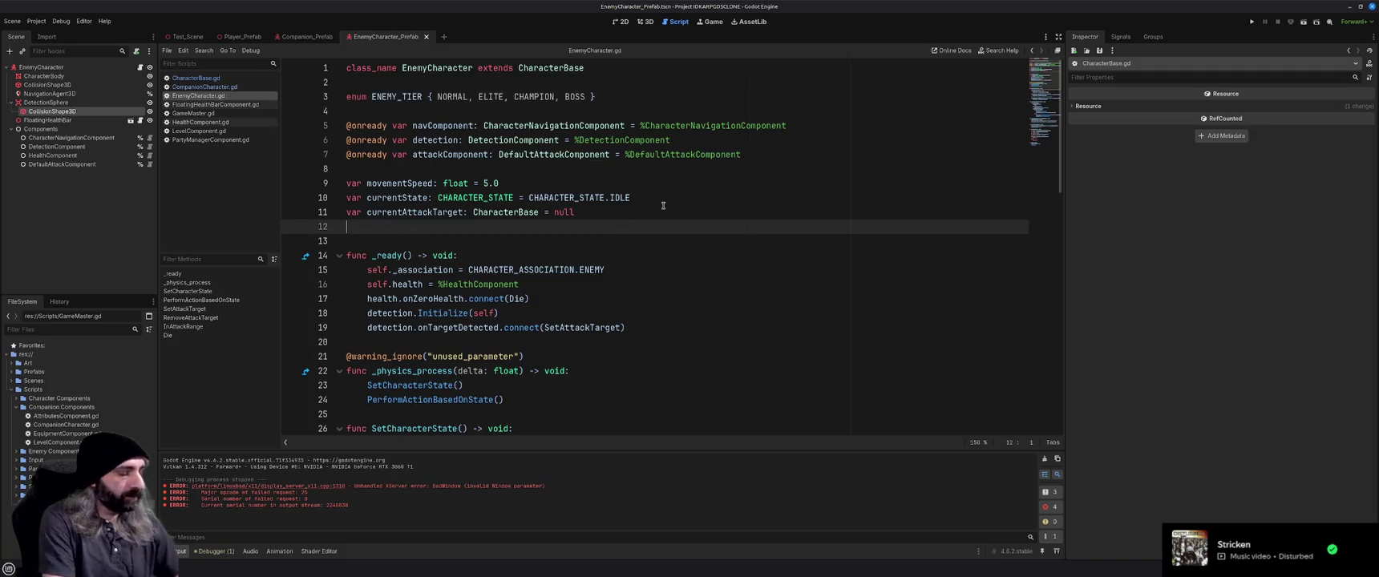
{"action": "type", "text": "var experience"}
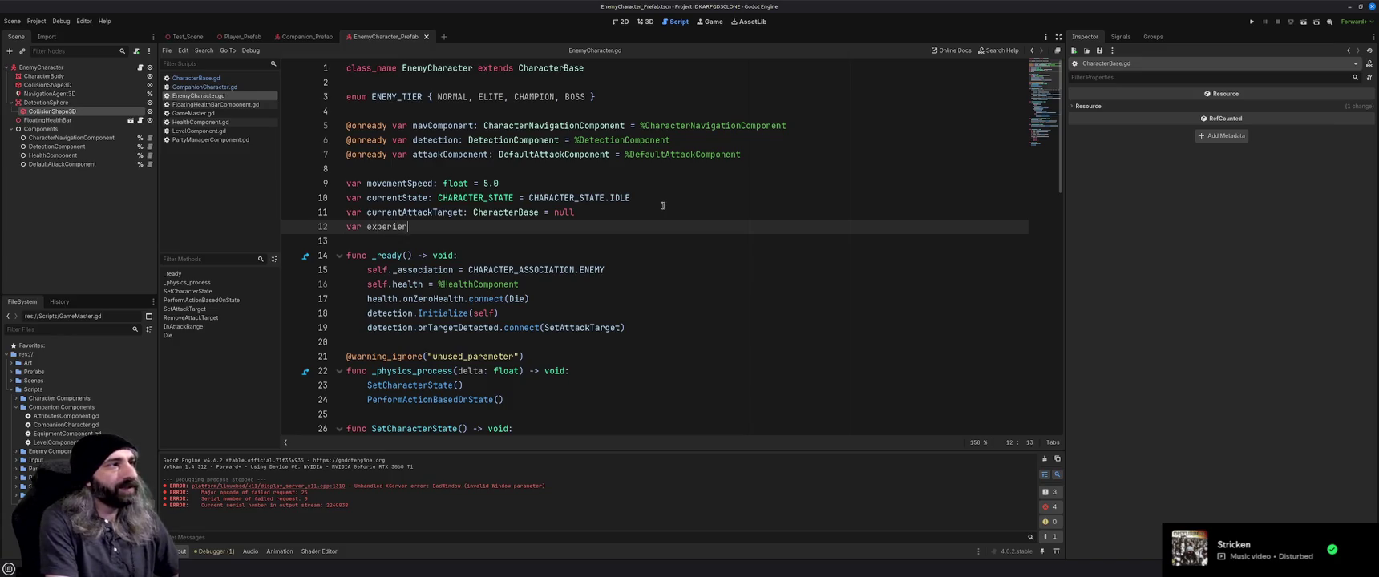
{"action": "type", "text": "Value"}
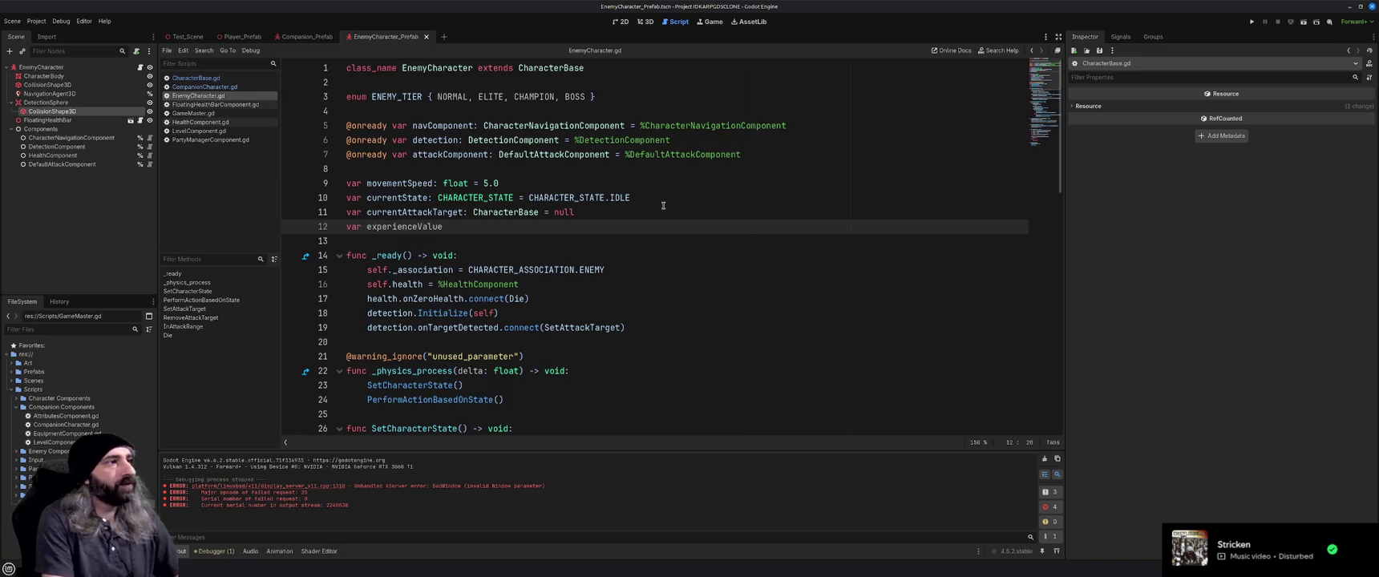
{"action": "type", "text": ": int"}
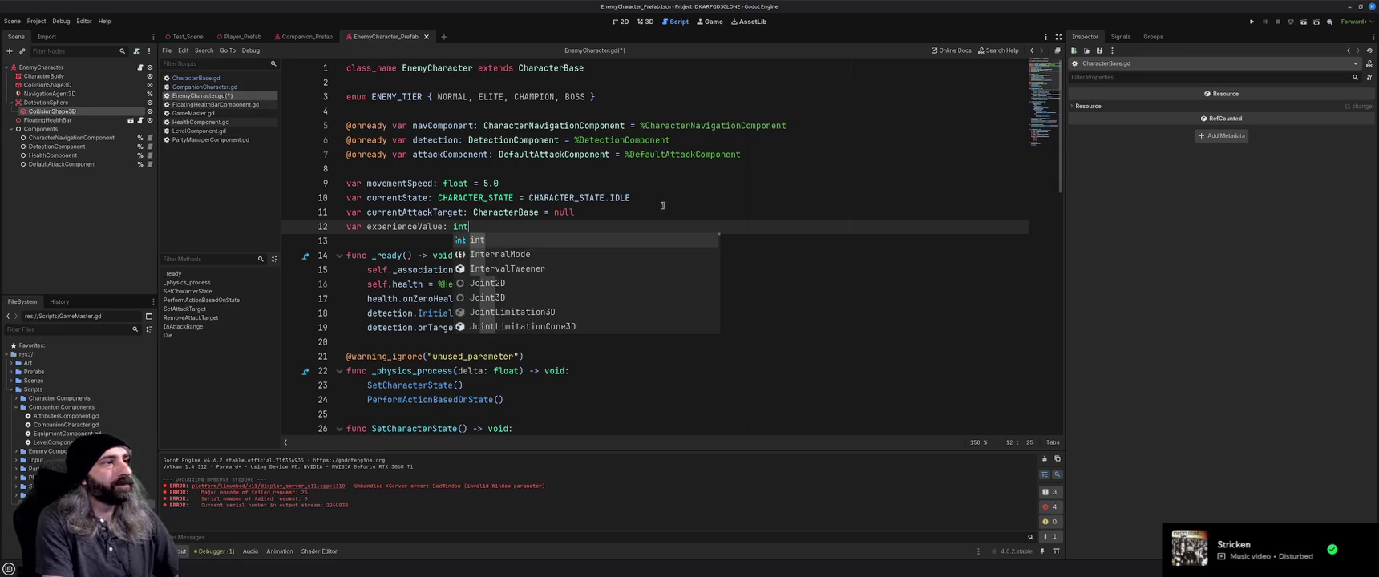
{"action": "key", "text": "BackSpace"}
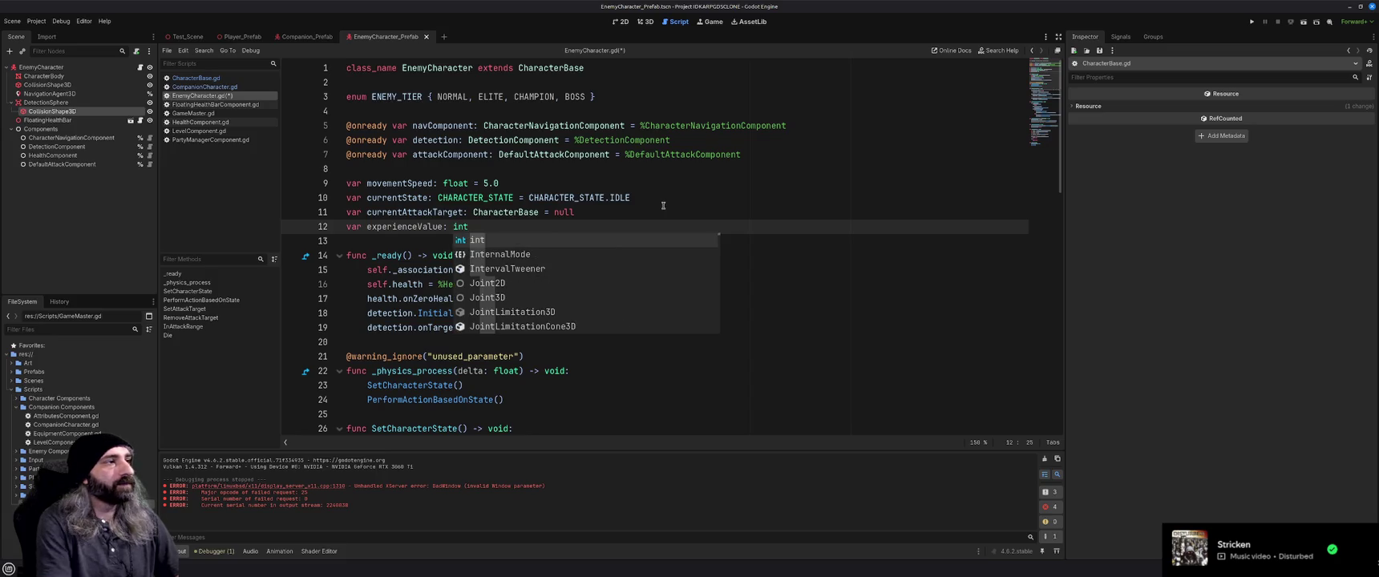
{"action": "left_click", "coordinate": [663, 205]}
Place the cursor on empty line 70 after the InAttackRange function.
{"action": "scroll", "coordinate": [649, 232], "scroll_direction": "down", "scroll_amount": 7}
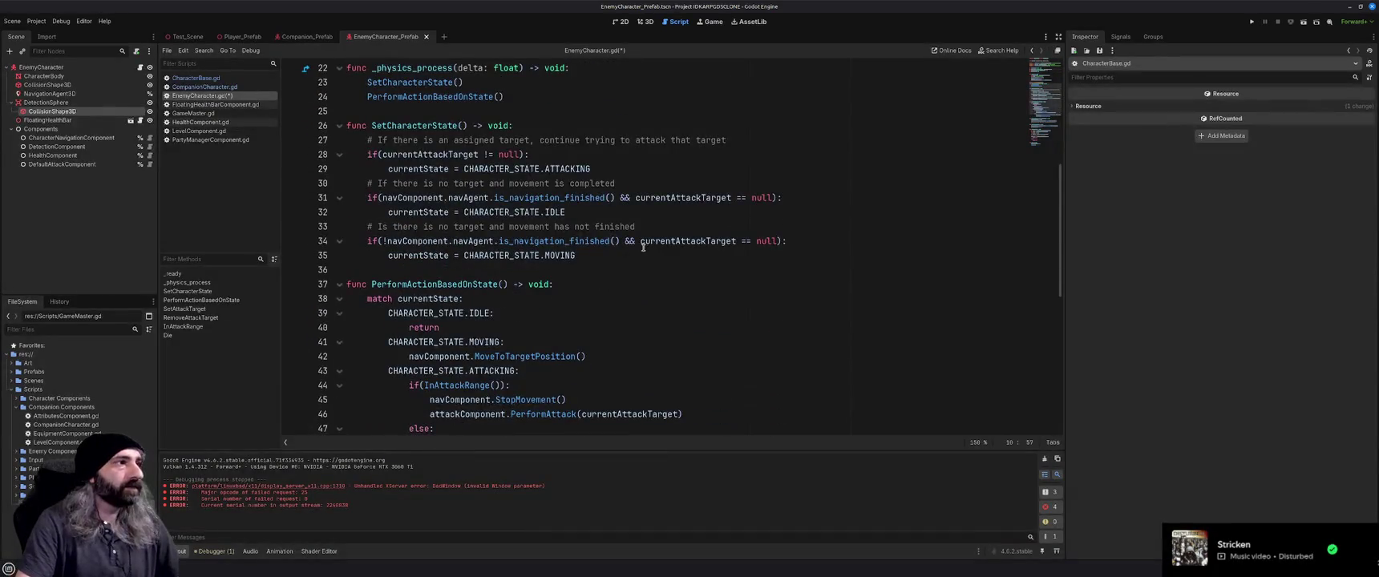
{"action": "scroll", "coordinate": [644, 250], "scroll_direction": "down", "scroll_amount": 2}
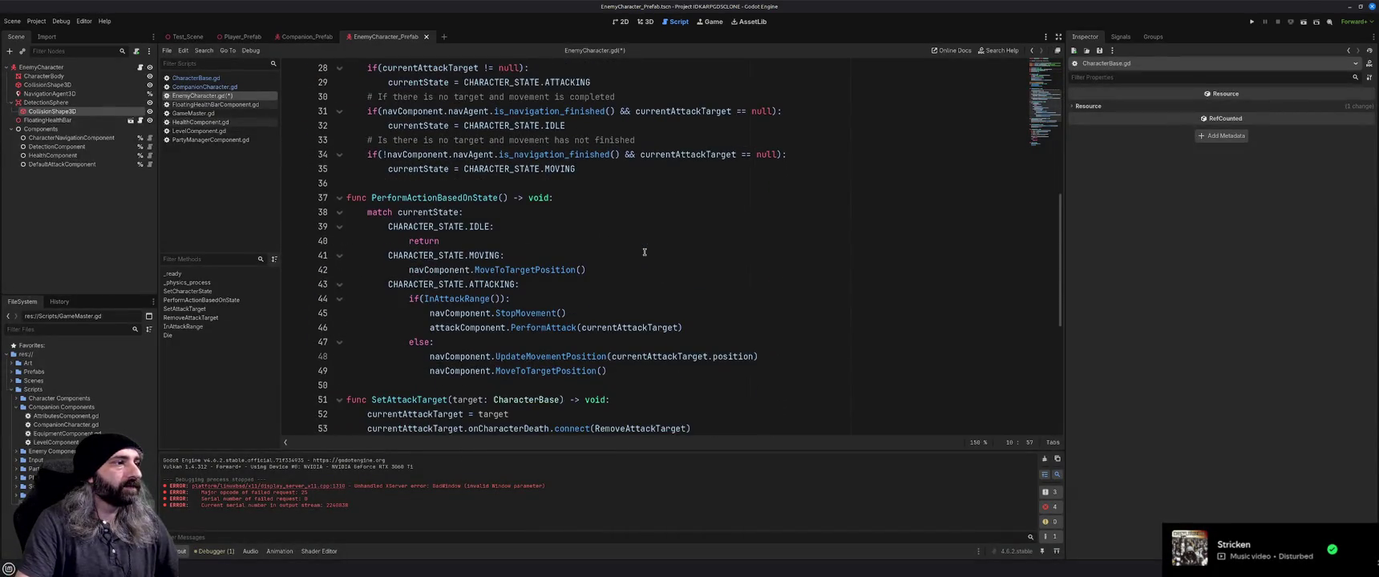
{"action": "scroll", "coordinate": [644, 252], "scroll_direction": "down", "scroll_amount": 7}
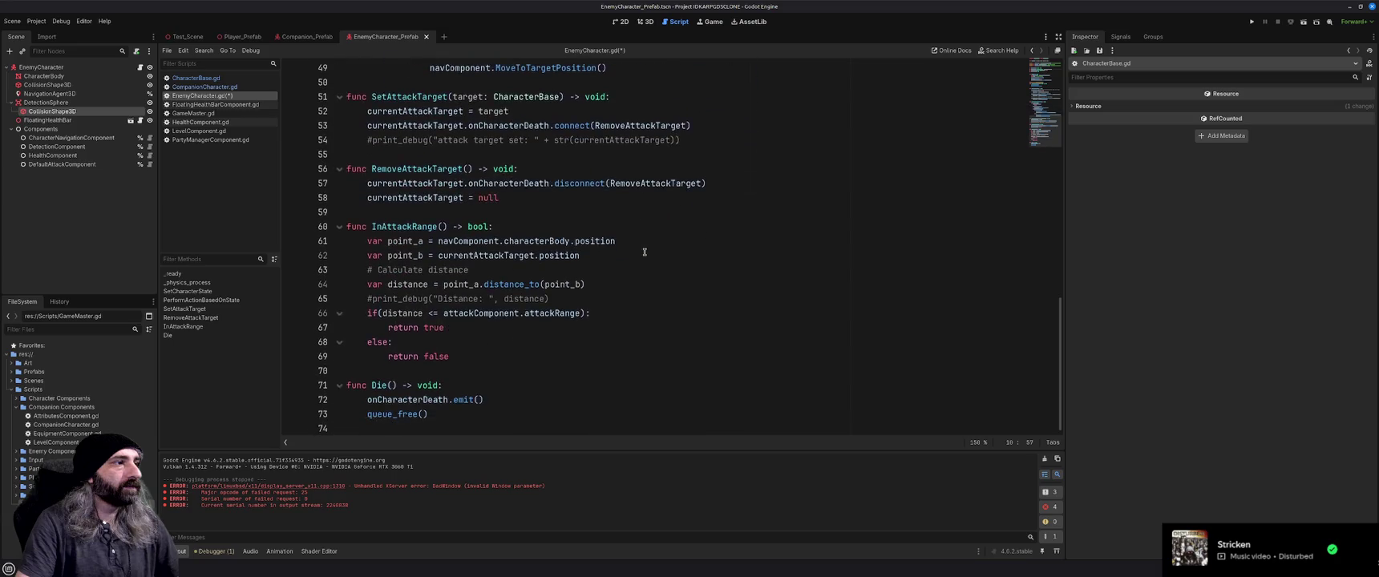
{"action": "left_click", "coordinate": [618, 362]}
{"action": "key", "text": "Down"}
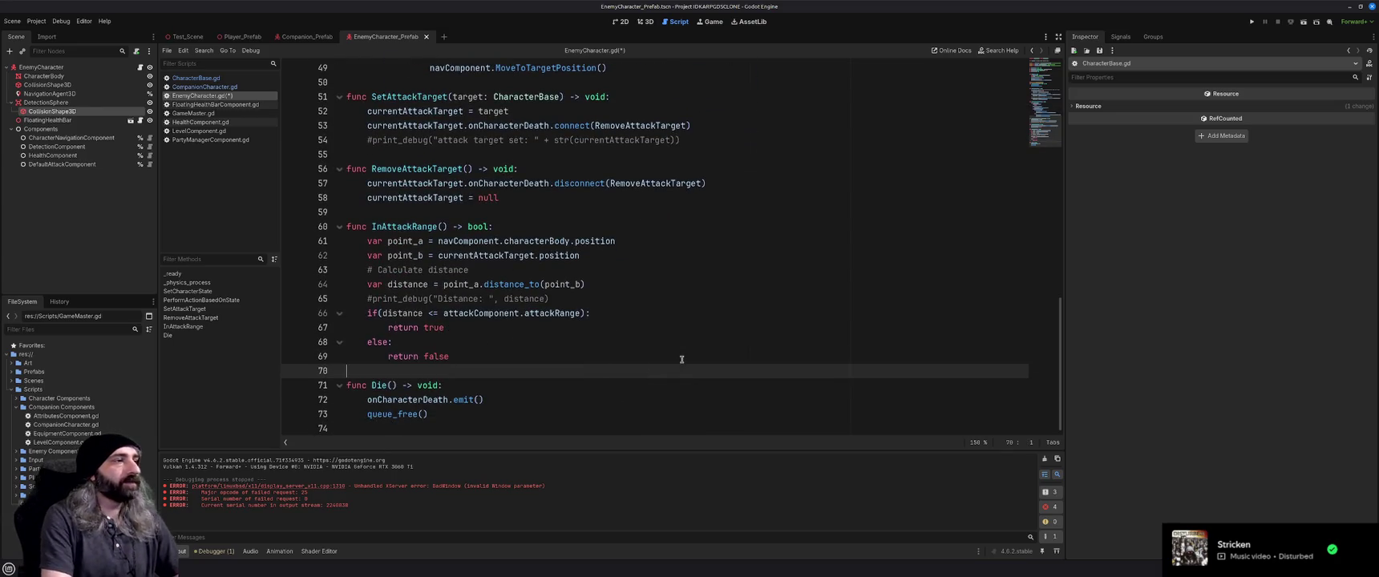
Create a new function stub 'func SetExperienceValue() -> void:' in EnemyCharacter.gd.
{"action": "key", "text": "Return"}
{"action": "key", "text": "Return"}
{"action": "key", "text": "Up"}
{"action": "type", "text": "func S"}
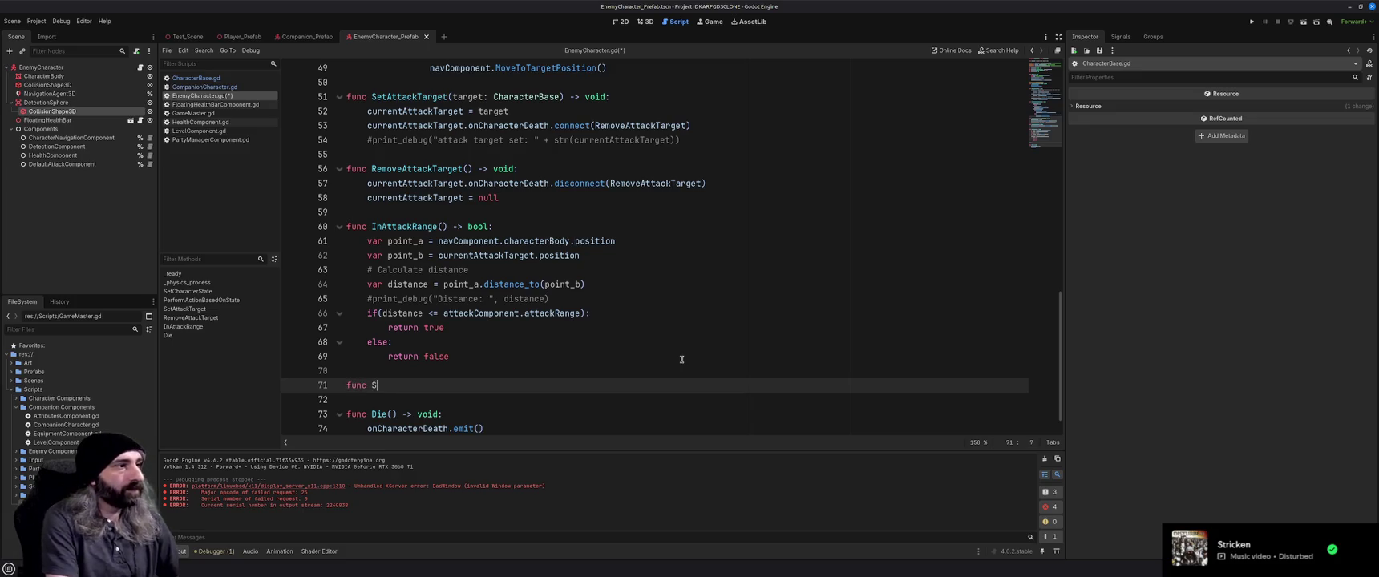
{"action": "type", "text": "etEx"}
{"action": "type", "text": "ce"}
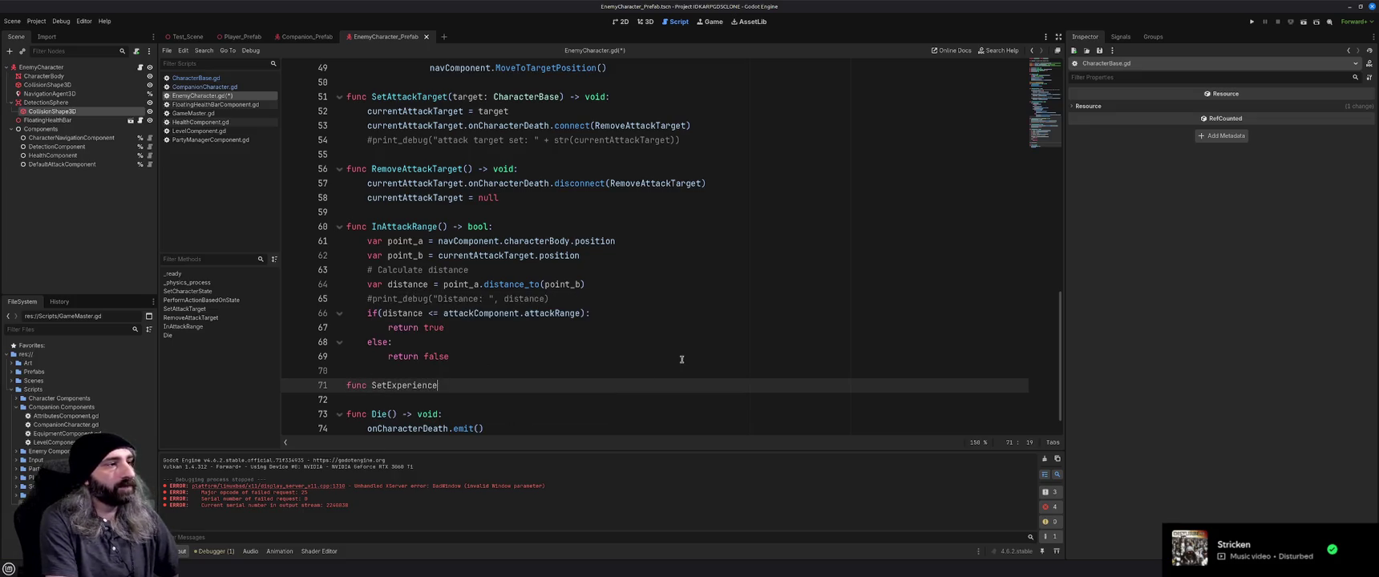
{"action": "type", "text": "Value() -> void:"}
{"action": "key", "text": "Return"}
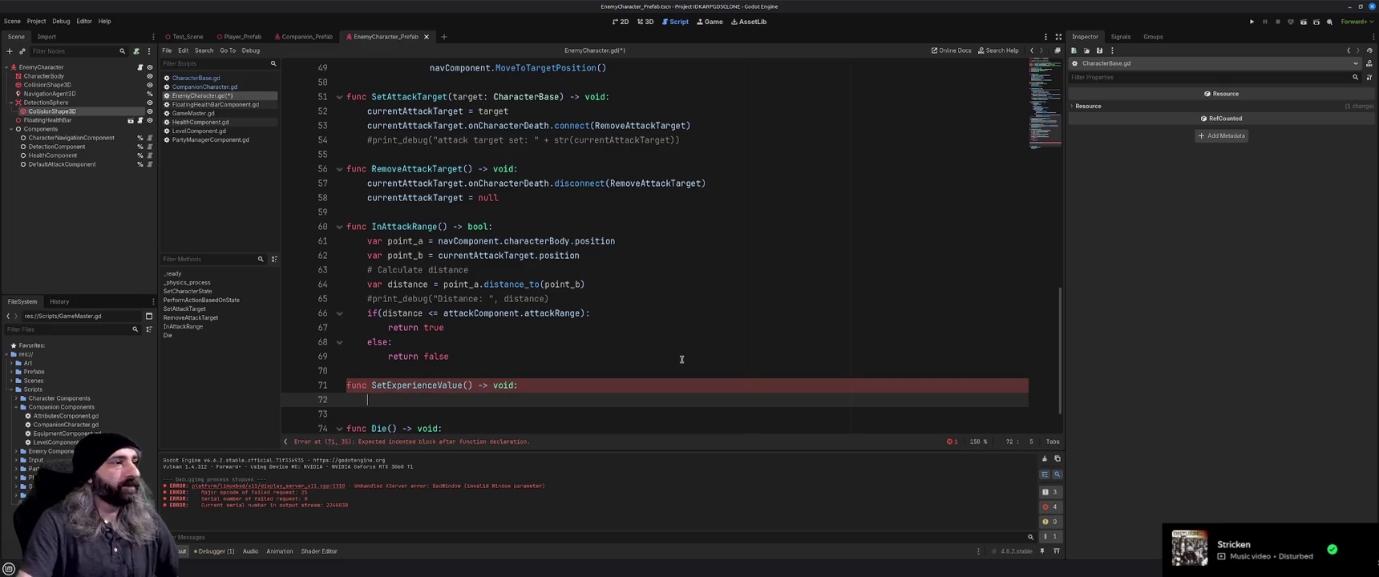
{"action": "scroll", "coordinate": [681, 359], "scroll_direction": "down", "scroll_amount": 1}
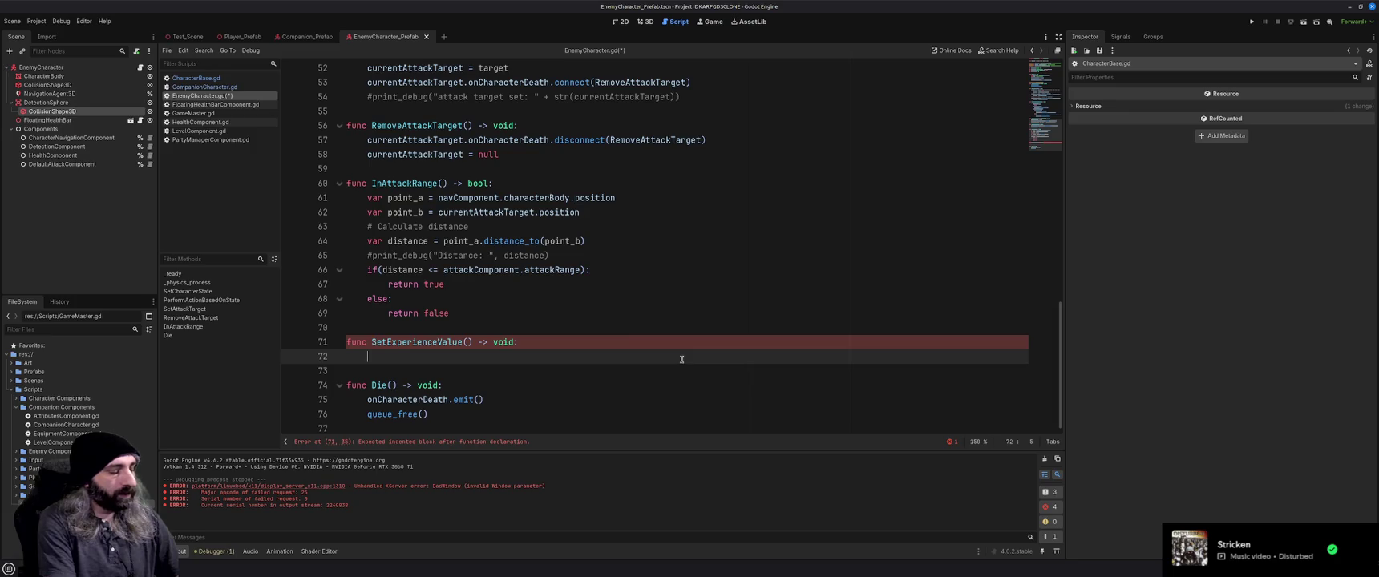
{"action": "scroll", "coordinate": [682, 359], "scroll_direction": "up", "scroll_amount": 15}
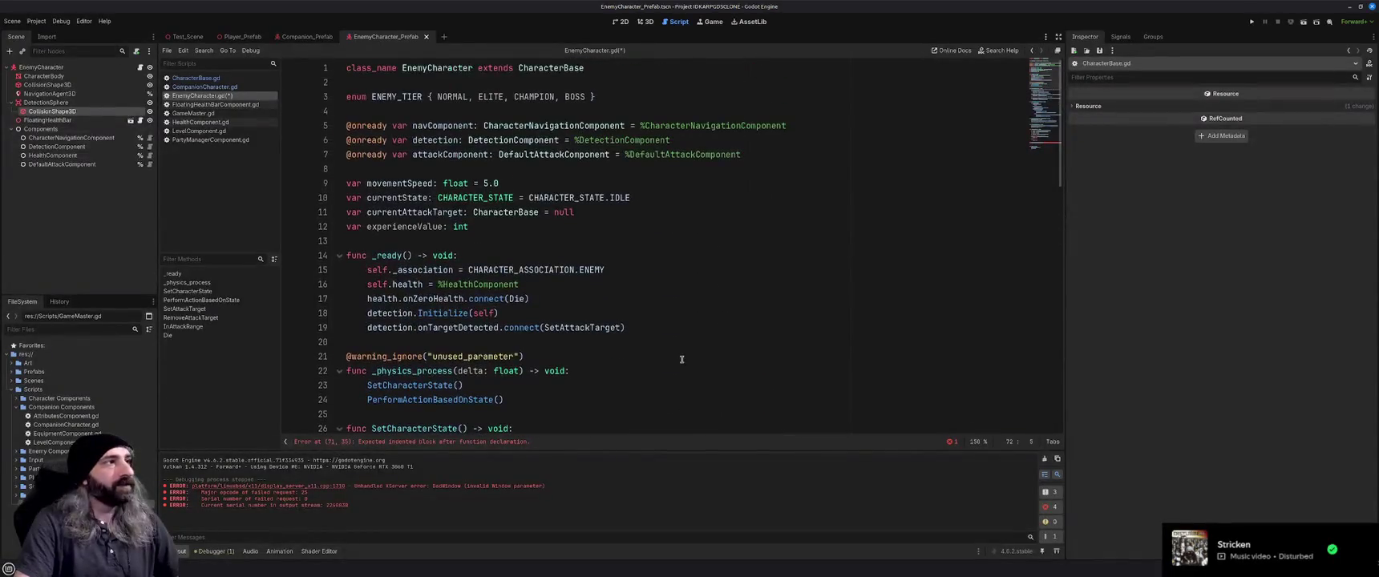
Declare 'var level: int' below the currentAttackTarget declaration.
{"action": "left_click", "coordinate": [656, 213]}
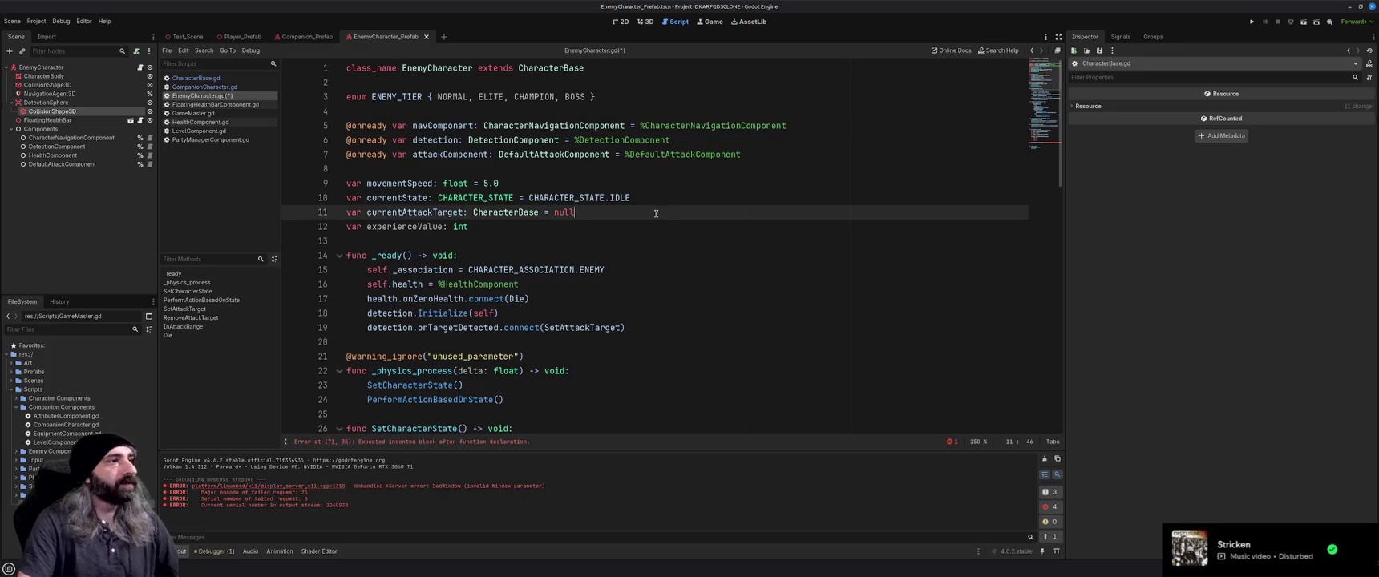
{"action": "key", "text": "Return"}
{"action": "type", "text": "var "}
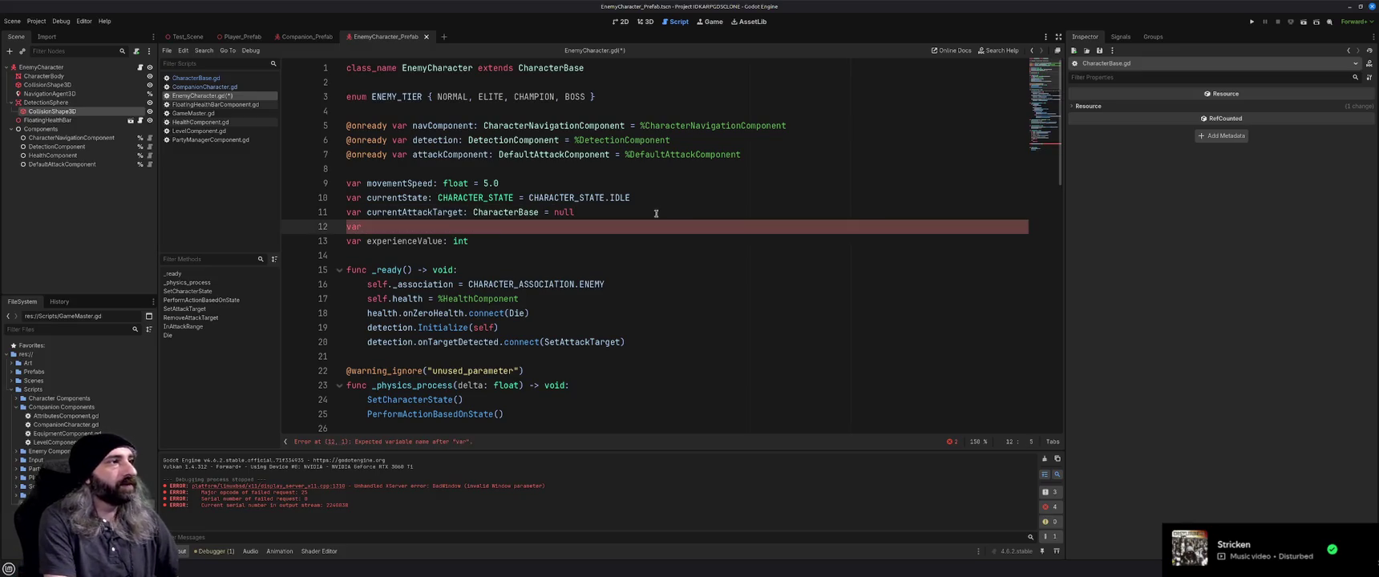
{"action": "type", "text": "level"}
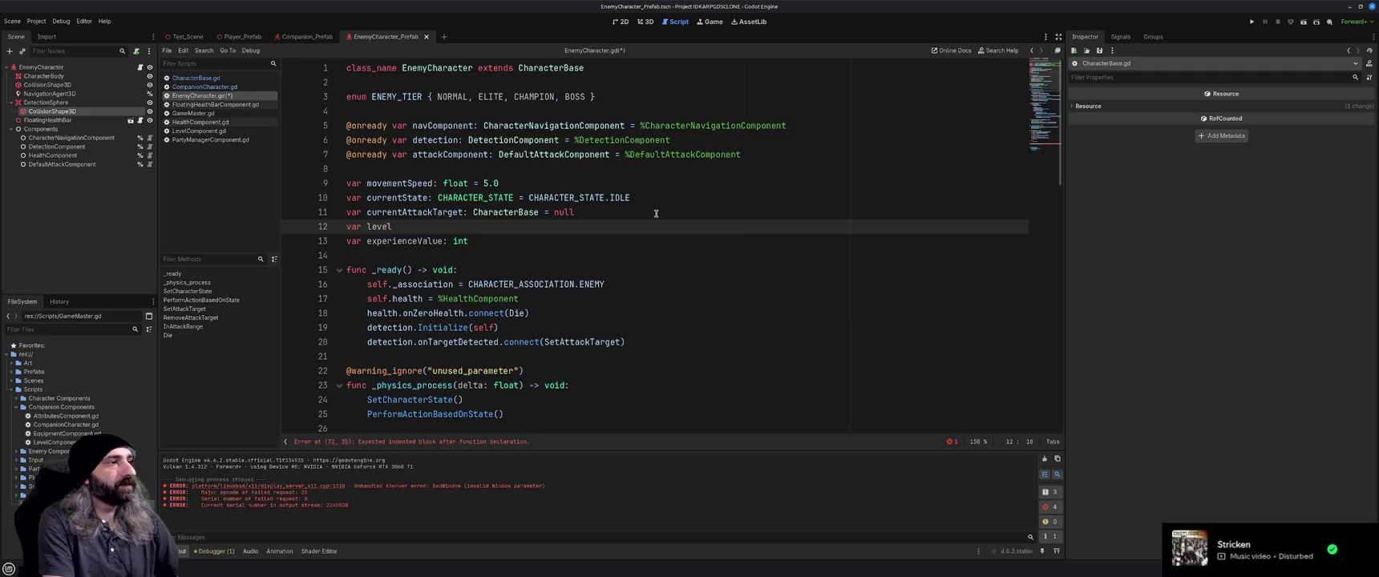
{"action": "type", "text": ": int"}
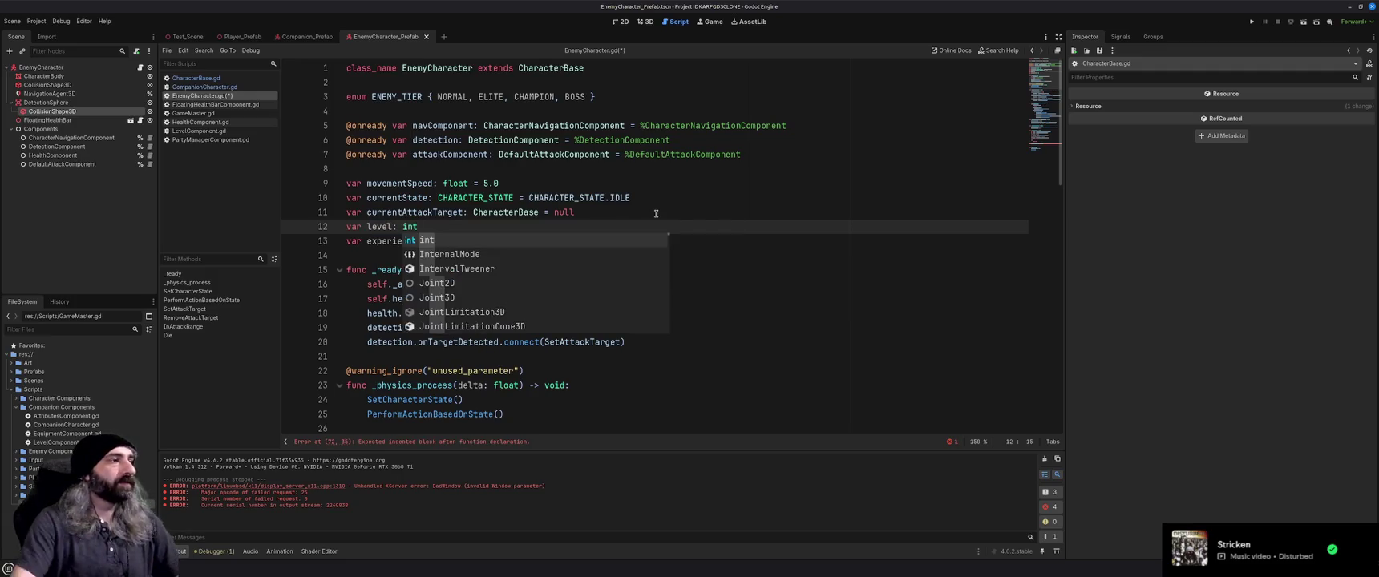
{"action": "left_click", "coordinate": [725, 197]}
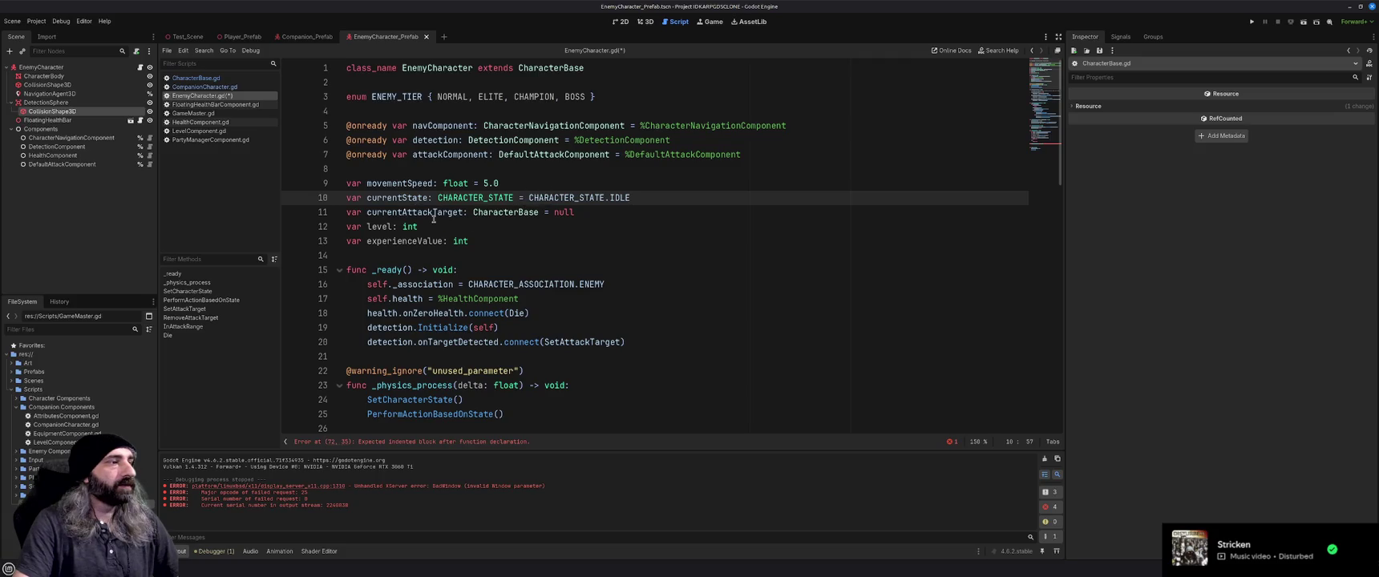
Fill SetExperienceValue with 'pass' and the comment '#Enemy level * Tier modifier' above it.
{"action": "scroll", "coordinate": [434, 218], "scroll_direction": "down", "scroll_amount": 15}
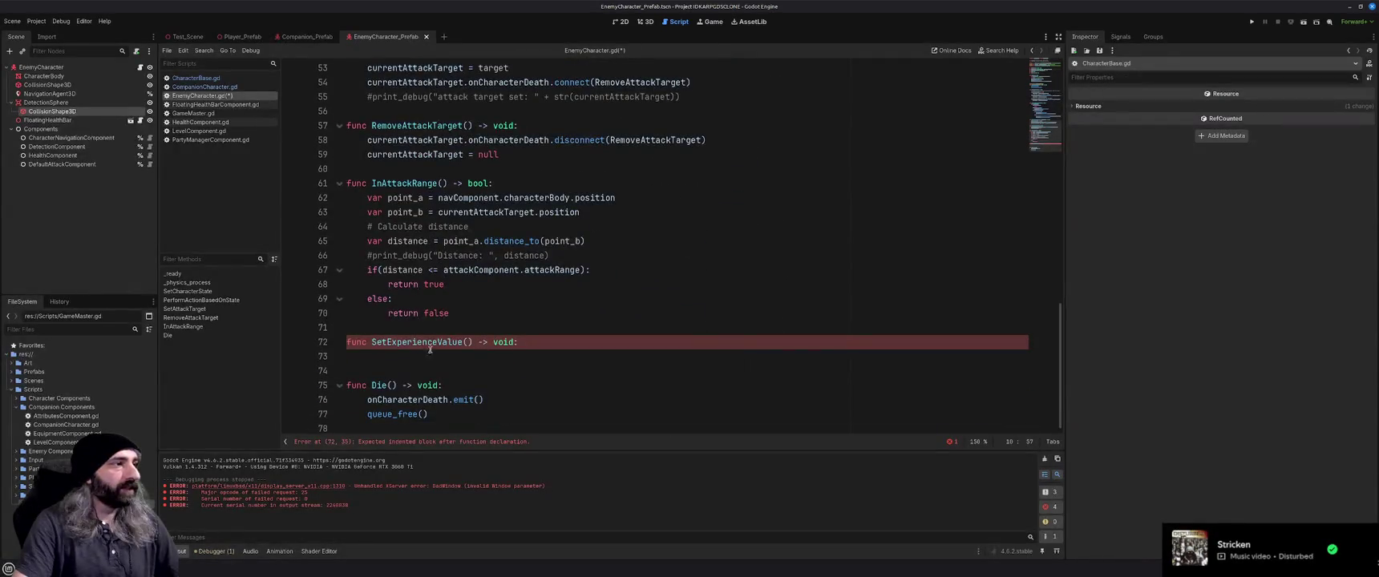
{"action": "left_click", "coordinate": [456, 356]}
{"action": "type", "text": "pass"}
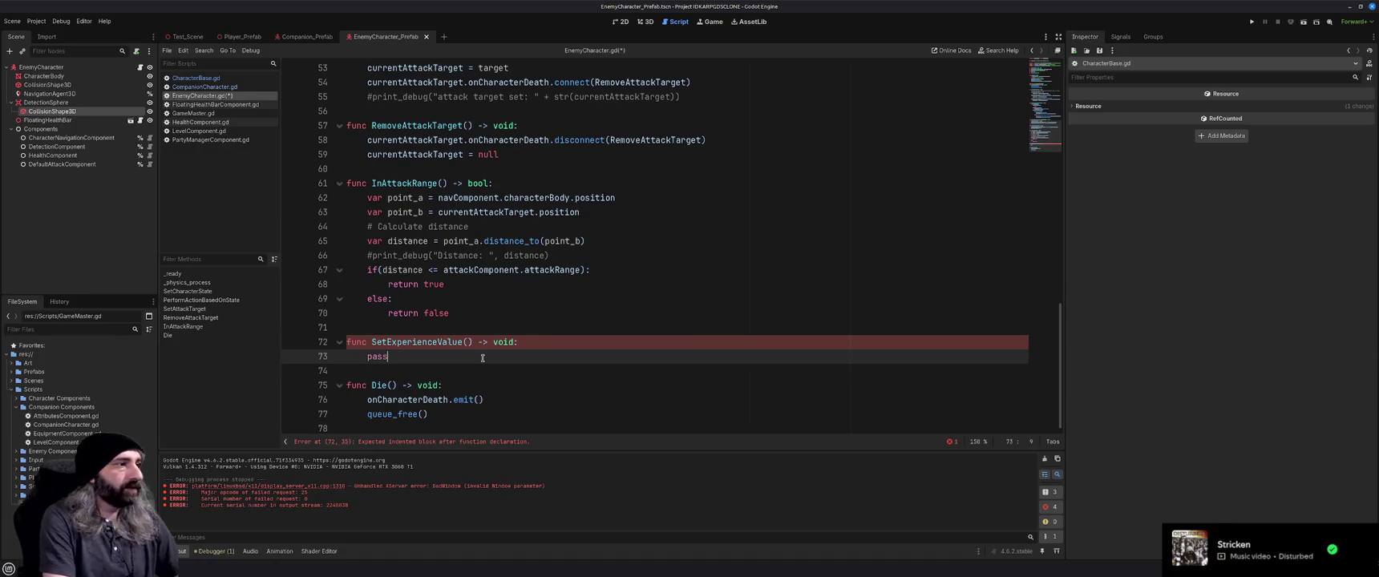
{"action": "key", "text": "ctrl+shift+Return"}
{"action": "type", "text": "#"}
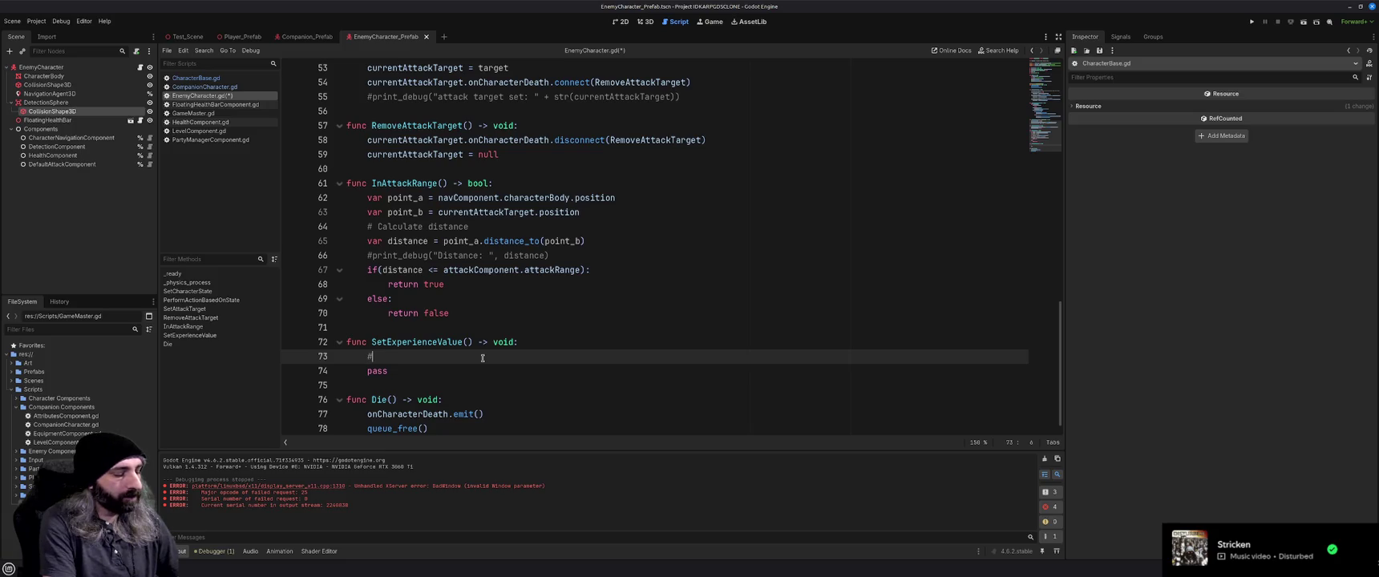
{"action": "type", "text": "Enemy level *"}
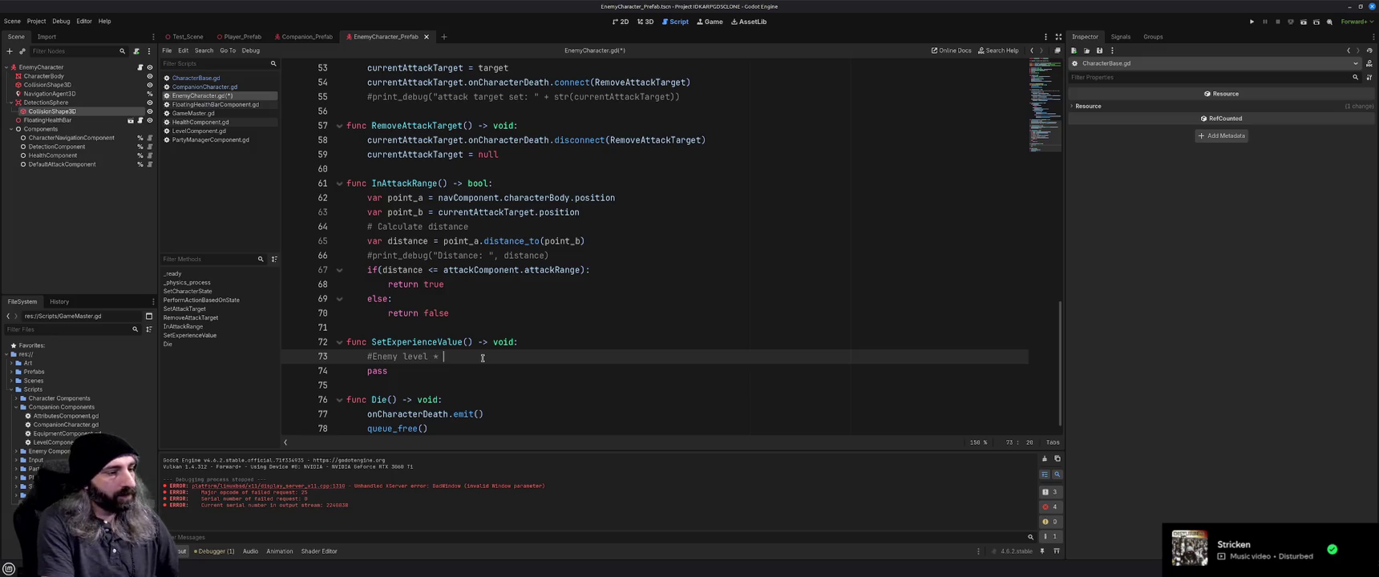
{"action": "type", "text": " Tier mod"}
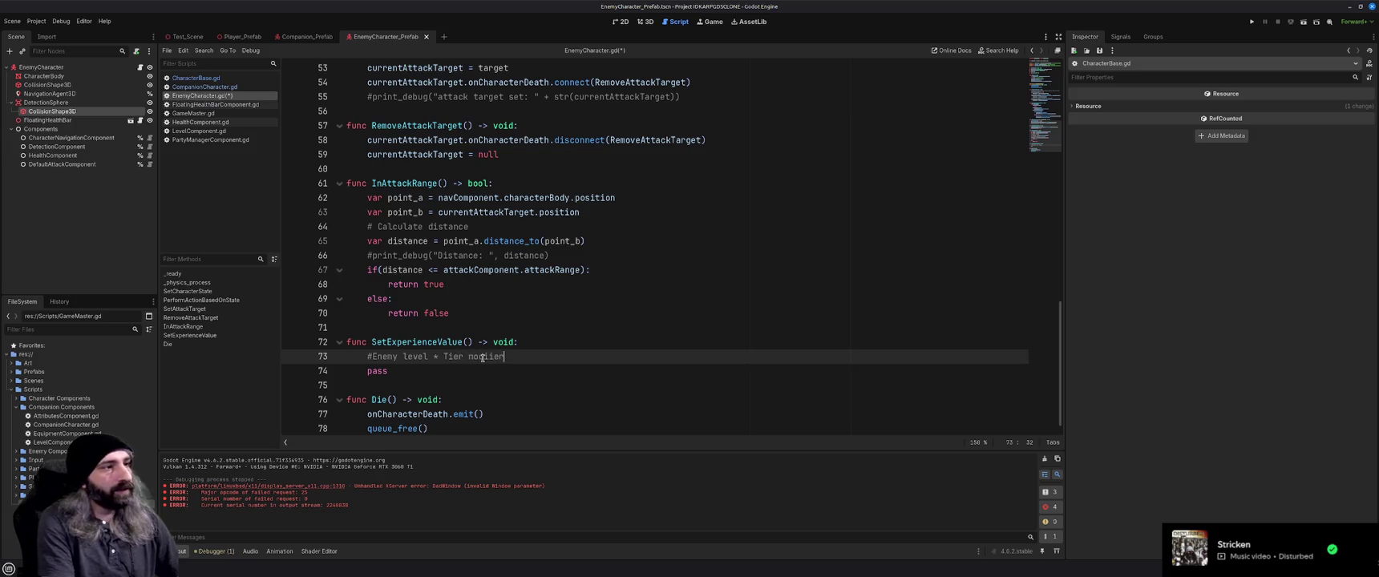
{"action": "type", "text": "ifier"}
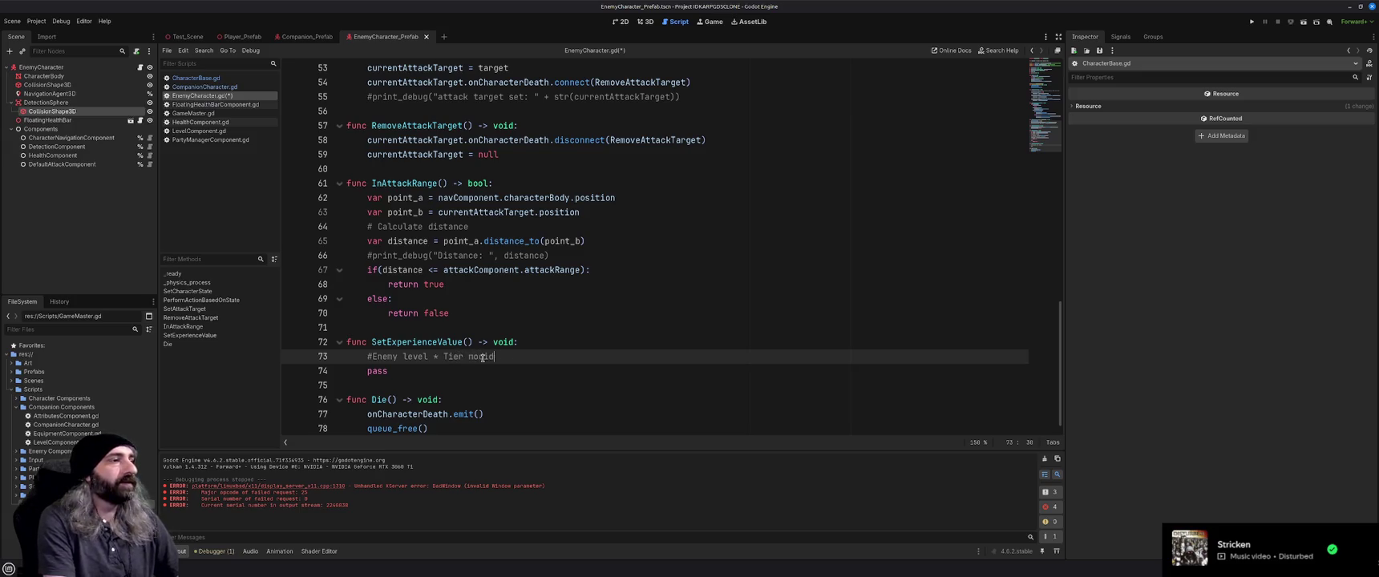
{"action": "scroll", "coordinate": [565, 76], "scroll_direction": "up", "scroll_amount": 15}
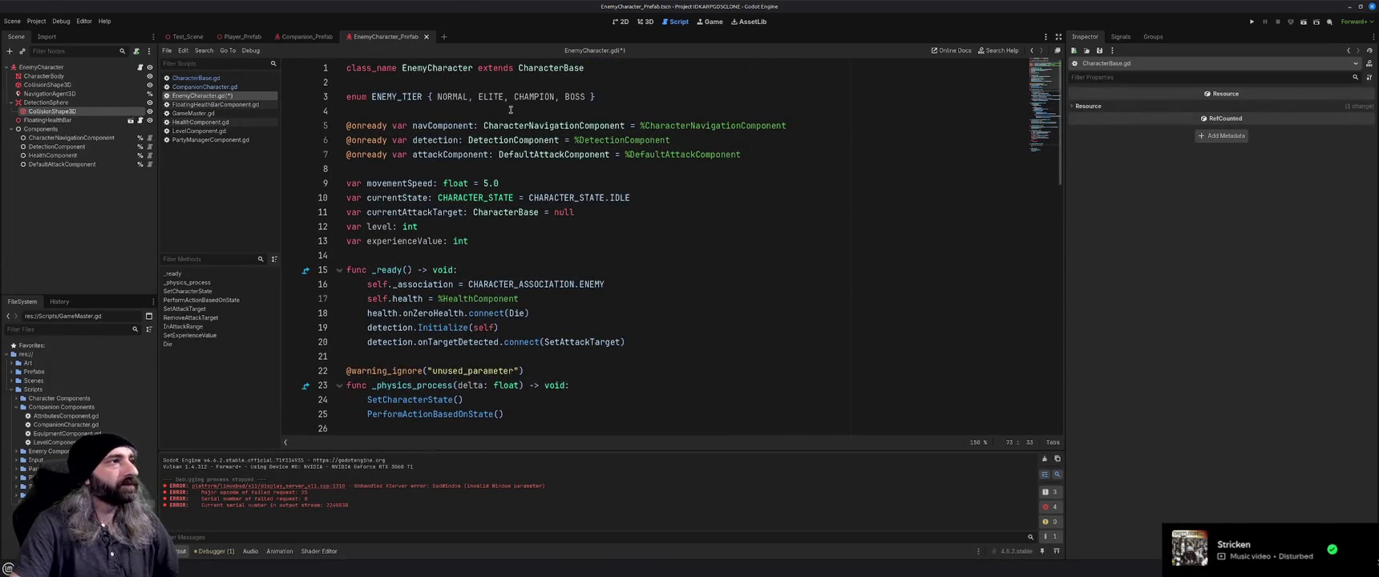
Insert the comment '#Tier exp modifier values, 2, 5, 10, 25' above the ENEMY_TIER enum.
{"action": "left_click", "coordinate": [507, 89]}
{"action": "key", "text": "Return"}
{"action": "type", "text": "#Tier "}
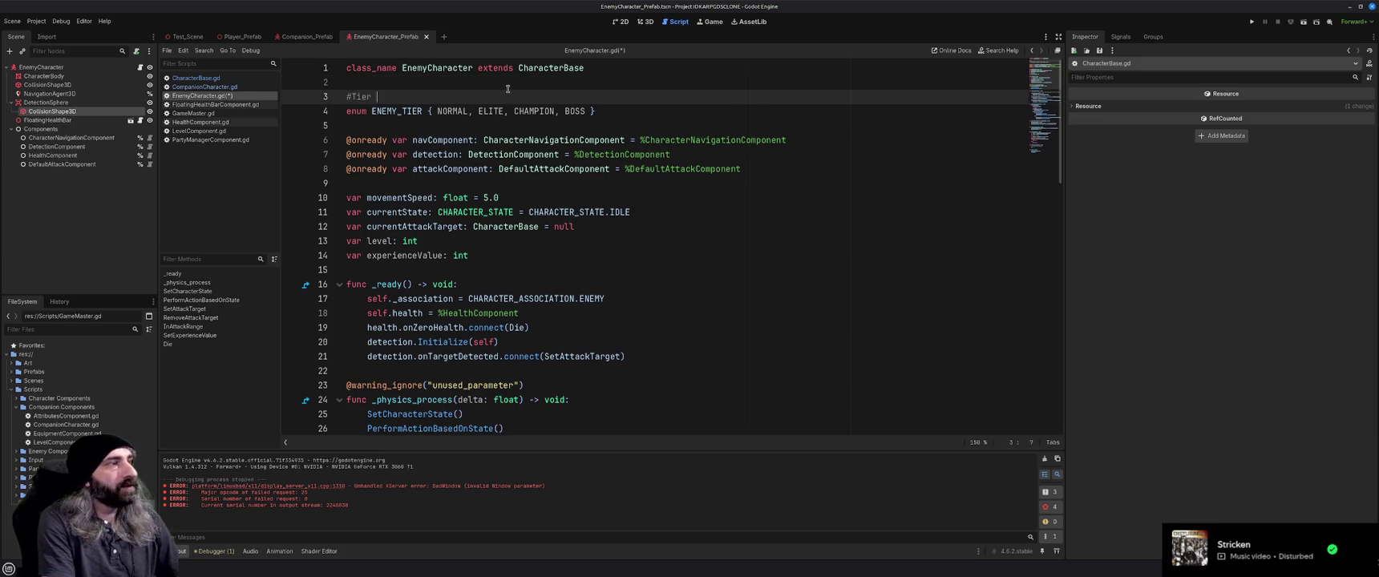
{"action": "type", "text": "exp modifier "}
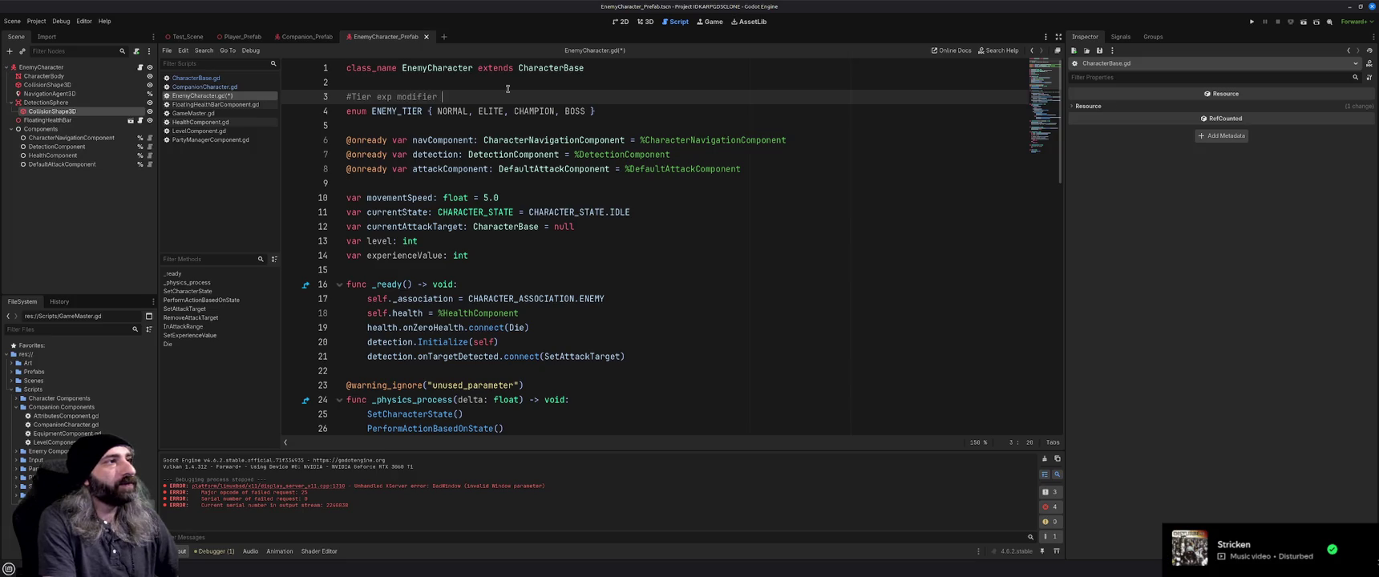
{"action": "type", "text": "values, "}
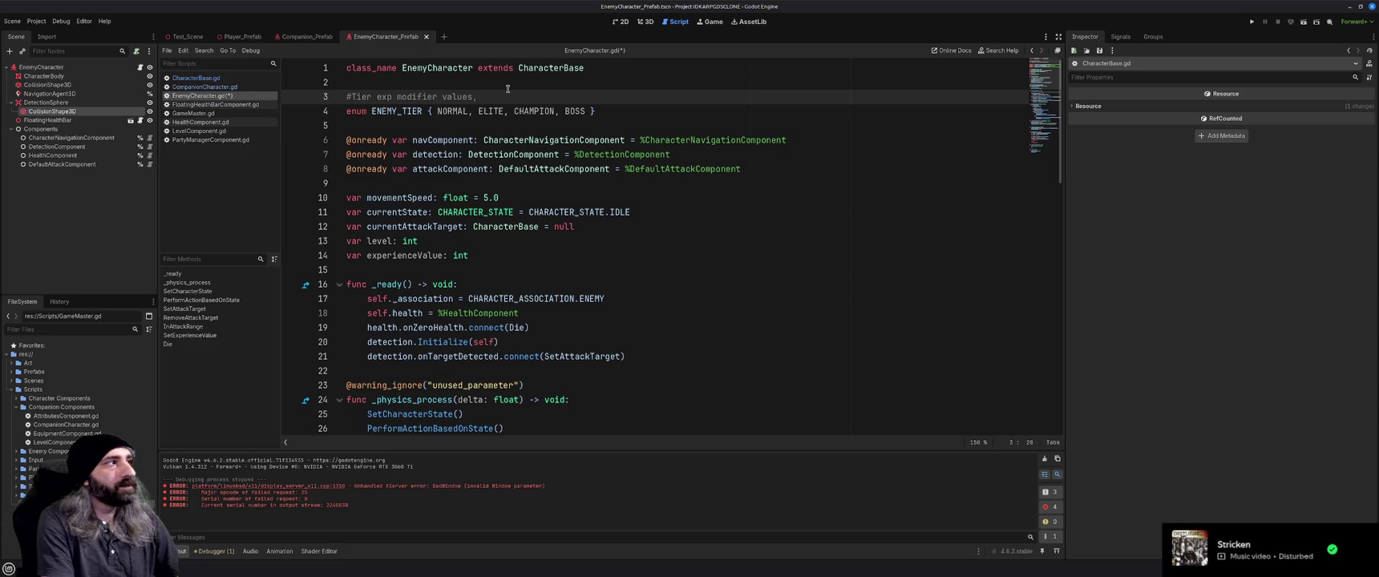
{"action": "type", "text": "2, "}
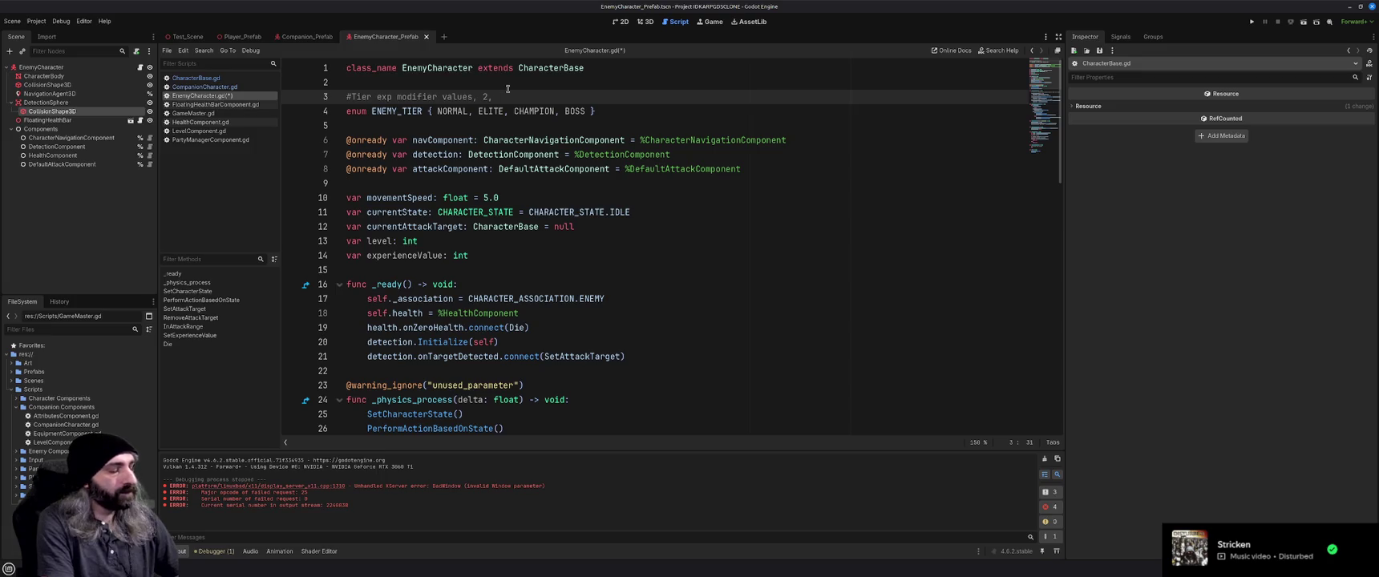
{"action": "type", "text": "5, 10 .,"}
{"action": "key", "text": "BackSpace"}
{"action": "key", "text": "BackSpace"}
{"action": "type", "text": ", 25"}
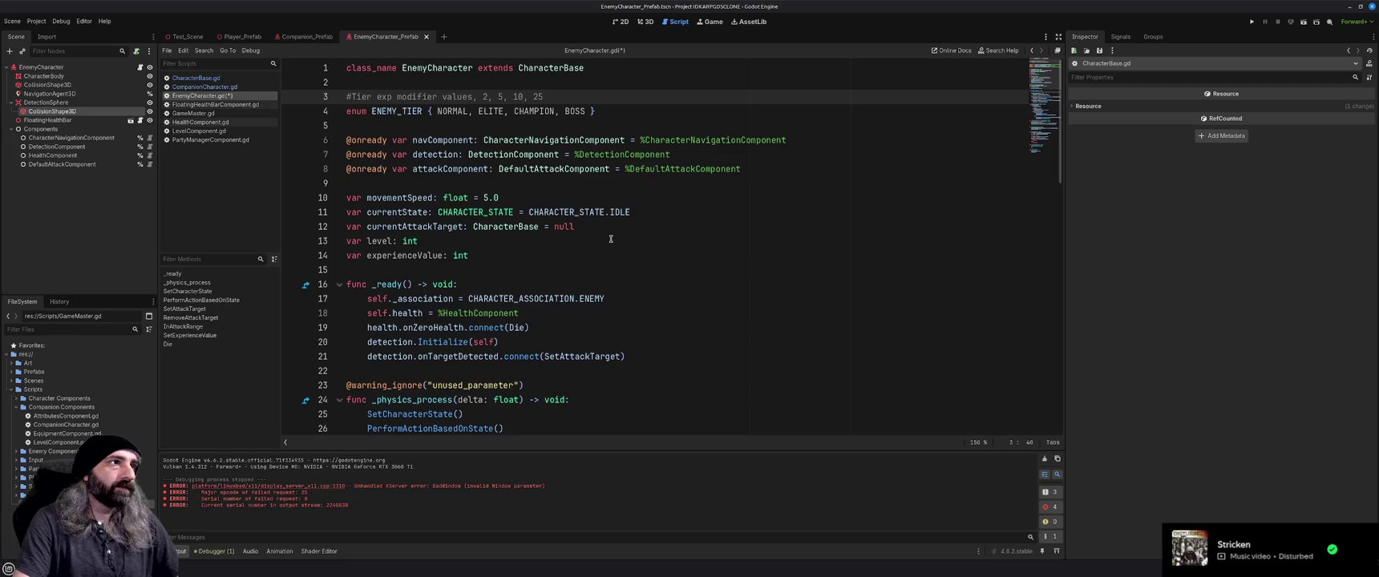
{"action": "scroll", "coordinate": [611, 239], "scroll_direction": "down", "scroll_amount": 12}
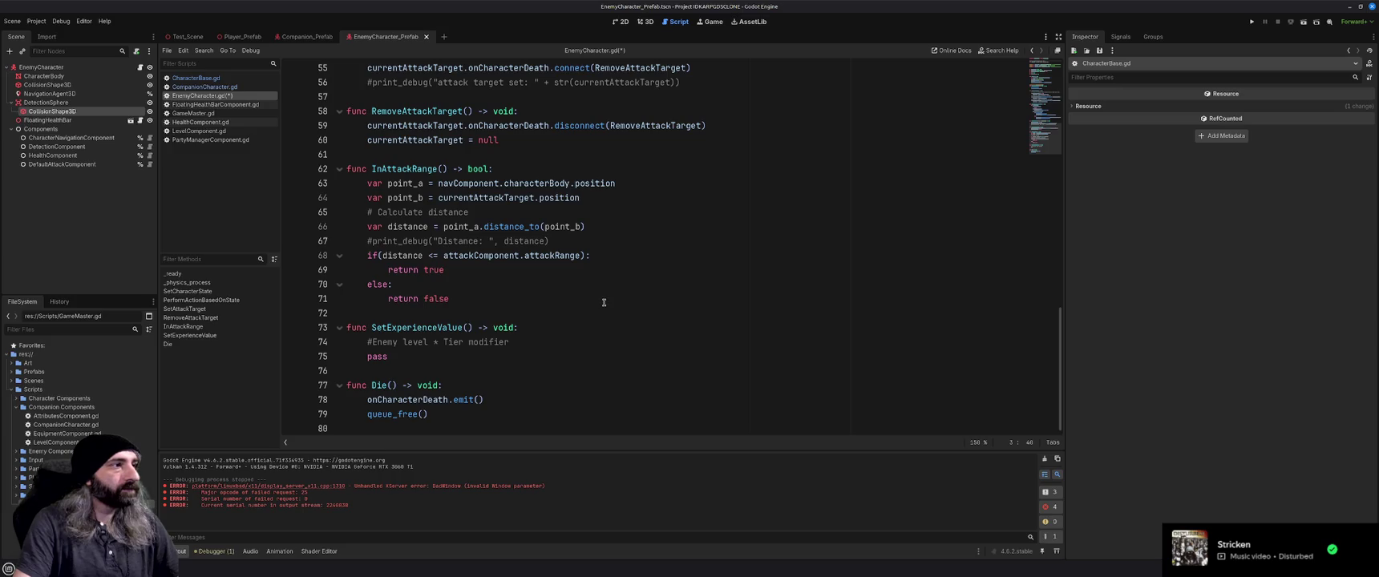
Review EnemyCharacter.gd from the top and save it with Ctrl+S.
{"action": "scroll", "coordinate": [604, 301], "scroll_direction": "up", "scroll_amount": 1}
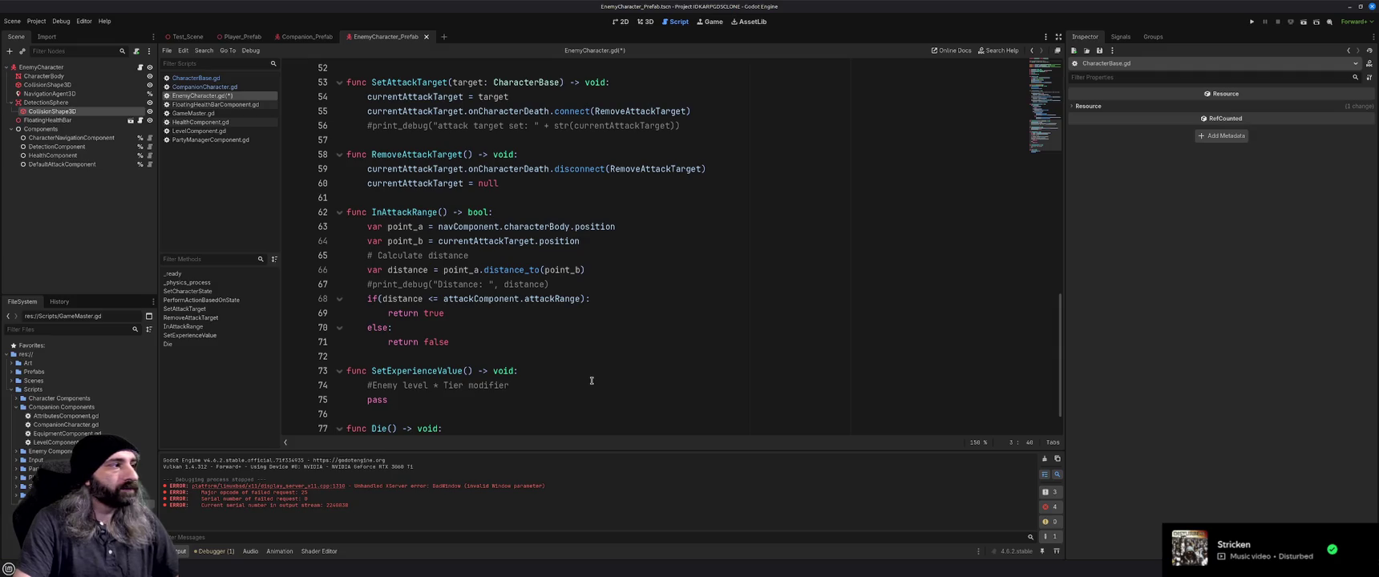
{"action": "scroll", "coordinate": [591, 381], "scroll_direction": "up", "scroll_amount": 17}
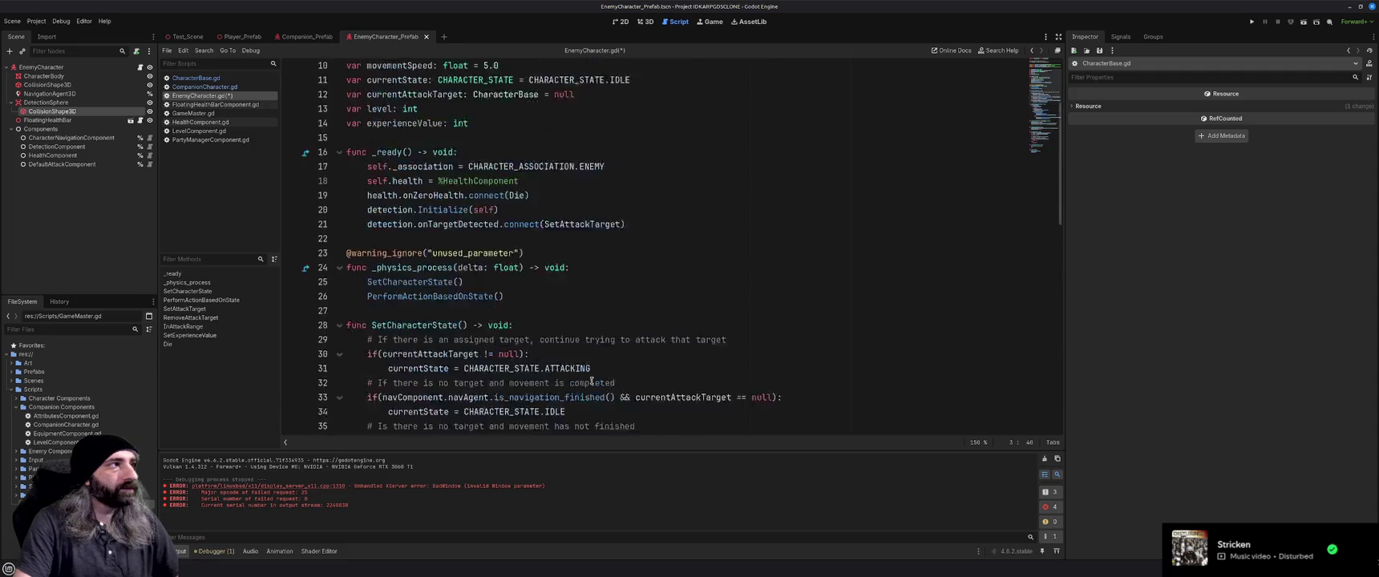
{"action": "key", "text": "ctrl+s"}
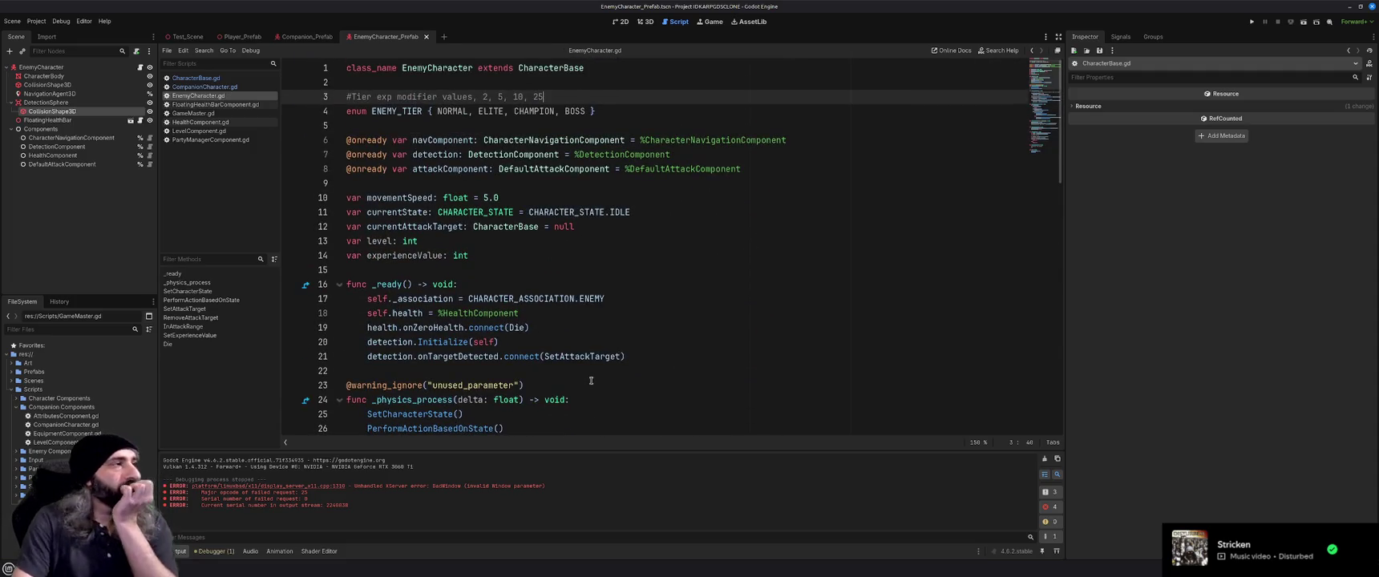
Give the level variable a default value of 1.
{"action": "left_click", "coordinate": [463, 241]}
{"action": "type", "text": "= 1"}
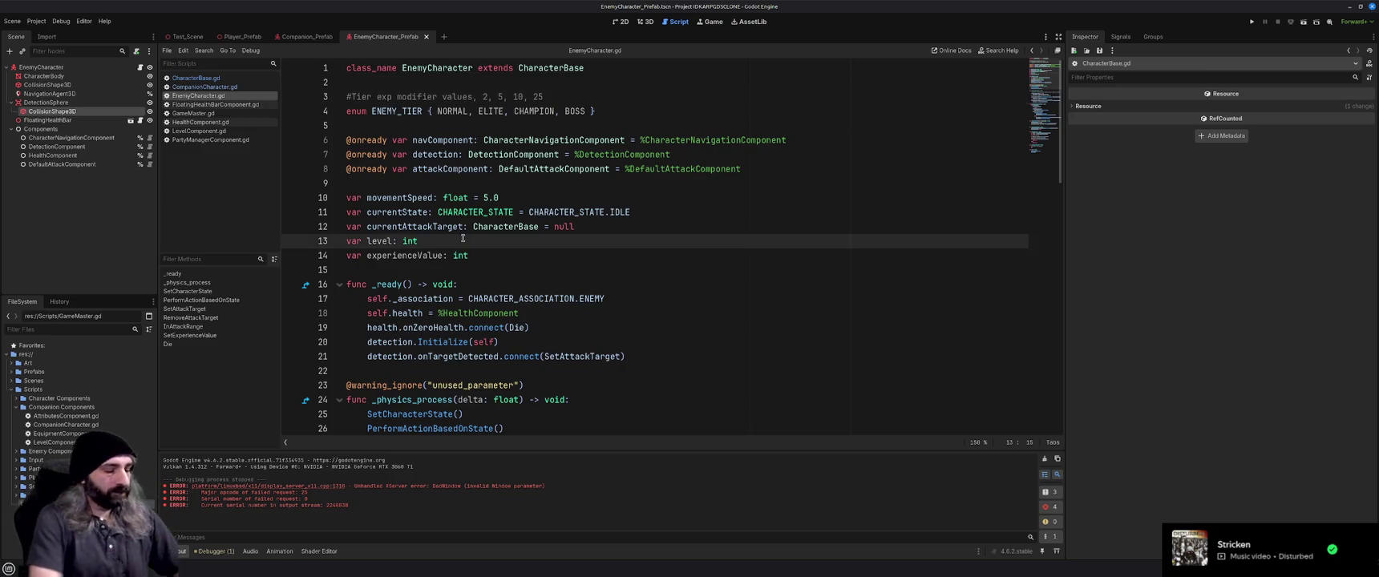
{"action": "left_click", "coordinate": [532, 257]}
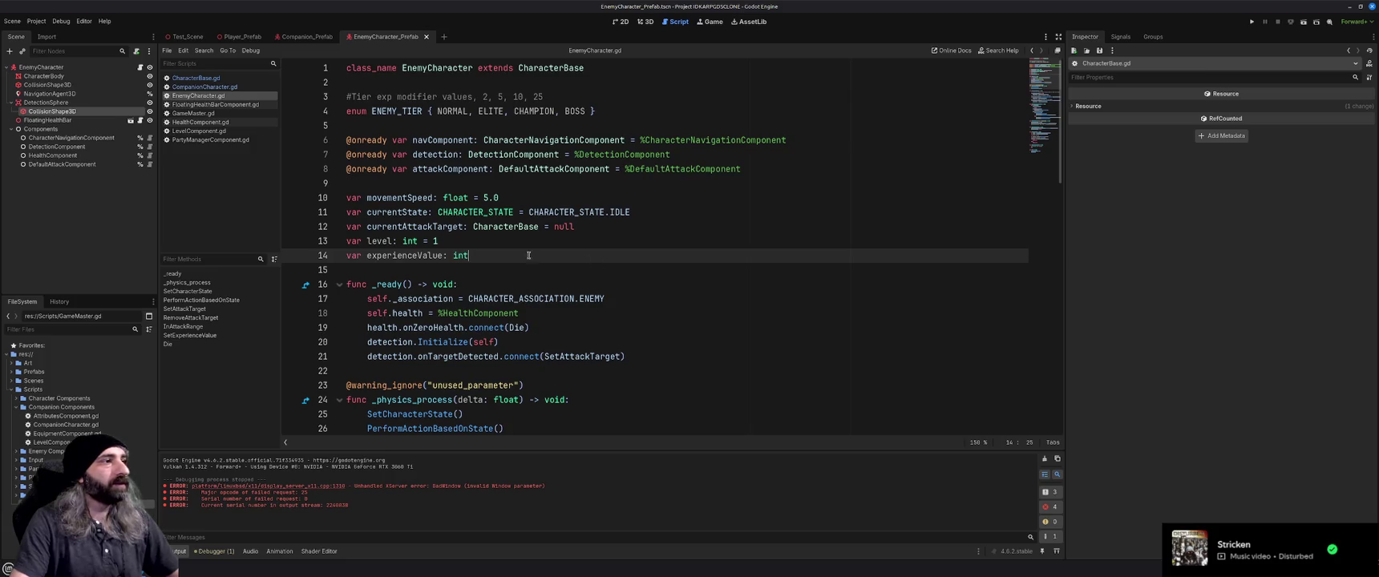
{"action": "left_click", "coordinate": [572, 239]}
Add 'var tier: ENEMY_TIER = ENEMY_TIER.NORMAL' under level and save the script.
{"action": "key", "text": "Return"}
{"action": "type", "text": "var "}
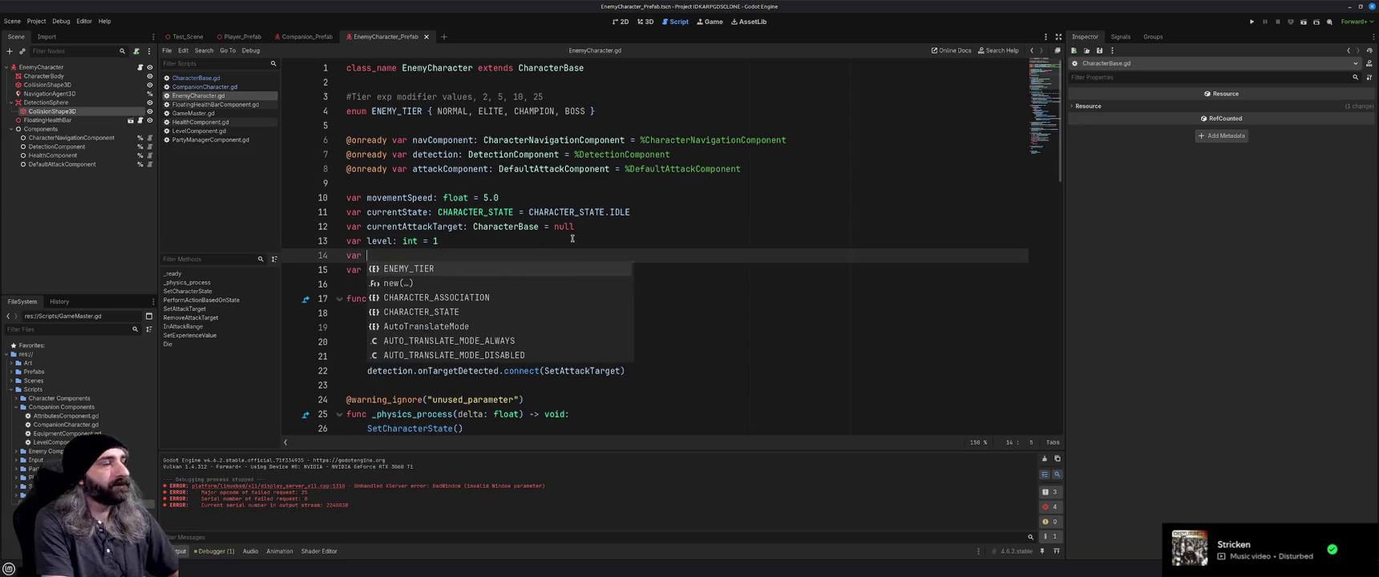
{"action": "type", "text": "tier: ENEMY_"}
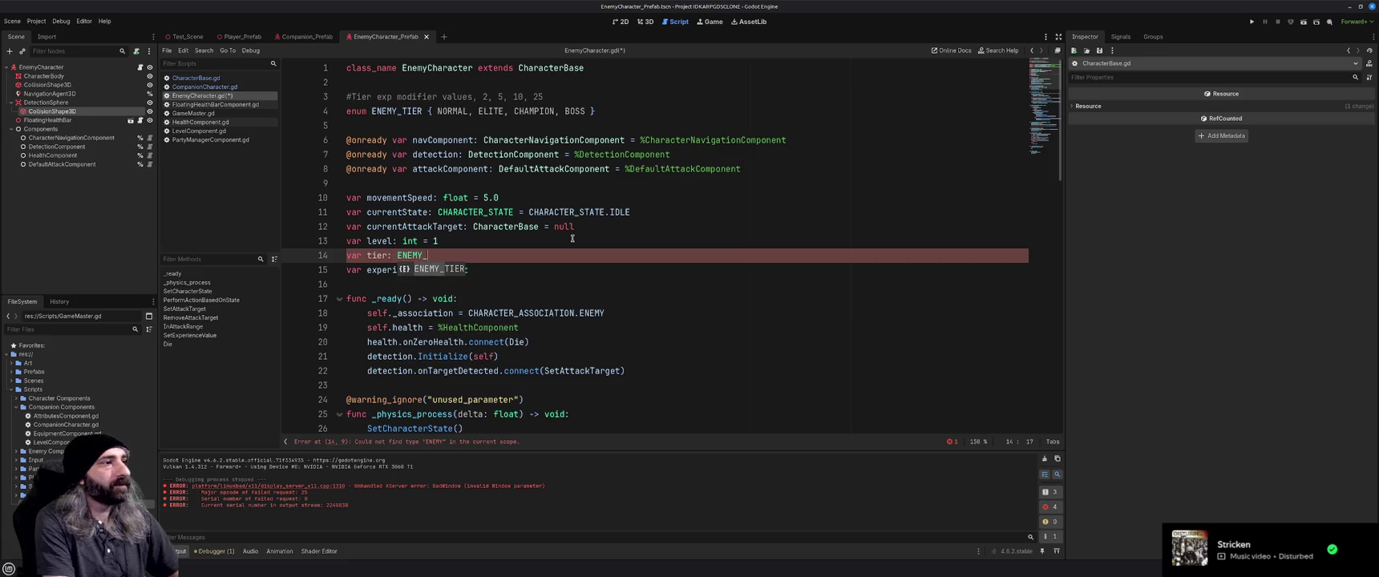
{"action": "key", "text": "Return"}
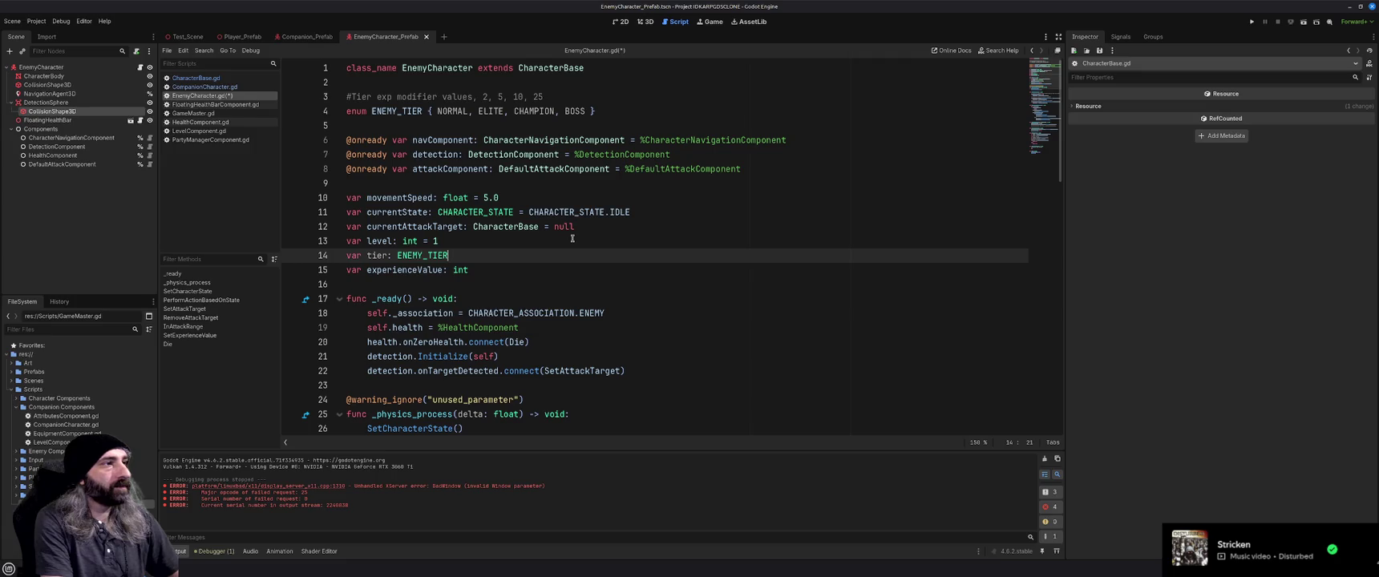
{"action": "type", "text": "ENEMY"}
{"action": "key", "text": "Return"}
{"action": "type", "text": ".NOR"}
{"action": "key", "text": "Return"}
{"action": "key", "text": "ctrl+s"}
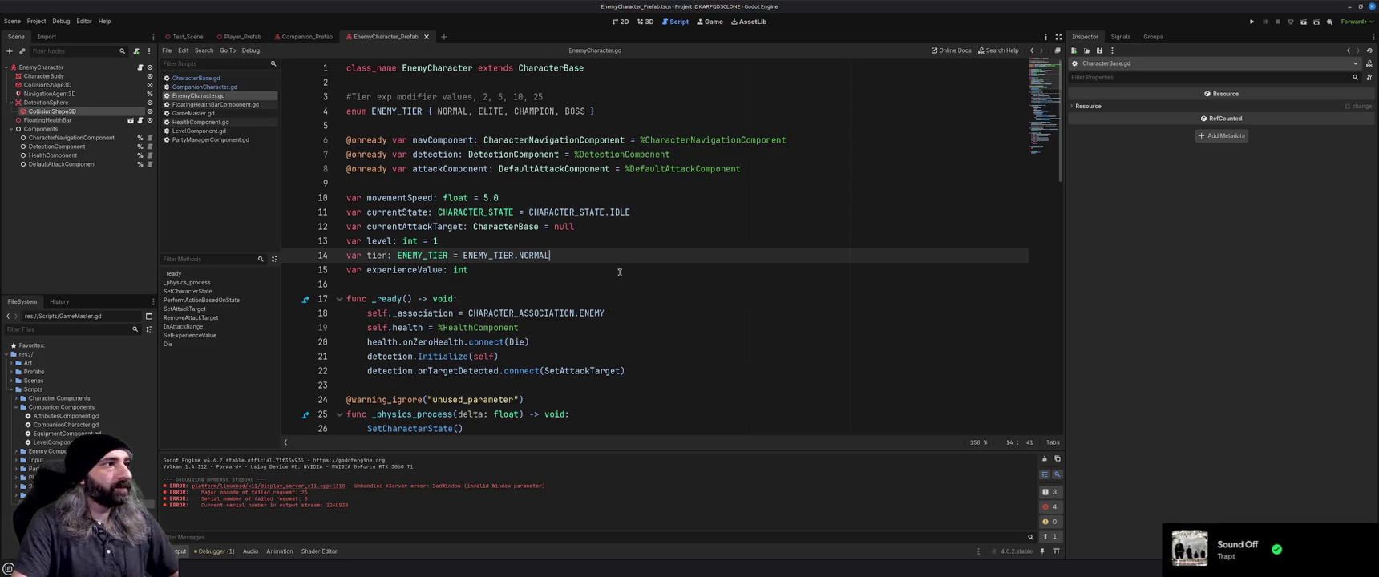
{"action": "scroll", "coordinate": [620, 272], "scroll_direction": "down", "scroll_amount": 1}
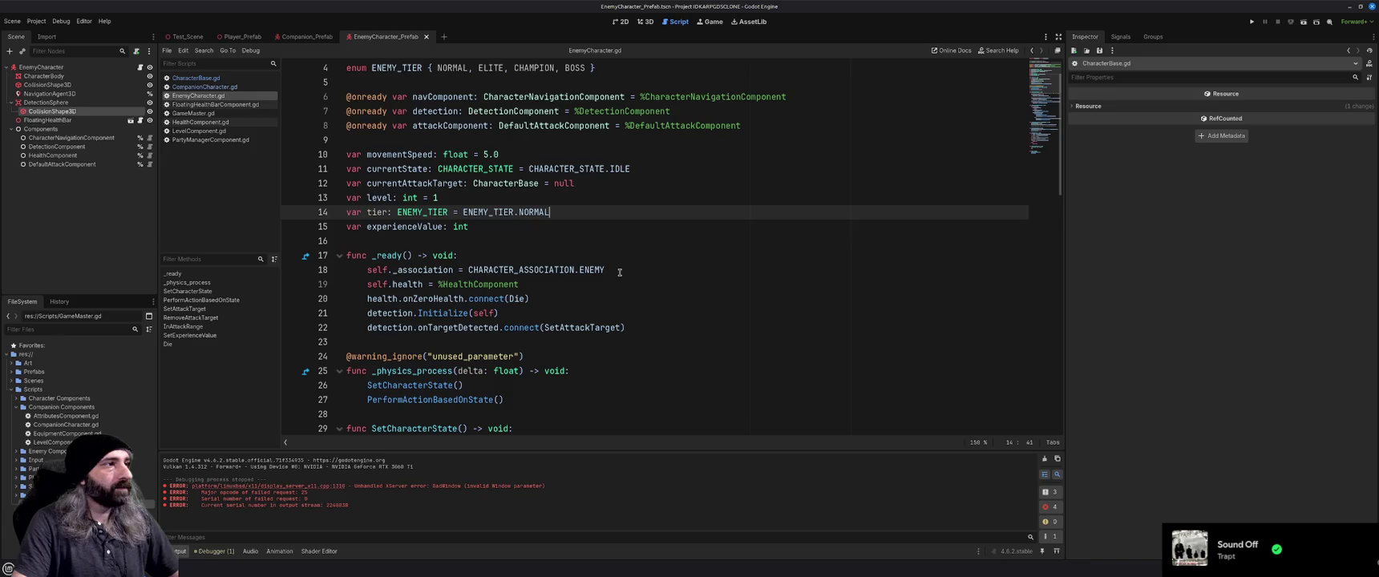
{"action": "key", "text": "Home"}
{"action": "type", "text": "@export"}
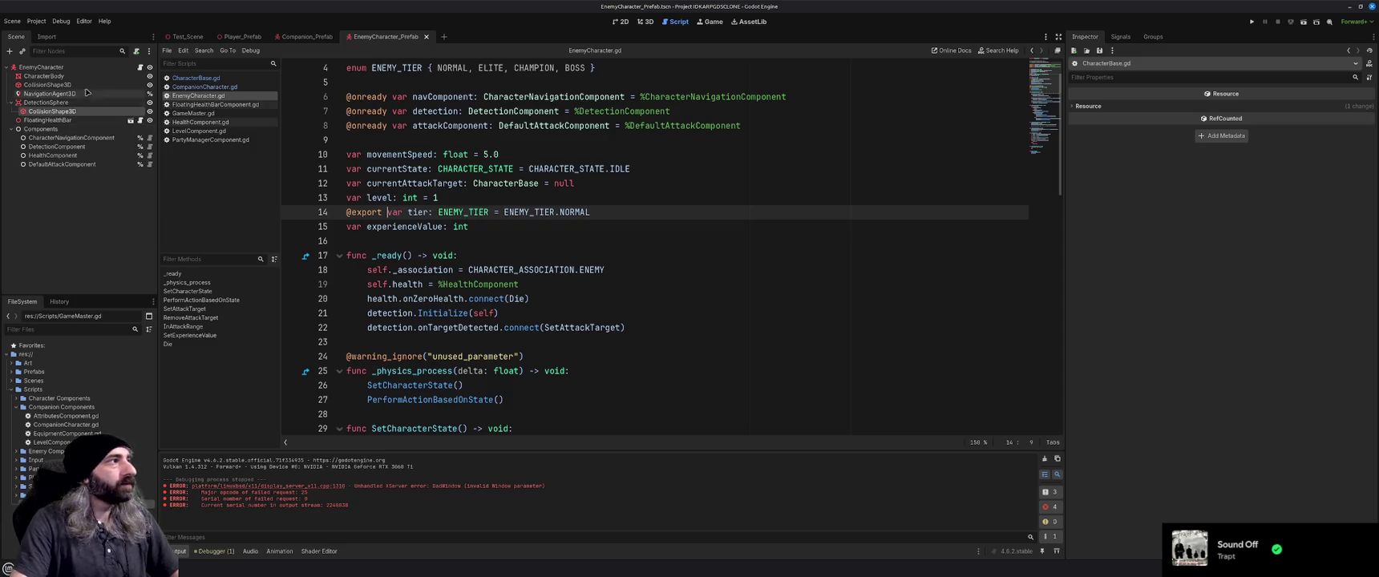
{"action": "left_click", "coordinate": [41, 67]}
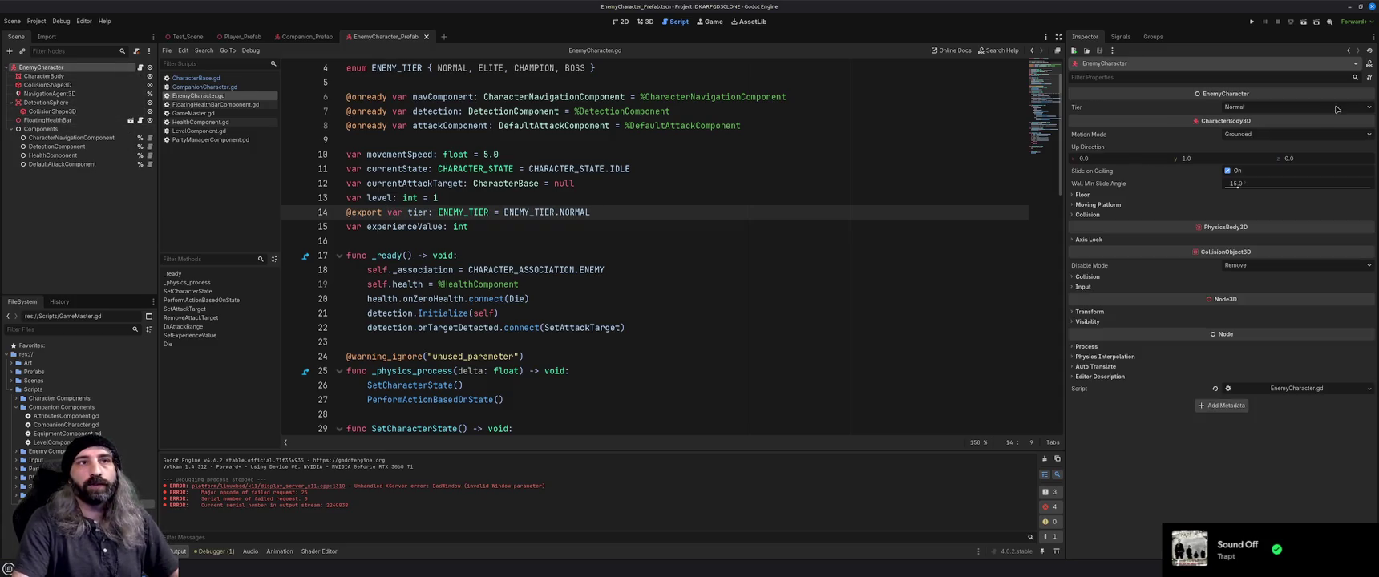
{"action": "left_click", "coordinate": [1369, 109]}
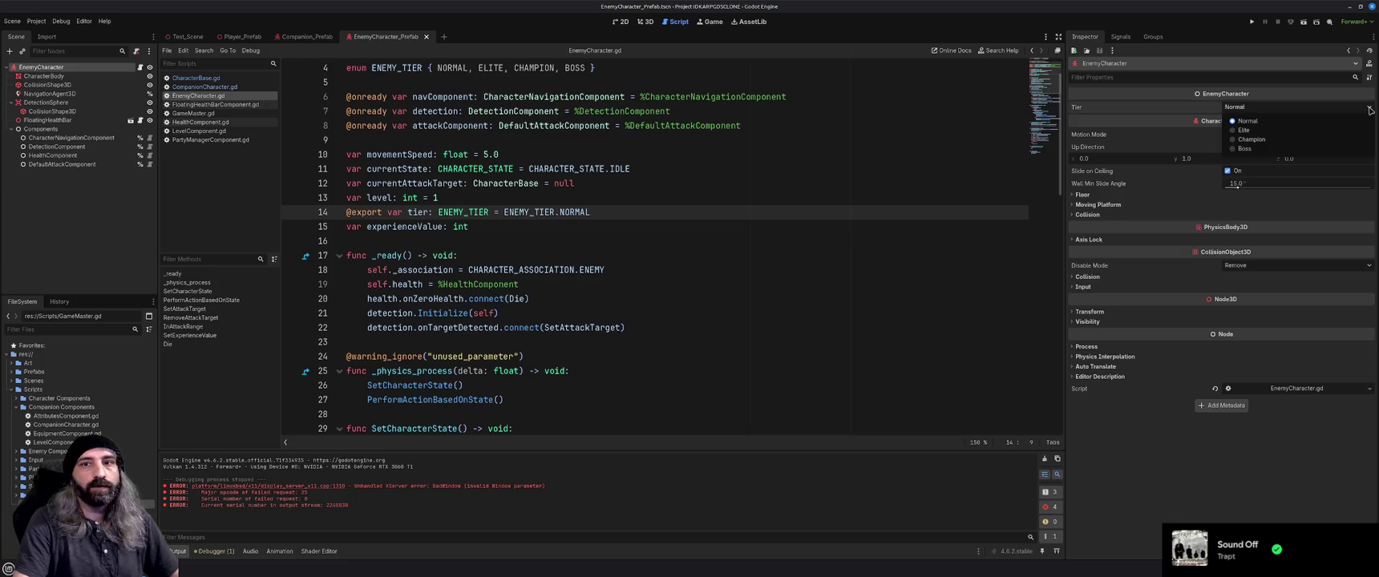
{"action": "left_click", "coordinate": [1370, 110]}
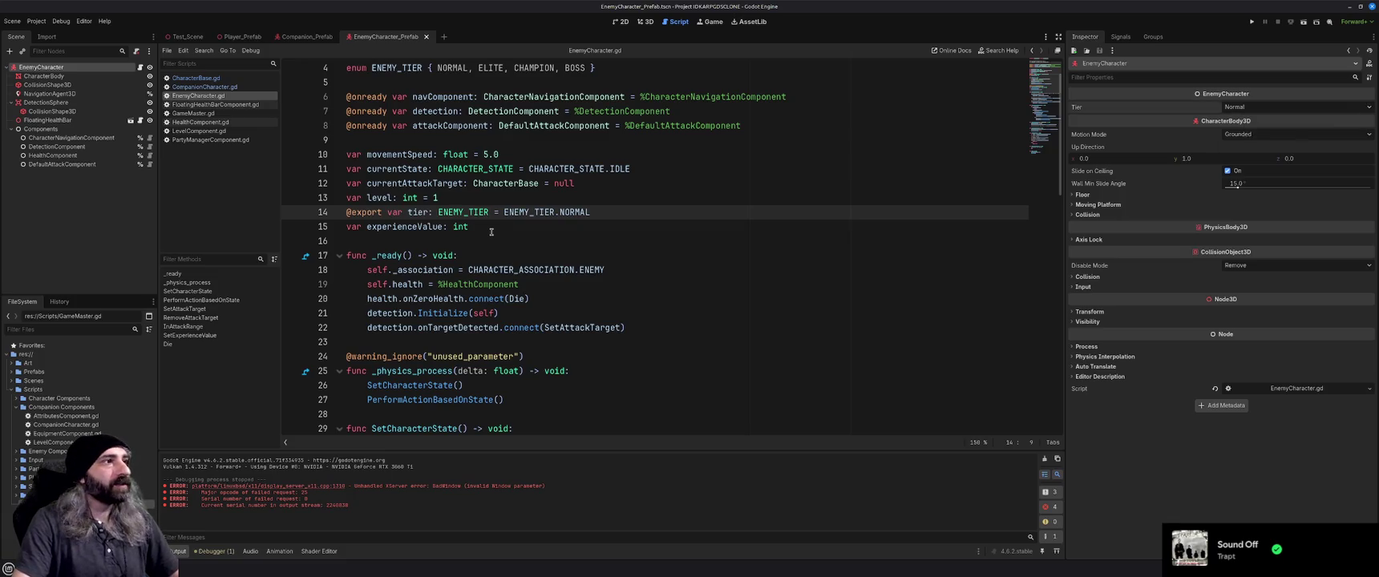
{"action": "left_click", "coordinate": [349, 197]}
{"action": "type", "text": "@export"}
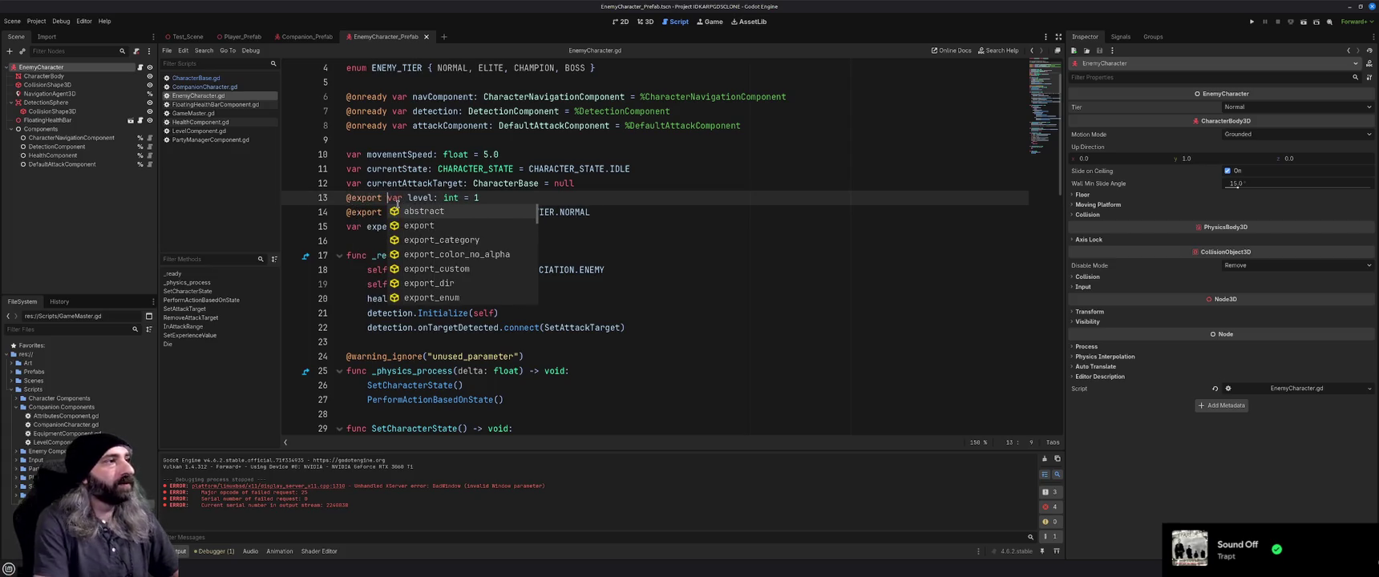
{"action": "left_click", "coordinate": [496, 199]}
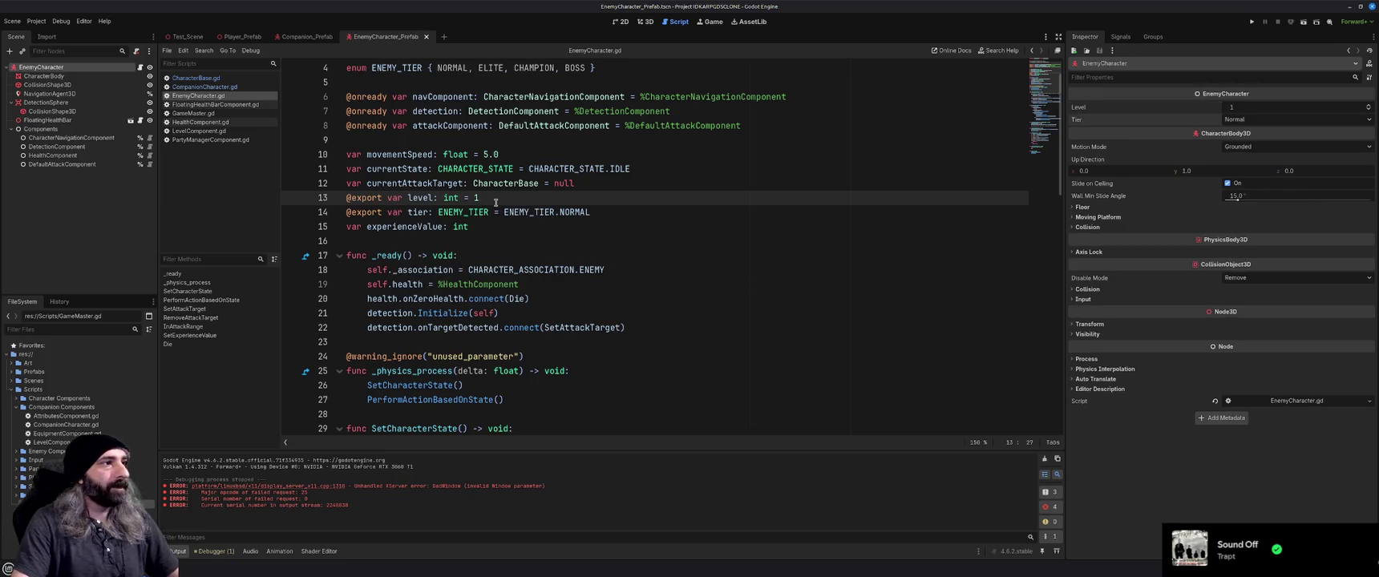
{"action": "scroll", "coordinate": [471, 274], "scroll_direction": "down", "scroll_amount": 2}
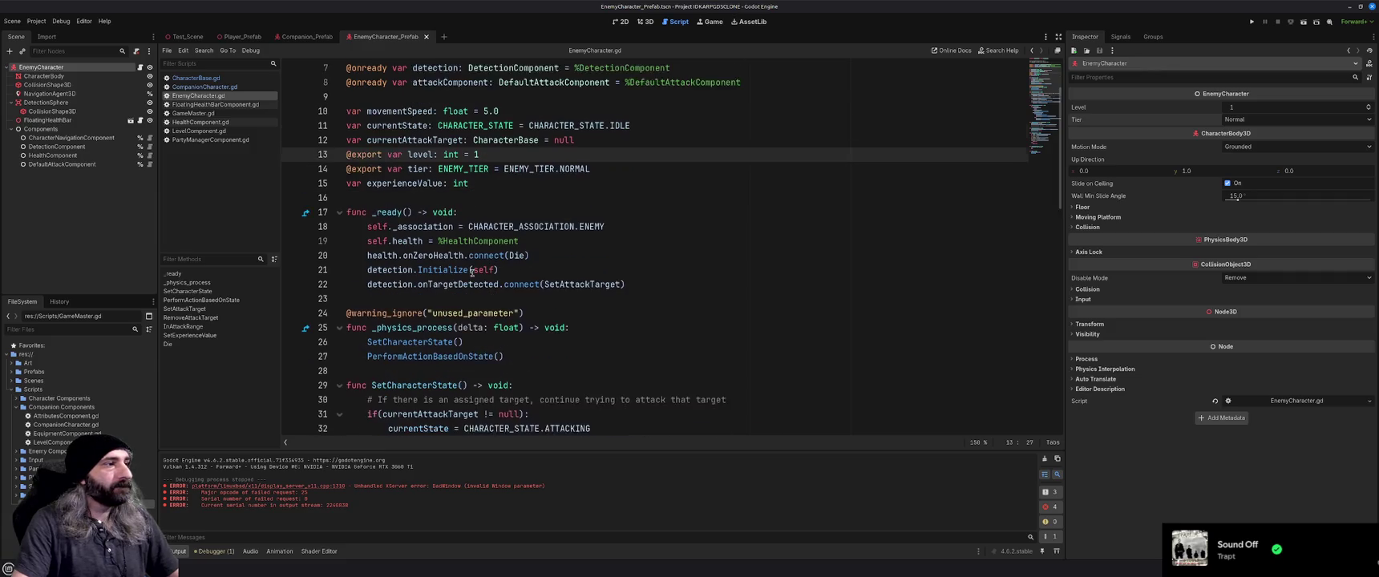
{"action": "scroll", "coordinate": [471, 272], "scroll_direction": "down", "scroll_amount": 15}
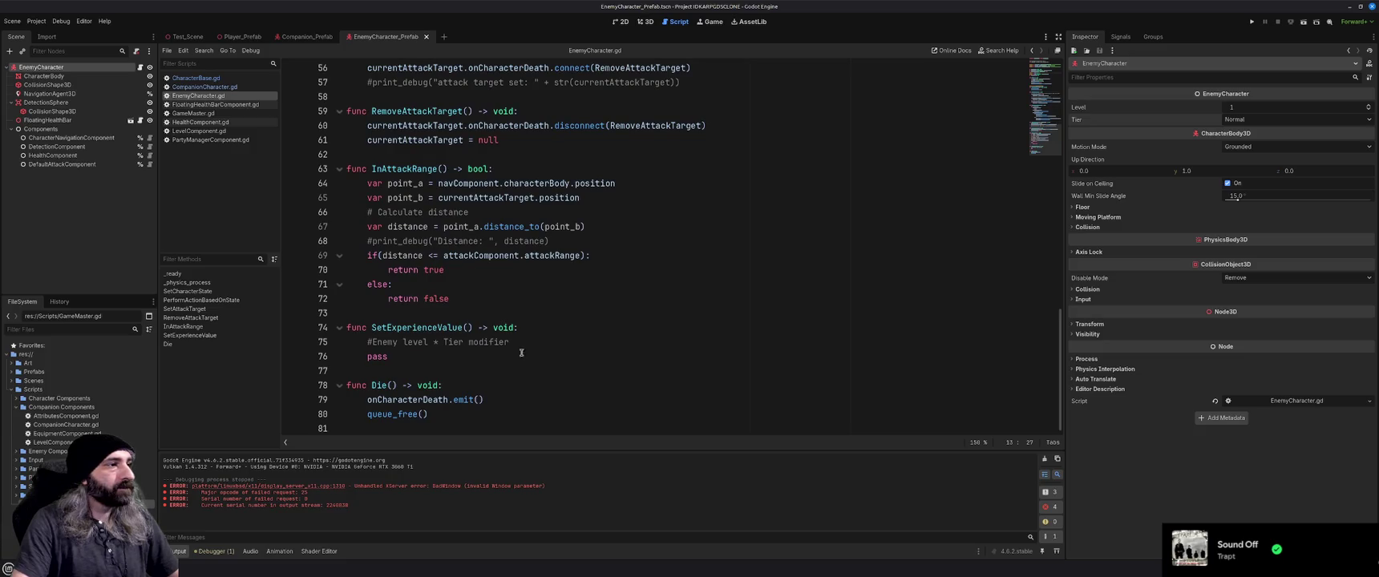
Add 'experienceValue = level *' after the comment and 'var experienceModifier' on the line above it.
{"action": "left_click", "coordinate": [523, 346]}
{"action": "key", "text": "Return"}
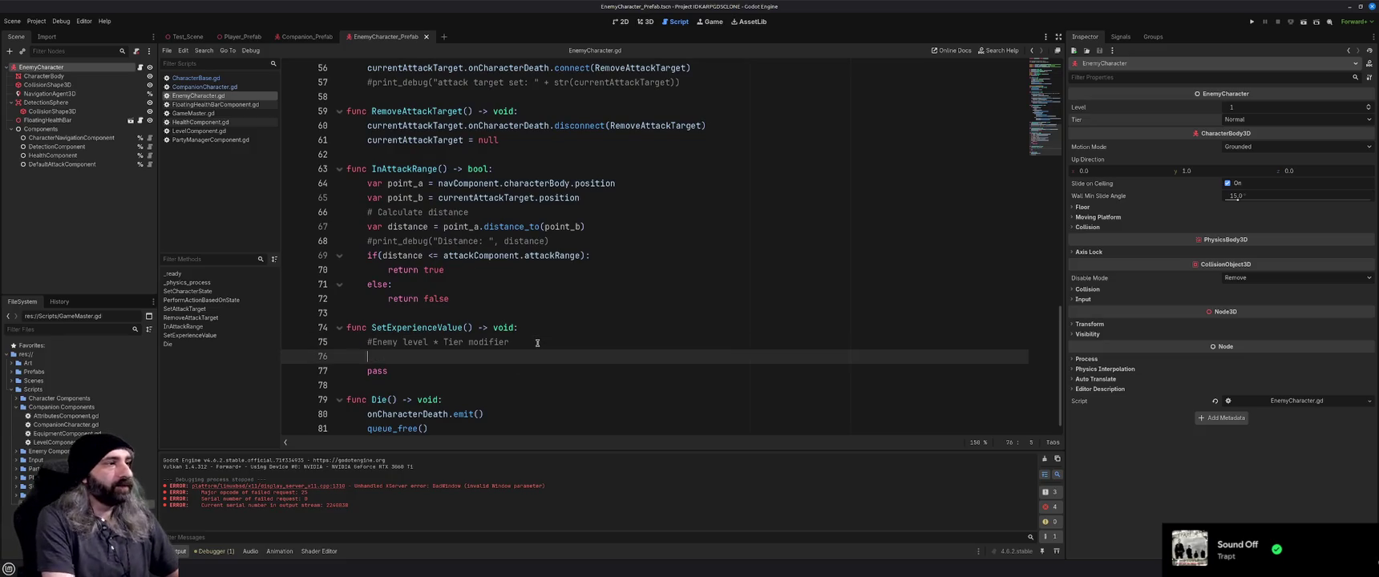
{"action": "type", "text": "experi"}
{"action": "key", "text": "Return"}
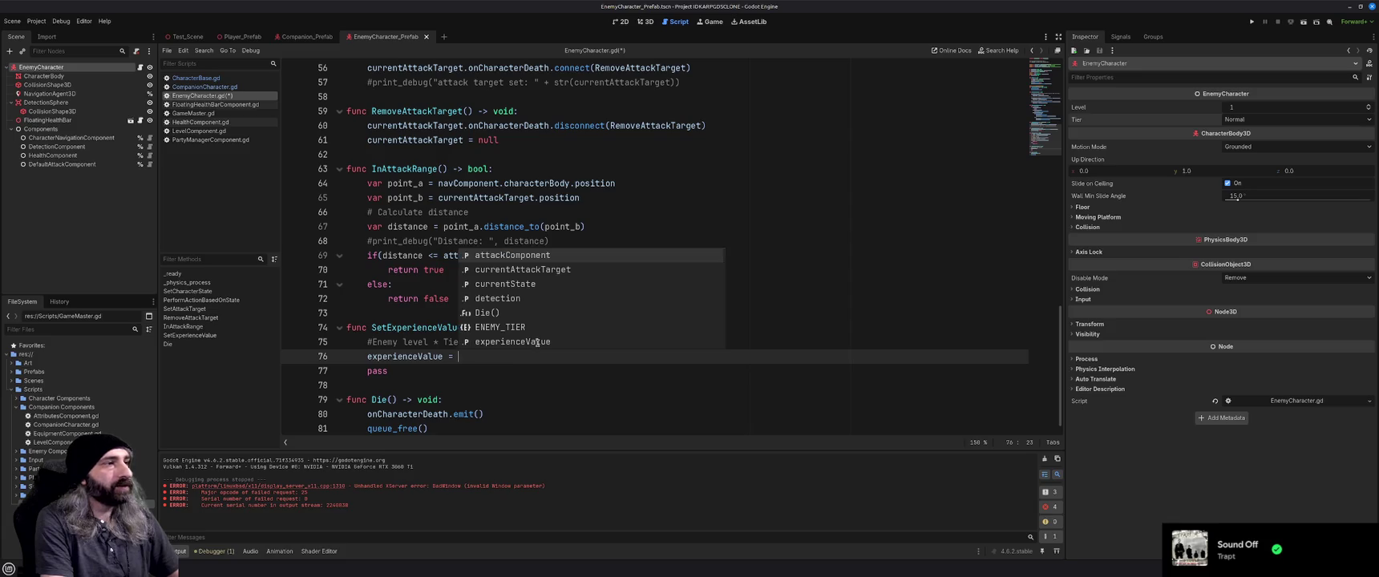
{"action": "type", "text": "level"}
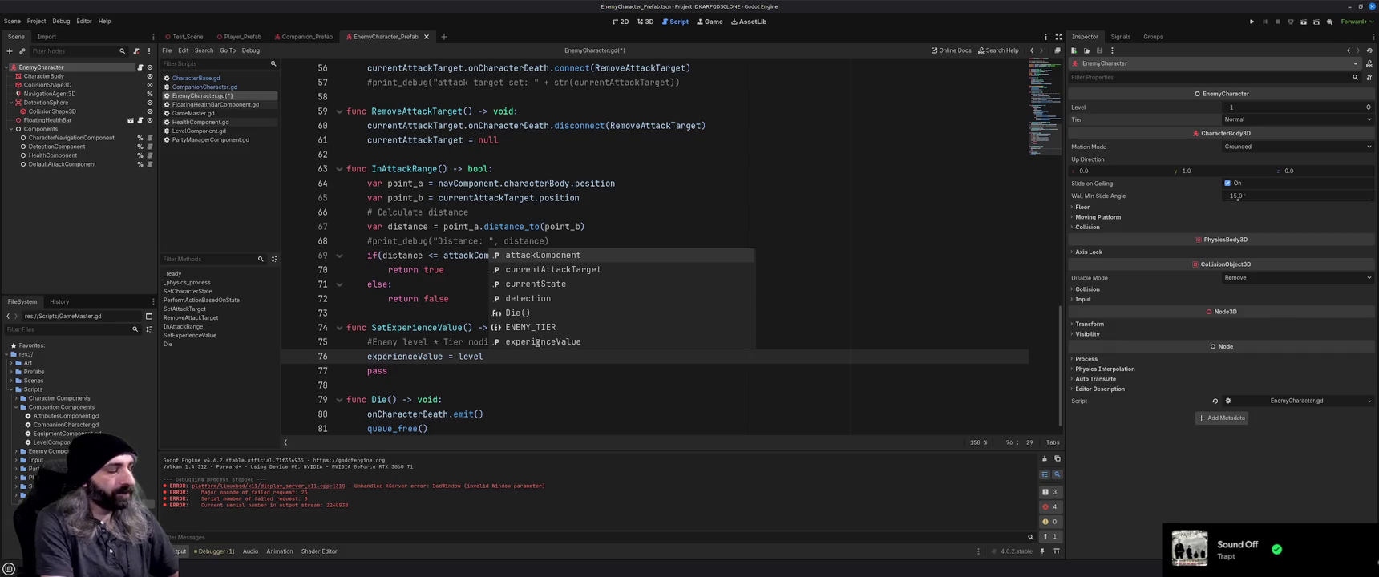
{"action": "type", "text": " *"}
{"action": "left_click", "coordinate": [537, 342]}
{"action": "key", "text": "Return"}
{"action": "type", "text": "var experienceModifier"}
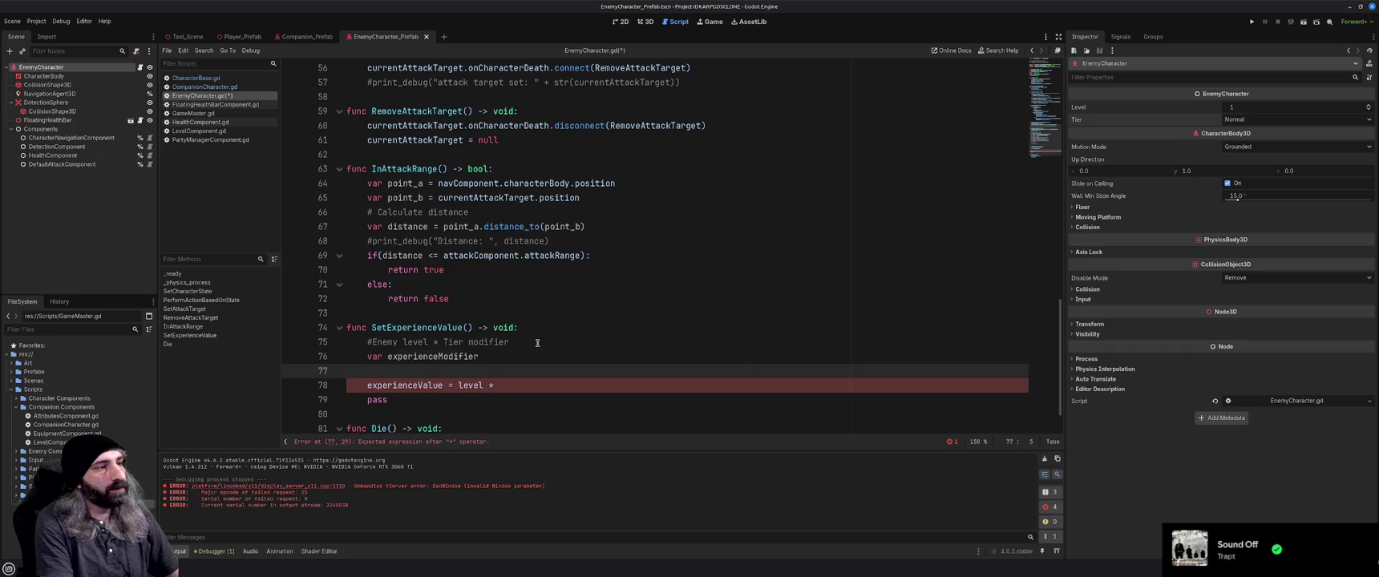
{"action": "key", "text": "alt+Tab"}
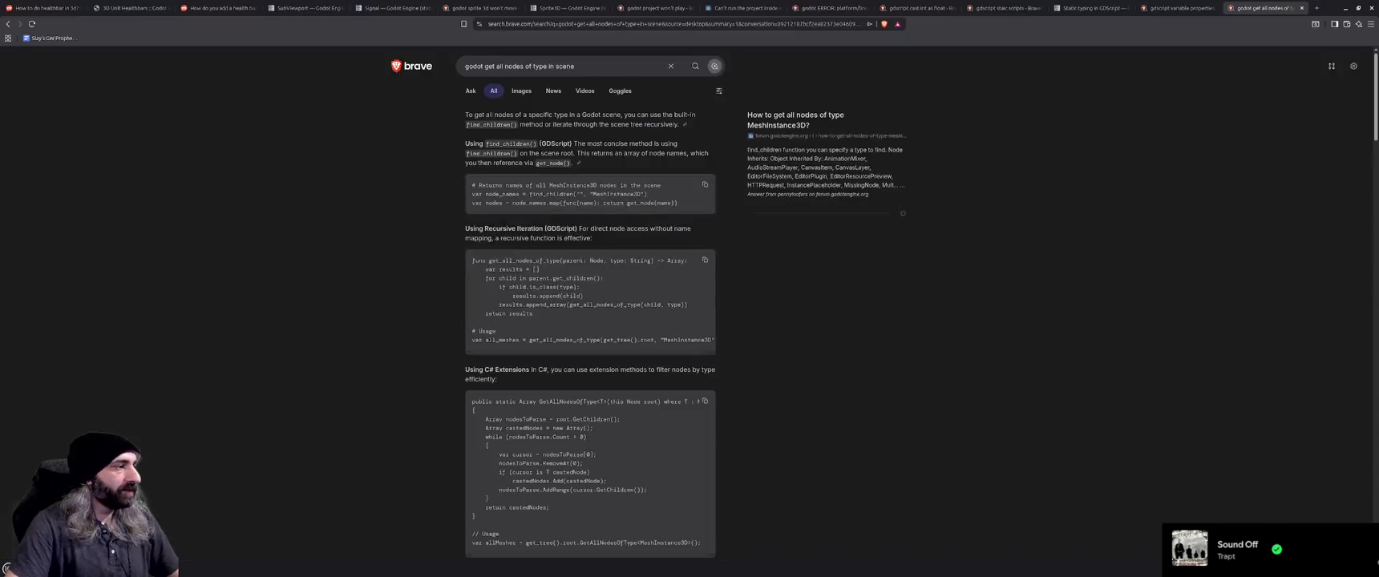
Search Brave for 'gdscript match' and read the expanded AI summary's example.
{"action": "left_click", "coordinate": [1317, 10]}
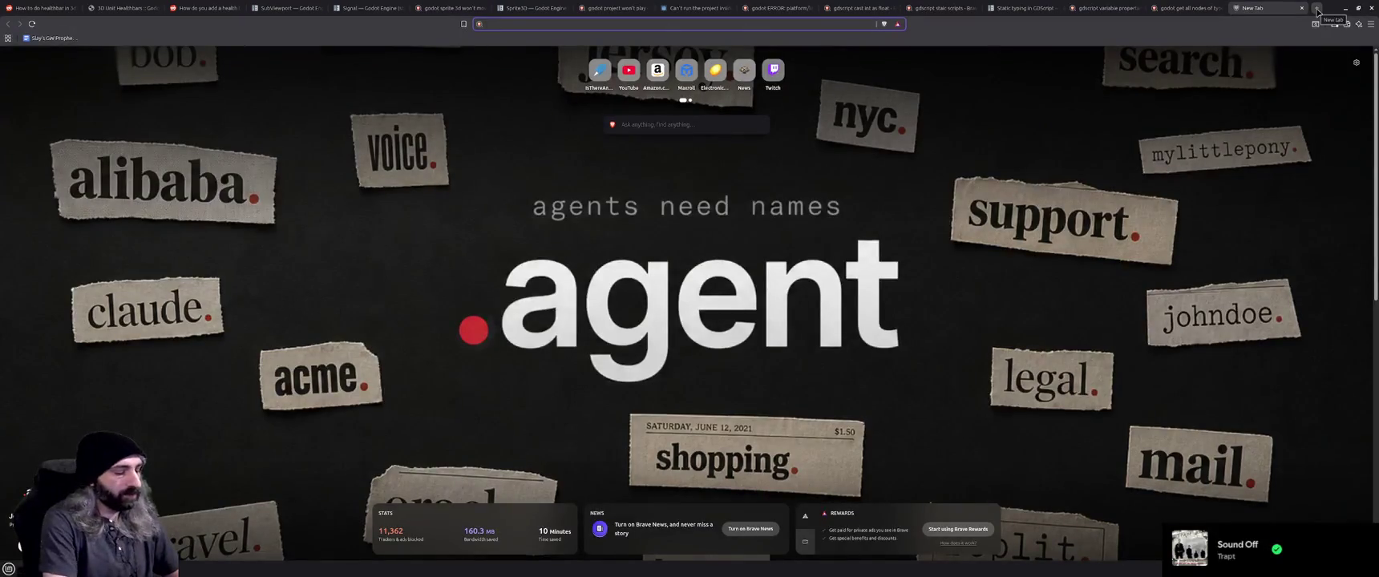
{"action": "type", "text": "gsd"}
{"action": "key", "text": "BackSpace"}
{"action": "key", "text": "BackSpace"}
{"action": "type", "text": "dscript"}
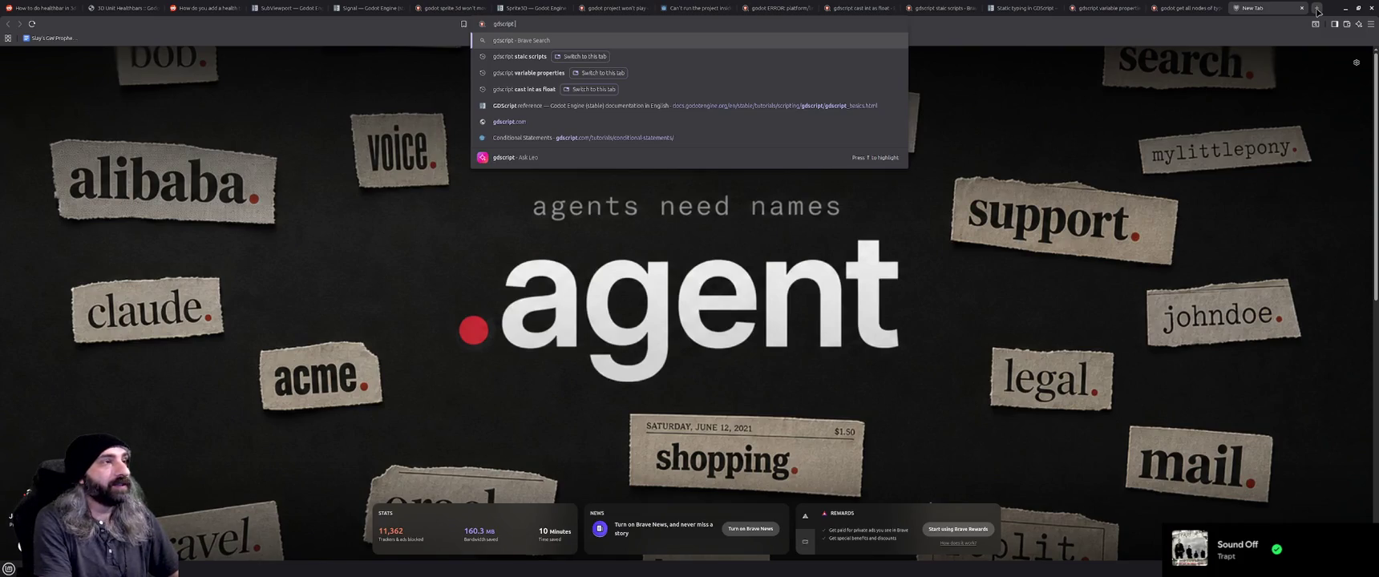
{"action": "type", "text": "match&source=desktop"}
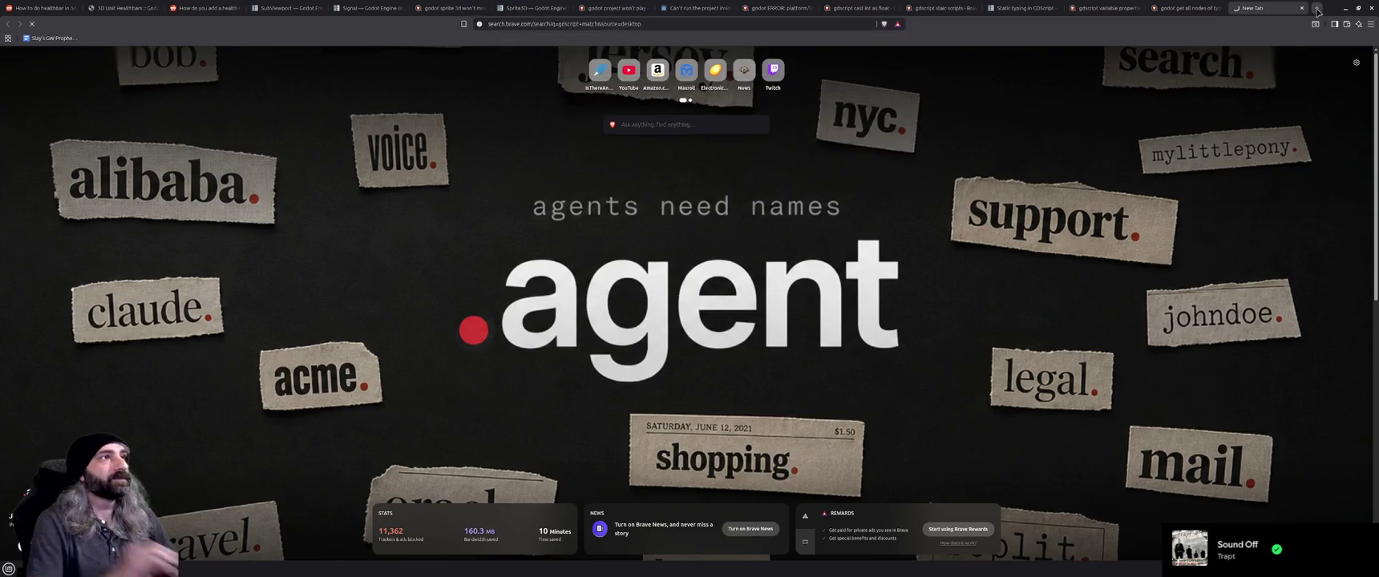
{"action": "key", "text": "Return"}
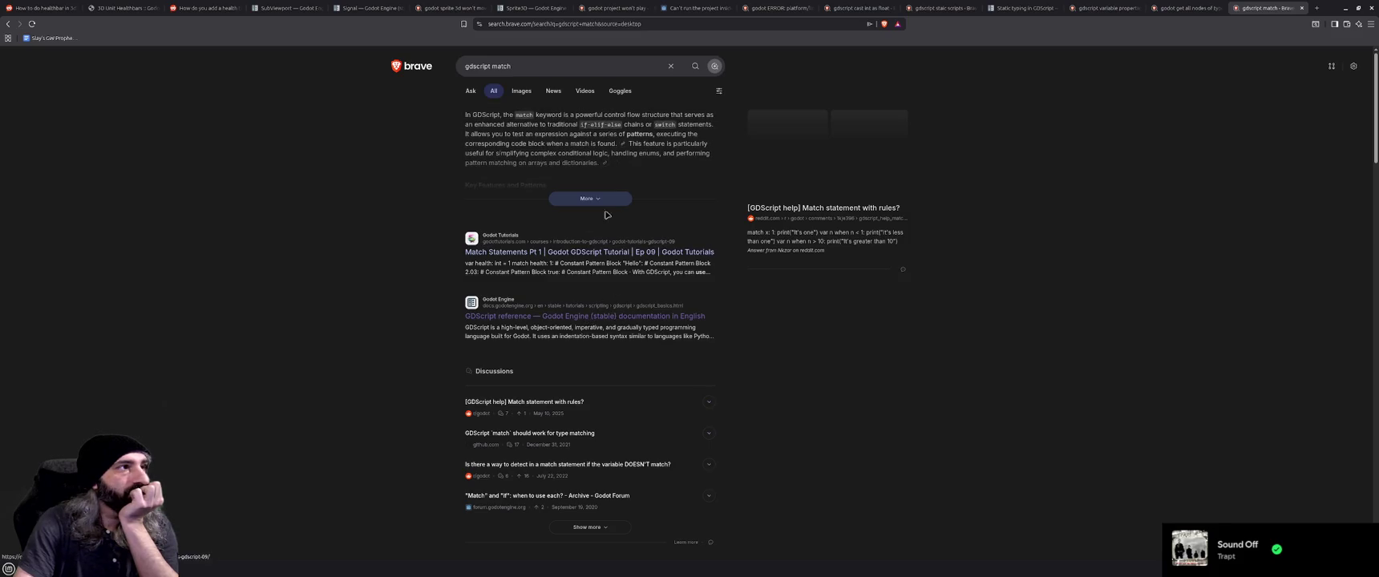
{"action": "left_click", "coordinate": [601, 201]}
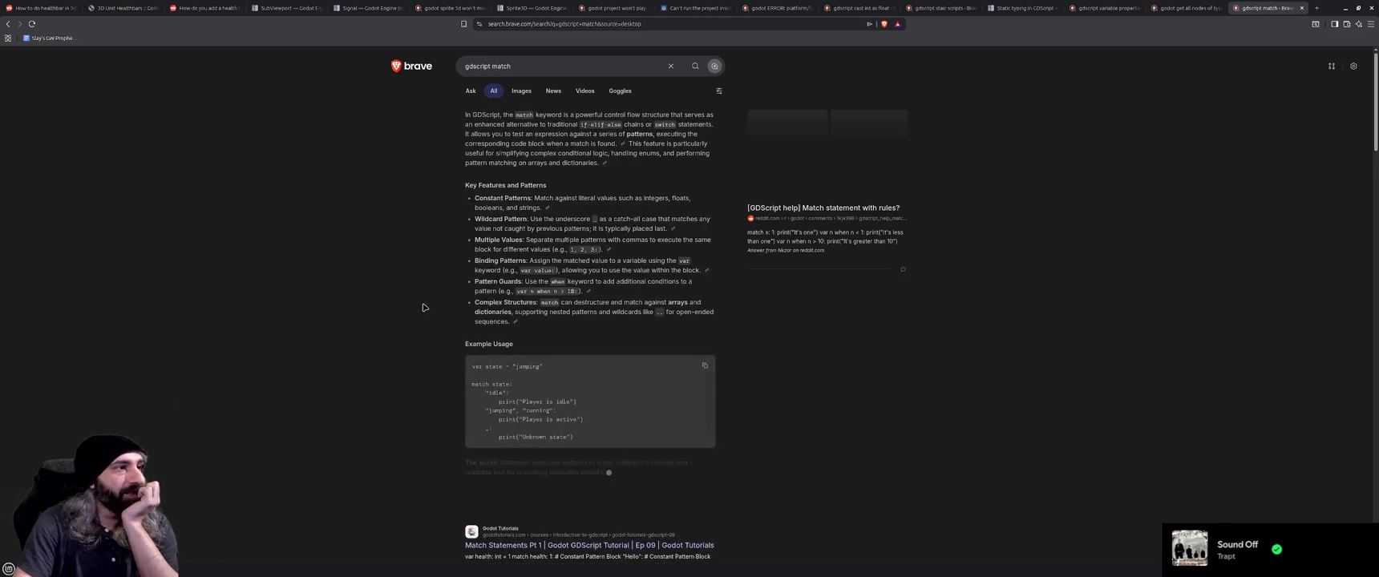
{"action": "scroll", "coordinate": [425, 309], "scroll_direction": "down", "scroll_amount": 1}
{"action": "scroll", "coordinate": [429, 317], "scroll_direction": "down", "scroll_amount": 1}
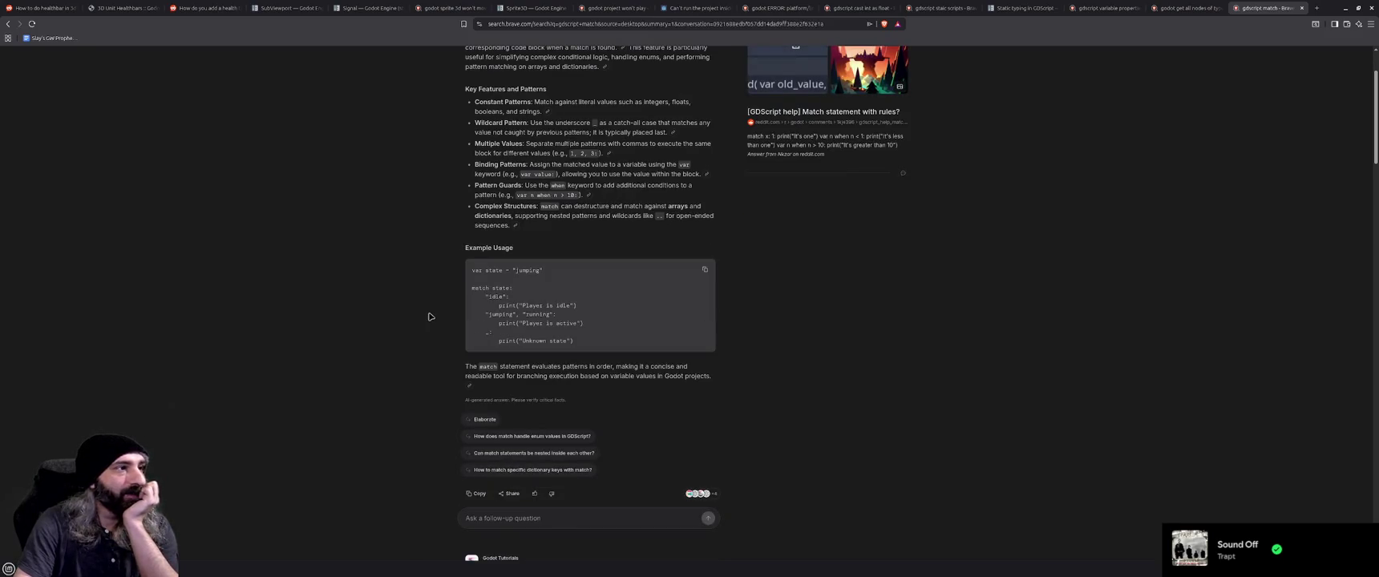
{"action": "left_click", "coordinate": [1347, 9]}
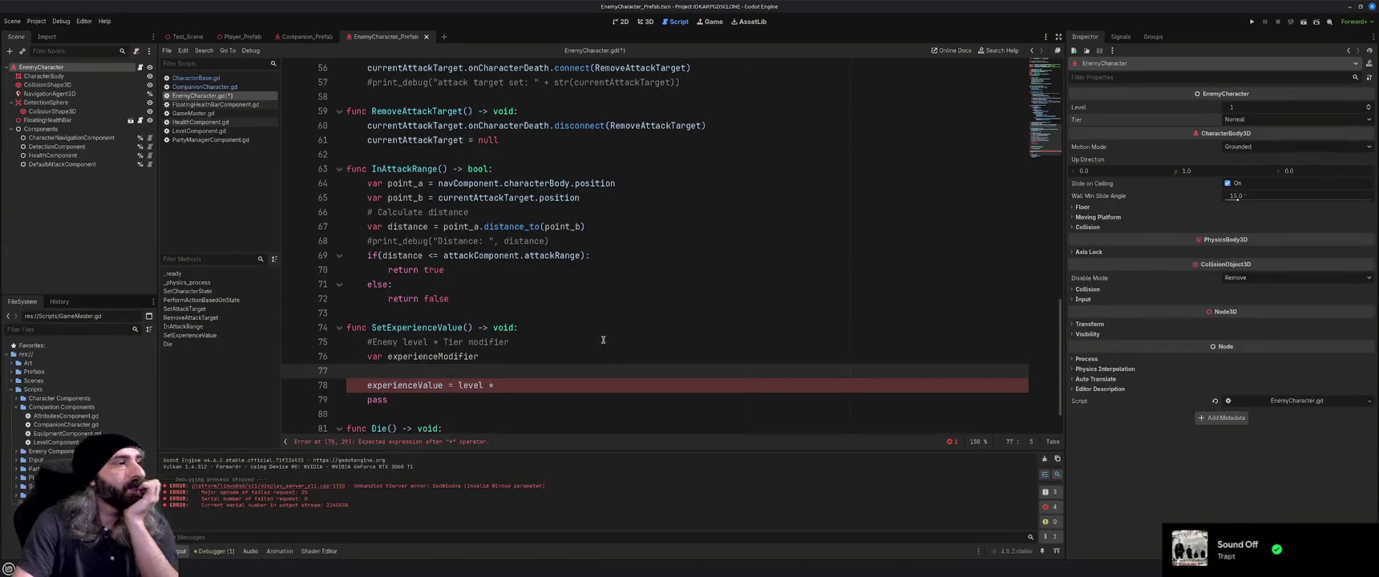
Start a 'match tier' block with an ENEMY_TIER.NORMAL: case, checking the browser example.
{"action": "type", "text": "match"}
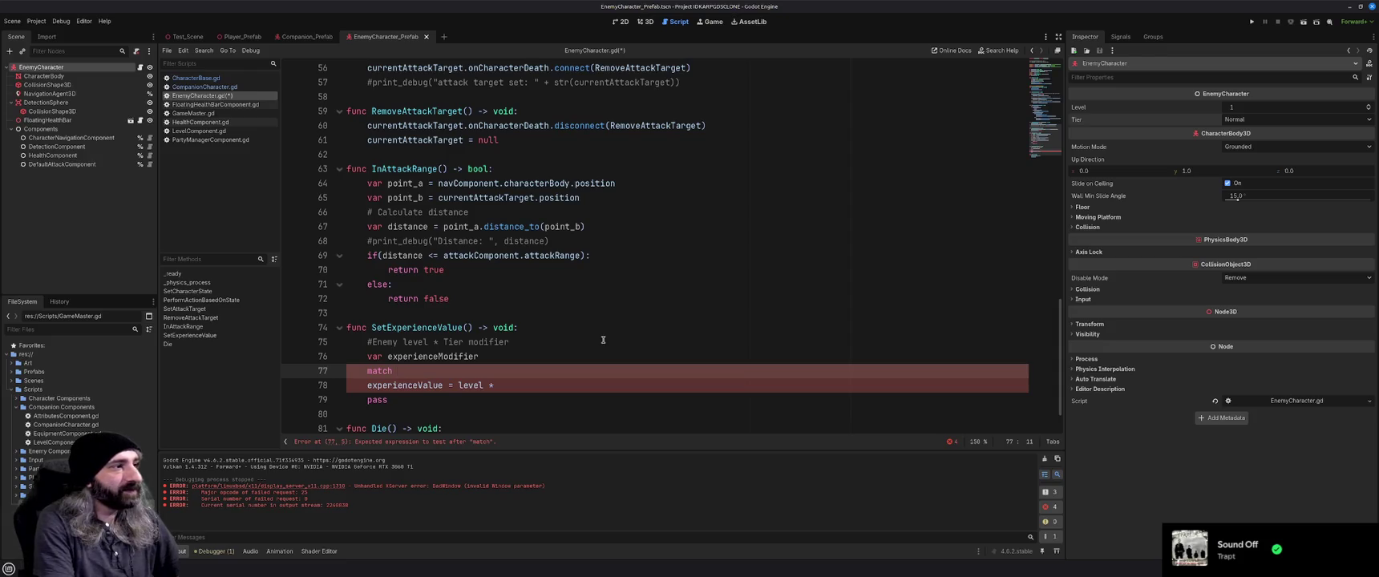
{"action": "type", "text": "tier"}
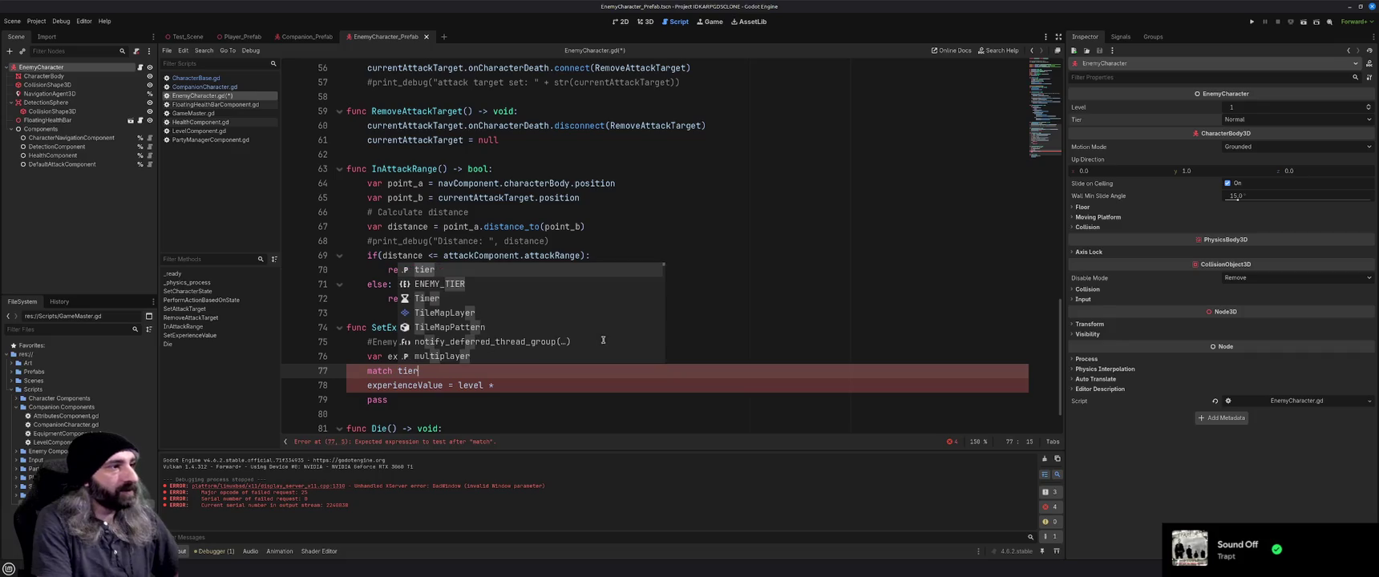
{"action": "key", "text": "Escape"}
{"action": "key", "text": "Return"}
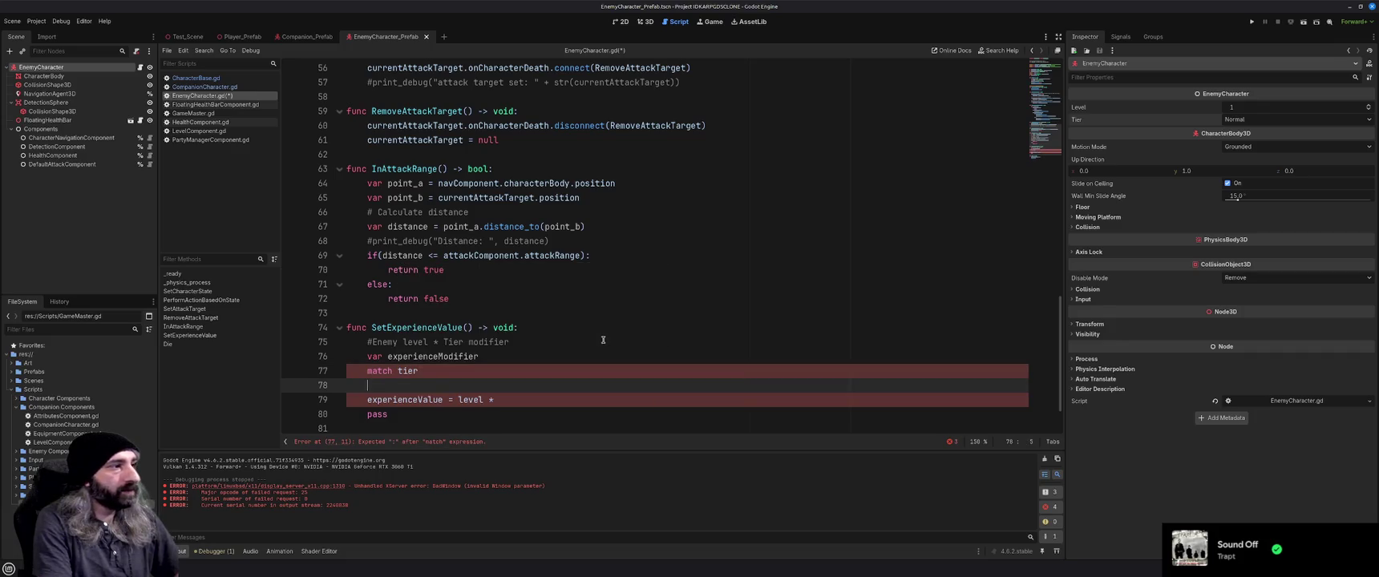
{"action": "type", "text": "ENEMY"}
{"action": "key", "text": "Return"}
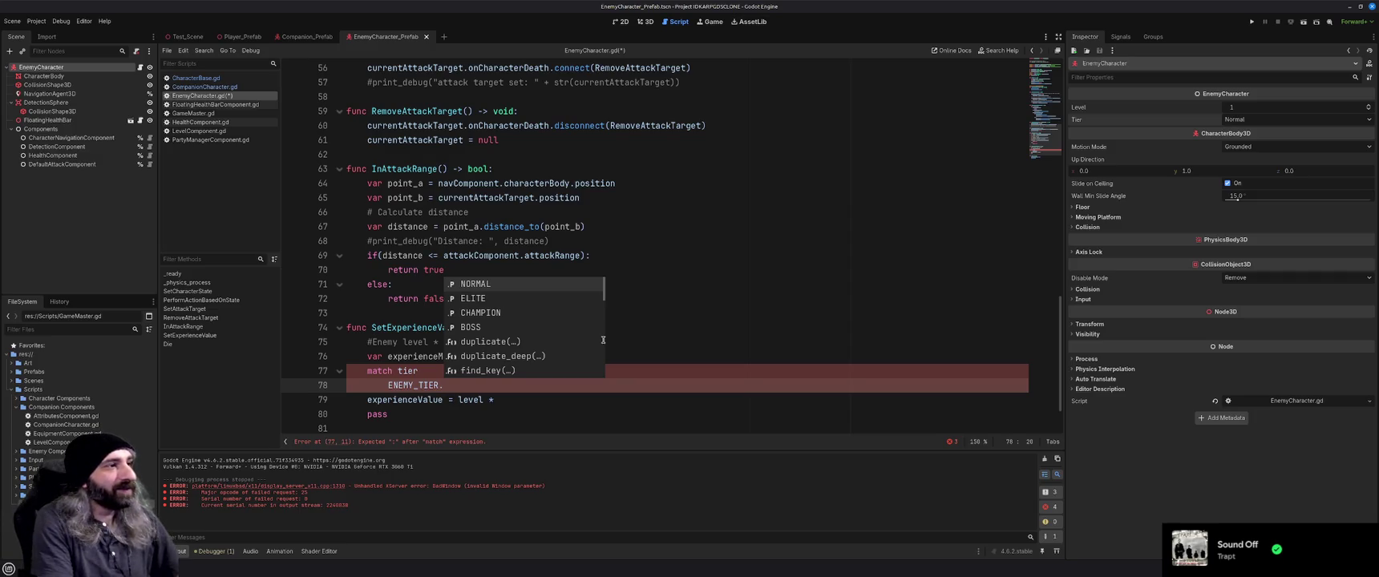
{"action": "key", "text": "Return"}
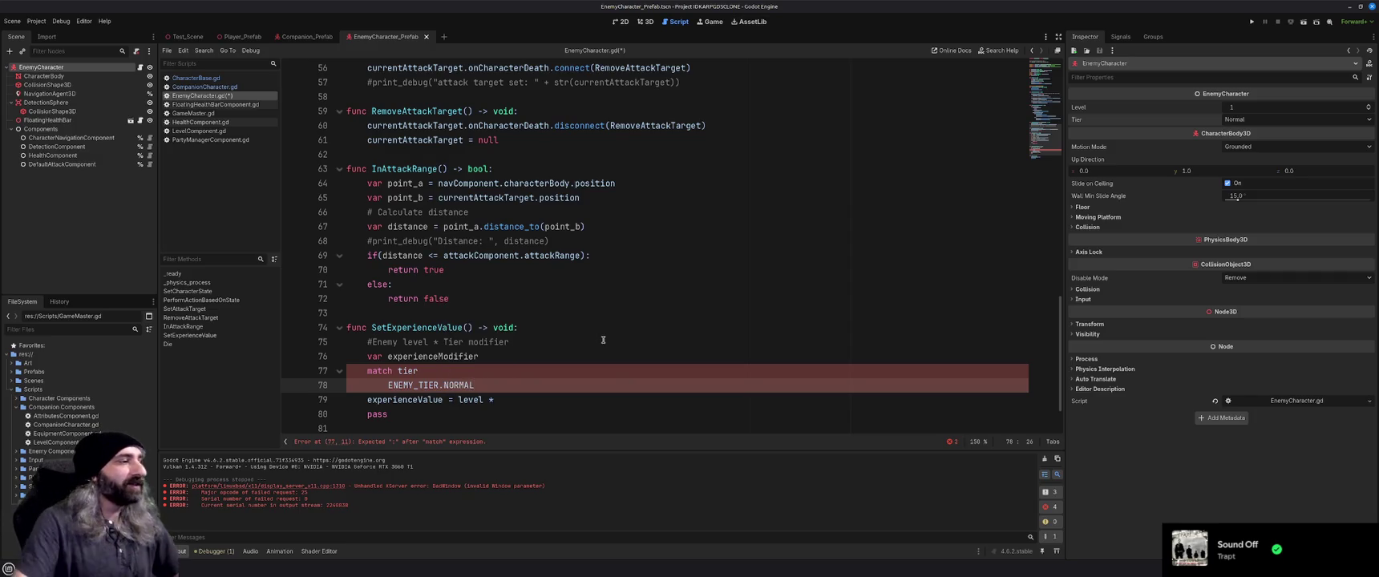
{"action": "key", "text": "alt+Tab"}
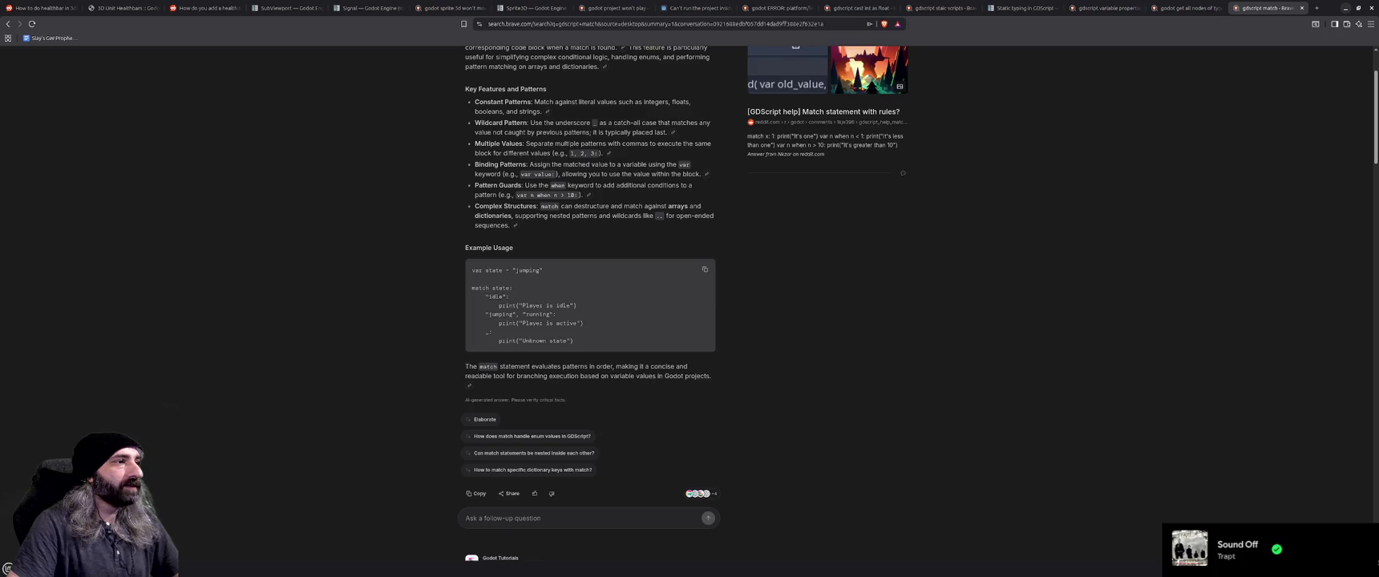
{"action": "key", "text": "alt+Tab"}
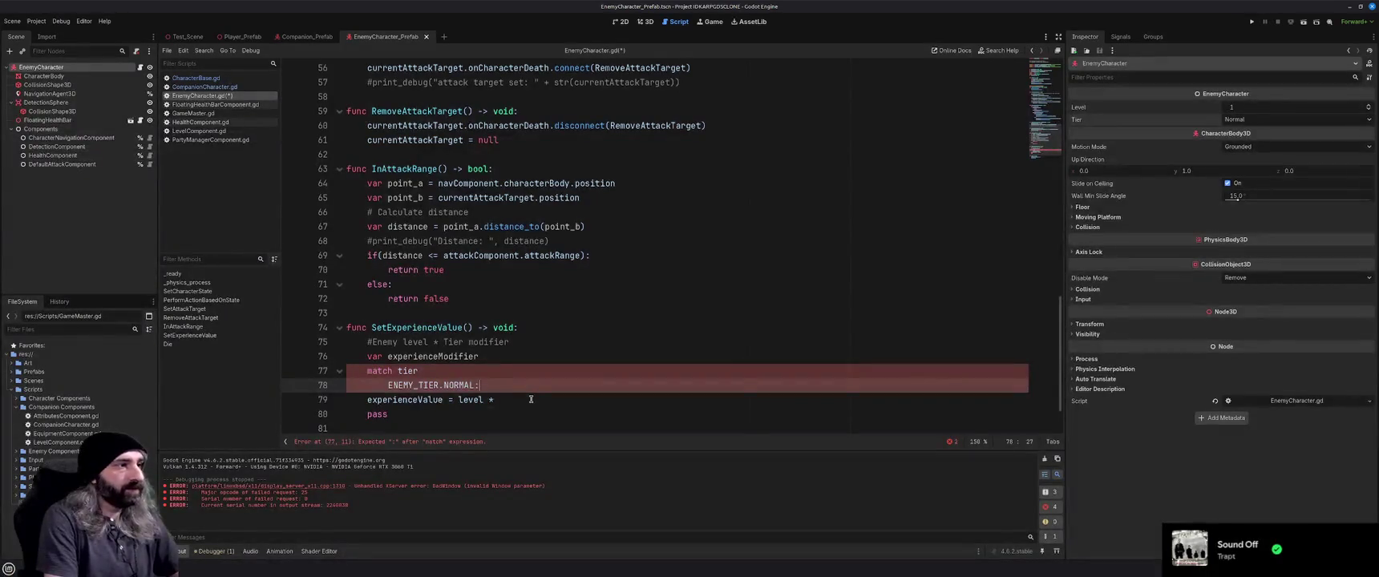
{"action": "type", "text": ":"}
{"action": "key", "text": "Return"}
Add the ENEMY_TIER.ELITE: case under NORMAL.
{"action": "type", "text": "Enemy"}
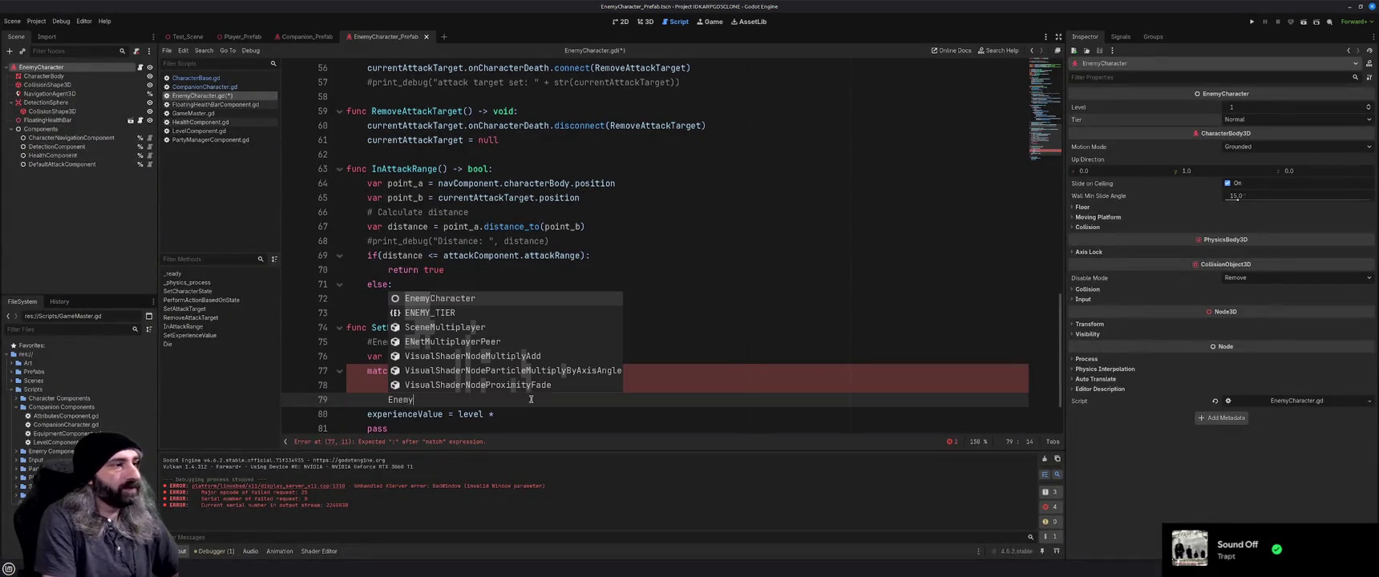
{"action": "key", "text": "Down"}
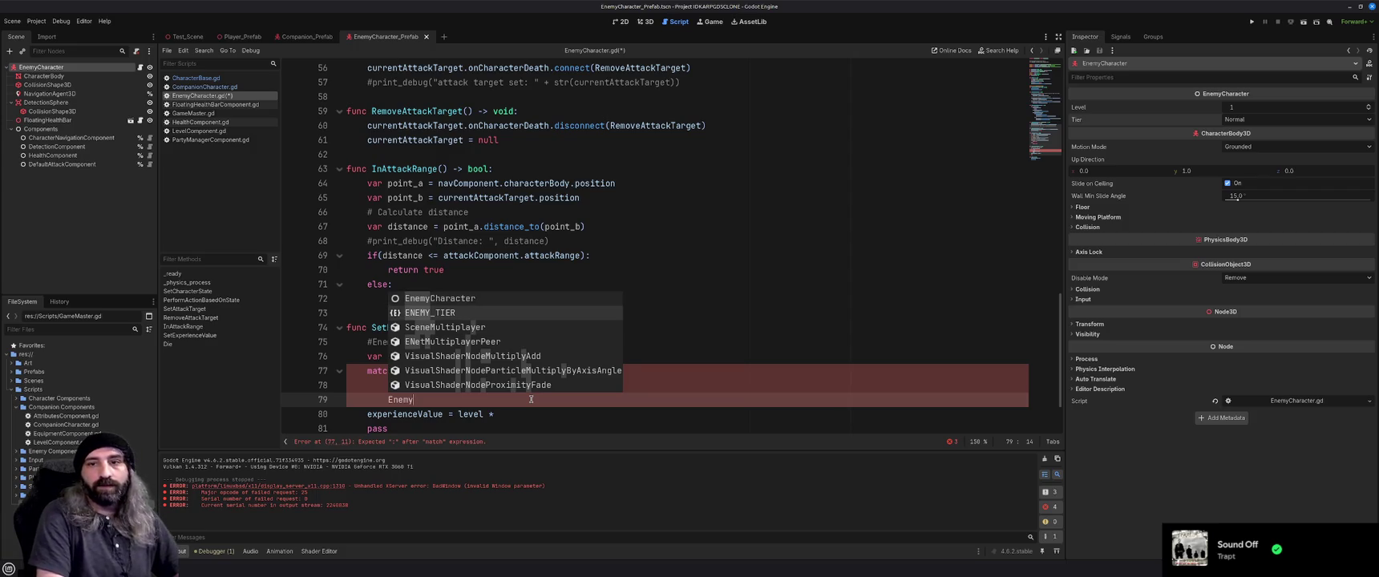
{"action": "key", "text": "Return"}
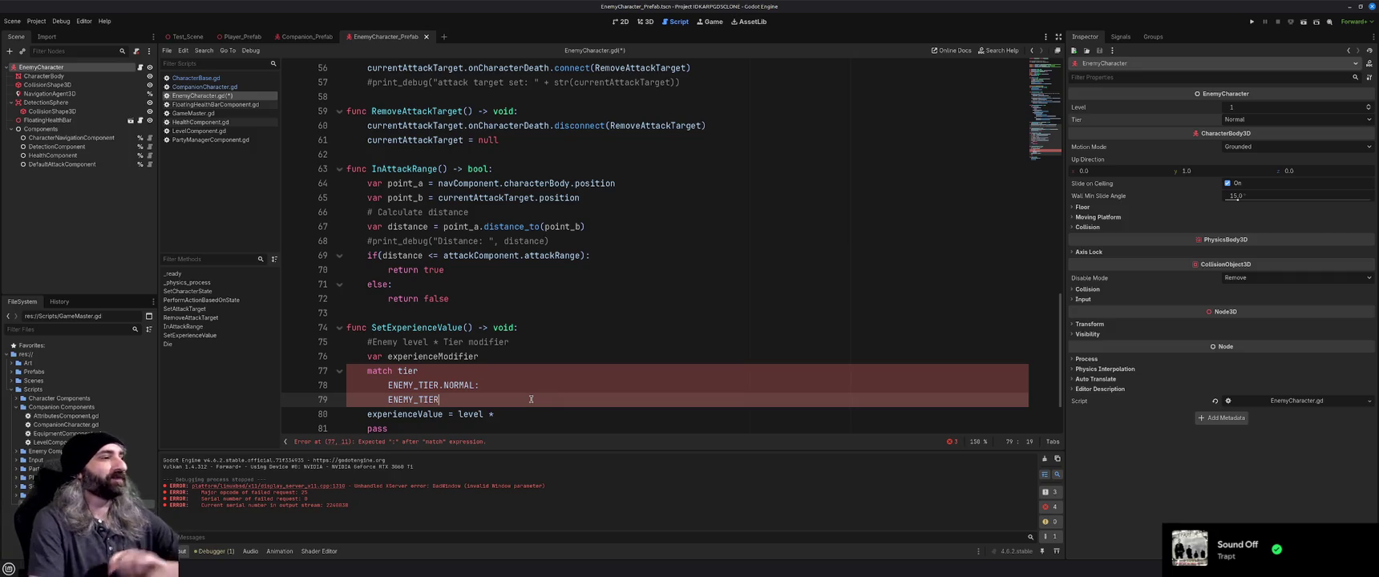
{"action": "type", "text": "."}
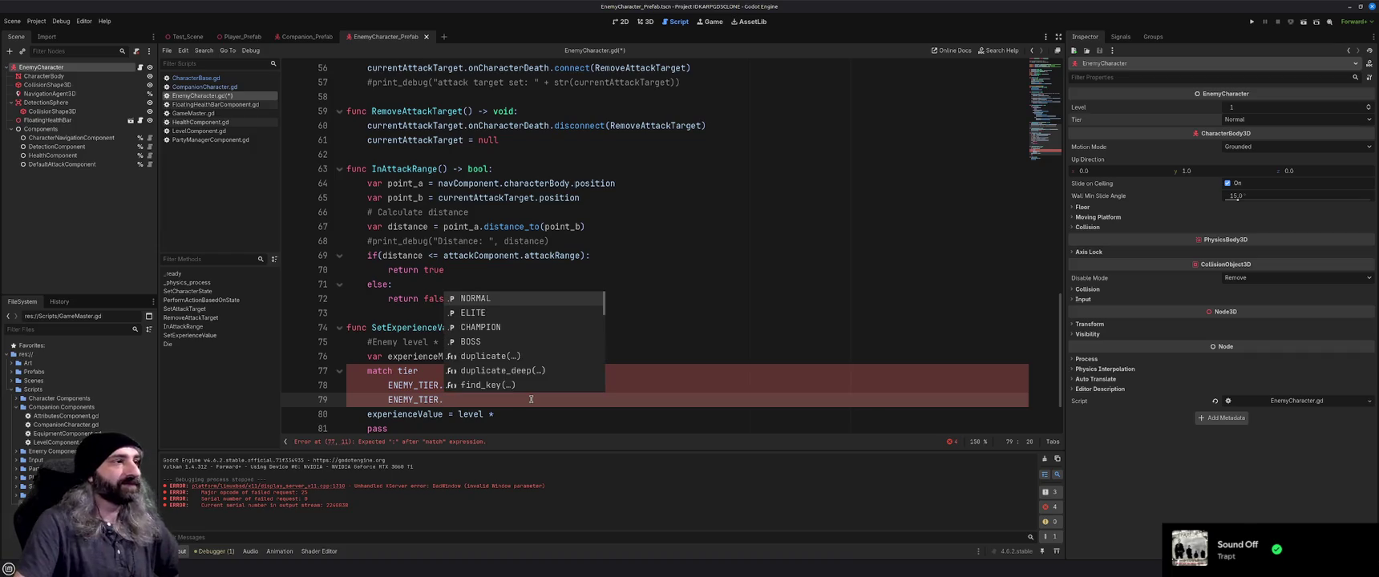
{"action": "key", "text": "Down"}
{"action": "key", "text": "Return"}
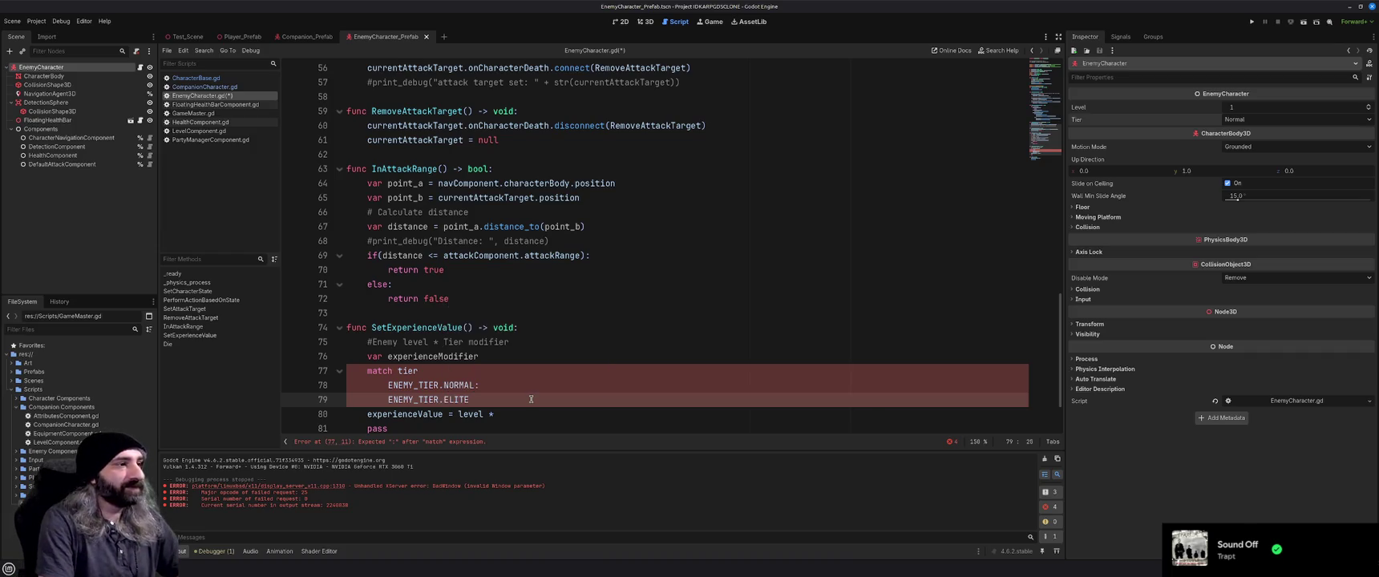
{"action": "type", "text": ":"}
{"action": "key", "text": "Return"}
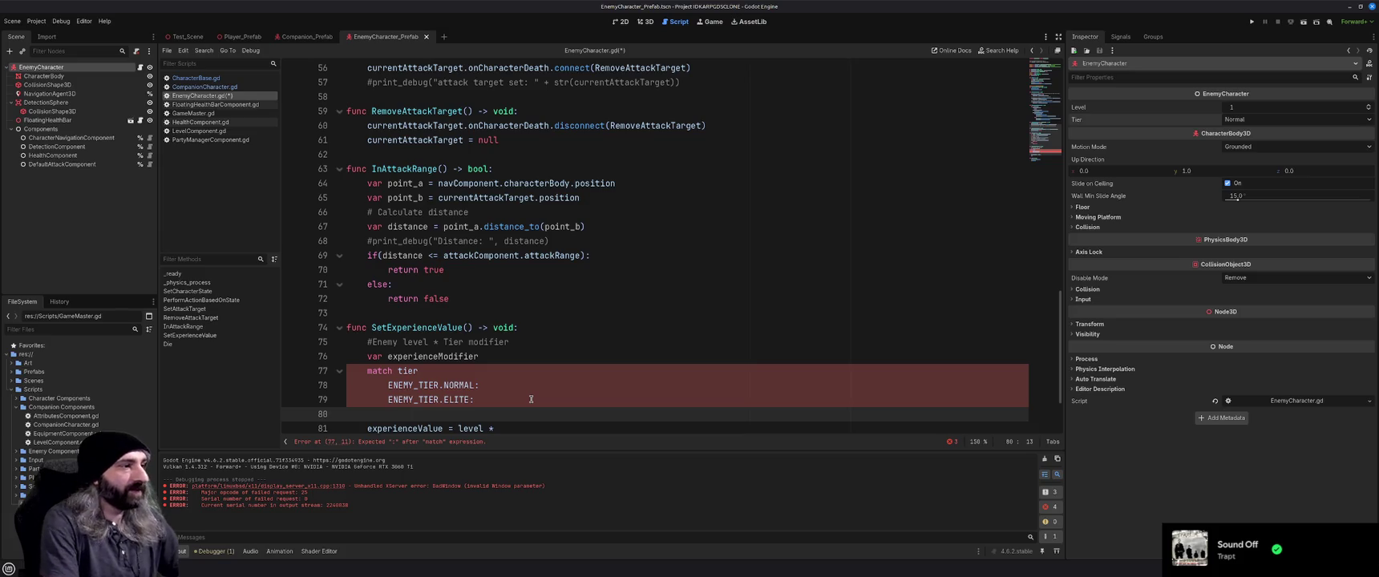
Add the ENEMY_TIER.CHAMPION: and ENEMY_TIER.BOSS: cases to the match block.
{"action": "type", "text": "Enemy"}
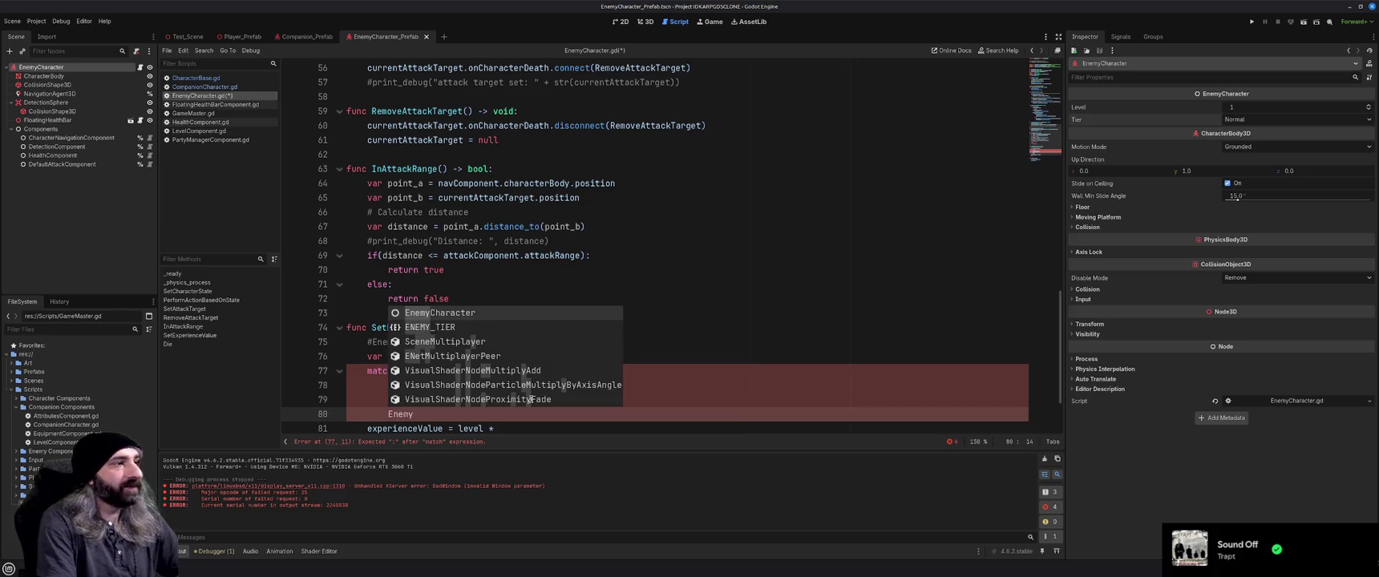
{"action": "key", "text": "Down"}
{"action": "key", "text": "Down"}
{"action": "key", "text": "Up"}
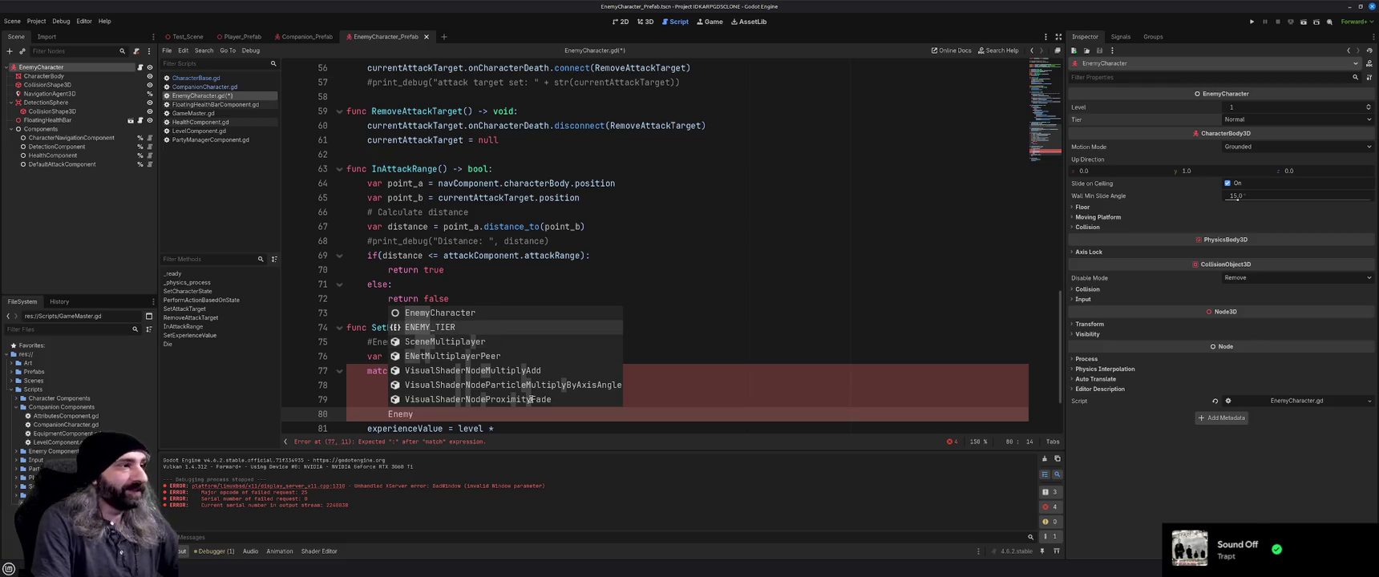
{"action": "key", "text": "Return"}
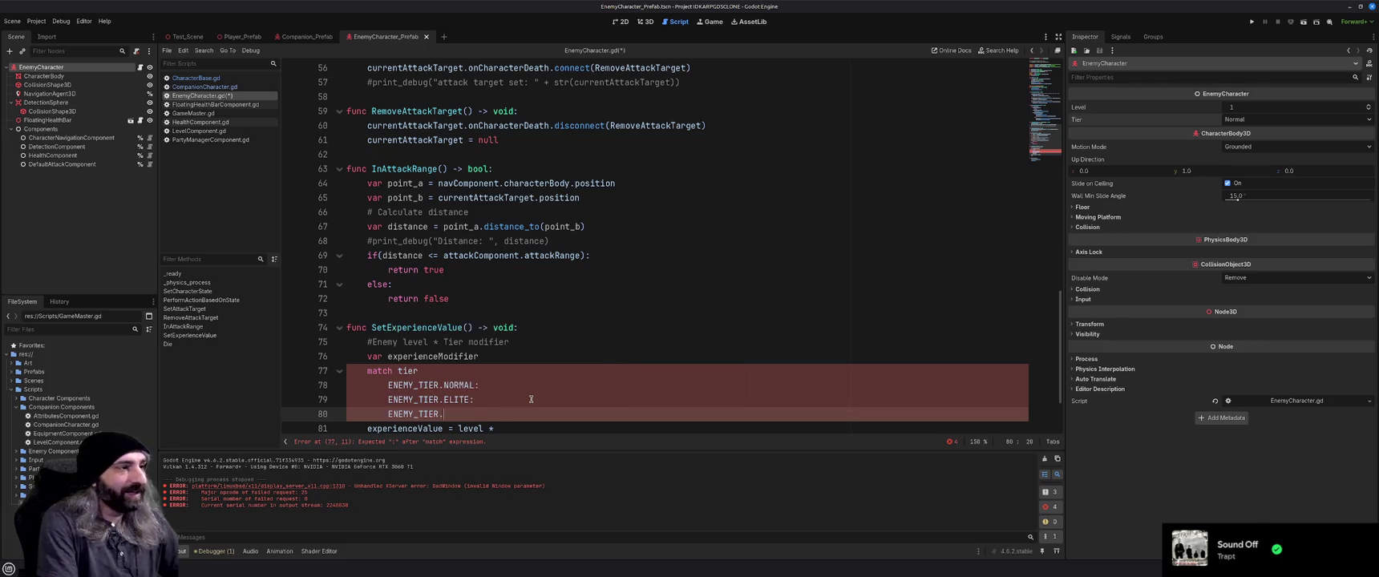
{"action": "key", "text": "Down"}
{"action": "key", "text": "Down"}
{"action": "key", "text": "Down"}
{"action": "key", "text": "Up"}
{"action": "key", "text": "Return"}
{"action": "type", "text": ":"}
{"action": "key", "text": "Return"}
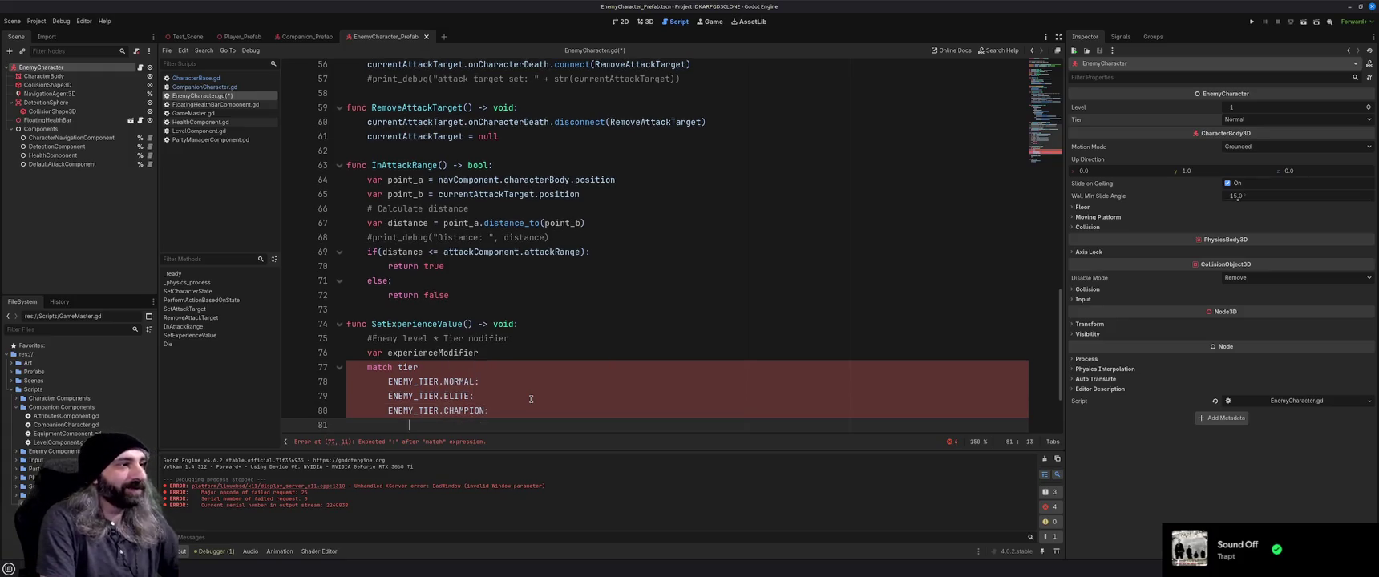
{"action": "type", "text": "Enemy"}
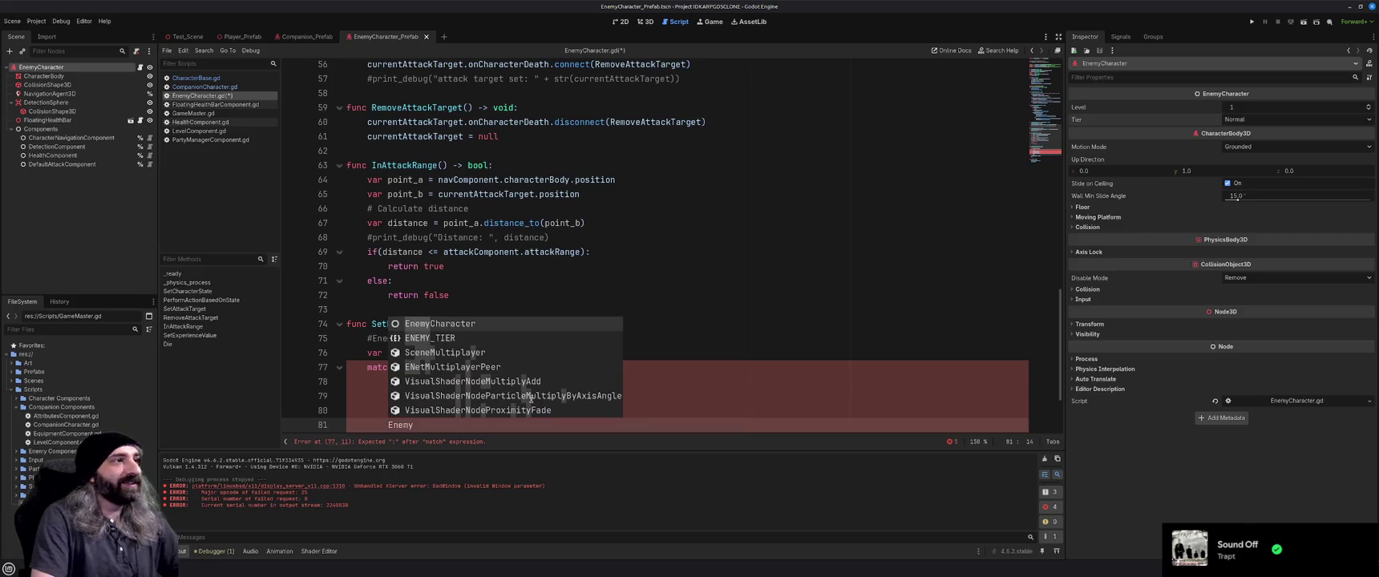
{"action": "key", "text": "Down"}
{"action": "key", "text": "Return"}
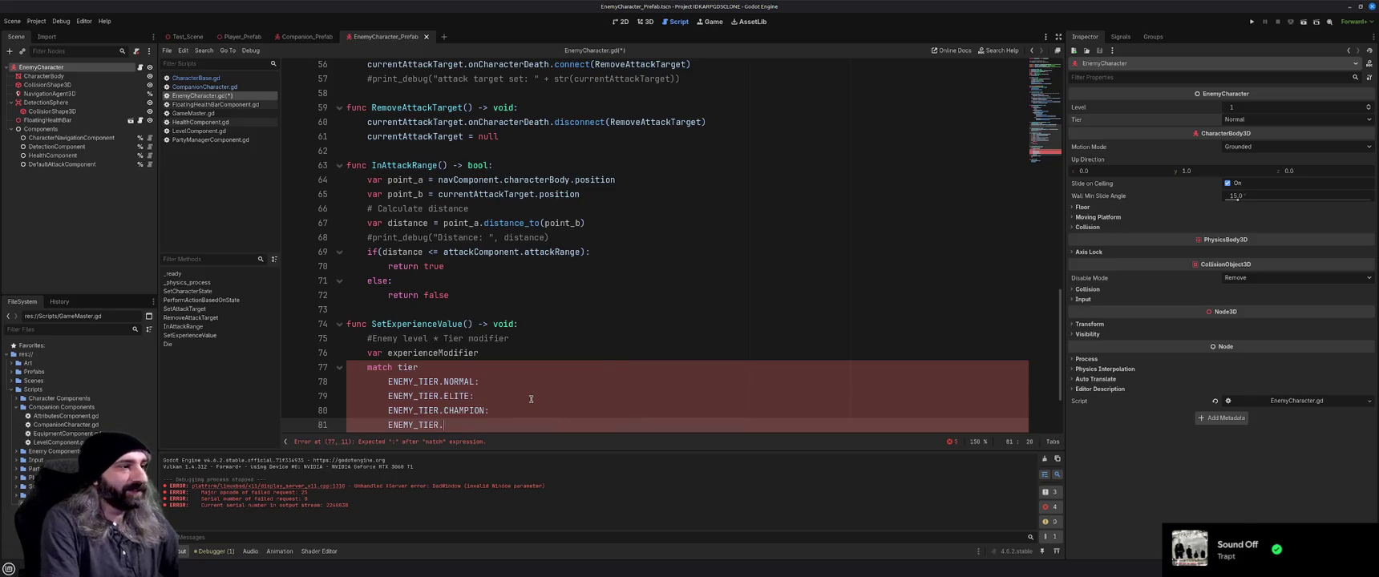
{"action": "key", "text": "Down"}
{"action": "key", "text": "Down"}
{"action": "key", "text": "Down"}
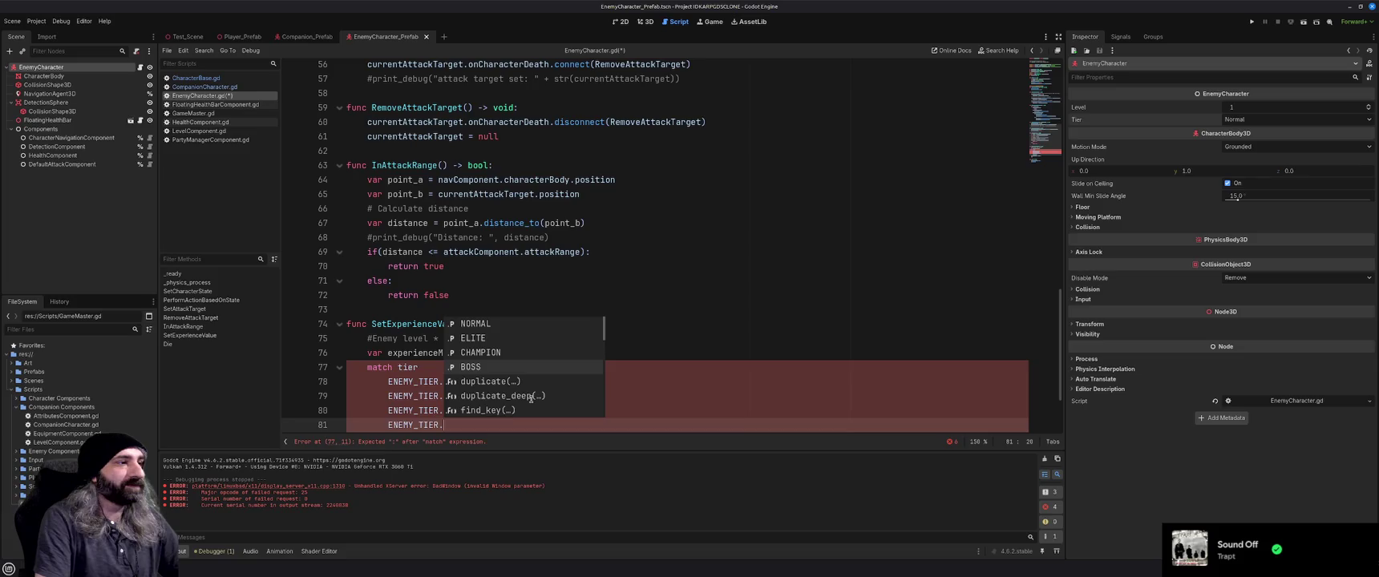
{"action": "key", "text": "Return"}
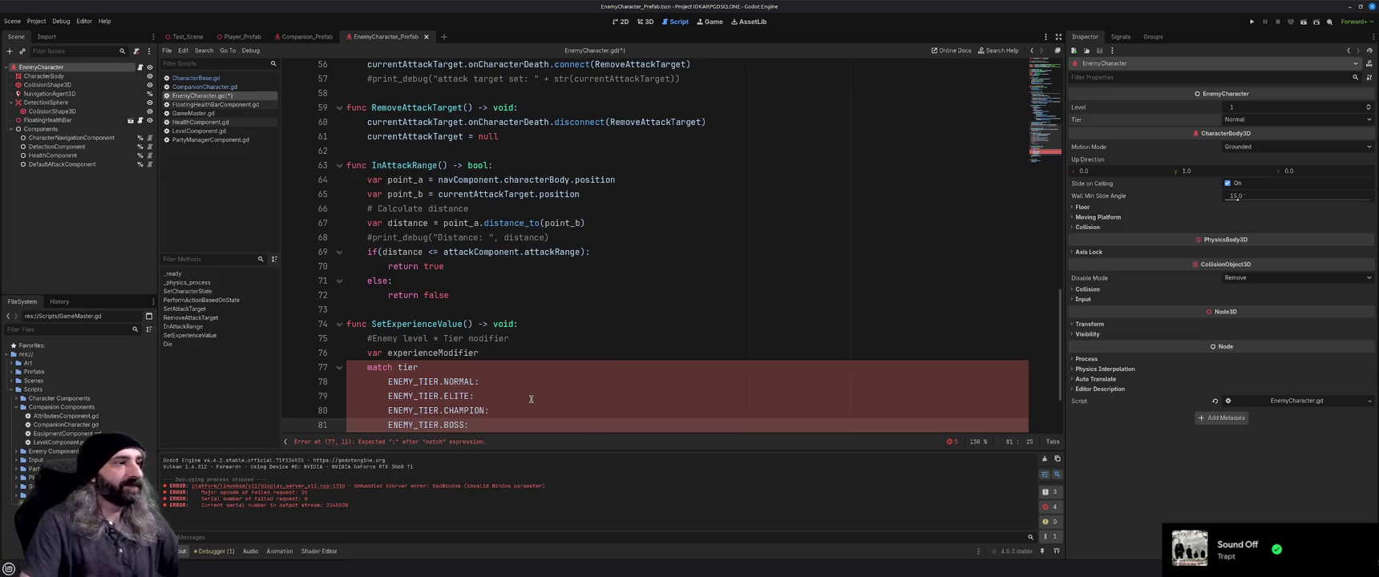
{"action": "left_click", "coordinate": [520, 384]}
Set 'experienceModifier = 2' under the NORMAL case.
{"action": "key", "text": "Return"}
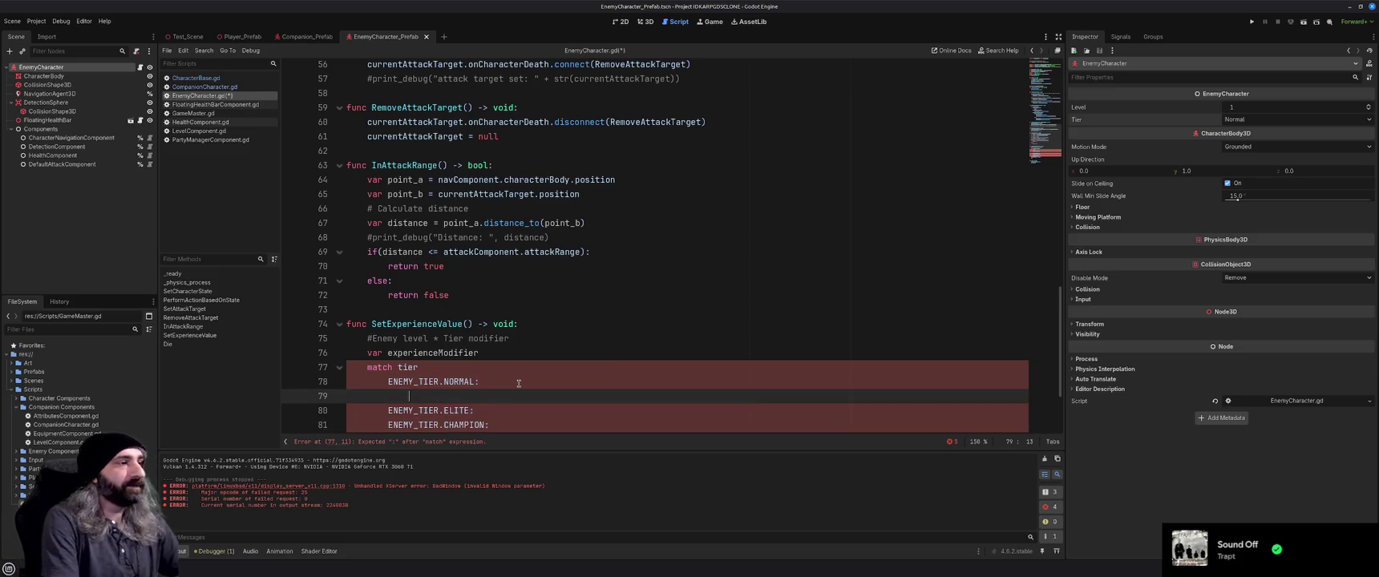
{"action": "type", "text": "experience"}
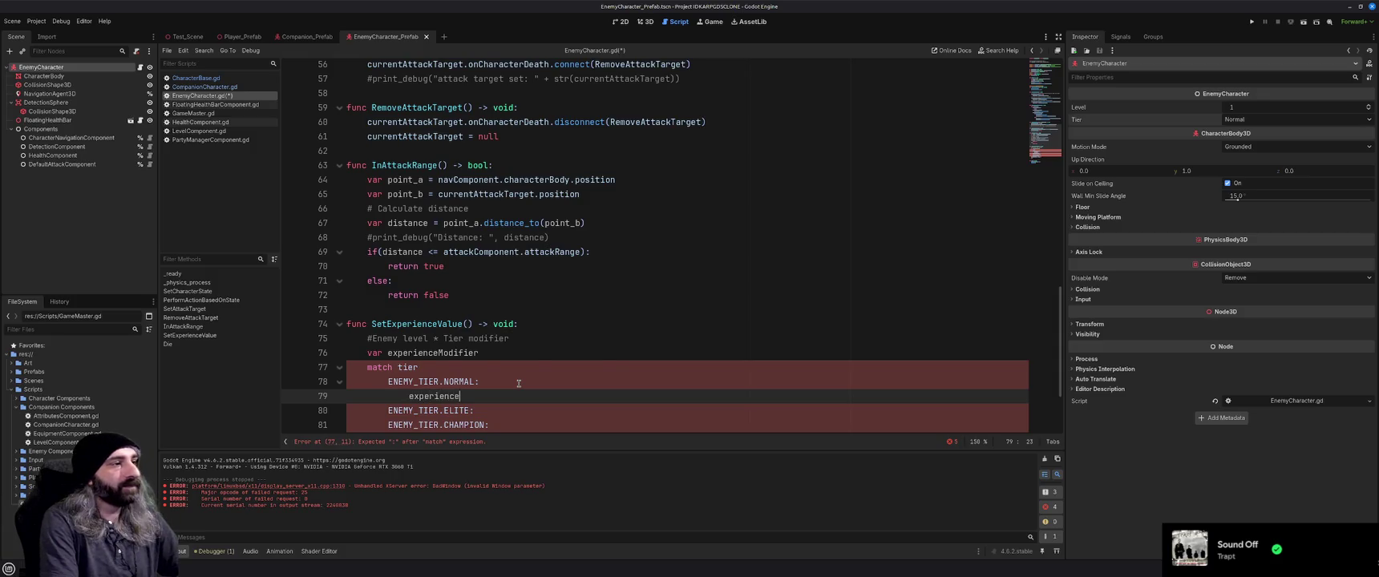
{"action": "key", "text": "Down"}
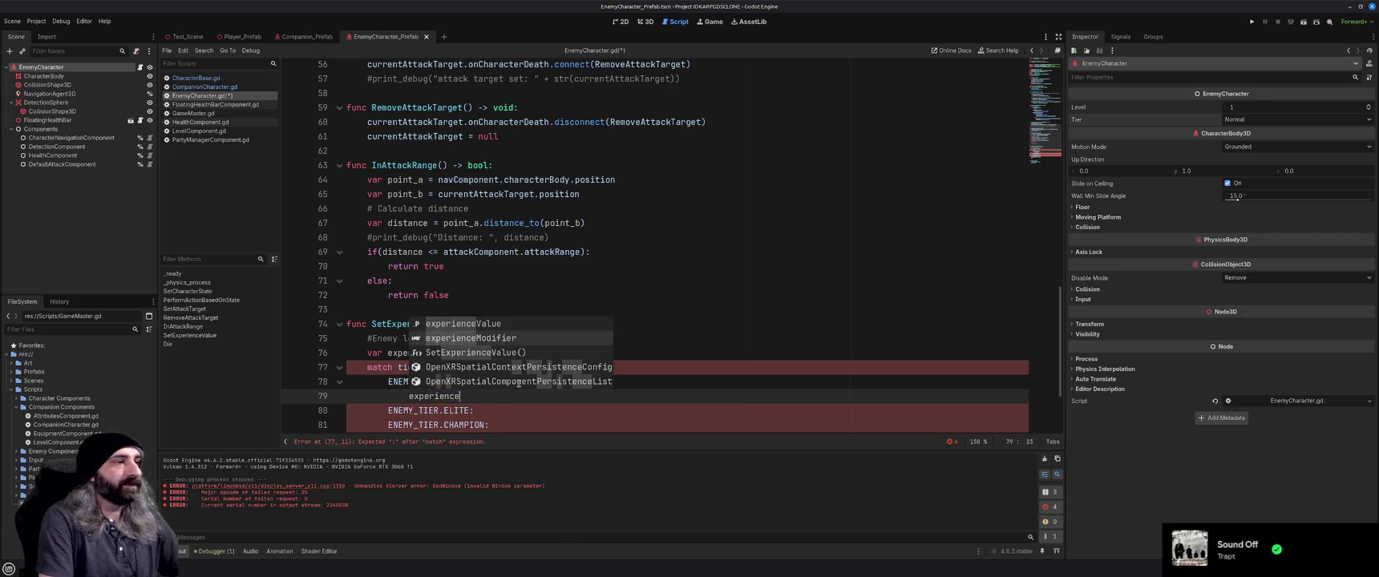
{"action": "key", "text": "Return"}
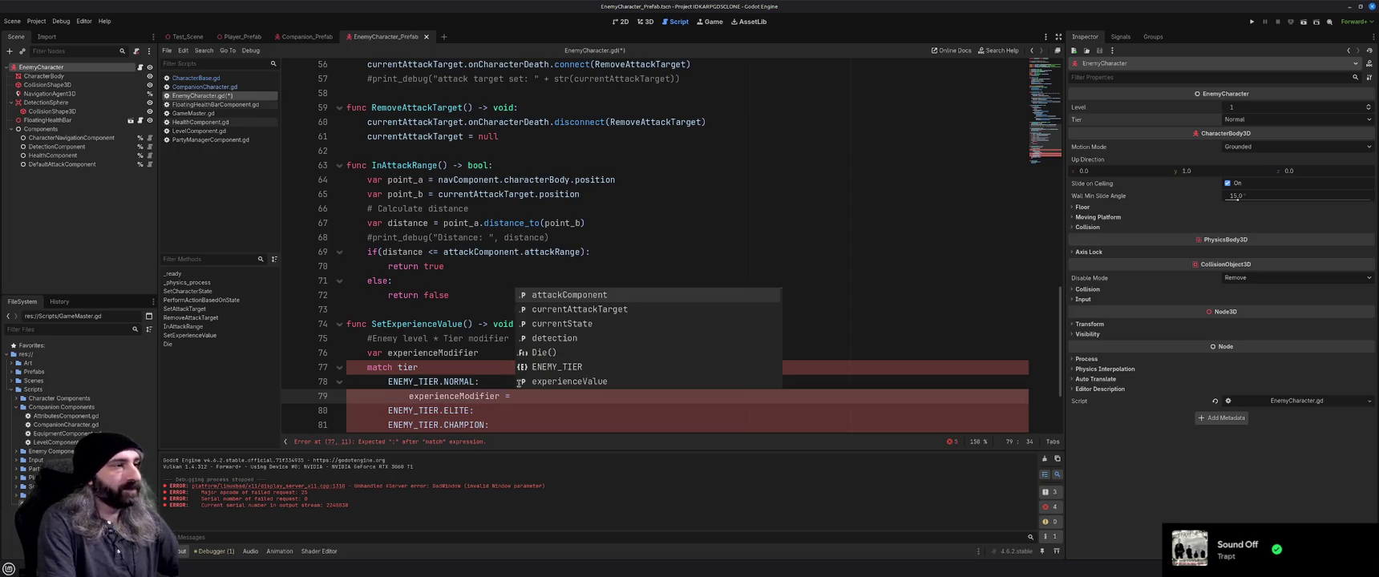
{"action": "type", "text": "2"}
Copy 'experienceModifier = 2' under the ELITE, CHAMPION and BOSS cases.
{"action": "left_click_drag", "start_coordinate": [544, 404], "coordinate": [409, 399]}
{"action": "key", "text": "ctrl+c"}
{"action": "scroll", "coordinate": [521, 371], "scroll_direction": "down", "scroll_amount": 2}
{"action": "left_click", "coordinate": [510, 322]}
{"action": "key", "text": "Return"}
{"action": "key", "text": "ctrl+v"}
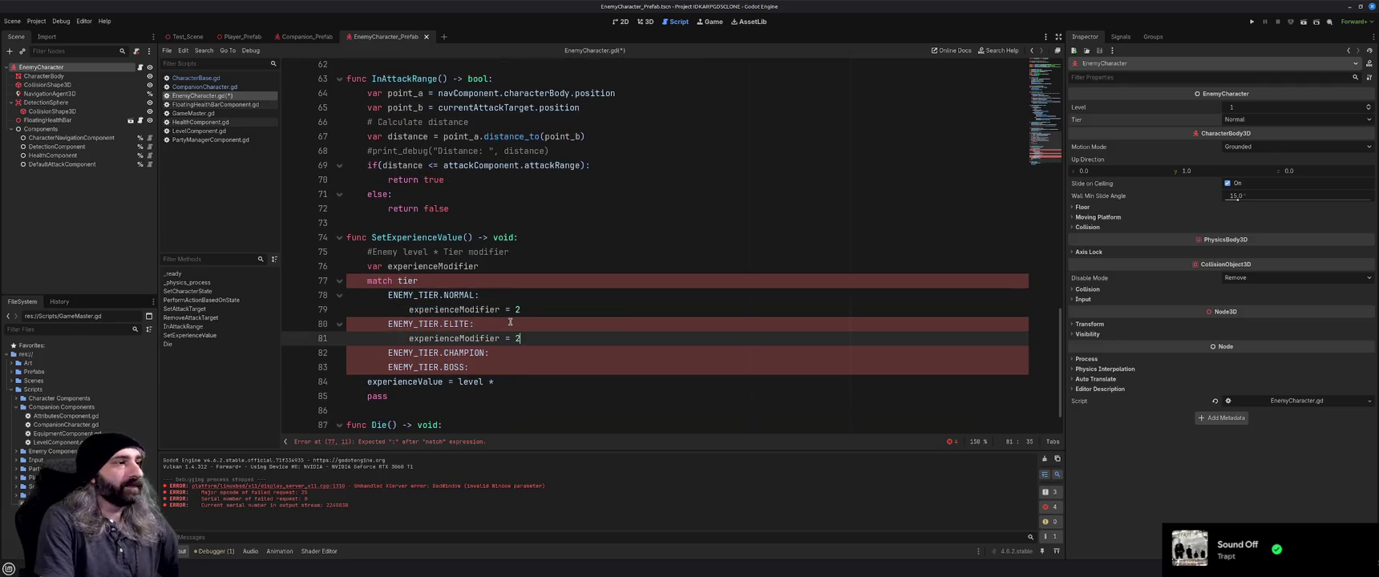
{"action": "key", "text": "Down"}
{"action": "key", "text": "Return"}
{"action": "key", "text": "ctrl+v"}
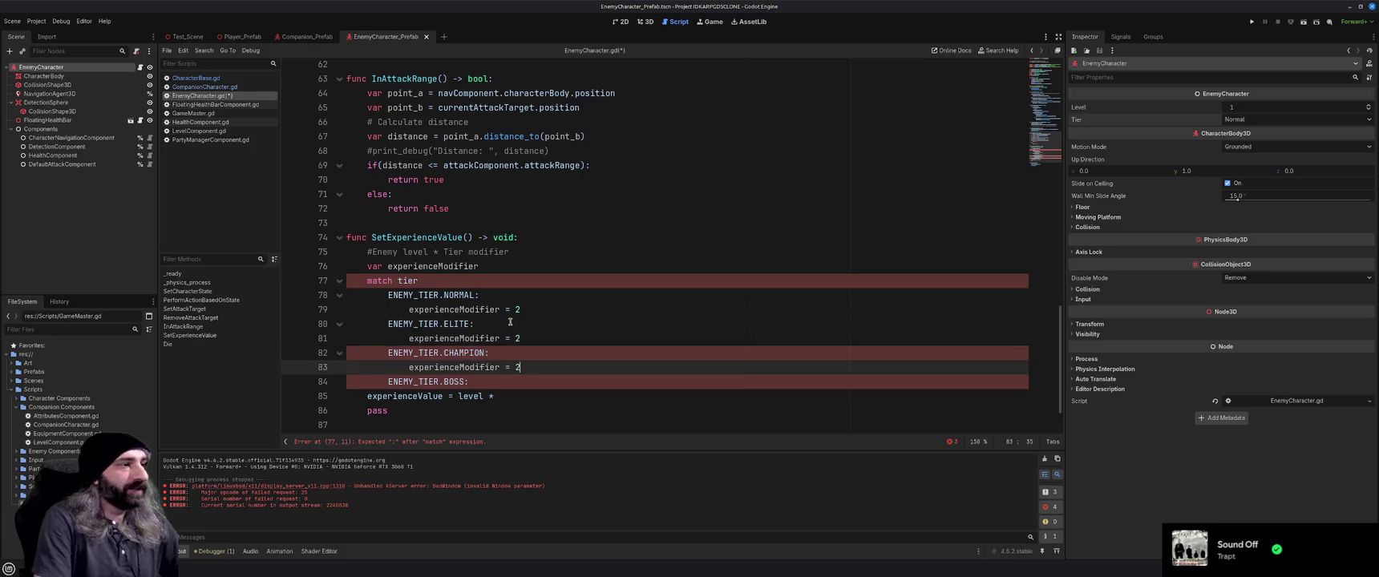
{"action": "key", "text": "Down"}
{"action": "key", "text": "Return"}
{"action": "key", "text": "ctrl+v"}
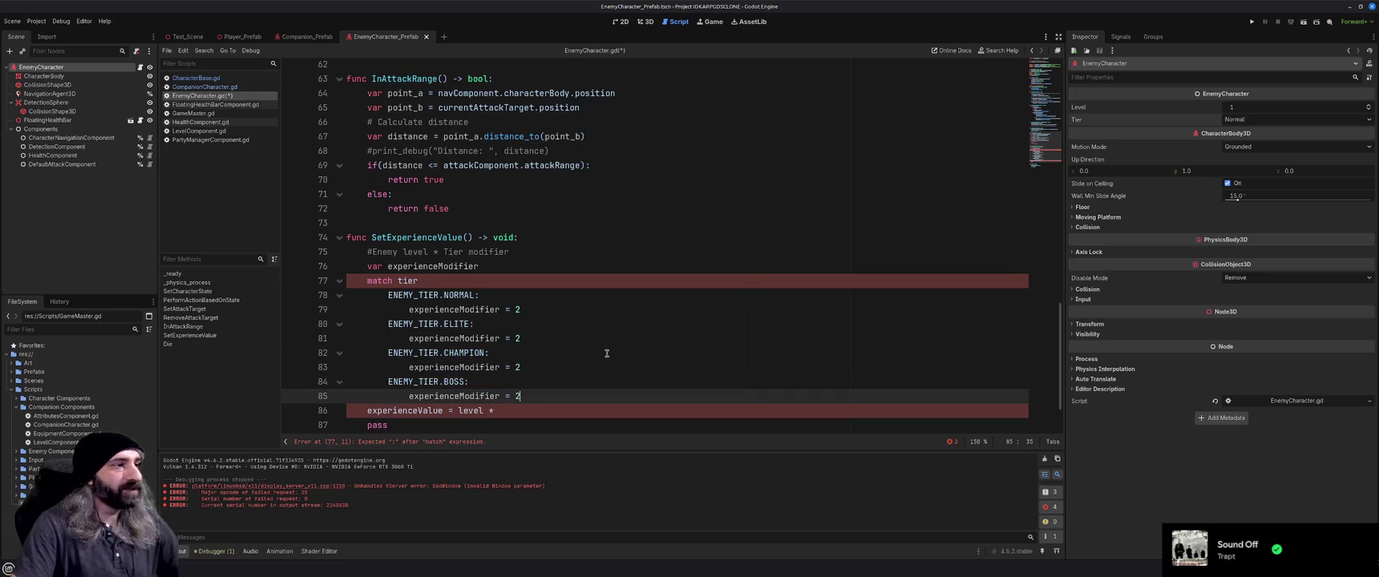
Complete the formula as 'experienceValue = level * experienceModifier'.
{"action": "left_click", "coordinate": [525, 413]}
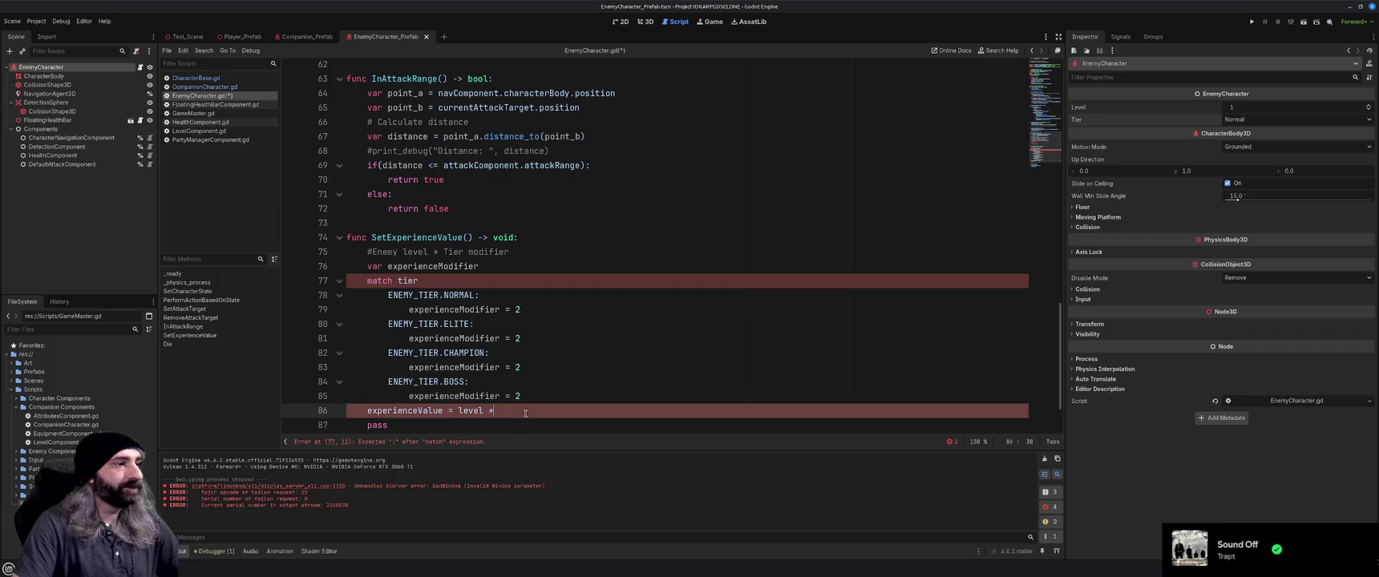
{"action": "type", "text": "experience"}
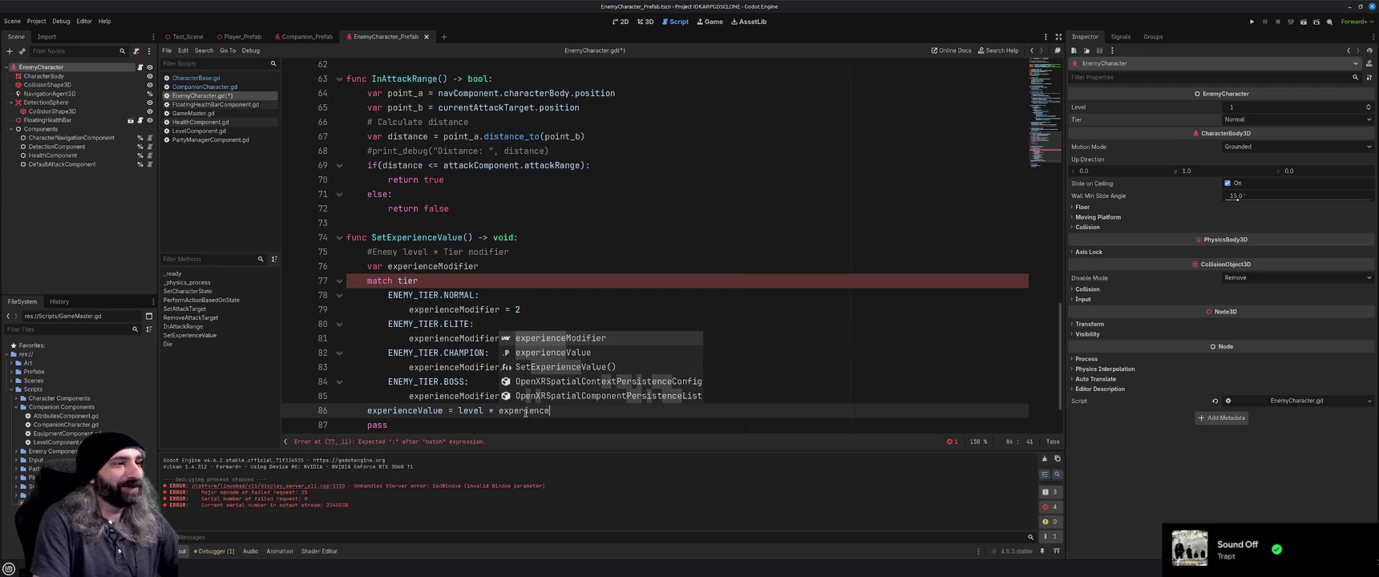
{"action": "key", "text": "Return"}
{"action": "scroll", "coordinate": [579, 402], "scroll_direction": "down", "scroll_amount": 1}
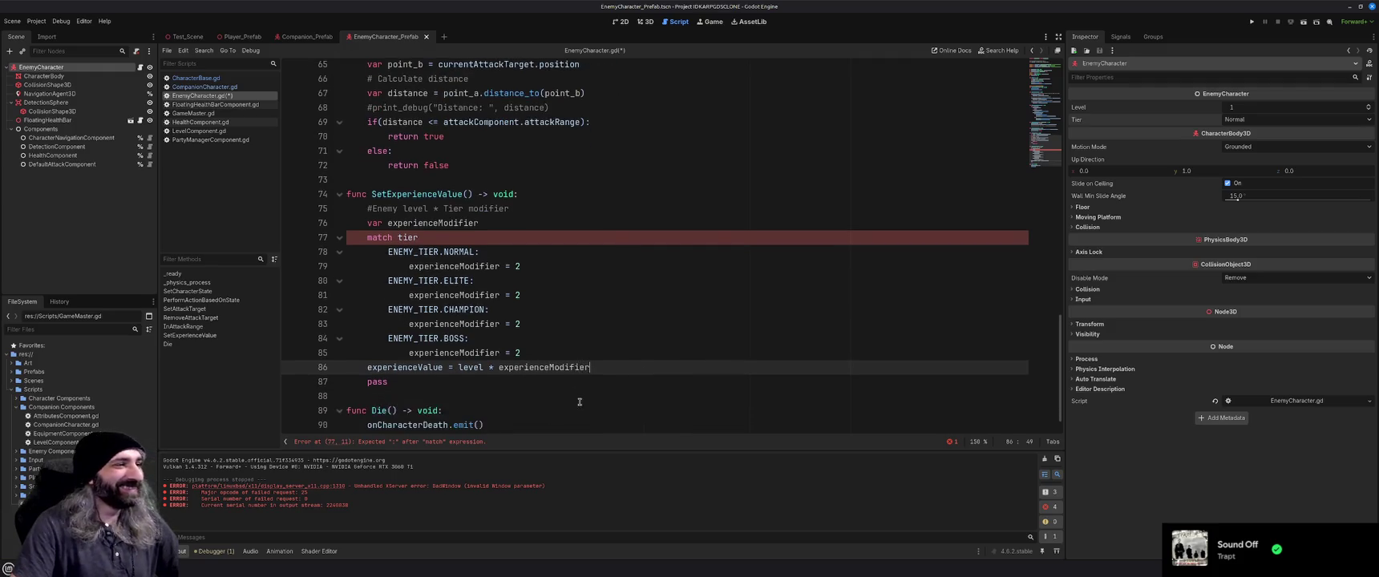
{"action": "double_click", "coordinate": [388, 382]}
Delete the leftover pass line from SetExperienceValue and save EnemyCharacter.gd.
{"action": "type", "text": "return "}
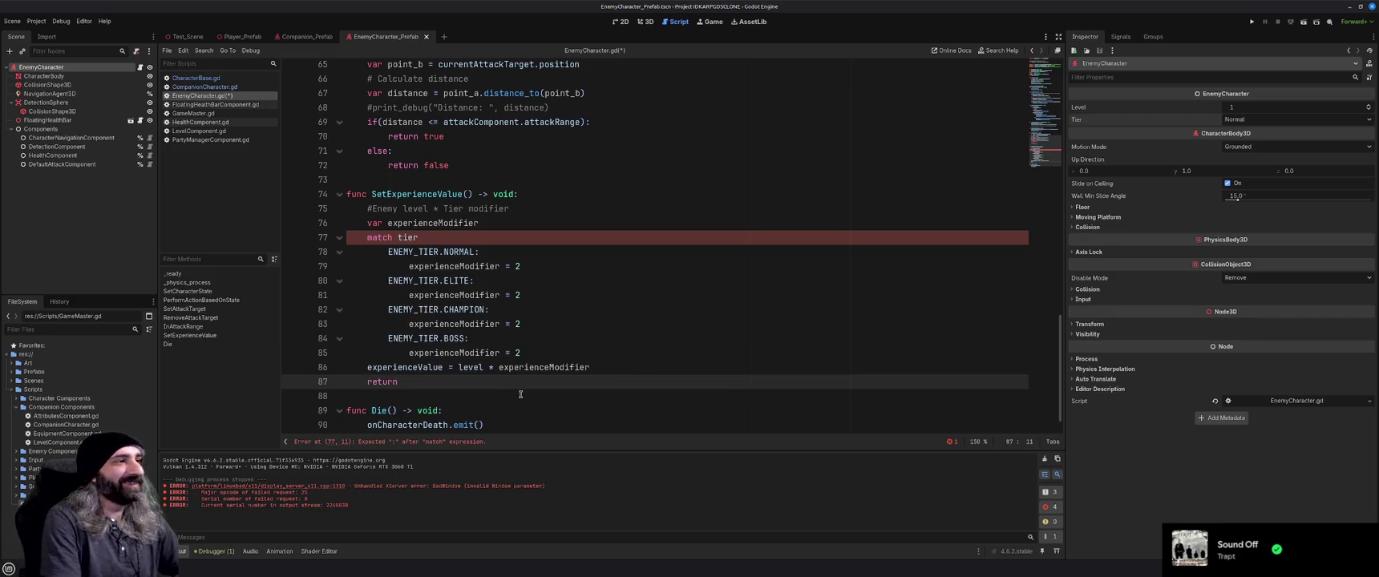
{"action": "type", "text": "exper"}
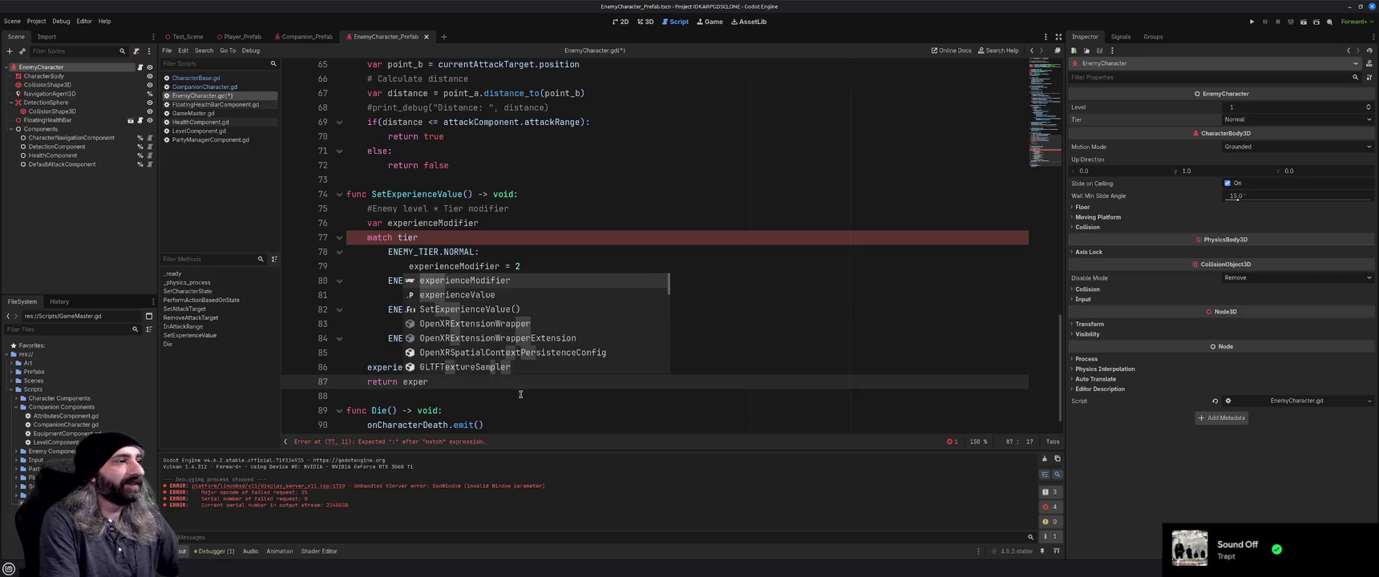
{"action": "key", "text": "BackSpace"}
{"action": "key", "text": "BackSpace"}
{"action": "key", "text": "BackSpace"}
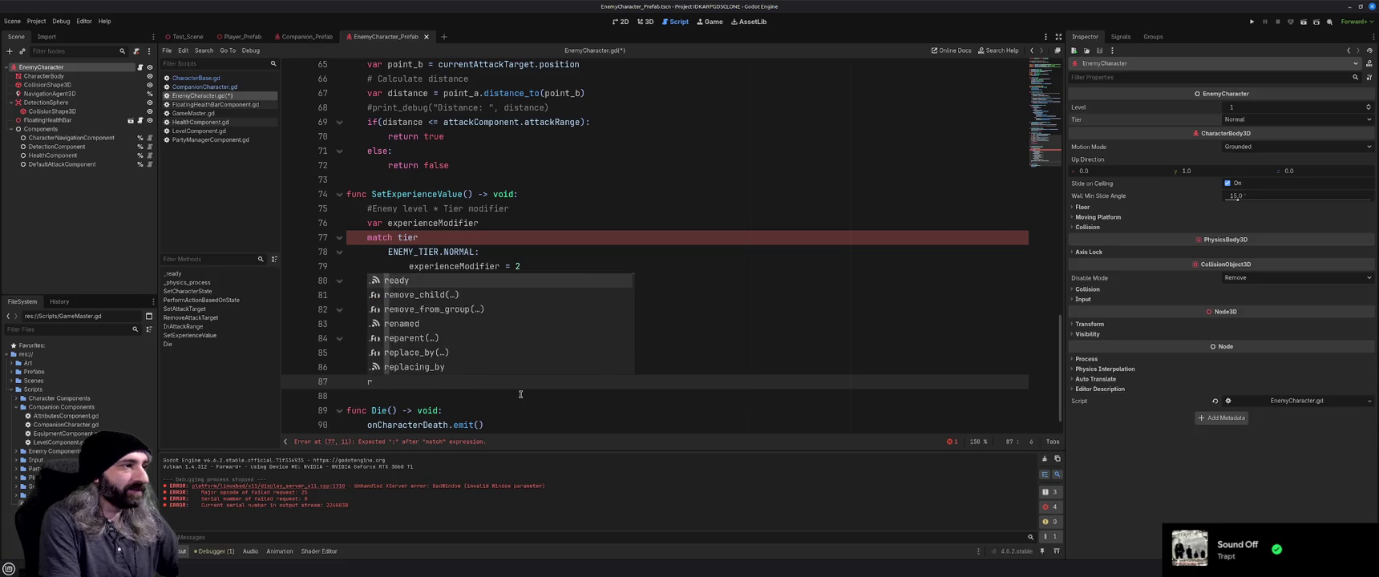
{"action": "key", "text": "BackSpace"}
{"action": "key", "text": "BackSpace"}
{"action": "key", "text": "BackSpace"}
{"action": "key", "text": "ctrl+s"}
{"action": "left_click", "coordinate": [437, 238]}
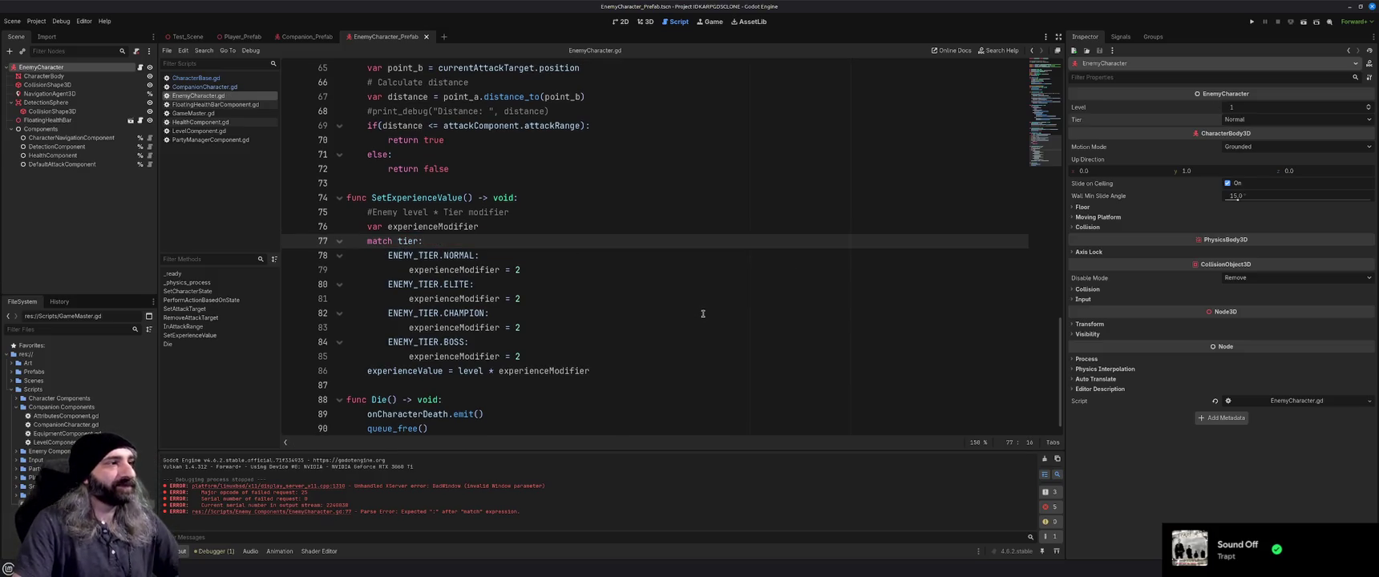
{"action": "scroll", "coordinate": [686, 320], "scroll_direction": "up", "scroll_amount": 6}
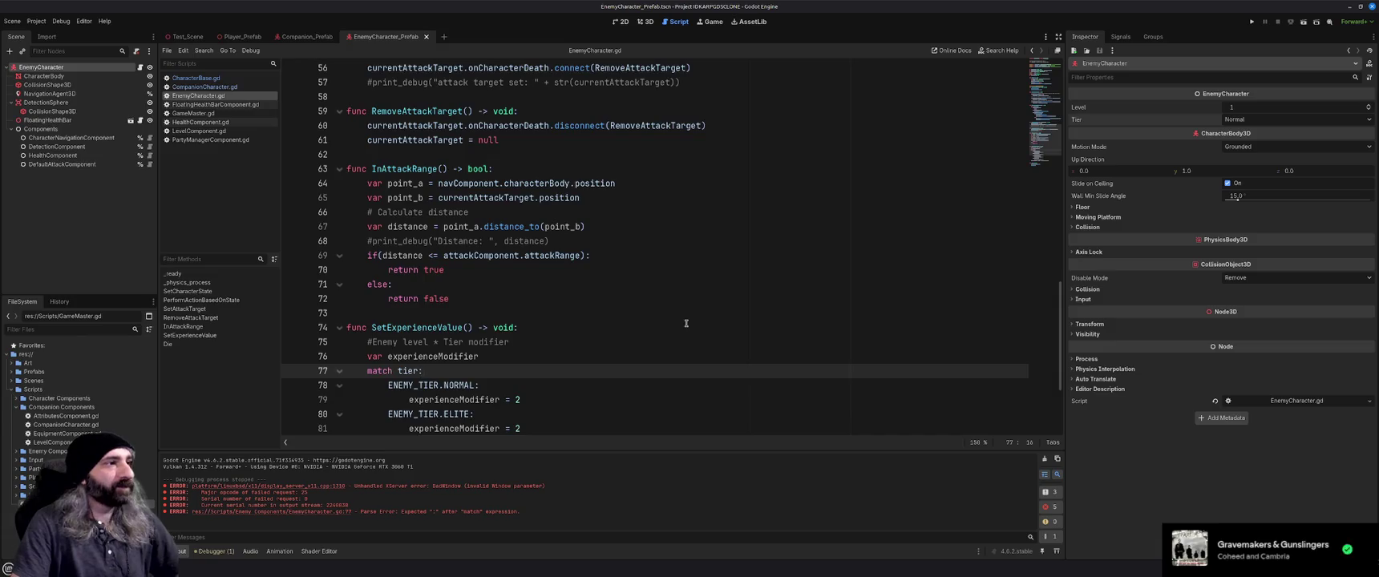
After checking the tier enum comment, change the ELITE, CHAMPION and BOSS experienceModifier values to 5, 10 and 25.
{"action": "scroll", "coordinate": [686, 323], "scroll_direction": "up", "scroll_amount": 9}
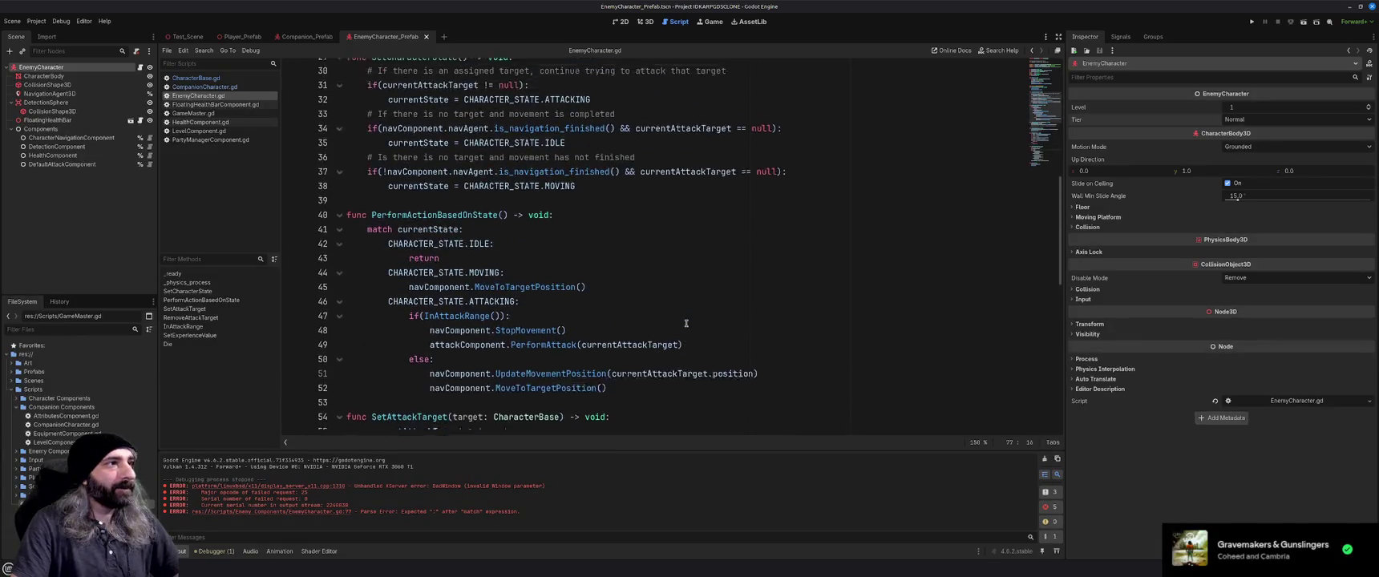
{"action": "scroll", "coordinate": [687, 323], "scroll_direction": "up", "scroll_amount": 6}
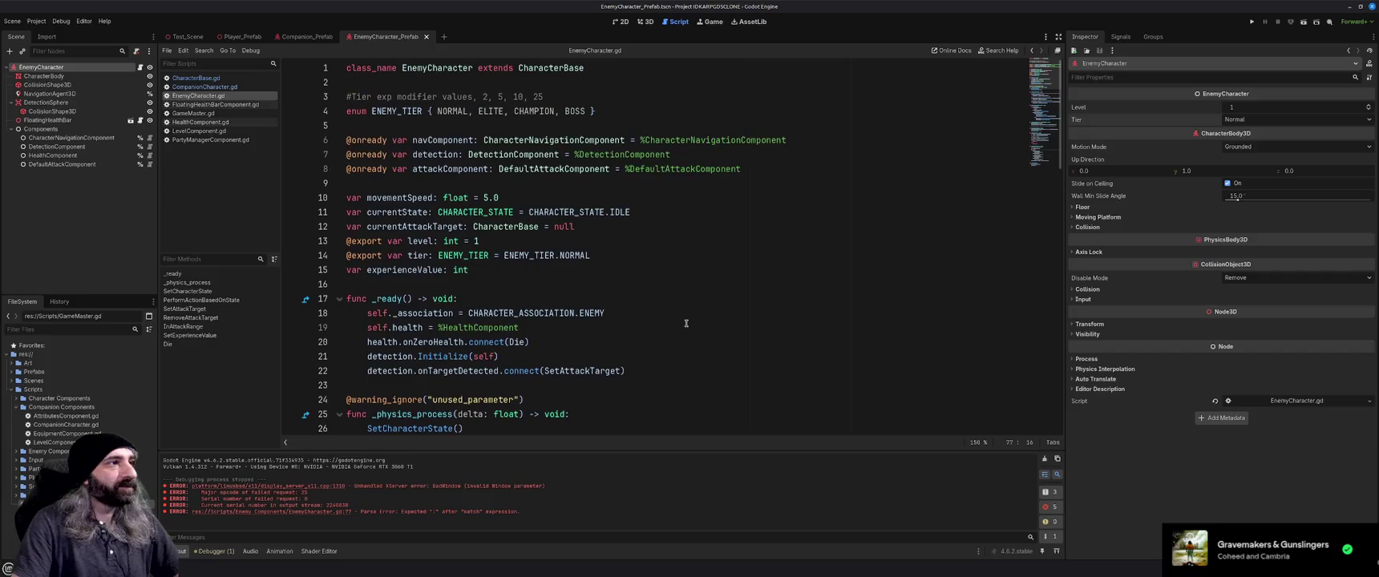
{"action": "scroll", "coordinate": [694, 348], "scroll_direction": "down", "scroll_amount": 20}
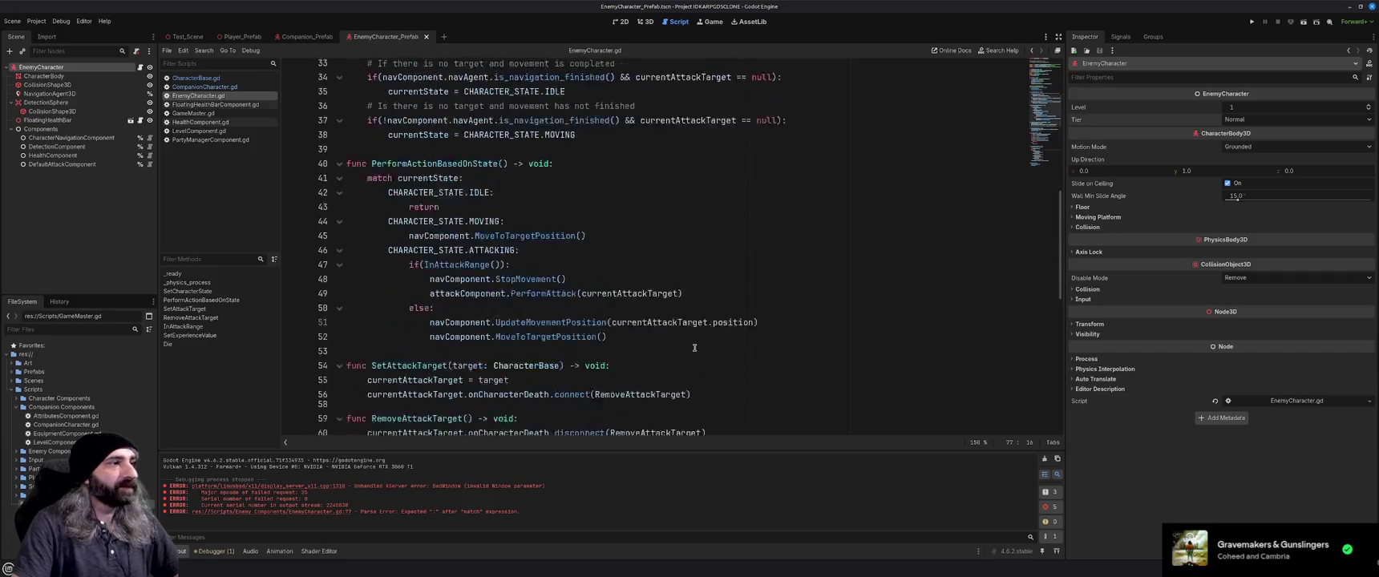
{"action": "left_click", "coordinate": [532, 283]}
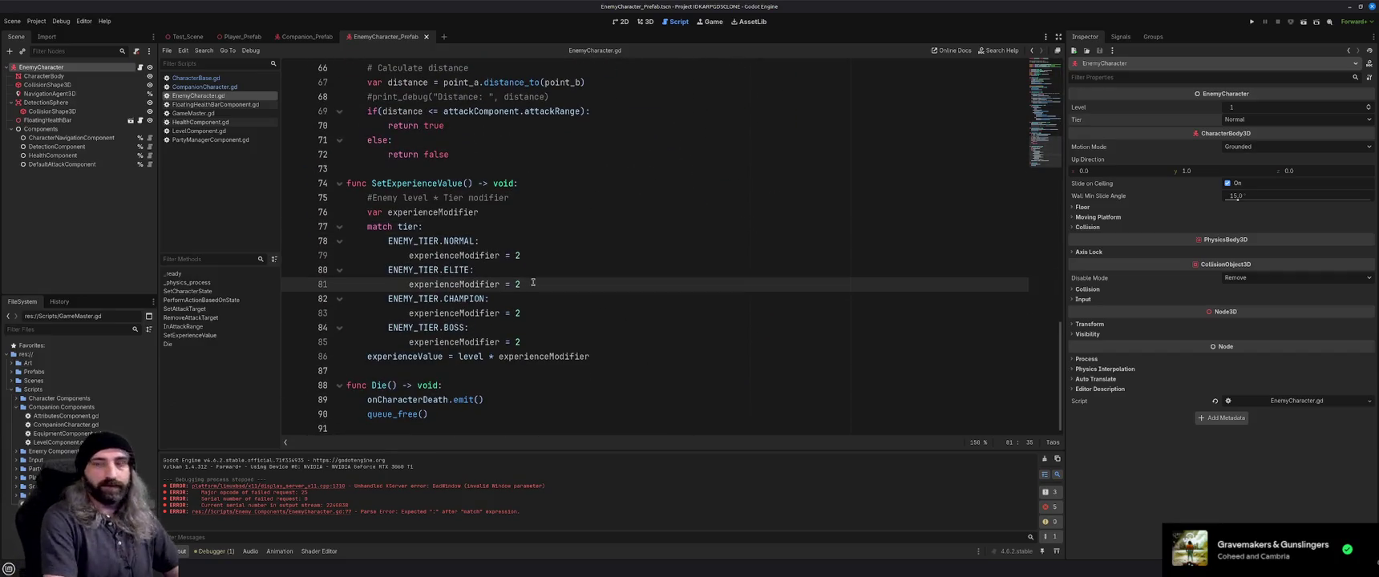
{"action": "key", "text": "BackSpace"}
{"action": "type", "text": "5"}
{"action": "key", "text": "Down"}
{"action": "key", "text": "Down"}
{"action": "key", "text": "BackSpace"}
{"action": "type", "text": "10"}
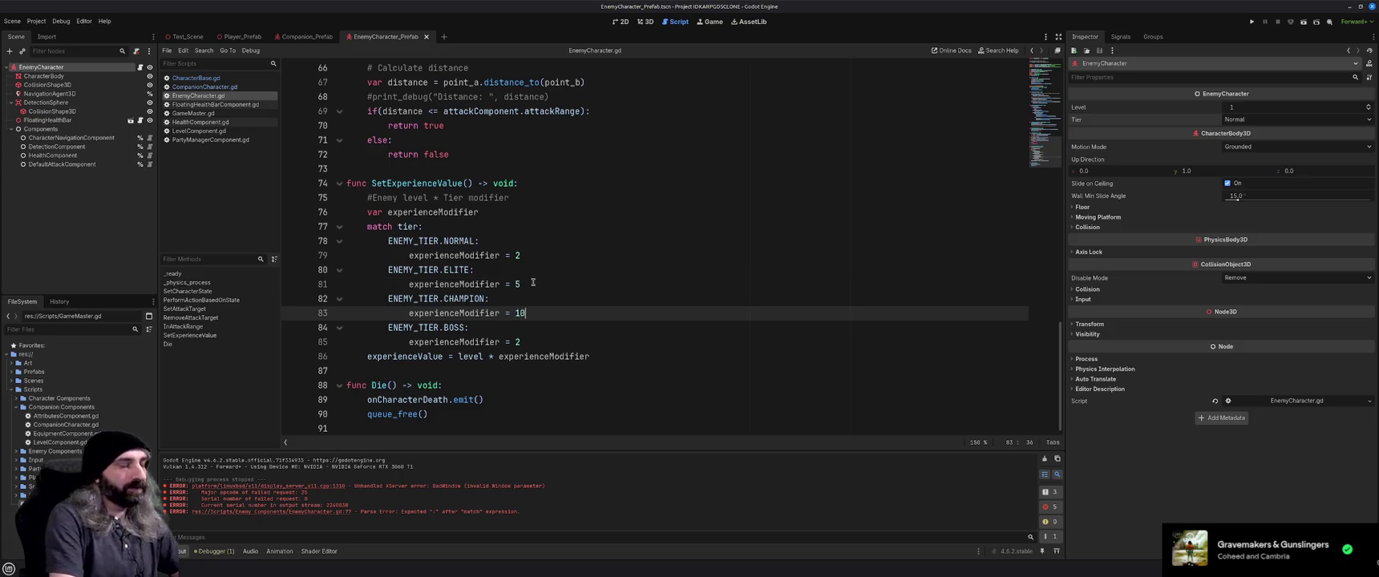
{"action": "key", "text": "Down"}
{"action": "key", "text": "Down"}
{"action": "type", "text": "5"}
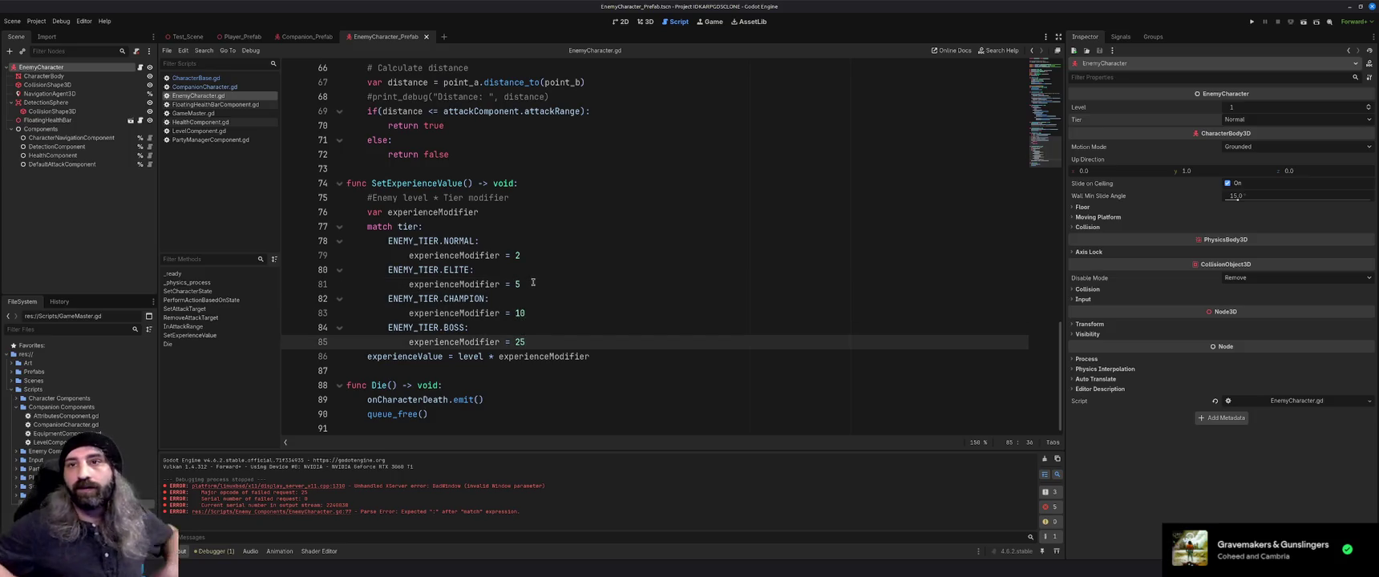
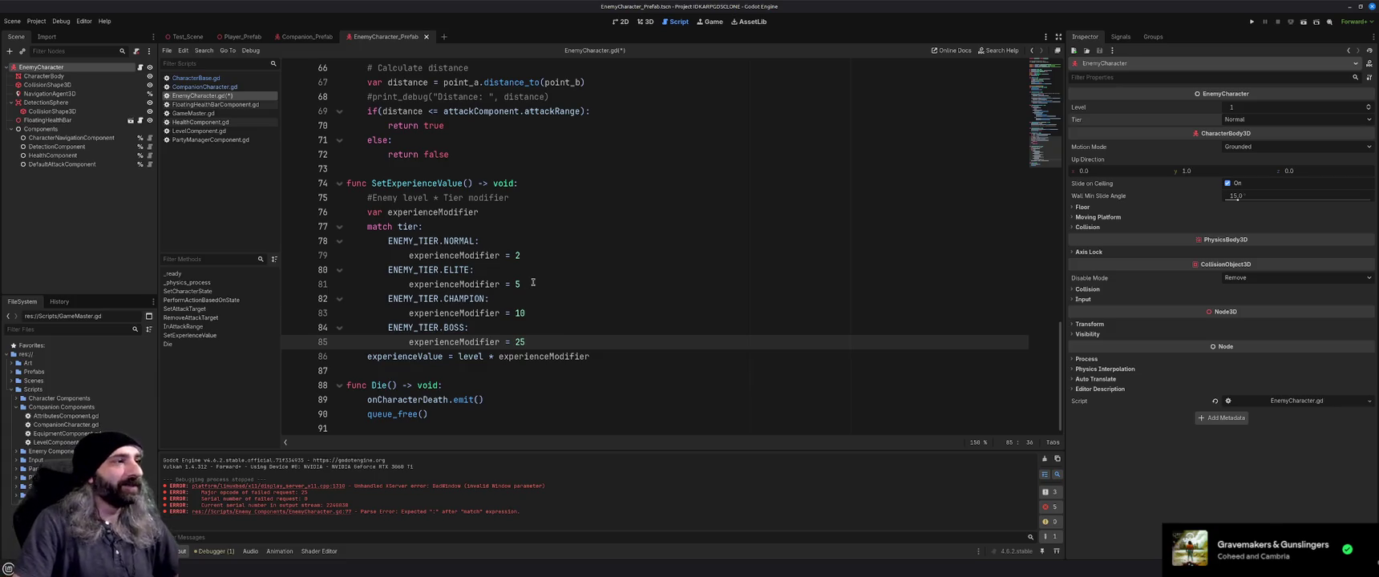
Save EnemyCharacter.gd and scroll to the SetExperienceValue function.
{"action": "key", "text": "ctrl+s"}
{"action": "scroll", "coordinate": [532, 283], "scroll_direction": "up", "scroll_amount": 13}
{"action": "scroll", "coordinate": [554, 313], "scroll_direction": "up", "scroll_amount": 8}
{"action": "scroll", "coordinate": [557, 297], "scroll_direction": "down", "scroll_amount": 7}
{"action": "scroll", "coordinate": [557, 297], "scroll_direction": "down", "scroll_amount": 14}
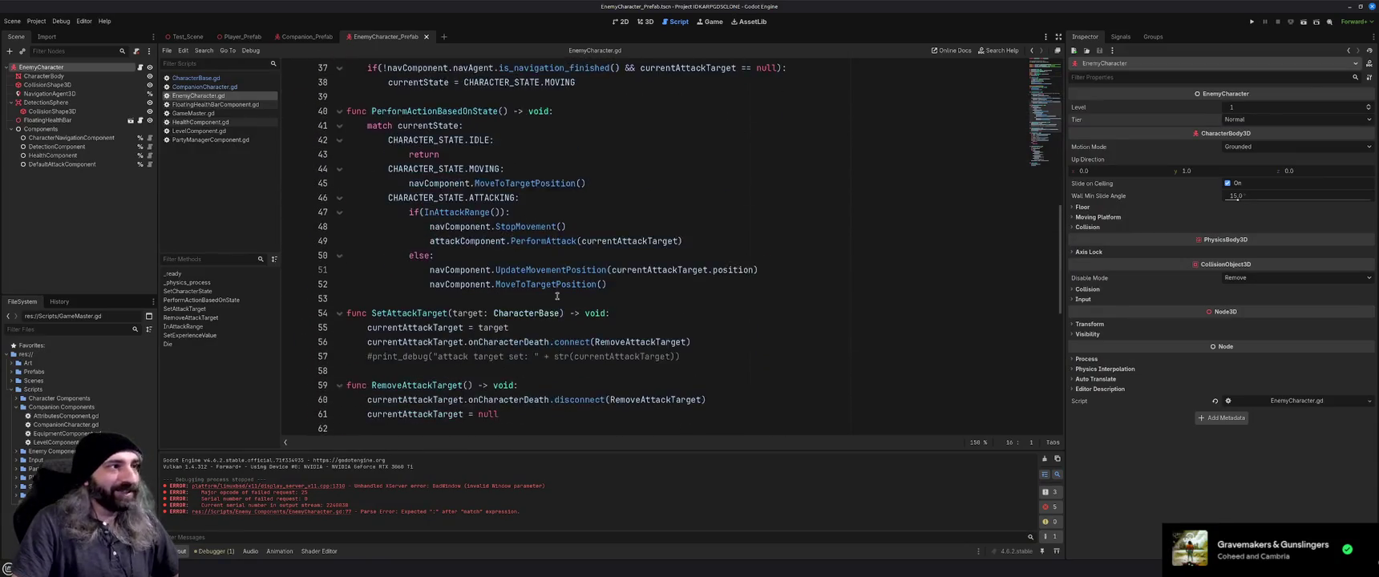
{"action": "scroll", "coordinate": [558, 297], "scroll_direction": "down", "scroll_amount": 1}
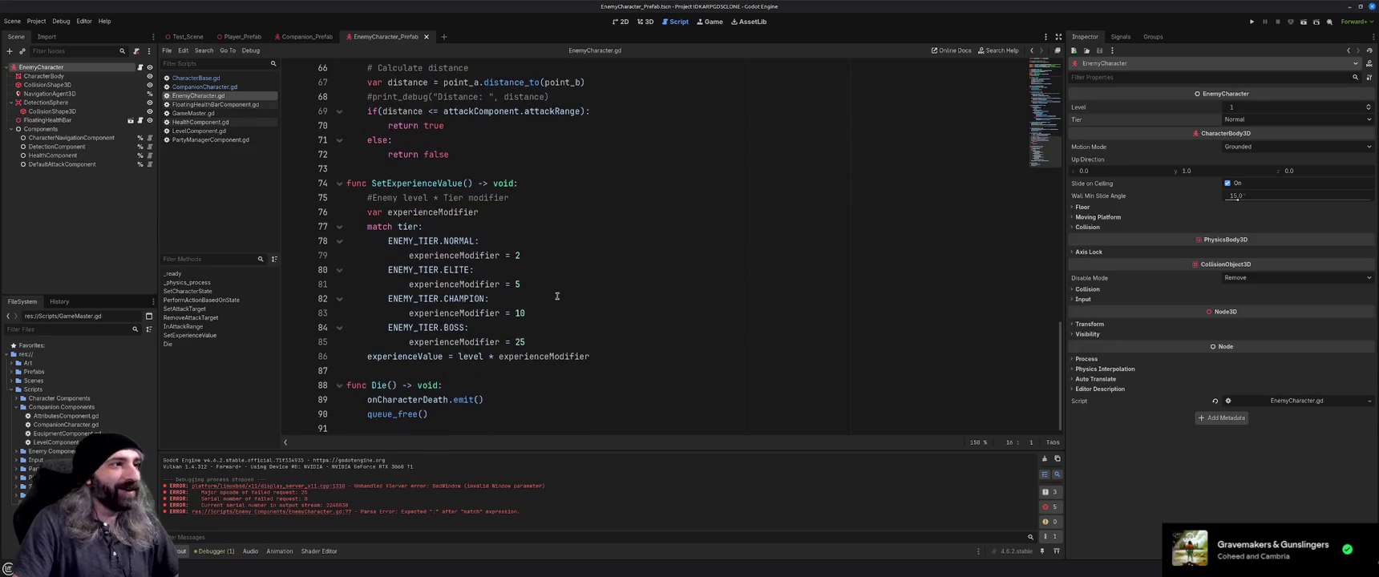
Delete the 'Enemy level * Tier modifier' comment line inside SetExperienceValue.
{"action": "left_click", "coordinate": [496, 374]}
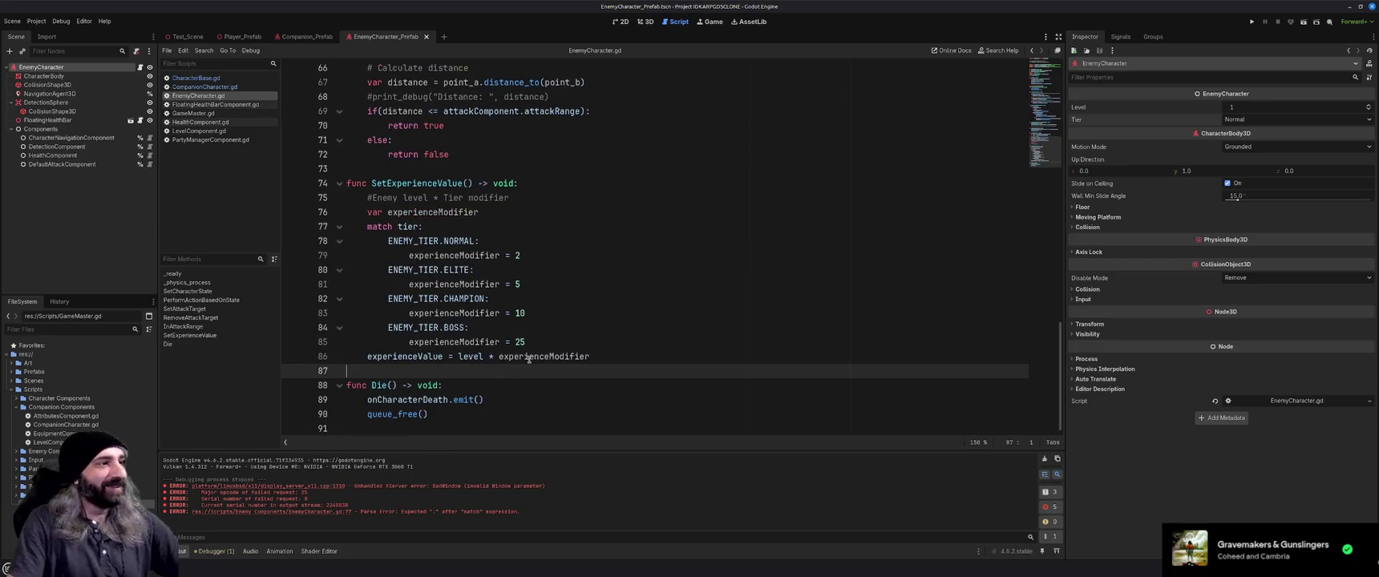
{"action": "left_click_drag", "start_coordinate": [591, 358], "coordinate": [360, 358]}
{"action": "left_click", "coordinate": [556, 344]}
{"action": "scroll", "coordinate": [562, 345], "scroll_direction": "up", "scroll_amount": 3}
{"action": "scroll", "coordinate": [565, 345], "scroll_direction": "down", "scroll_amount": 3}
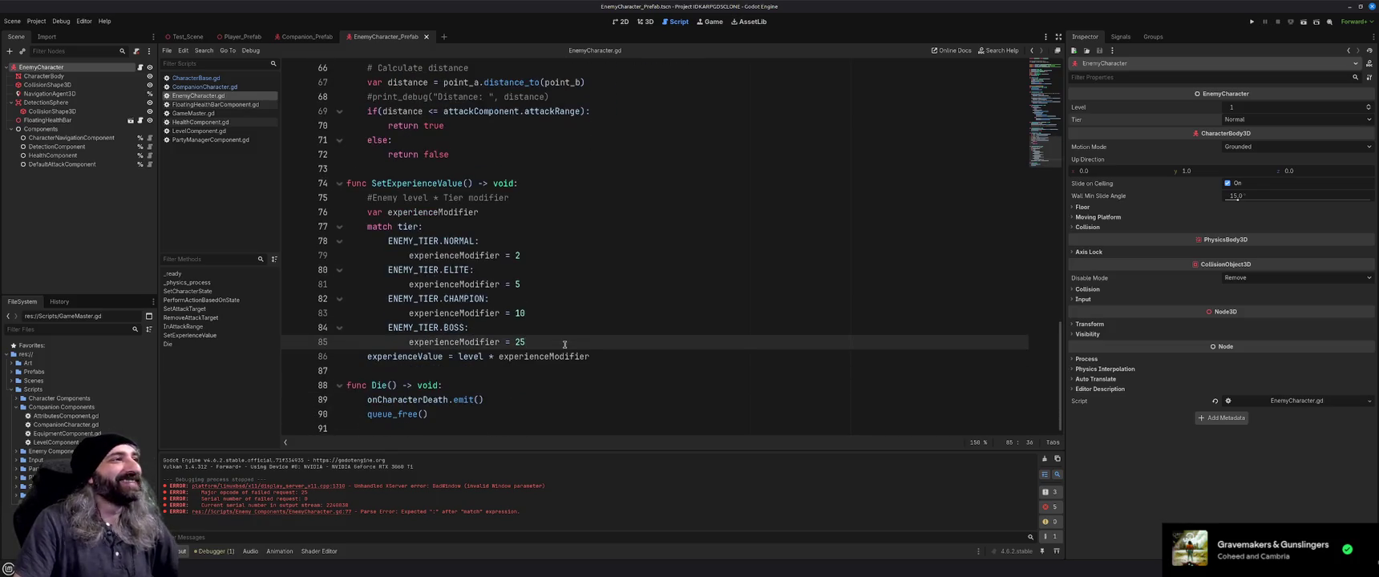
{"action": "left_click", "coordinate": [524, 202]}
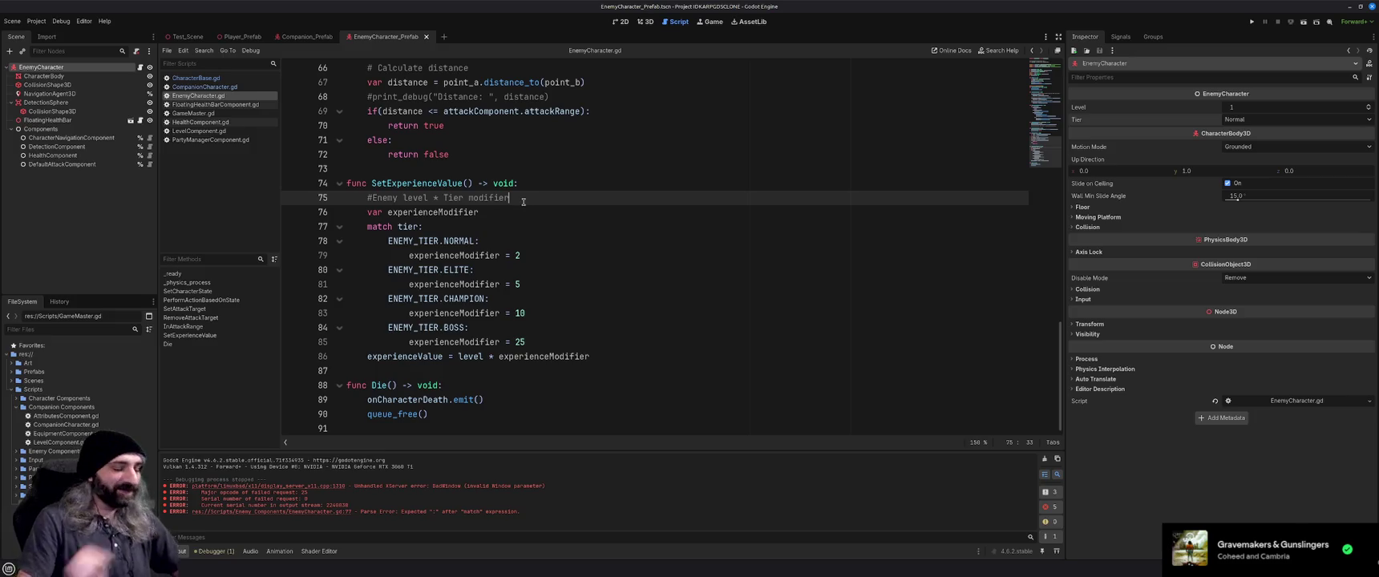
{"action": "key", "text": "shift+Home"}
{"action": "key", "text": "BackSpace"}
{"action": "key", "text": "BackSpace"}
{"action": "key", "text": "BackSpace"}
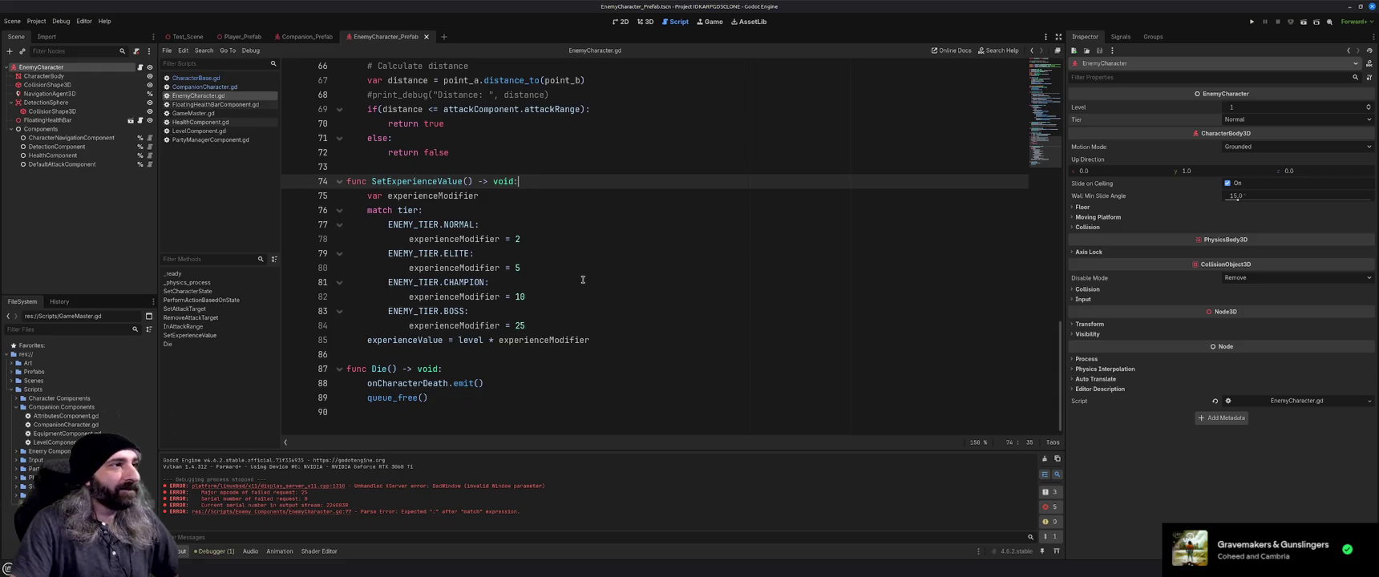
Remove the comment on line 3 at the top of EnemyCharacter.gd.
{"action": "scroll", "coordinate": [583, 278], "scroll_direction": "up", "scroll_amount": 2}
{"action": "scroll", "coordinate": [583, 278], "scroll_direction": "down", "scroll_amount": 2}
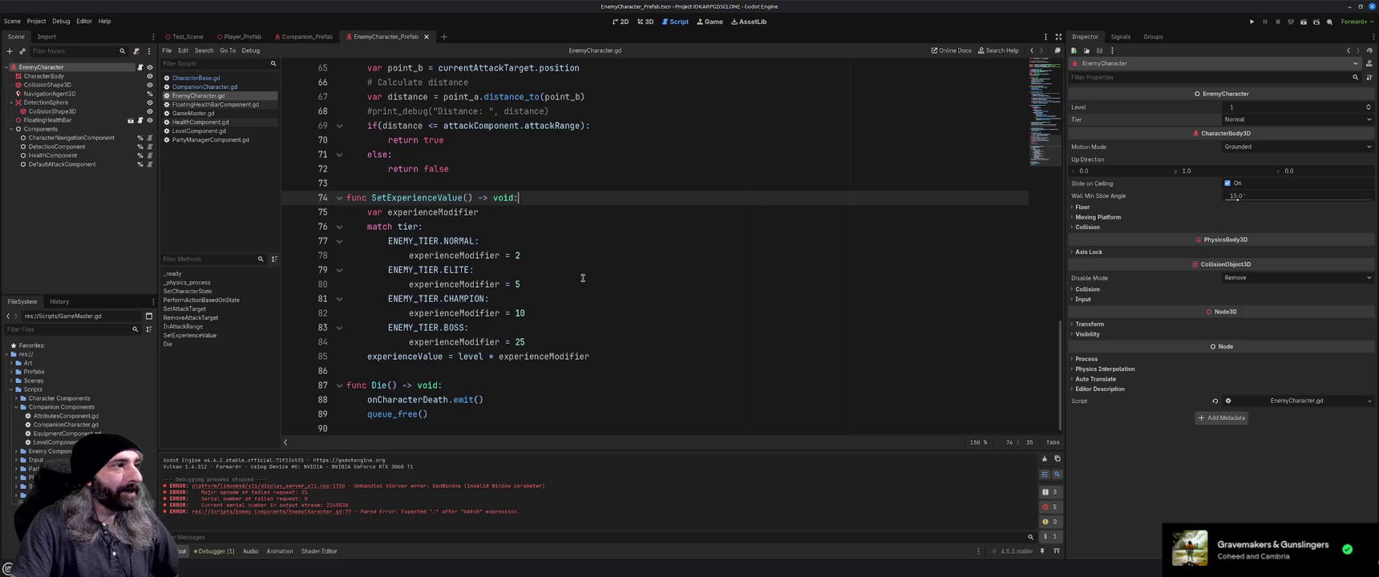
{"action": "scroll", "coordinate": [583, 278], "scroll_direction": "up", "scroll_amount": 12}
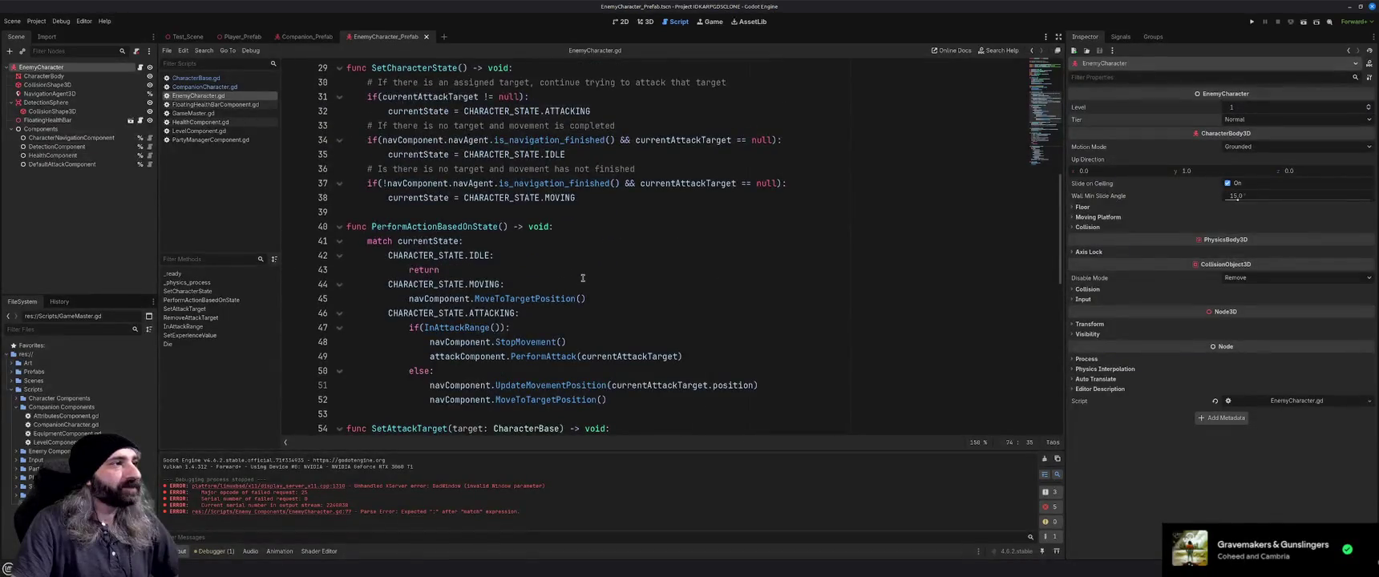
{"action": "scroll", "coordinate": [583, 278], "scroll_direction": "up", "scroll_amount": 2}
{"action": "scroll", "coordinate": [583, 279], "scroll_direction": "up", "scroll_amount": 5}
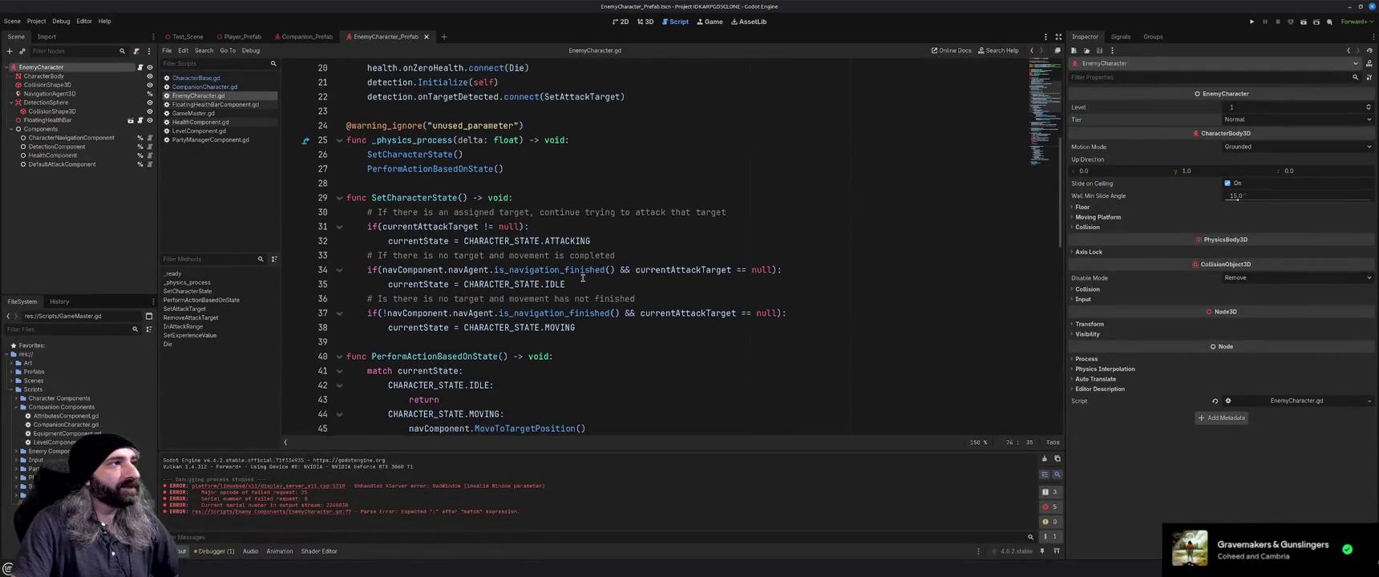
{"action": "scroll", "coordinate": [583, 278], "scroll_direction": "up", "scroll_amount": 3}
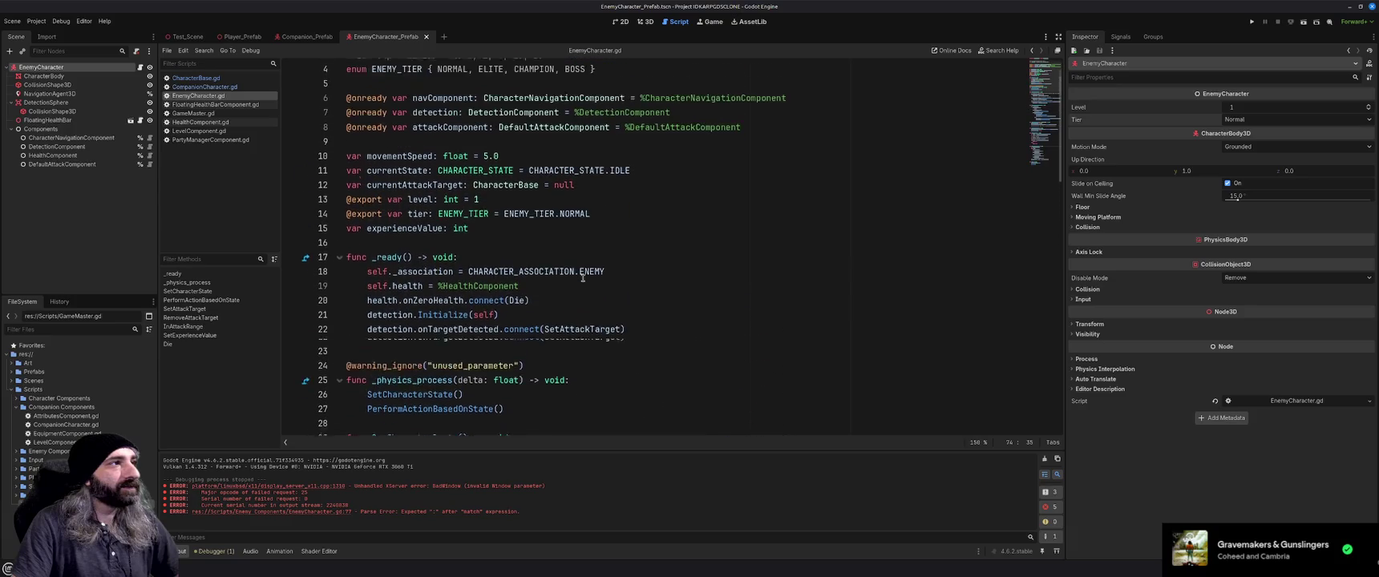
{"action": "left_click", "coordinate": [579, 100]}
{"action": "key", "text": "shift+Home"}
{"action": "key", "text": "BackSpace"}
{"action": "key", "text": "BackSpace"}
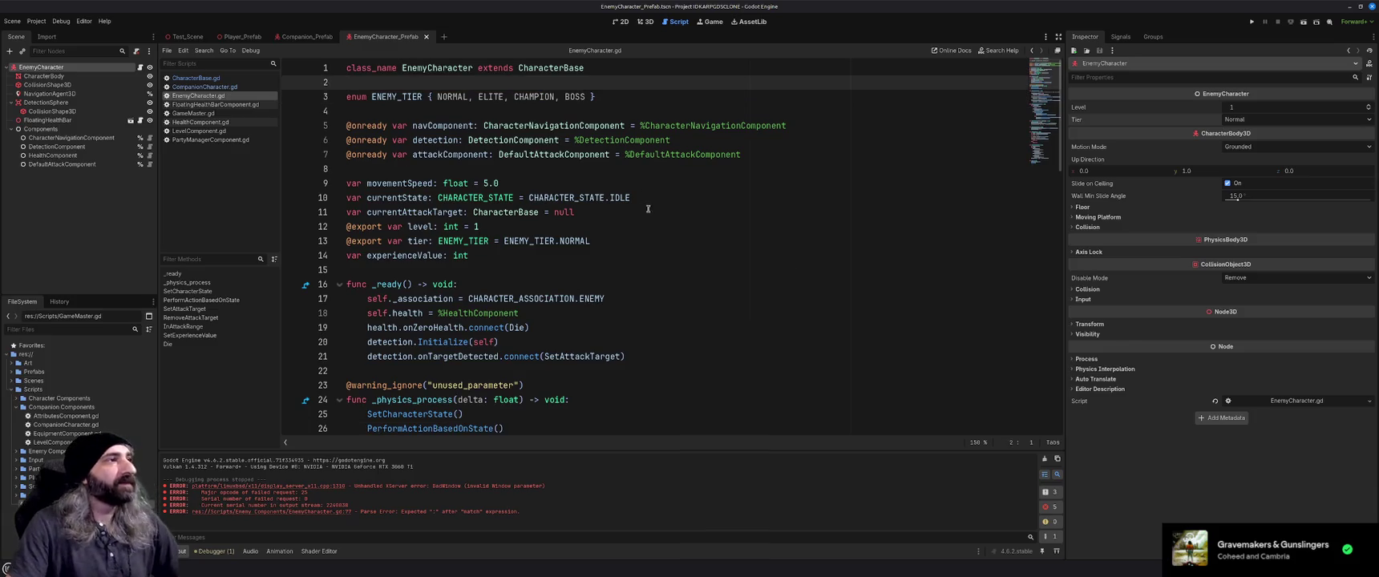
Insert a blank line before the Die function.
{"action": "scroll", "coordinate": [656, 320], "scroll_direction": "down", "scroll_amount": 4}
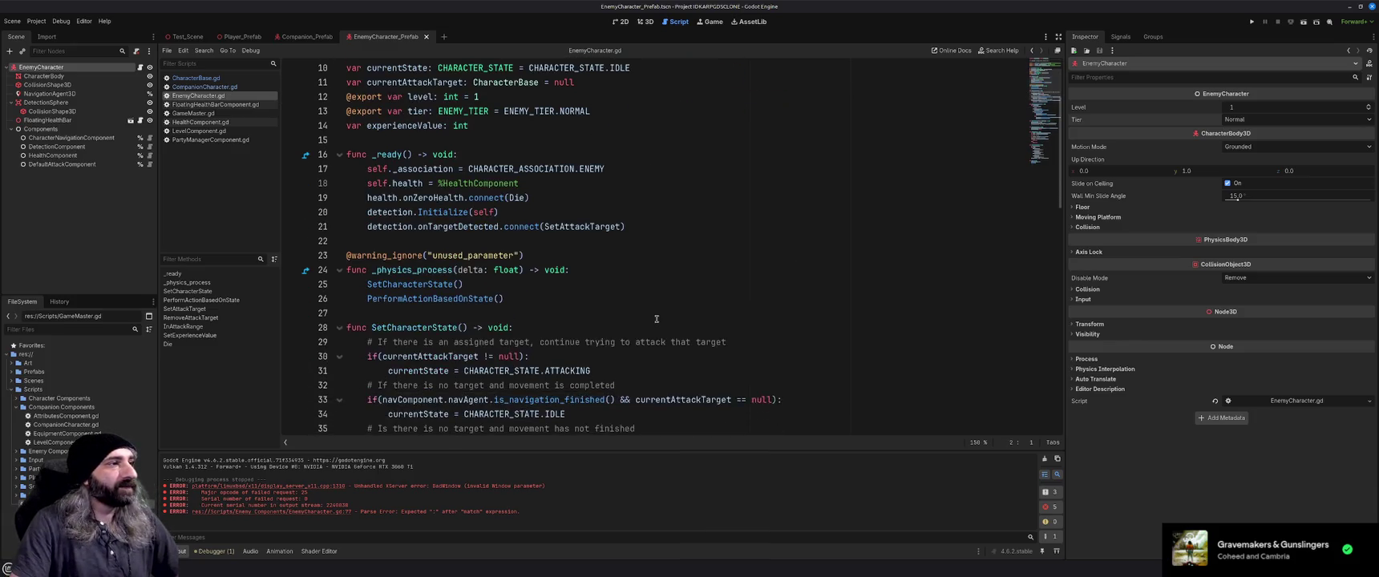
{"action": "scroll", "coordinate": [656, 319], "scroll_direction": "down", "scroll_amount": 1}
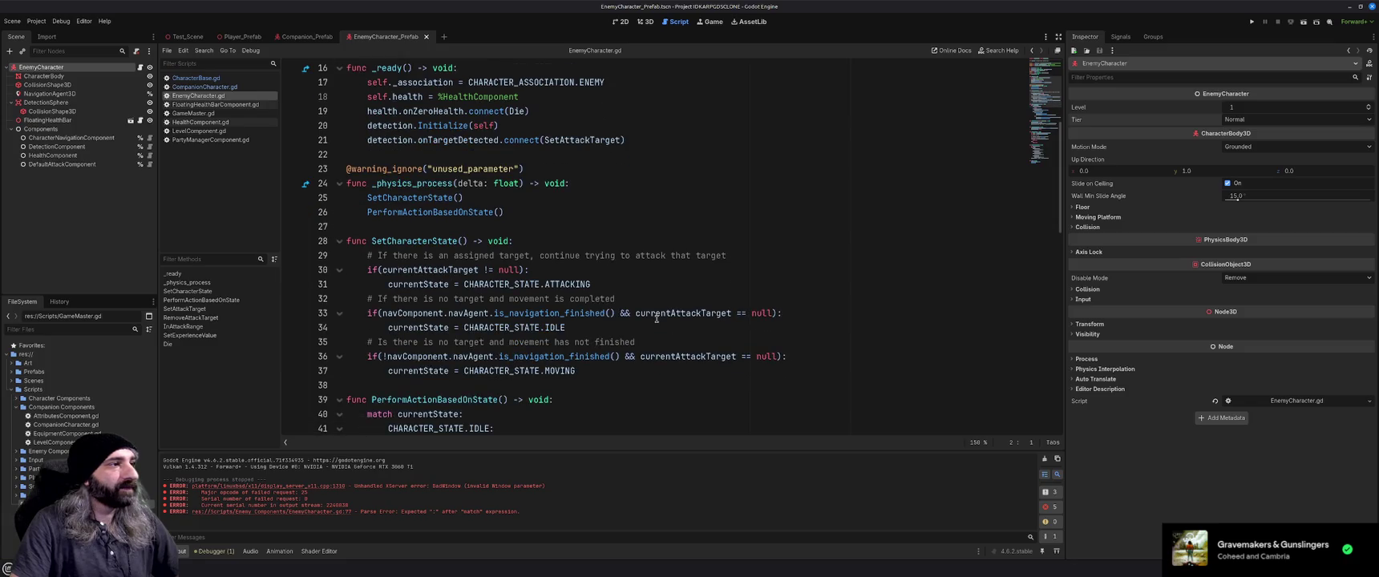
{"action": "scroll", "coordinate": [656, 319], "scroll_direction": "down", "scroll_amount": 5}
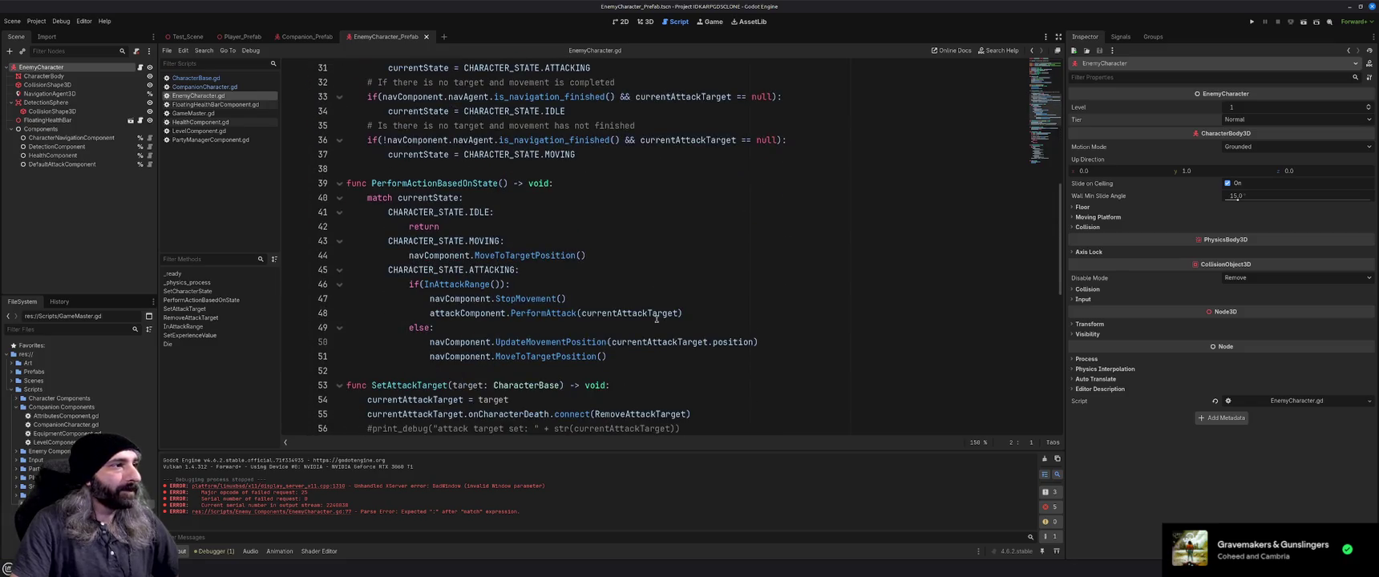
{"action": "scroll", "coordinate": [656, 319], "scroll_direction": "down", "scroll_amount": 2}
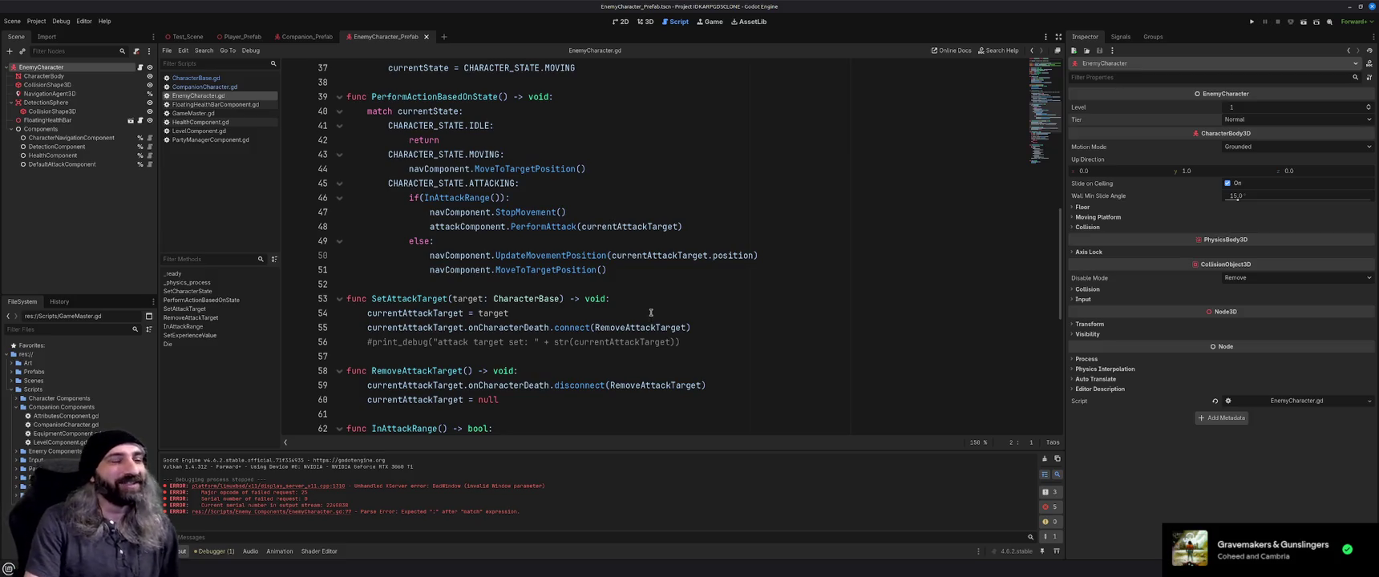
{"action": "scroll", "coordinate": [671, 312], "scroll_direction": "down", "scroll_amount": 2}
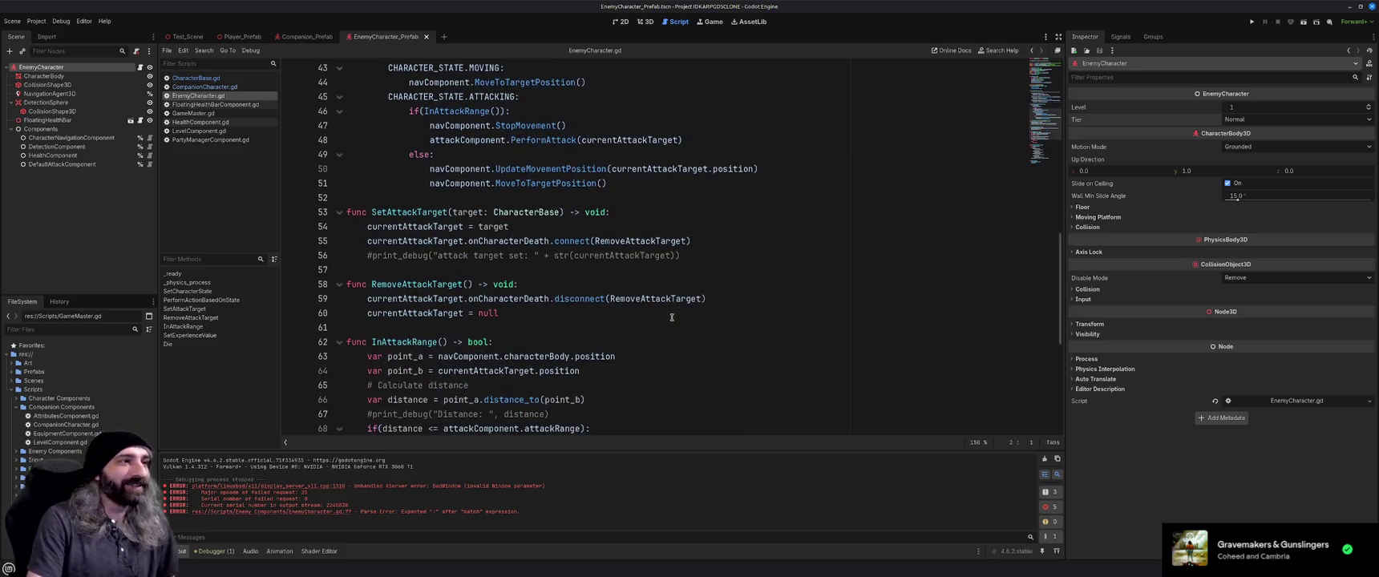
{"action": "scroll", "coordinate": [672, 316], "scroll_direction": "down", "scroll_amount": 2}
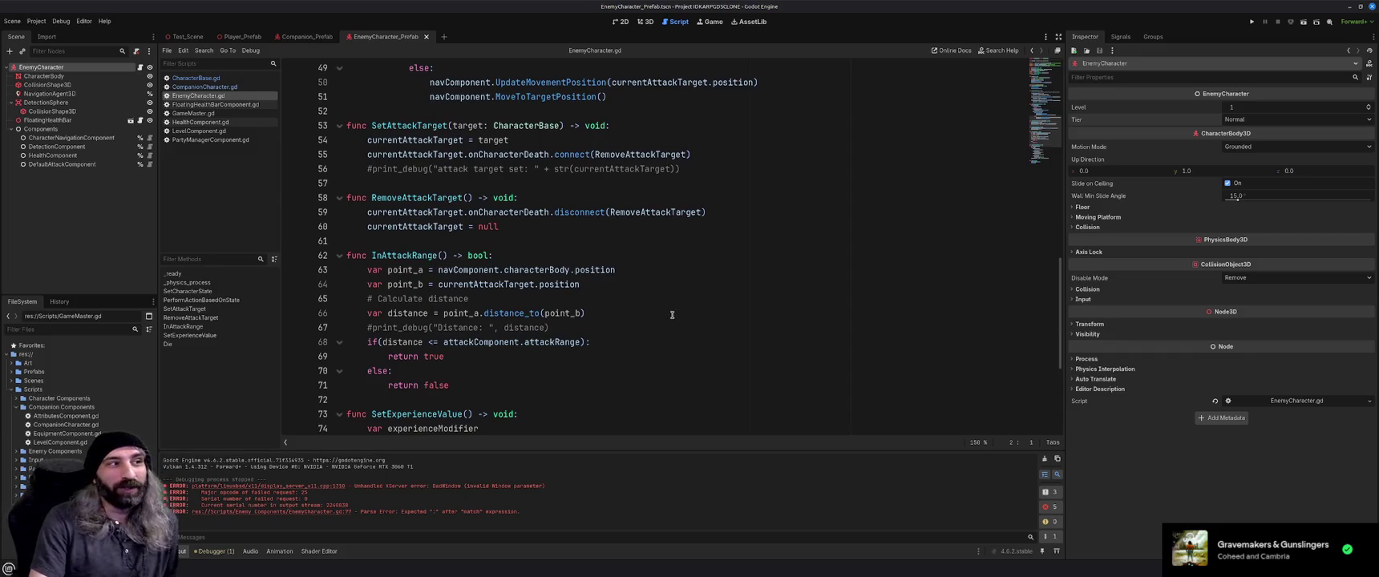
{"action": "scroll", "coordinate": [672, 318], "scroll_direction": "down", "scroll_amount": 4}
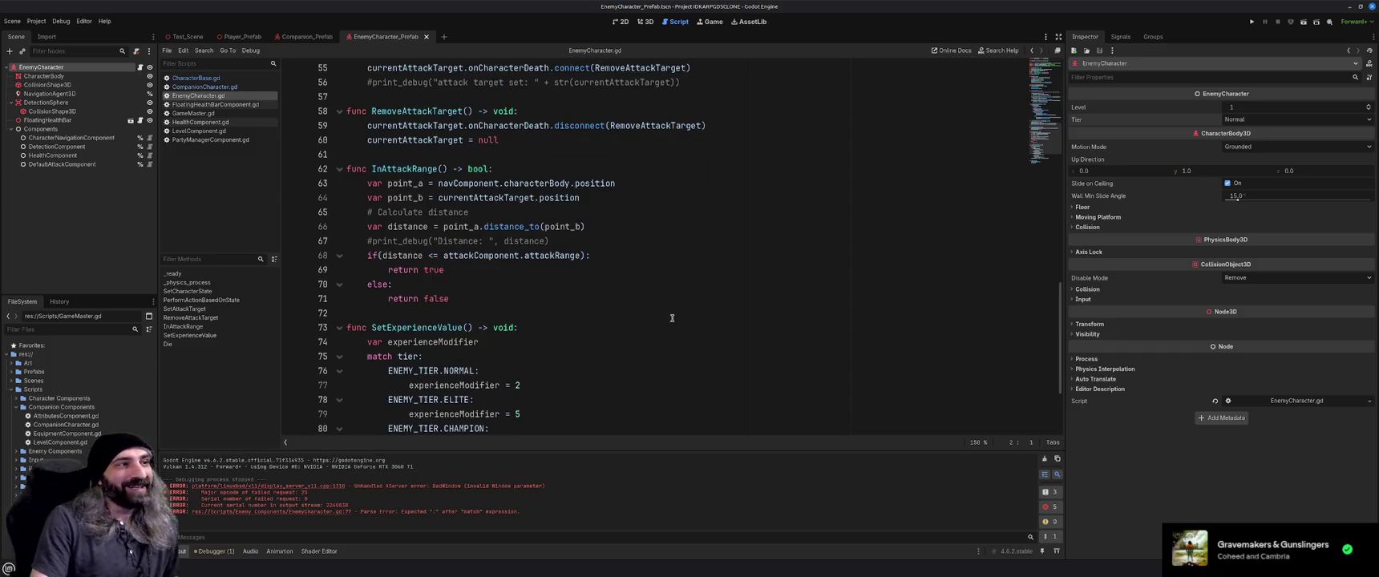
{"action": "scroll", "coordinate": [672, 319], "scroll_direction": "down", "scroll_amount": 1}
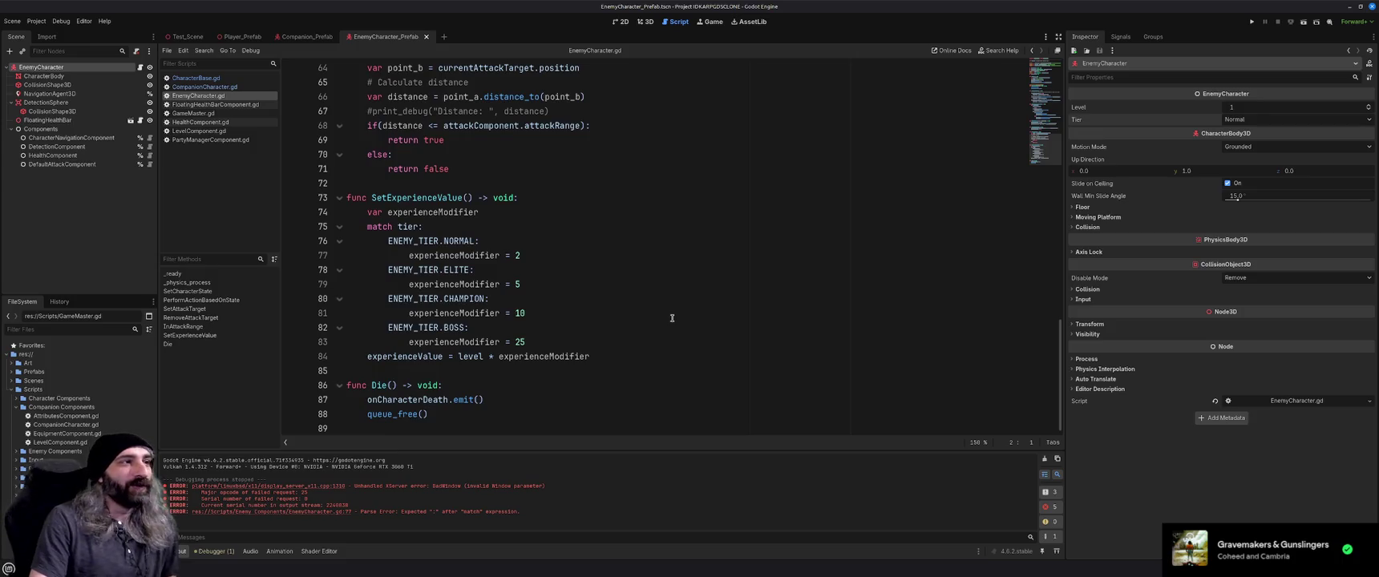
{"action": "key", "text": "Return"}
Select the type annotation on the movementSpeed line.
{"action": "scroll", "coordinate": [667, 327], "scroll_direction": "up", "scroll_amount": 9}
{"action": "scroll", "coordinate": [667, 327], "scroll_direction": "up", "scroll_amount": 10}
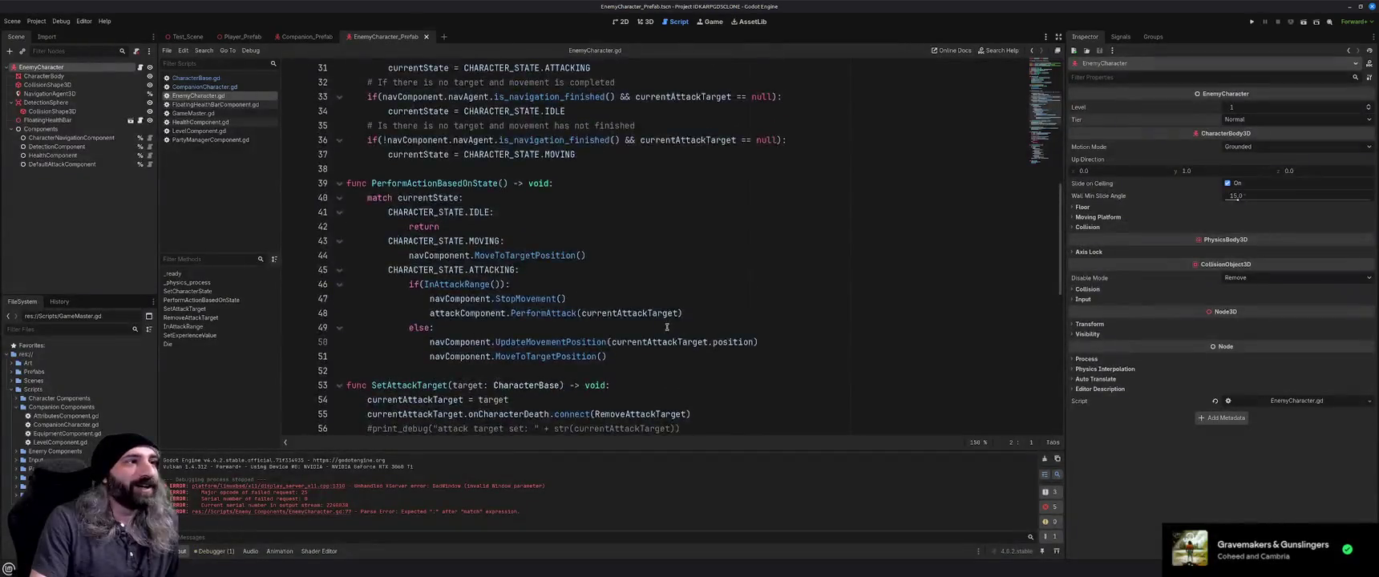
{"action": "scroll", "coordinate": [667, 328], "scroll_direction": "up", "scroll_amount": 2}
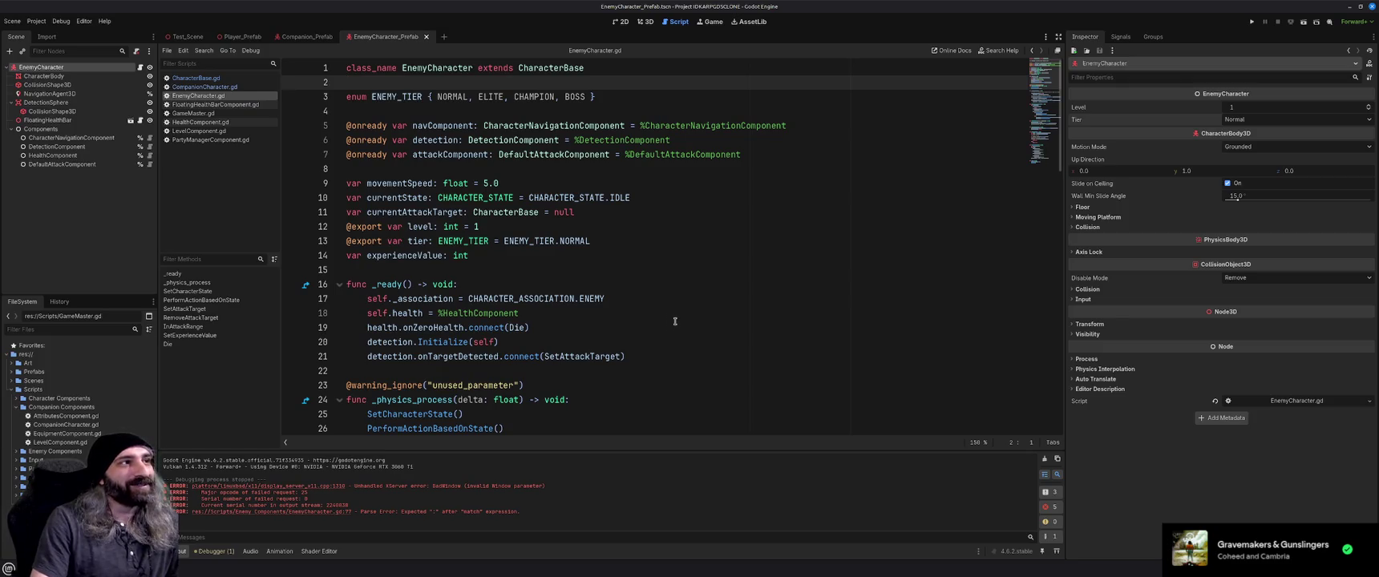
{"action": "scroll", "coordinate": [675, 322], "scroll_direction": "down", "scroll_amount": 2}
{"action": "scroll", "coordinate": [675, 321], "scroll_direction": "up", "scroll_amount": 2}
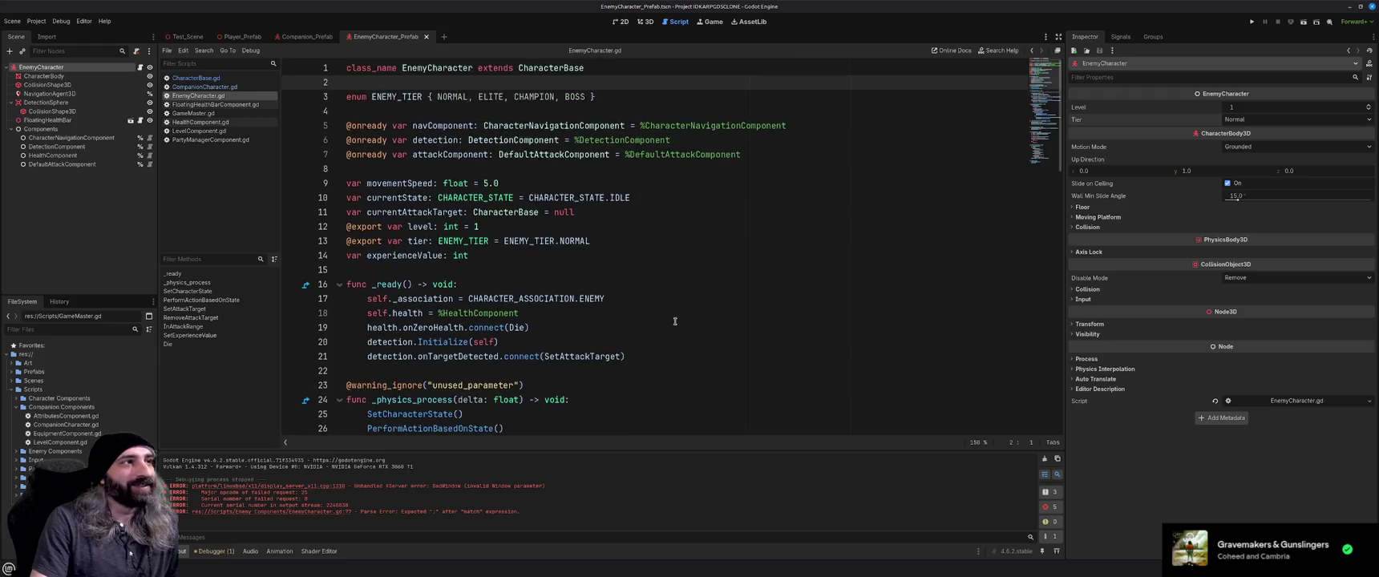
{"action": "left_click_drag", "start_coordinate": [368, 183], "coordinate": [479, 183]}
{"action": "double_click", "coordinate": [455, 183]}
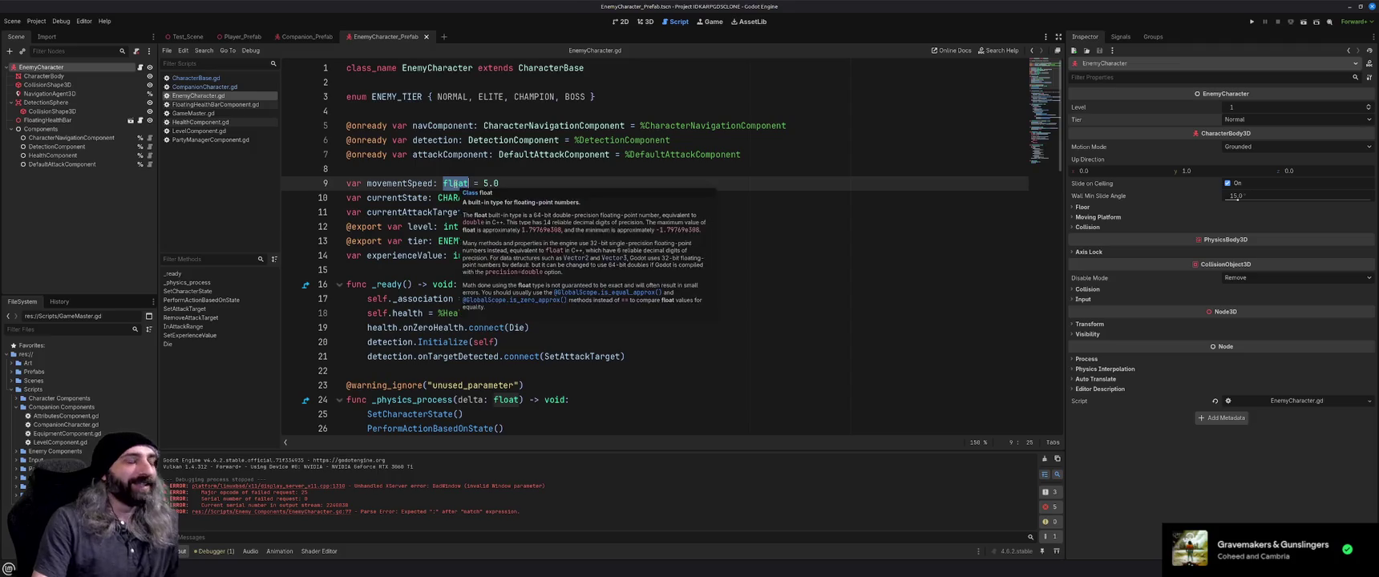
{"action": "key", "text": "BackSpace"}
{"action": "key", "text": "BackSpace"}
{"action": "key", "text": "BackSpace"}
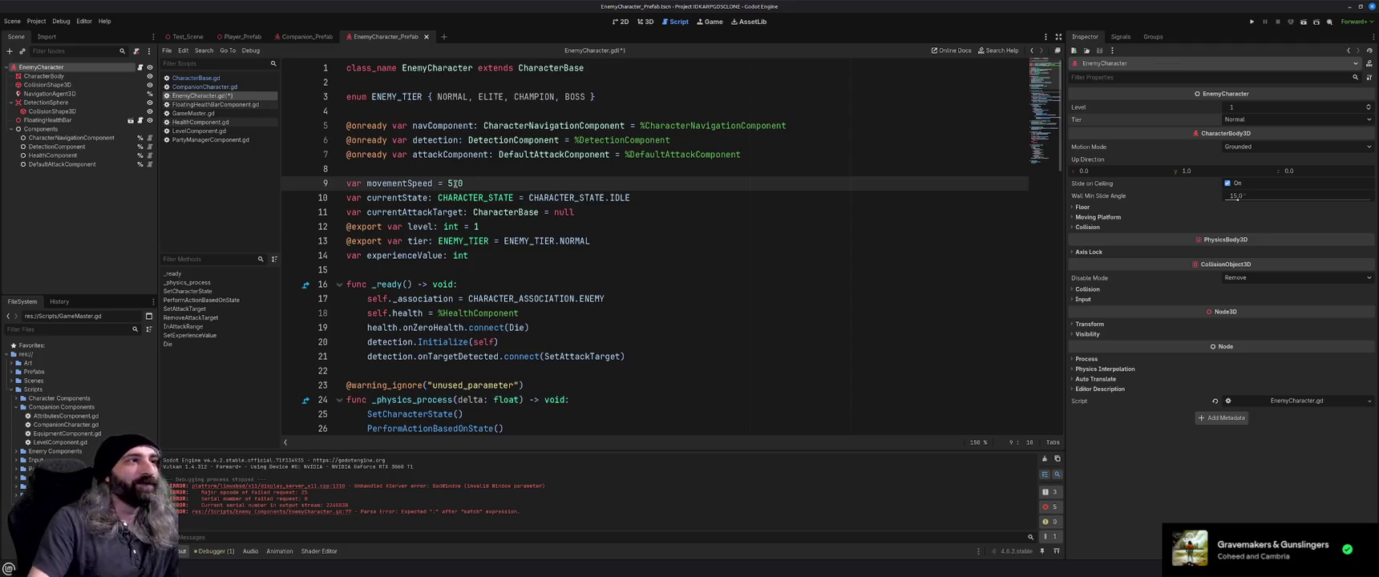
{"action": "left_click_drag", "start_coordinate": [481, 184], "coordinate": [433, 182]}
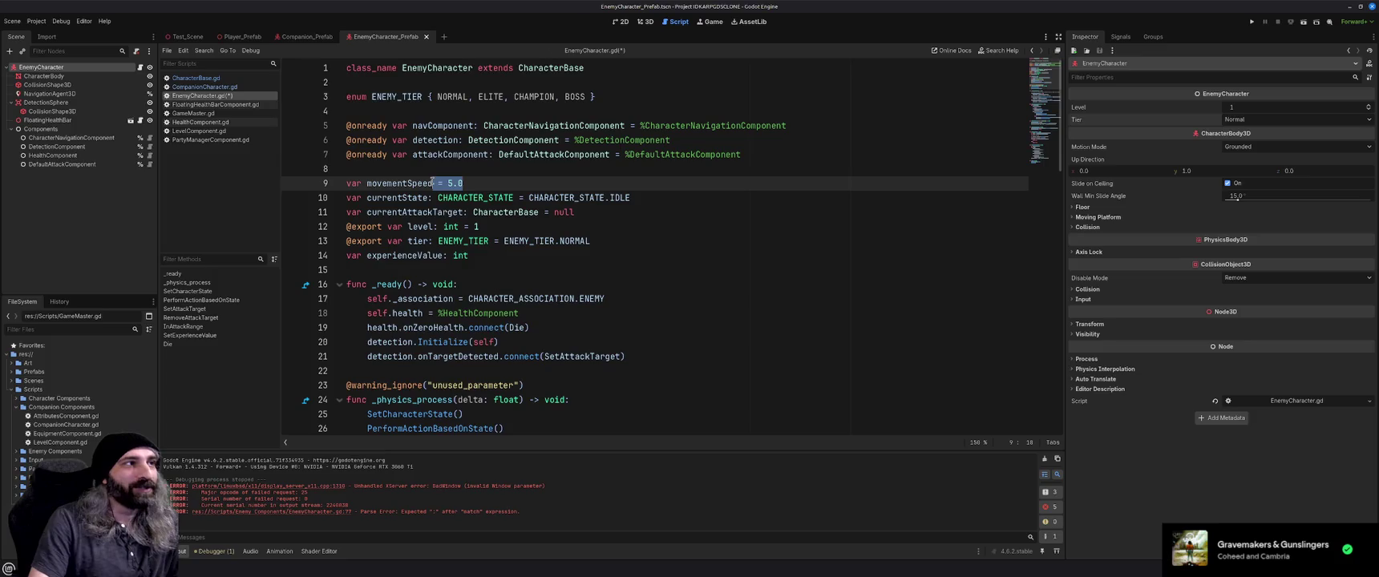
{"action": "left_click", "coordinate": [434, 184]}
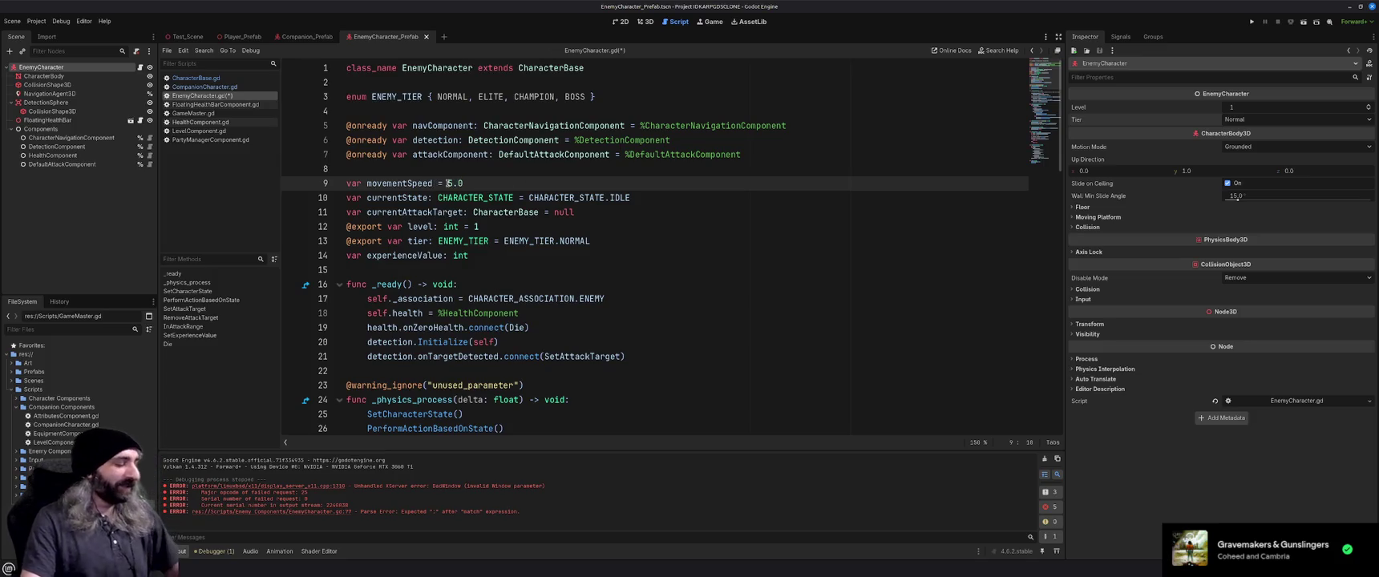
{"action": "key", "text": "ctrl+z"}
{"action": "left_click", "coordinate": [507, 183]}
{"action": "key", "text": "ctrl+s"}
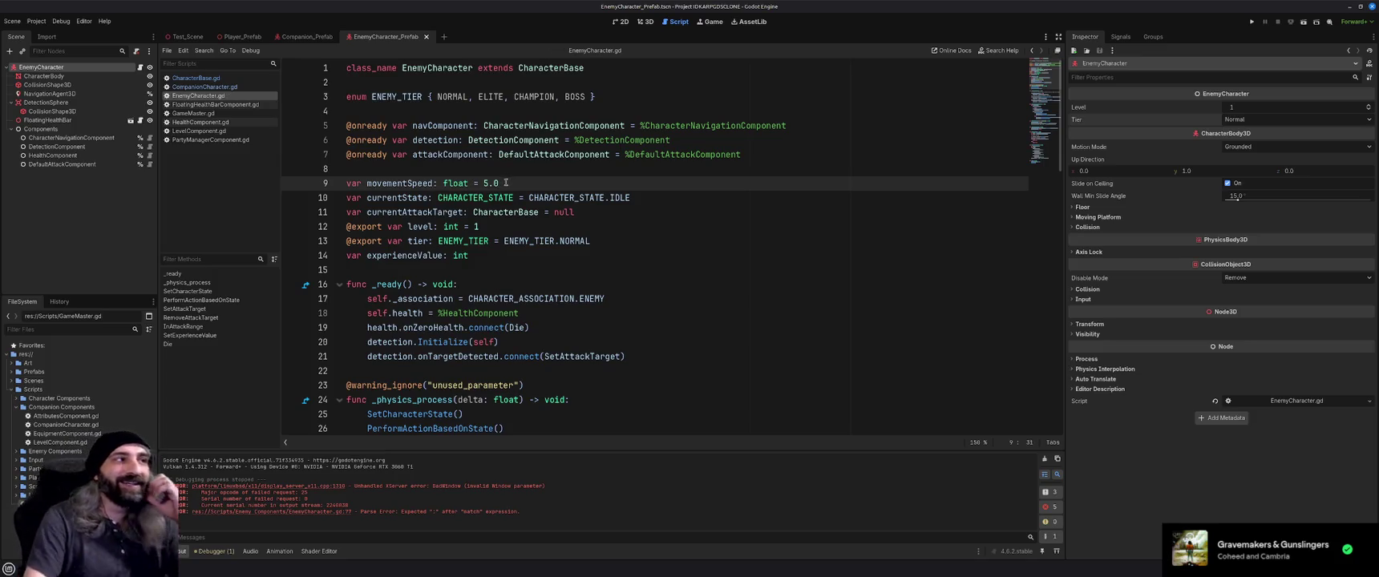
{"action": "left_click", "coordinate": [621, 227]}
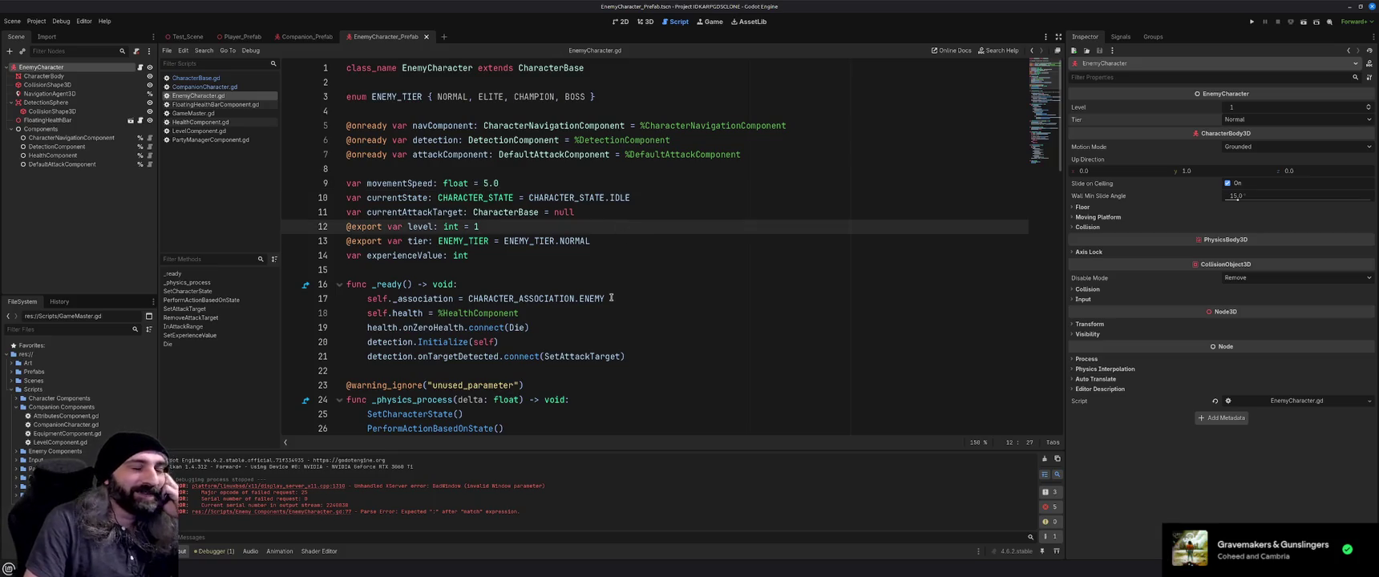
{"action": "double_click", "coordinate": [381, 184]}
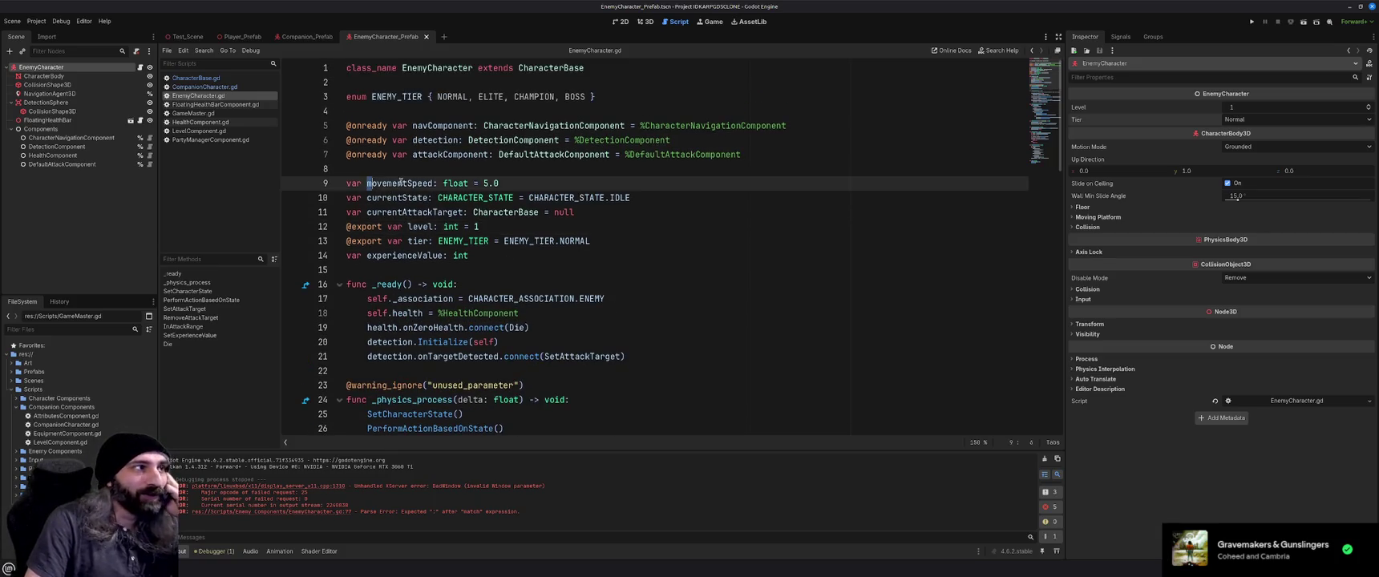
{"action": "left_click", "coordinate": [575, 230]}
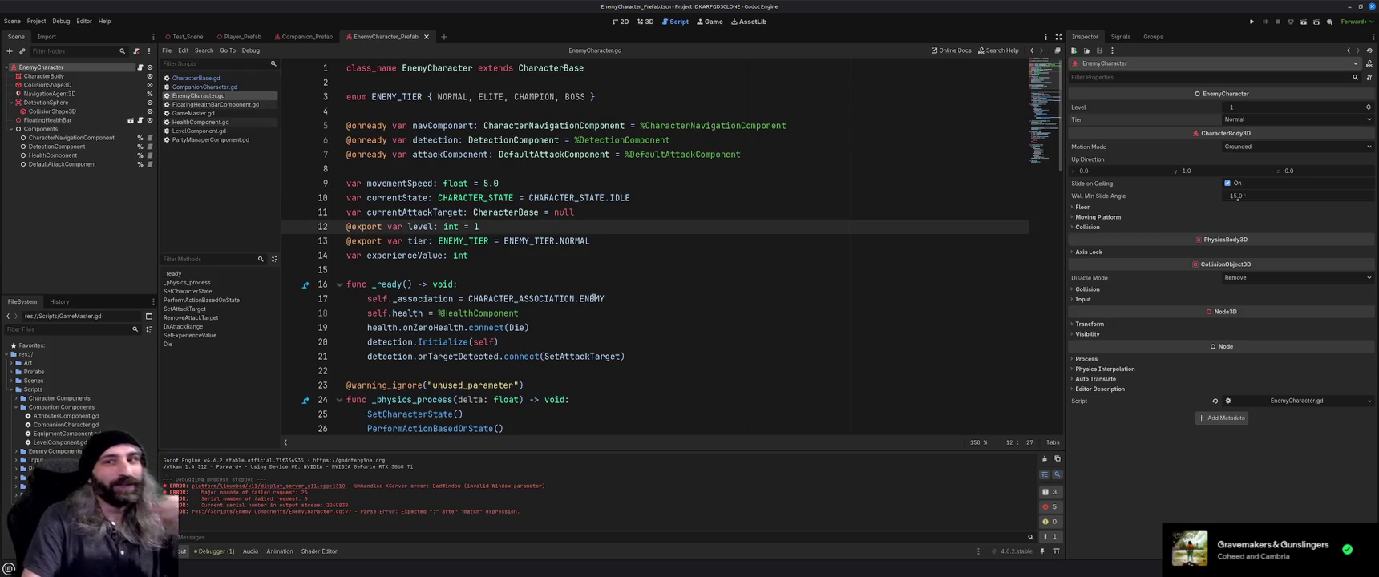
Scroll through EnemyCharacter.gd to review _ready() and the experience calculation.
{"action": "scroll", "coordinate": [594, 298], "scroll_direction": "down", "scroll_amount": 2}
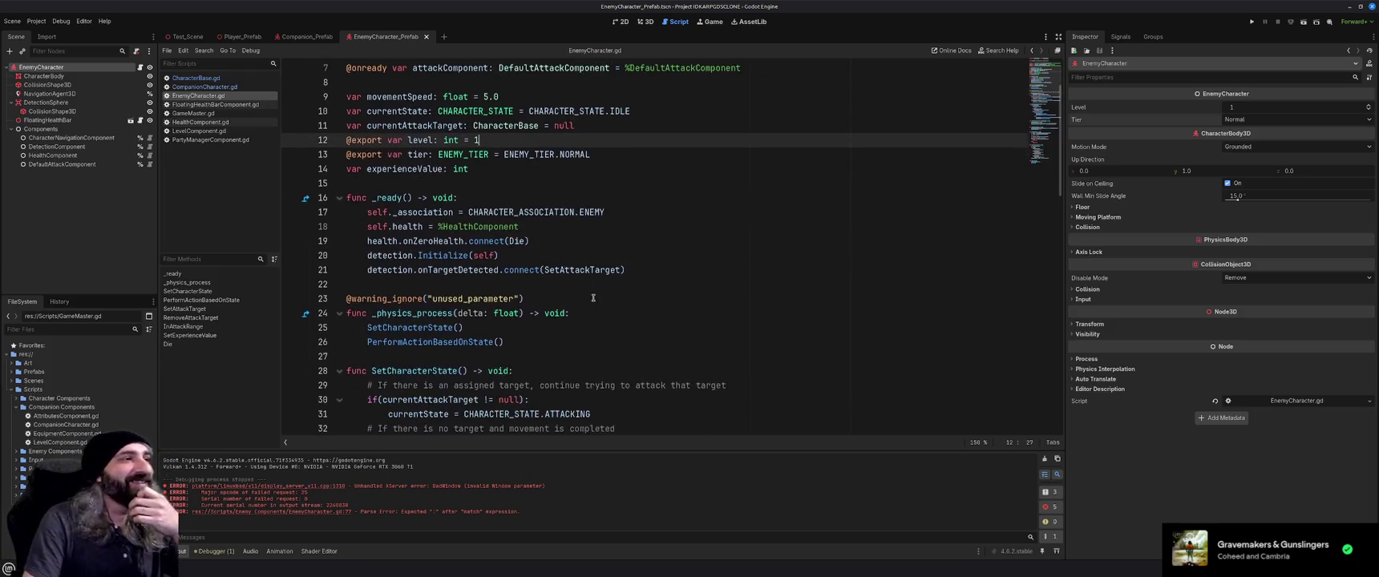
{"action": "scroll", "coordinate": [594, 299], "scroll_direction": "down", "scroll_amount": 3}
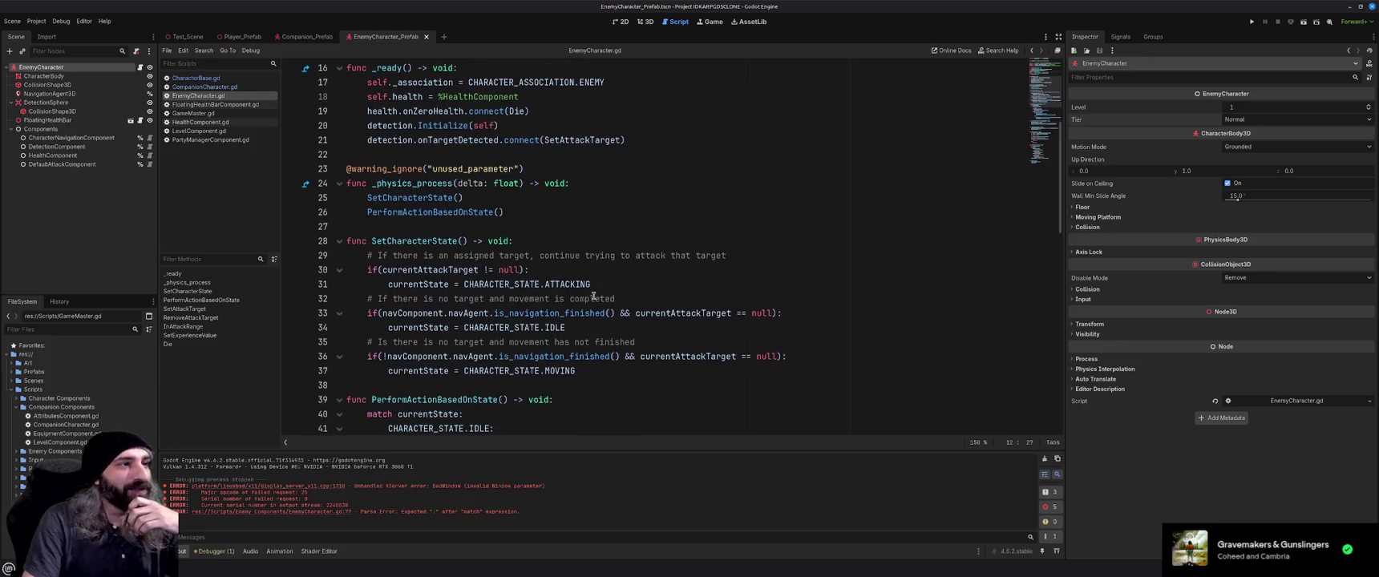
{"action": "scroll", "coordinate": [593, 297], "scroll_direction": "down", "scroll_amount": 1}
{"action": "scroll", "coordinate": [594, 298], "scroll_direction": "down", "scroll_amount": 3}
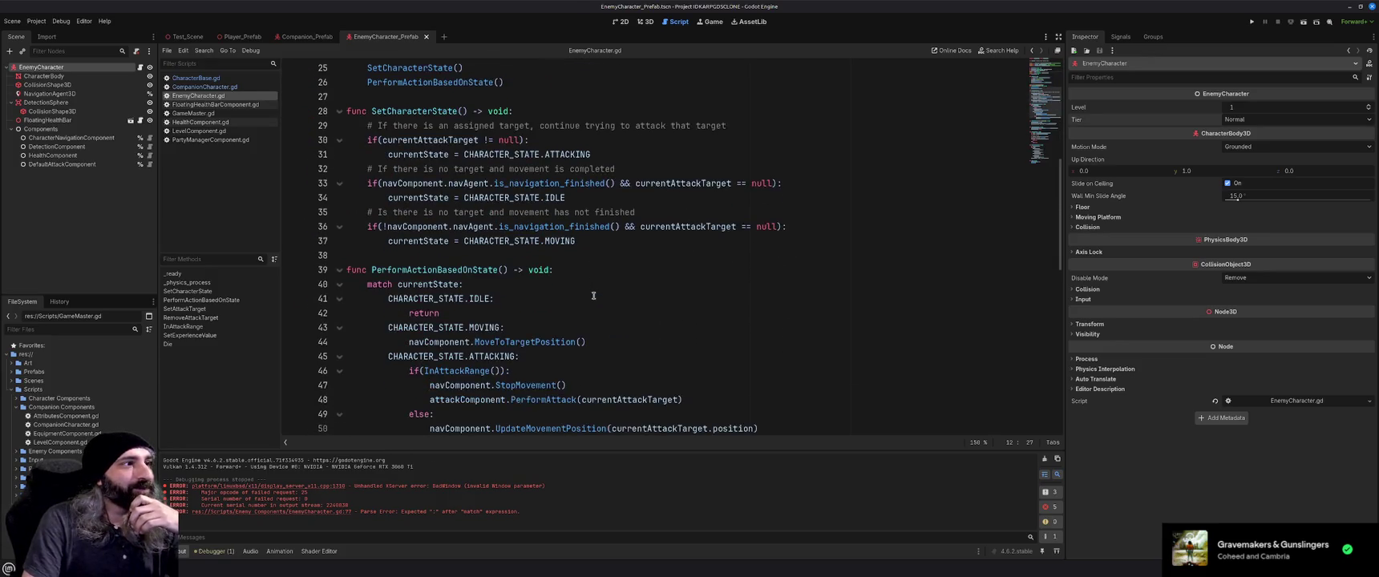
{"action": "scroll", "coordinate": [593, 296], "scroll_direction": "down", "scroll_amount": 2}
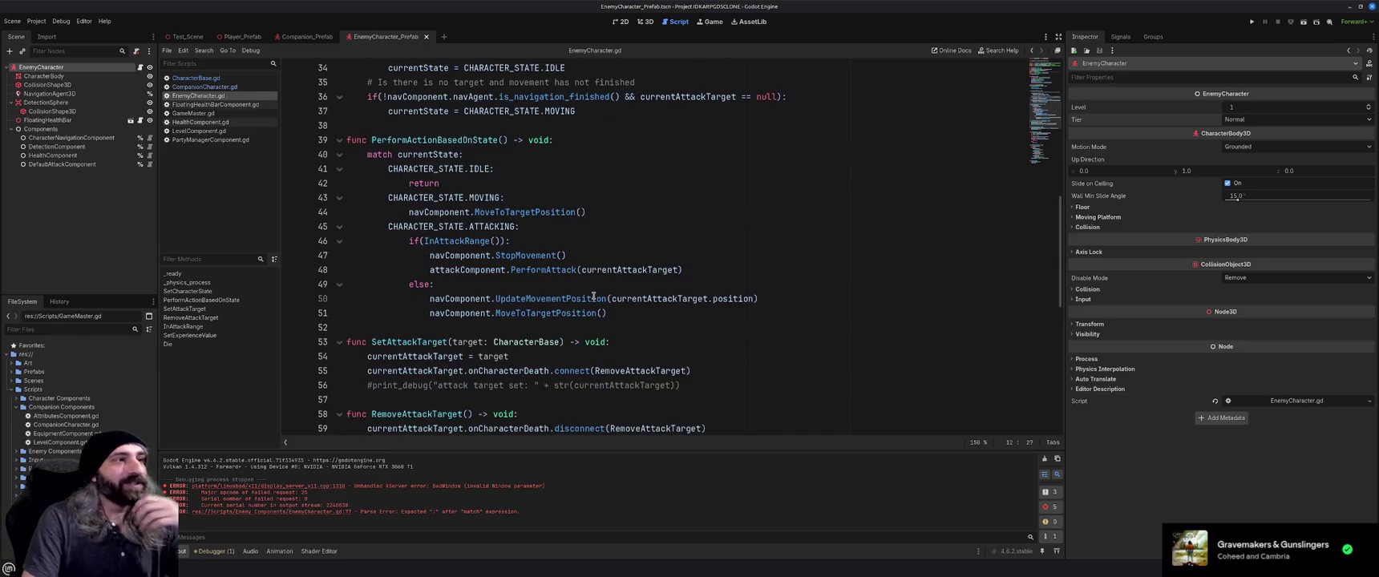
{"action": "scroll", "coordinate": [593, 297], "scroll_direction": "down", "scroll_amount": 2}
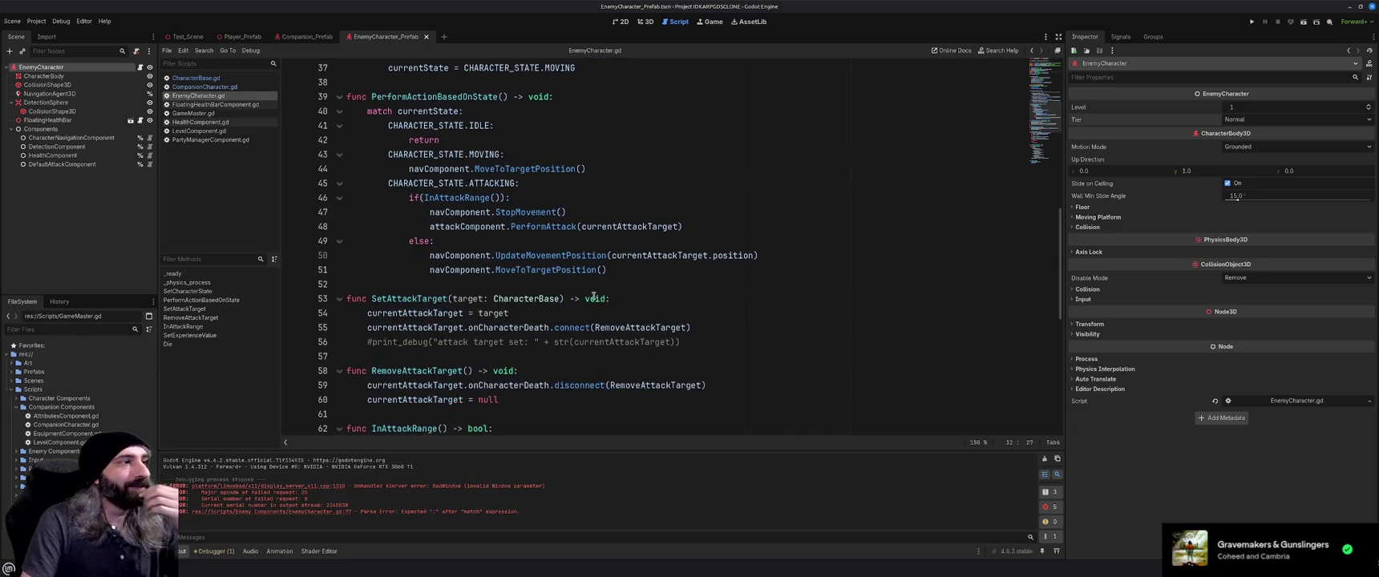
{"action": "scroll", "coordinate": [593, 297], "scroll_direction": "down", "scroll_amount": 1}
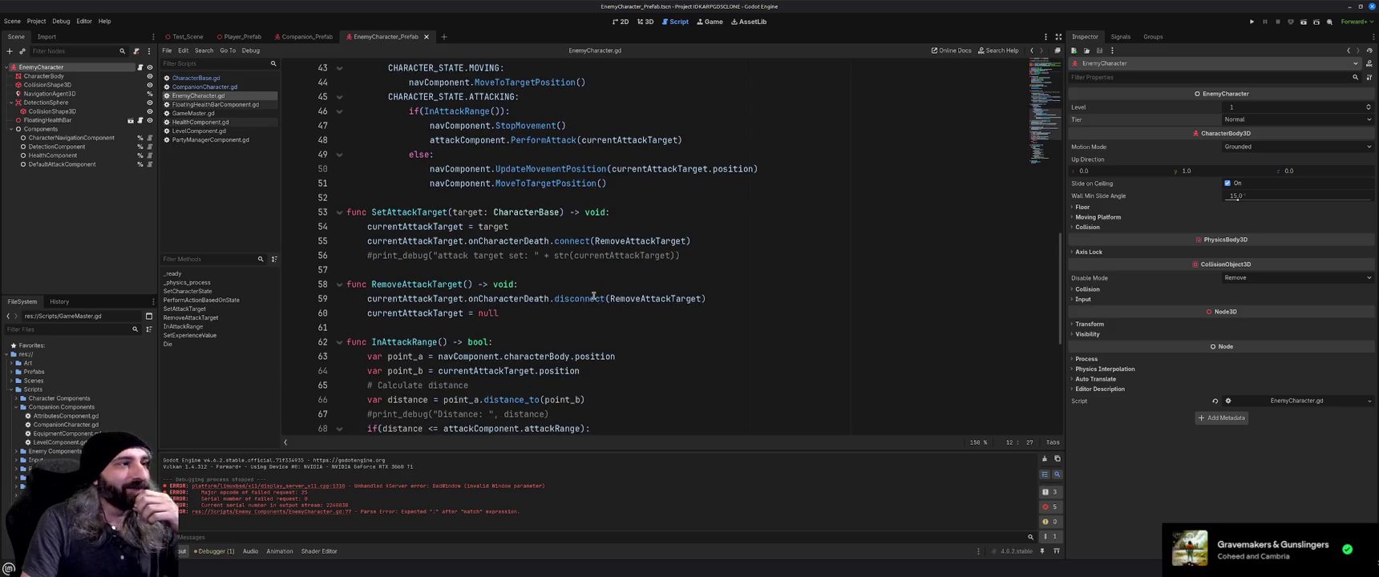
{"action": "scroll", "coordinate": [593, 297], "scroll_direction": "down", "scroll_amount": 1}
{"action": "scroll", "coordinate": [593, 296], "scroll_direction": "down", "scroll_amount": 1}
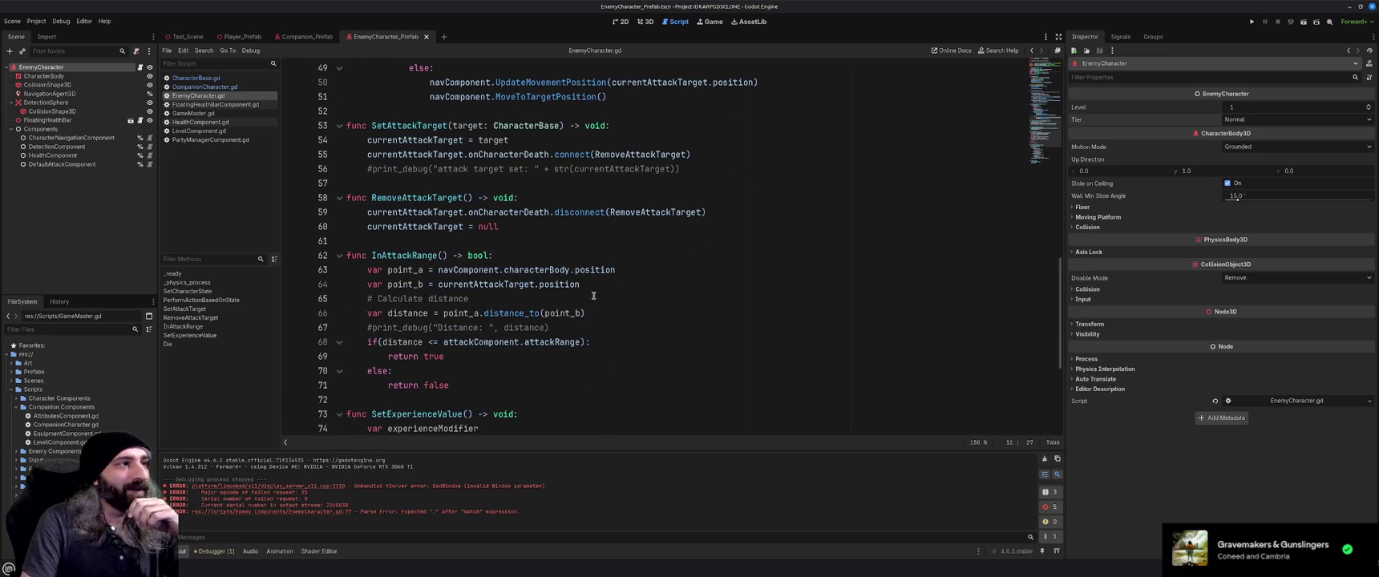
{"action": "scroll", "coordinate": [593, 296], "scroll_direction": "down", "scroll_amount": 1}
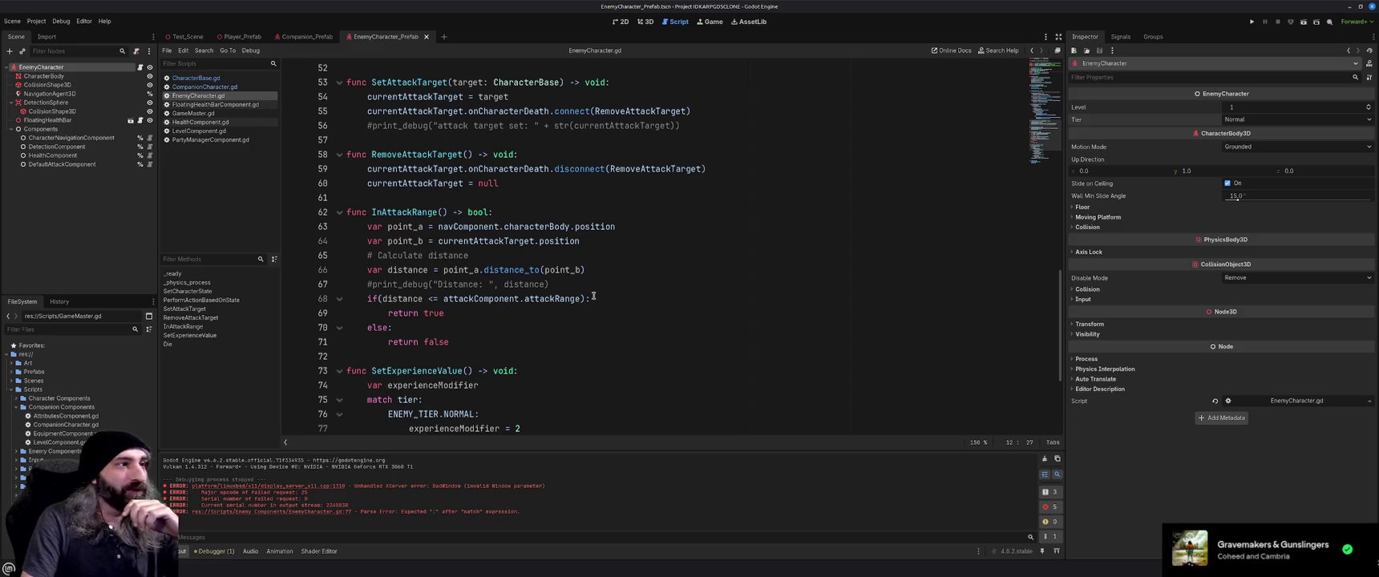
{"action": "scroll", "coordinate": [593, 297], "scroll_direction": "down", "scroll_amount": 1}
{"action": "scroll", "coordinate": [593, 296], "scroll_direction": "down", "scroll_amount": 1}
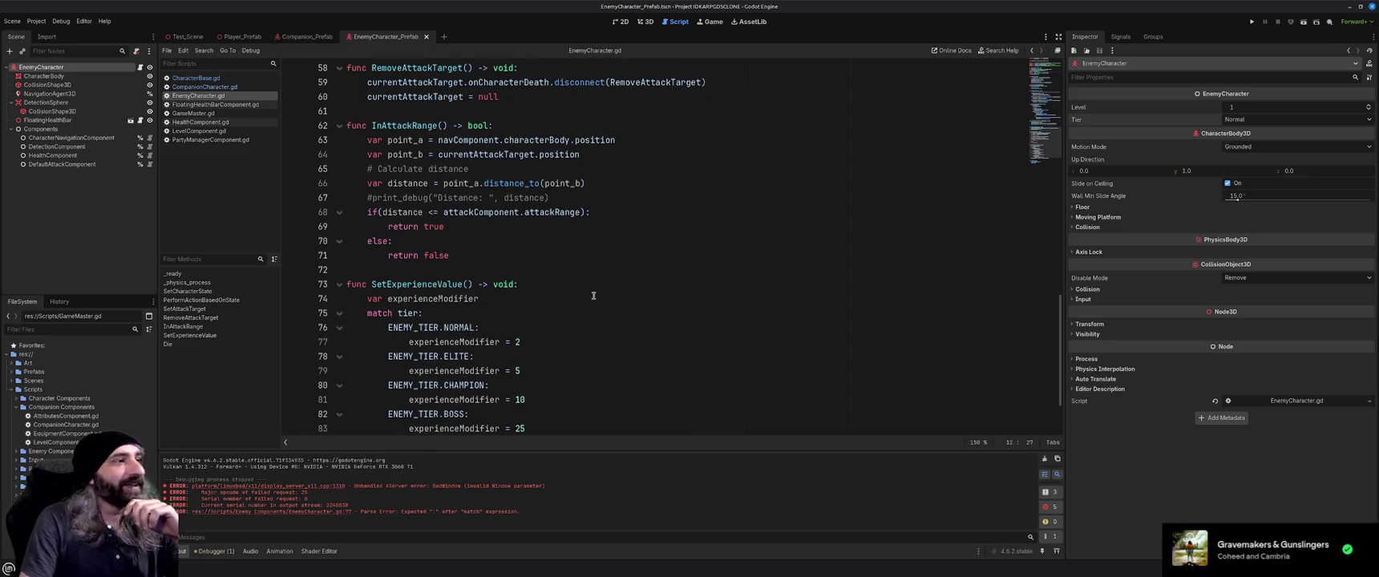
{"action": "scroll", "coordinate": [593, 296], "scroll_direction": "down", "scroll_amount": 1}
{"action": "scroll", "coordinate": [593, 295], "scroll_direction": "down", "scroll_amount": 1}
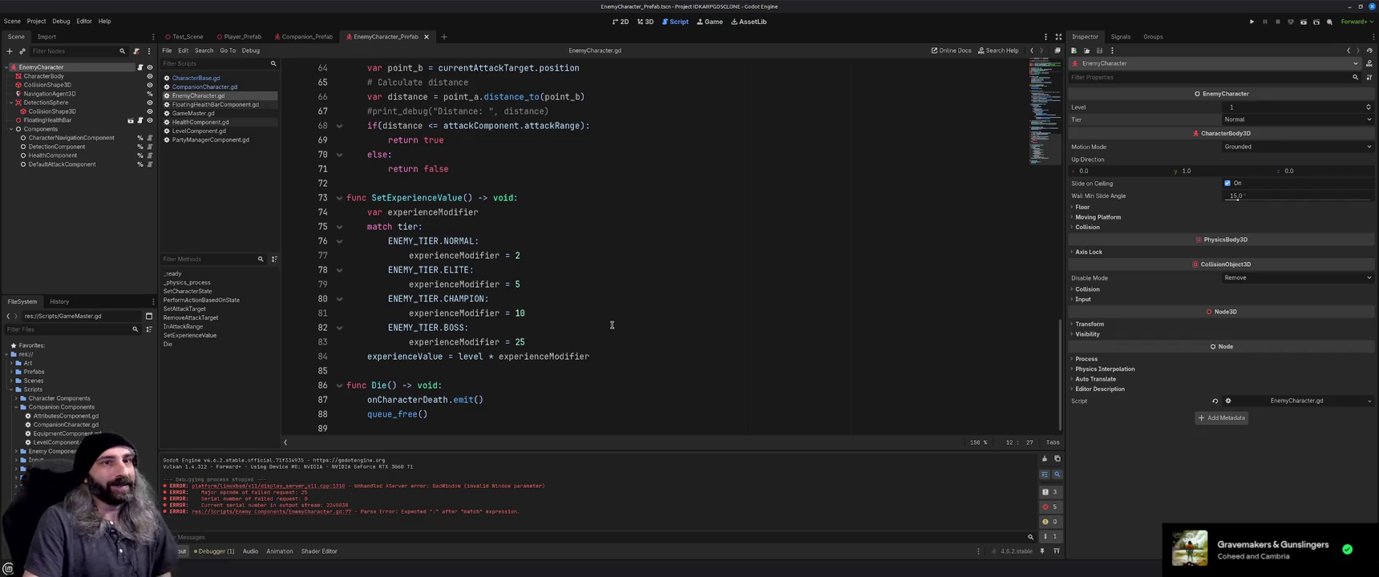
{"action": "scroll", "coordinate": [598, 324], "scroll_direction": "up", "scroll_amount": 1}
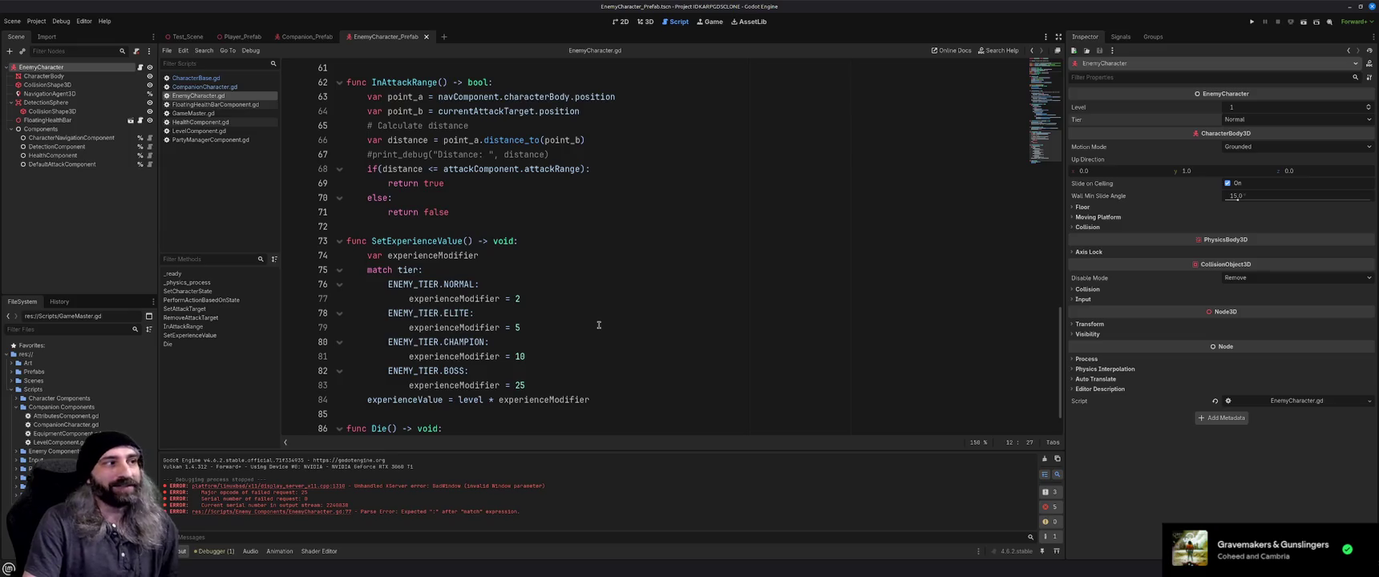
{"action": "scroll", "coordinate": [598, 325], "scroll_direction": "up", "scroll_amount": 1}
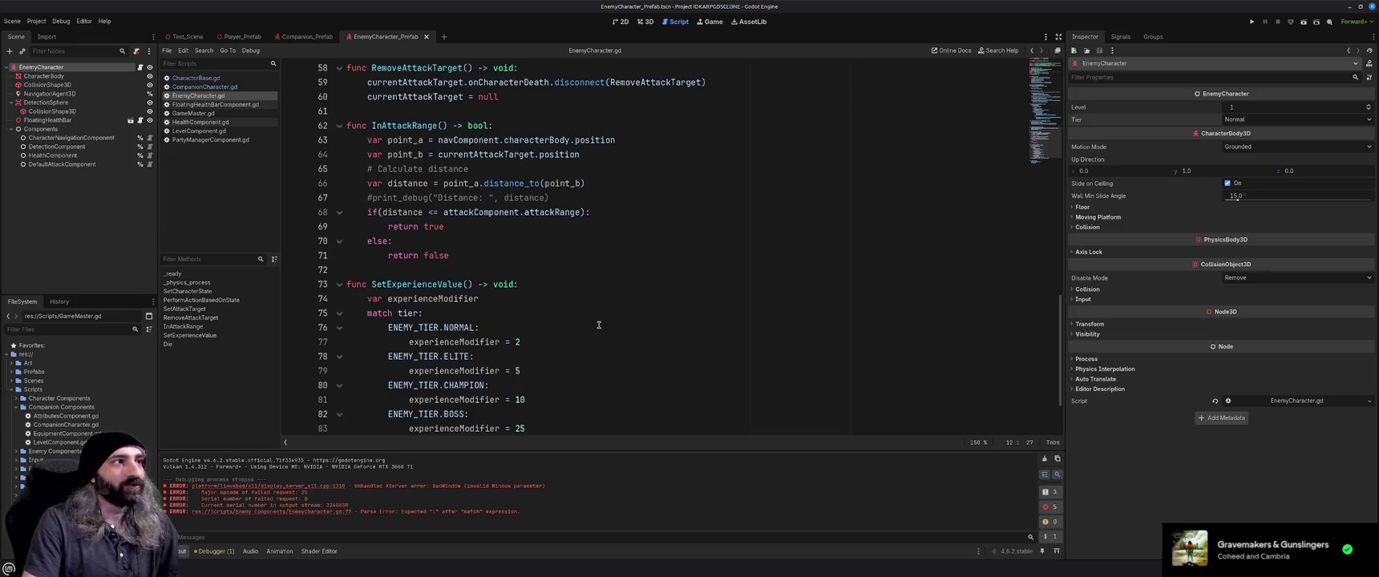
{"action": "scroll", "coordinate": [598, 325], "scroll_direction": "up", "scroll_amount": 4}
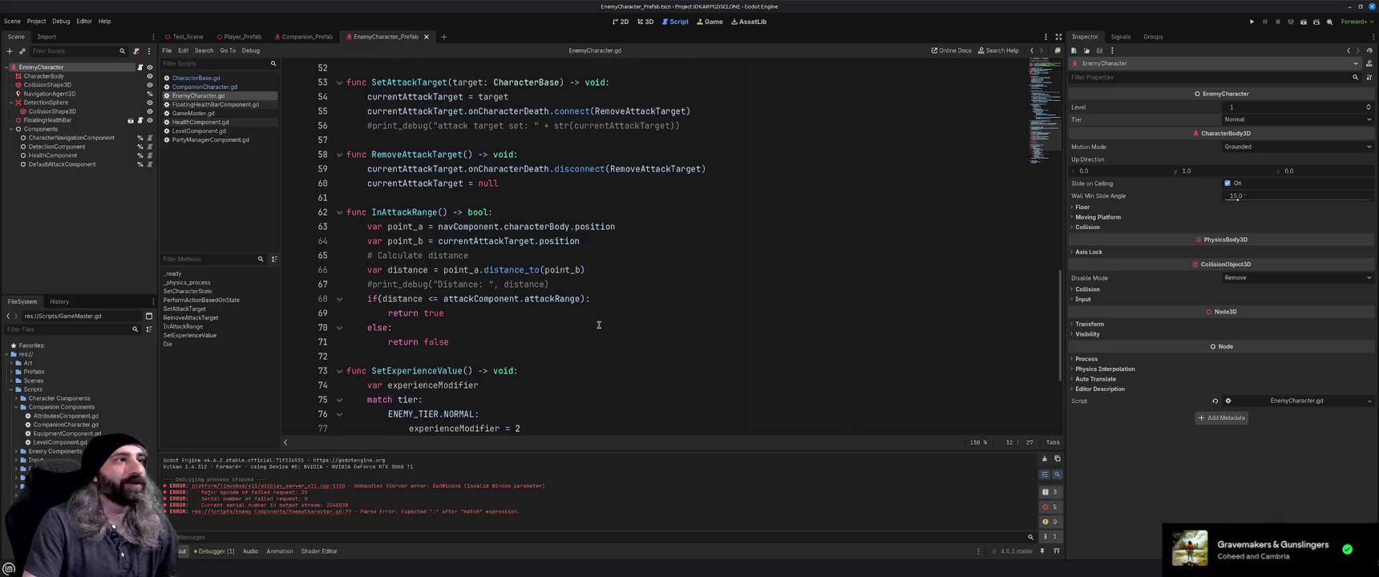
{"action": "scroll", "coordinate": [597, 322], "scroll_direction": "up", "scroll_amount": 1}
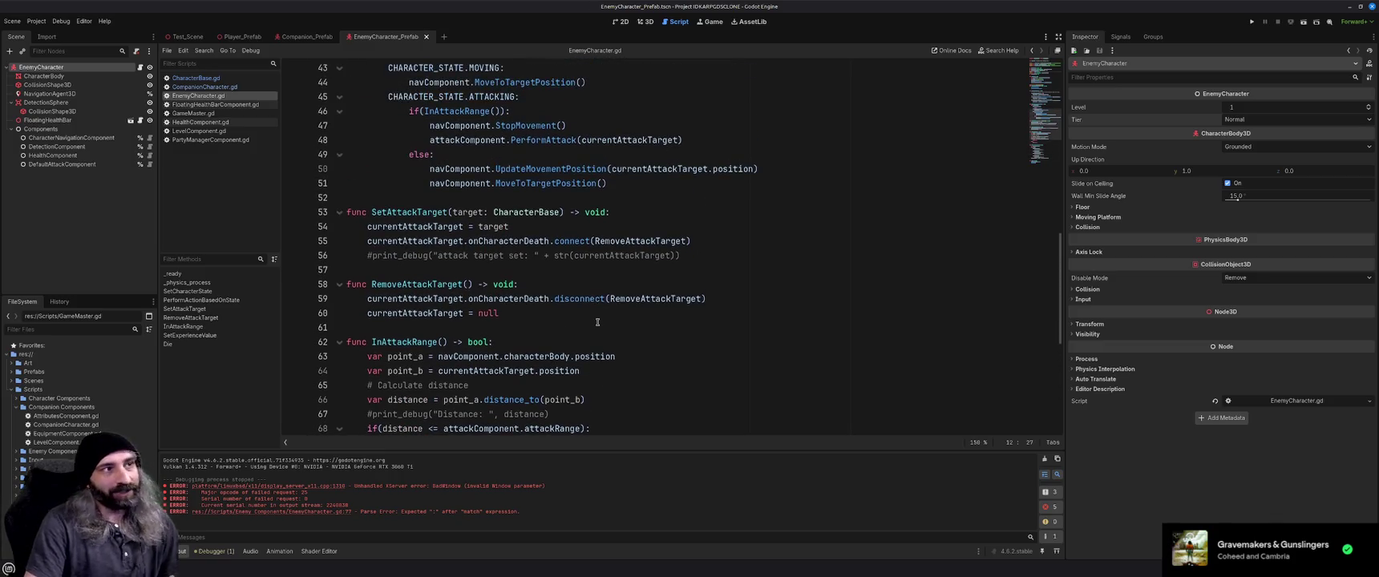
{"action": "scroll", "coordinate": [597, 322], "scroll_direction": "up", "scroll_amount": 4}
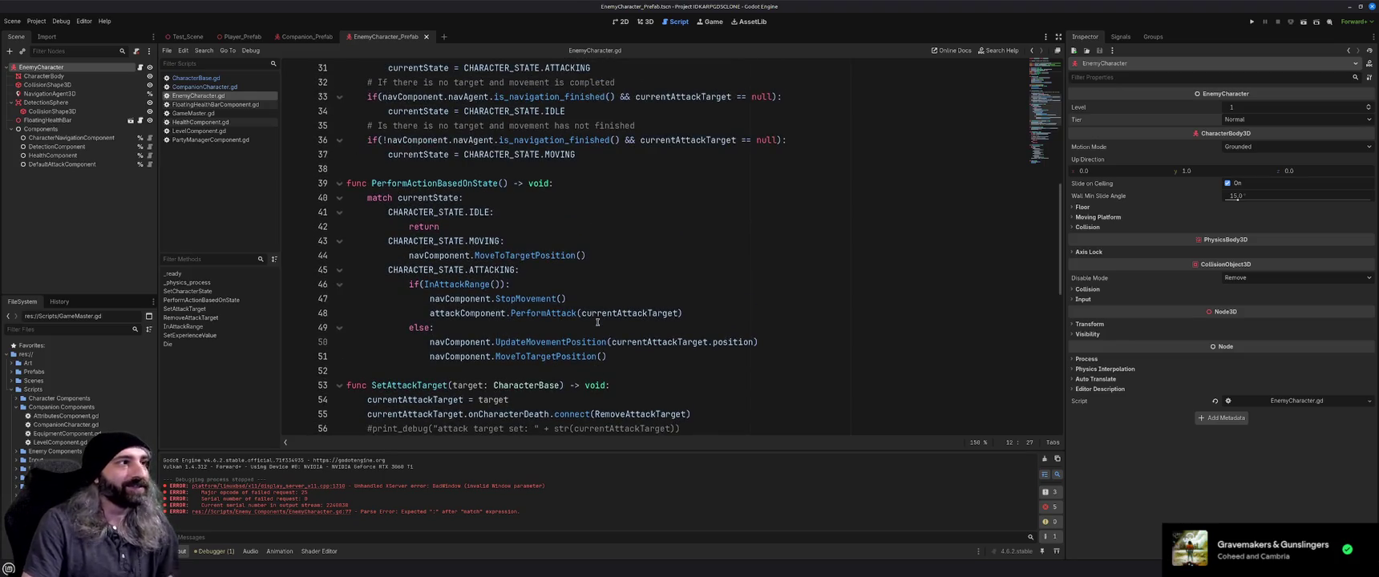
{"action": "scroll", "coordinate": [597, 323], "scroll_direction": "up", "scroll_amount": 2}
{"action": "scroll", "coordinate": [598, 323], "scroll_direction": "up", "scroll_amount": 4}
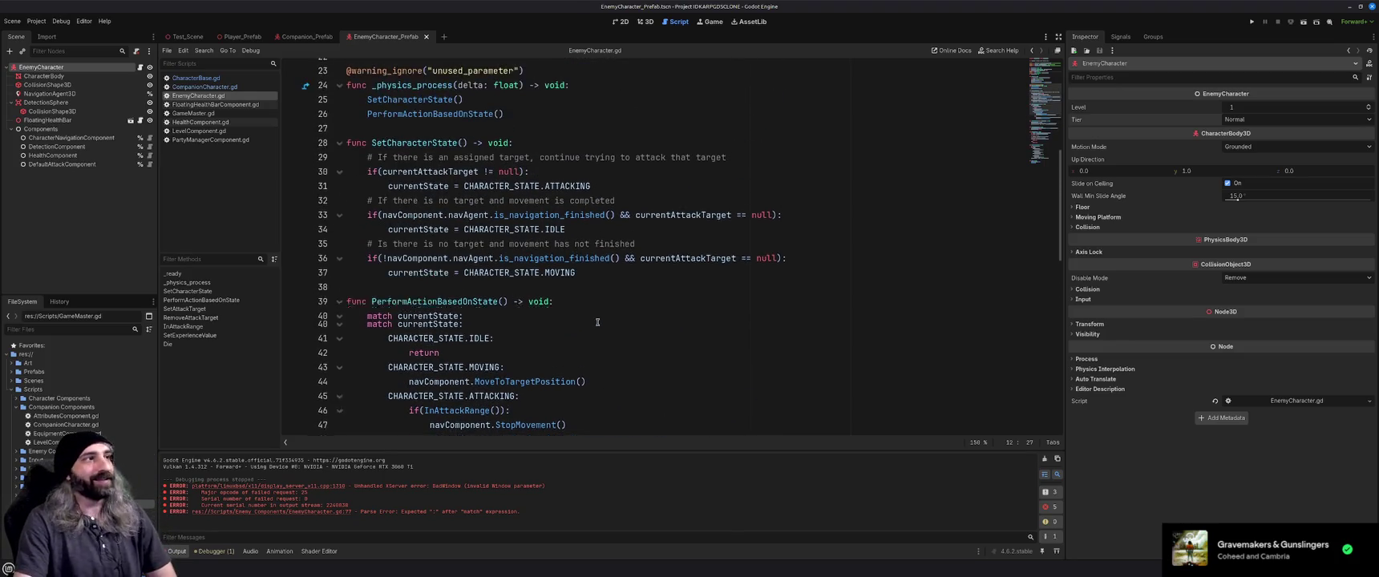
{"action": "scroll", "coordinate": [597, 323], "scroll_direction": "up", "scroll_amount": 2}
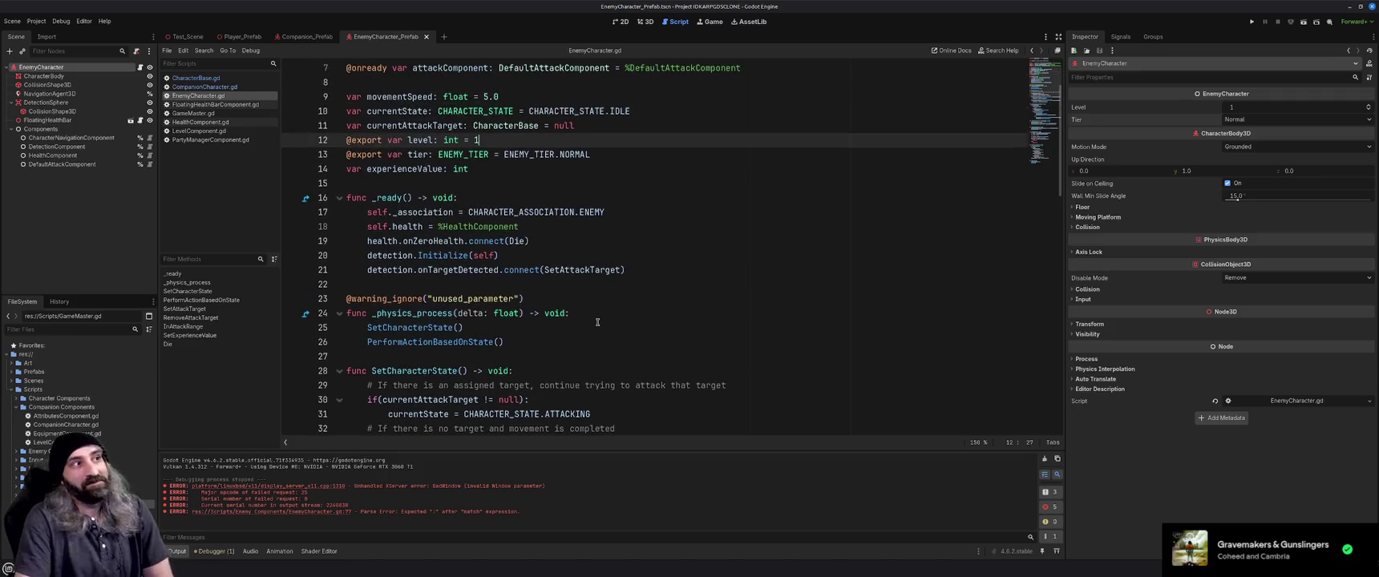
{"action": "scroll", "coordinate": [597, 323], "scroll_direction": "down", "scroll_amount": 1}
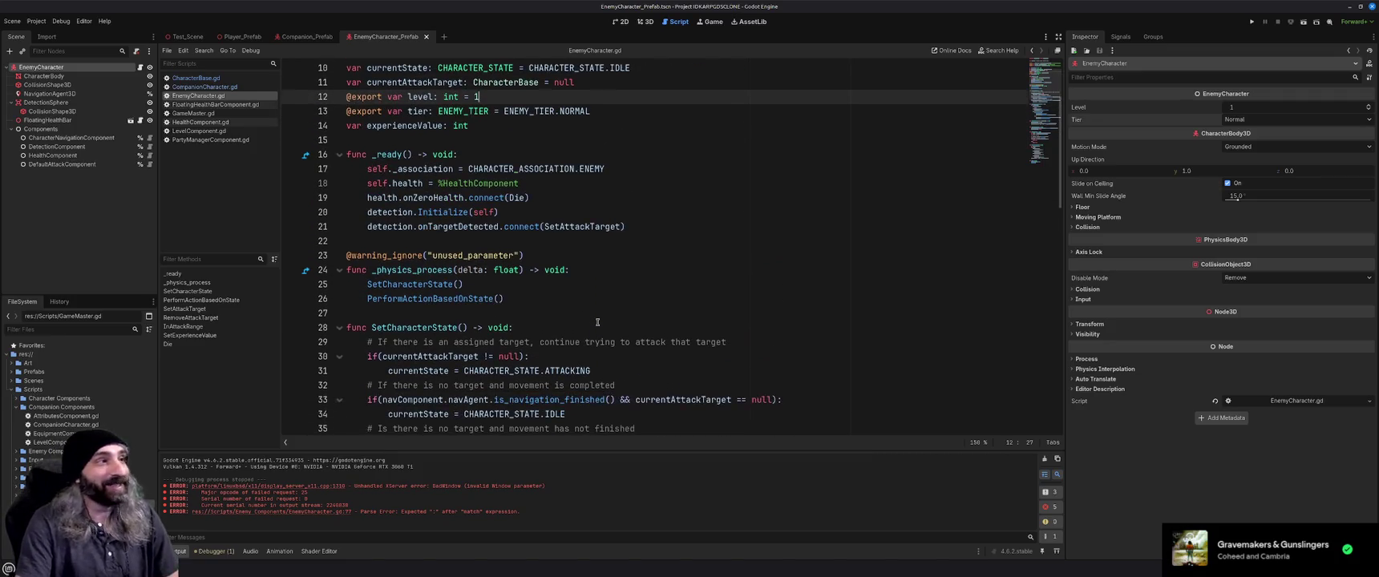
{"action": "scroll", "coordinate": [597, 322], "scroll_direction": "down", "scroll_amount": 2}
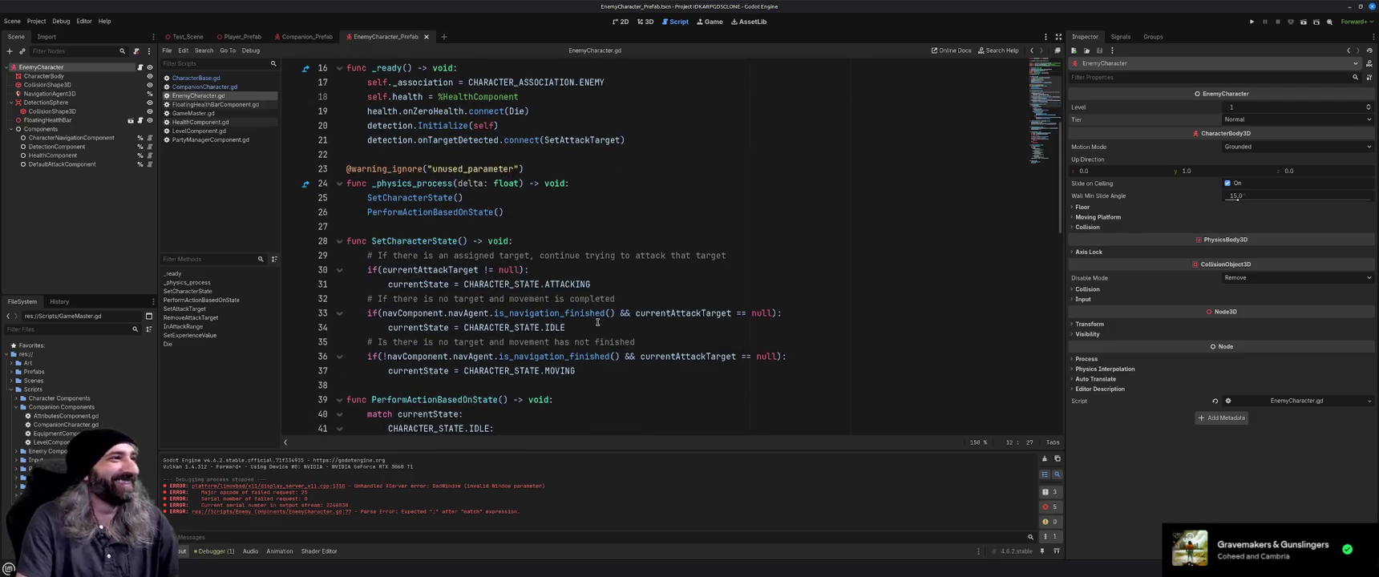
{"action": "scroll", "coordinate": [598, 322], "scroll_direction": "down", "scroll_amount": 9}
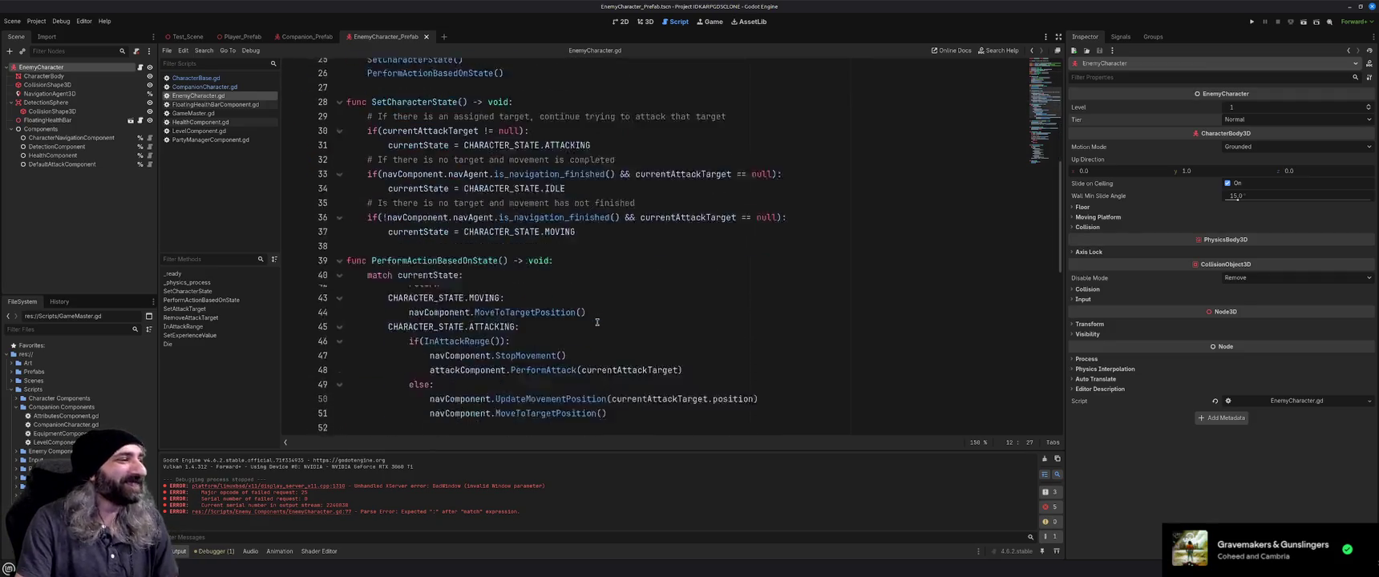
{"action": "scroll", "coordinate": [597, 322], "scroll_direction": "down", "scroll_amount": 1}
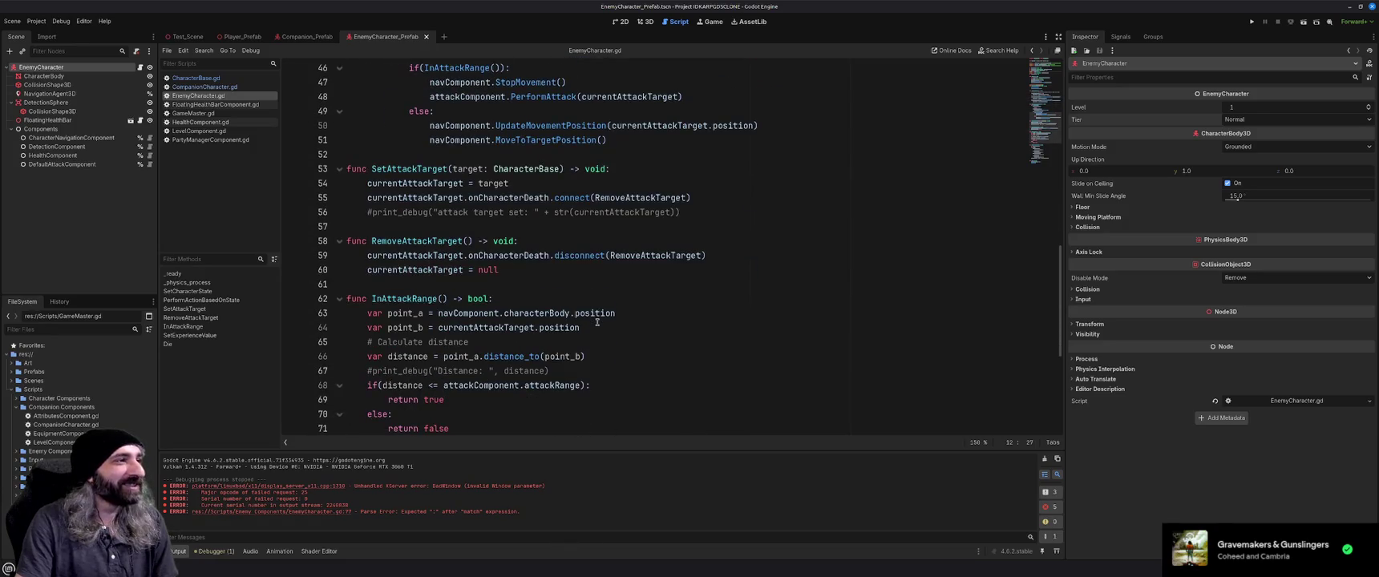
{"action": "scroll", "coordinate": [598, 323], "scroll_direction": "down", "scroll_amount": 3}
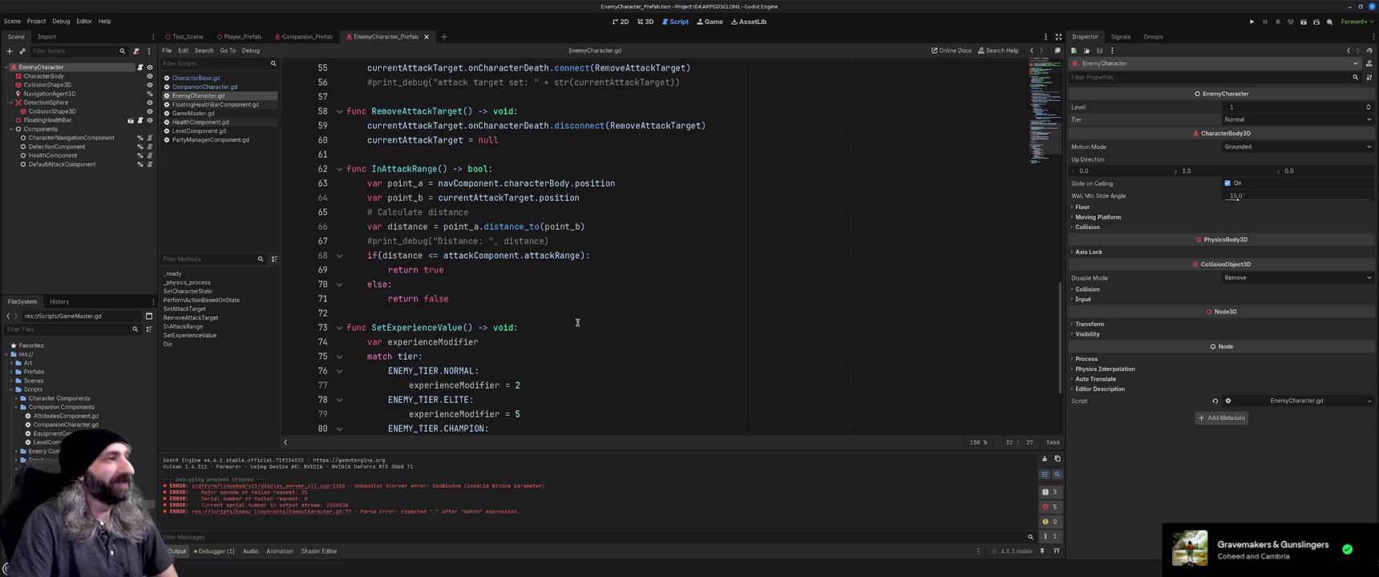
{"action": "scroll", "coordinate": [582, 321], "scroll_direction": "down", "scroll_amount": 2}
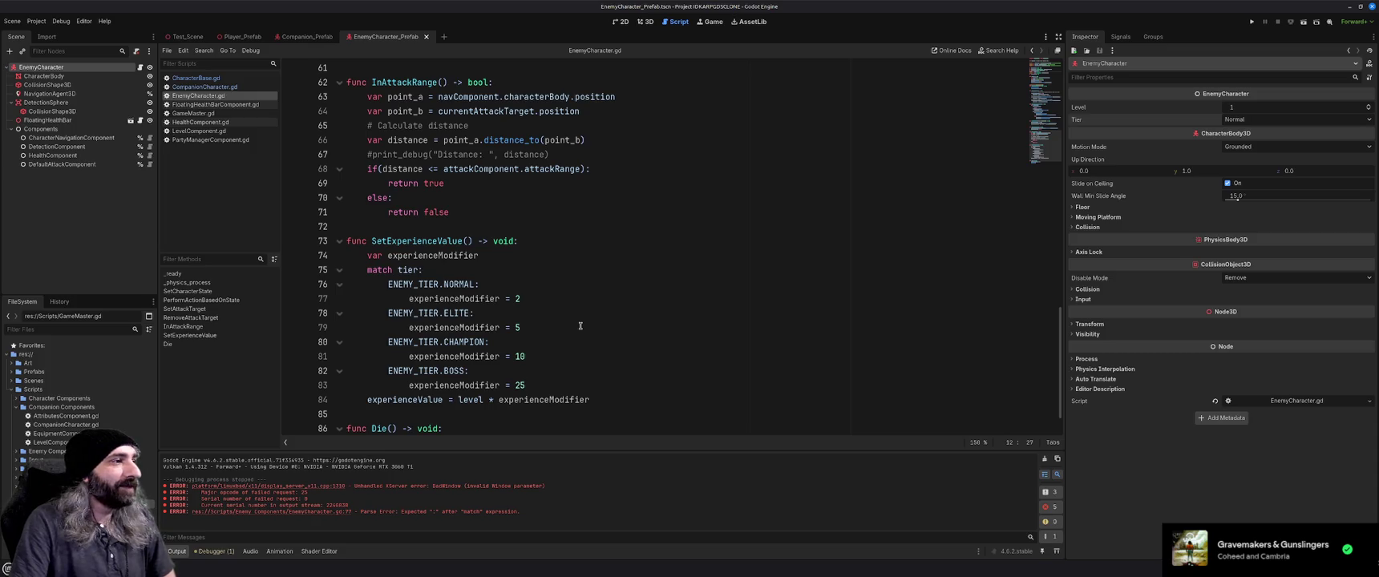
{"action": "scroll", "coordinate": [581, 325], "scroll_direction": "down", "scroll_amount": 1}
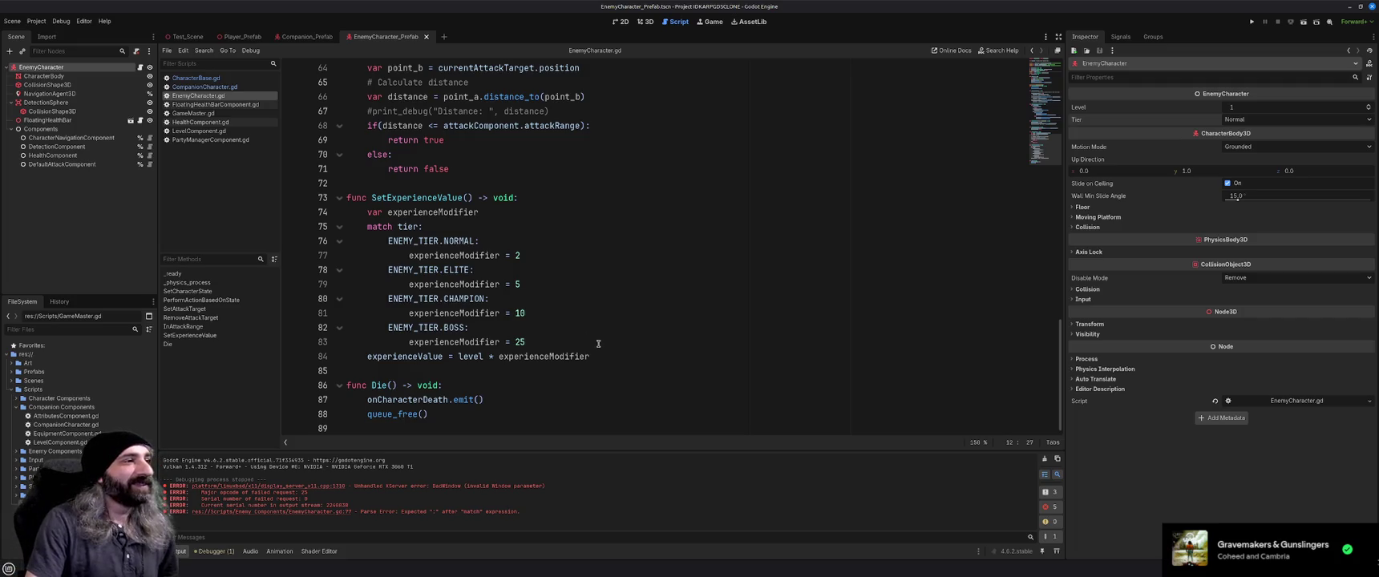
{"action": "scroll", "coordinate": [631, 351], "scroll_direction": "up", "scroll_amount": 2}
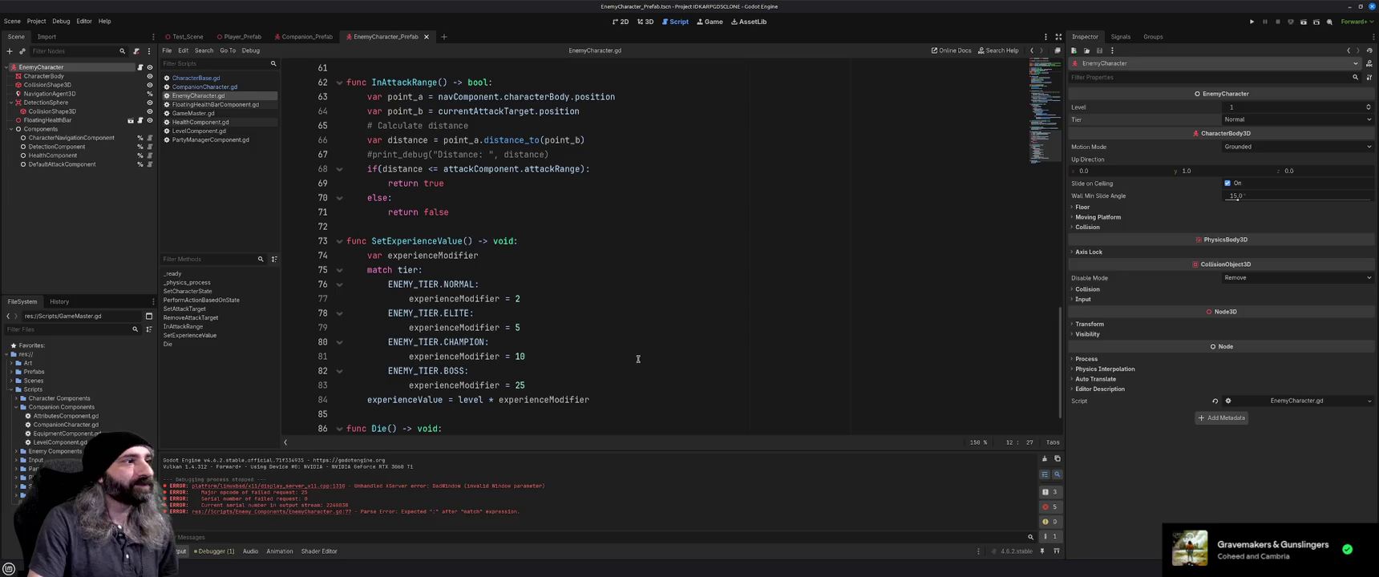
{"action": "scroll", "coordinate": [638, 359], "scroll_direction": "down", "scroll_amount": 2}
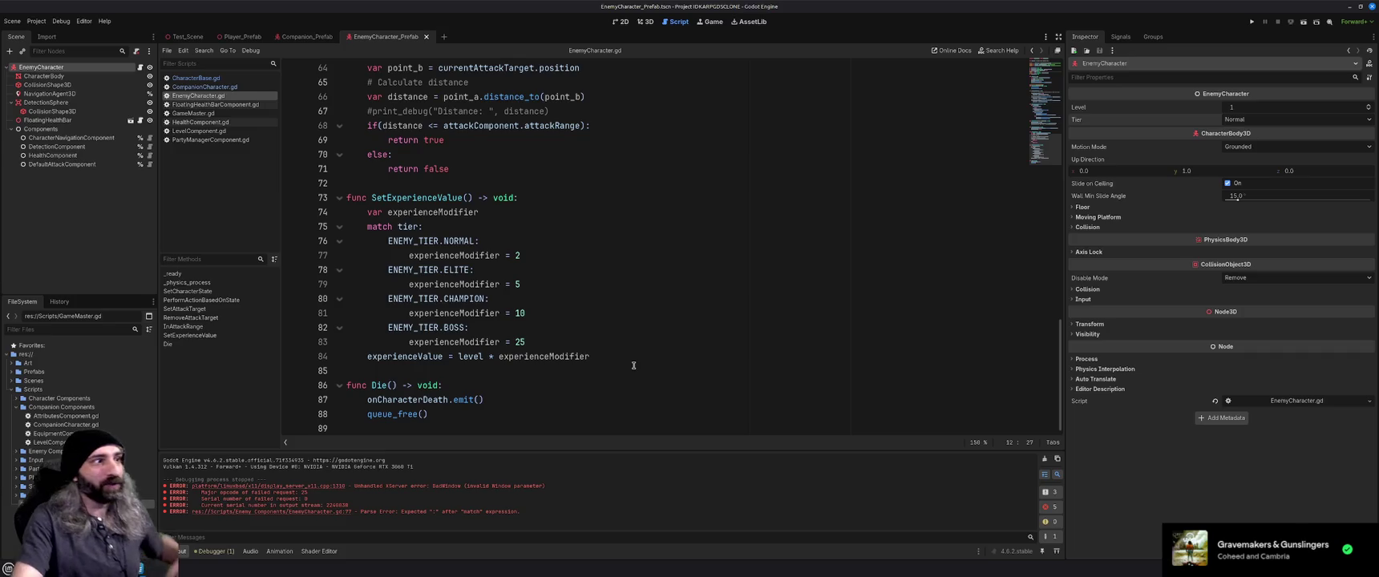
Add a SetExperienceValue() call on a new line at the end of _ready().
{"action": "left_click", "coordinate": [600, 372]}
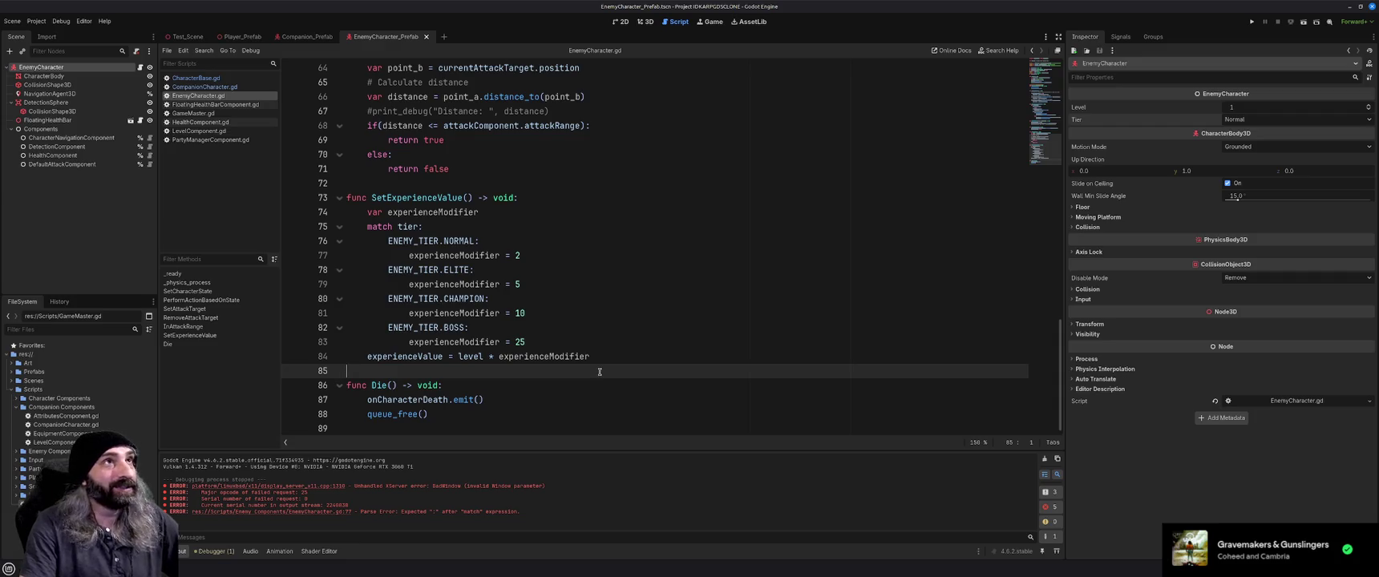
{"action": "scroll", "coordinate": [600, 371], "scroll_direction": "up", "scroll_amount": 1}
{"action": "scroll", "coordinate": [599, 371], "scroll_direction": "down", "scroll_amount": 1}
{"action": "scroll", "coordinate": [599, 371], "scroll_direction": "up", "scroll_amount": 1}
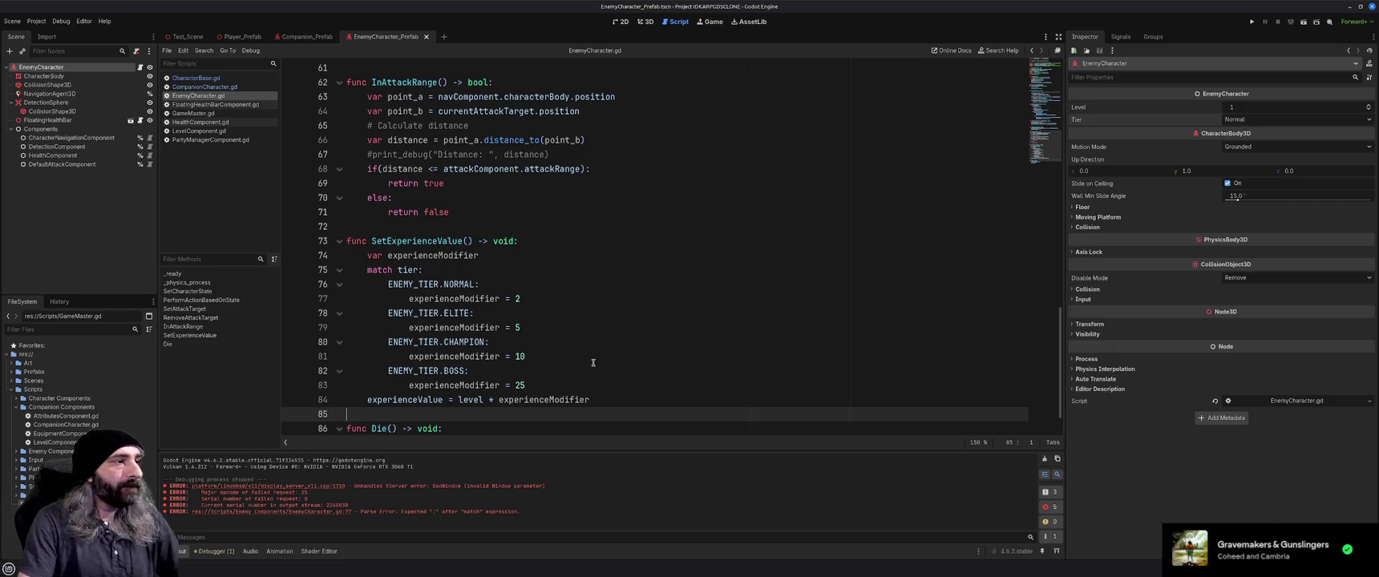
{"action": "scroll", "coordinate": [593, 363], "scroll_direction": "down", "scroll_amount": 1}
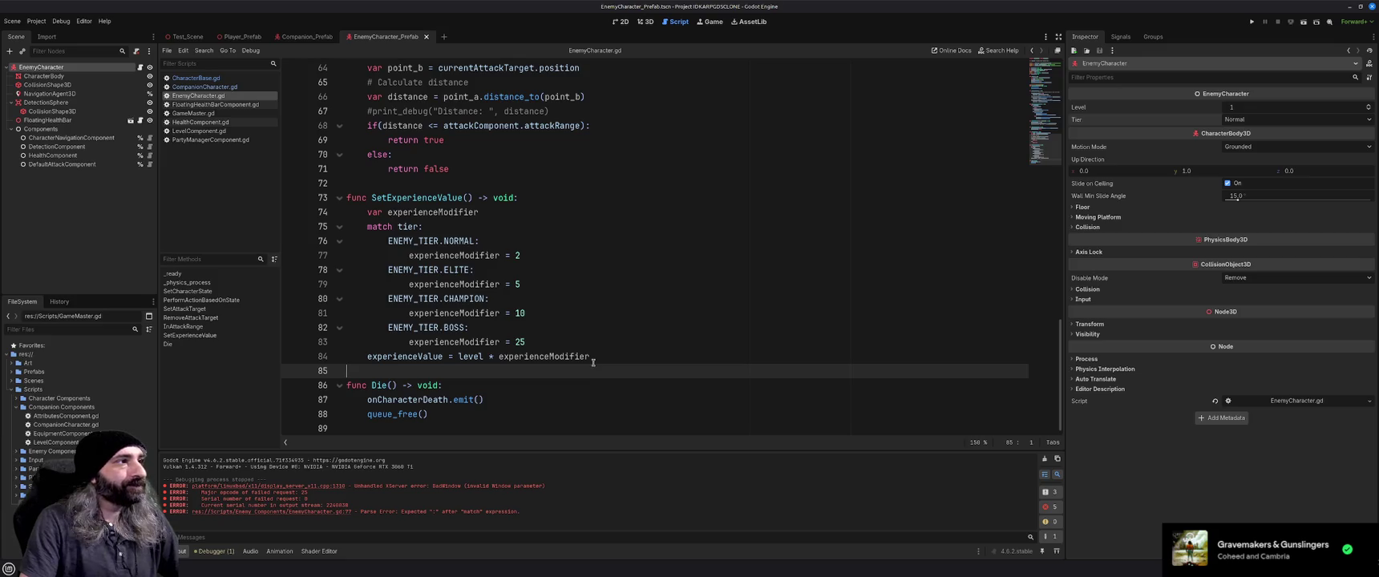
{"action": "scroll", "coordinate": [593, 363], "scroll_direction": "up", "scroll_amount": 2}
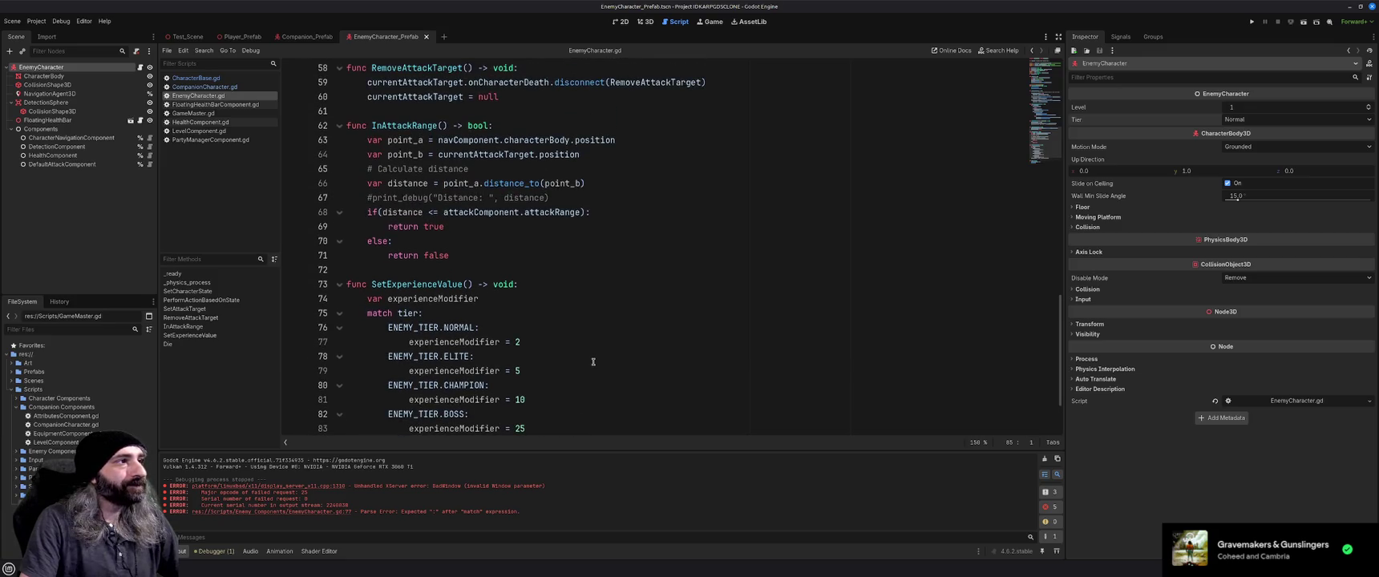
{"action": "scroll", "coordinate": [594, 361], "scroll_direction": "up", "scroll_amount": 2}
{"action": "scroll", "coordinate": [593, 362], "scroll_direction": "down", "scroll_amount": 4}
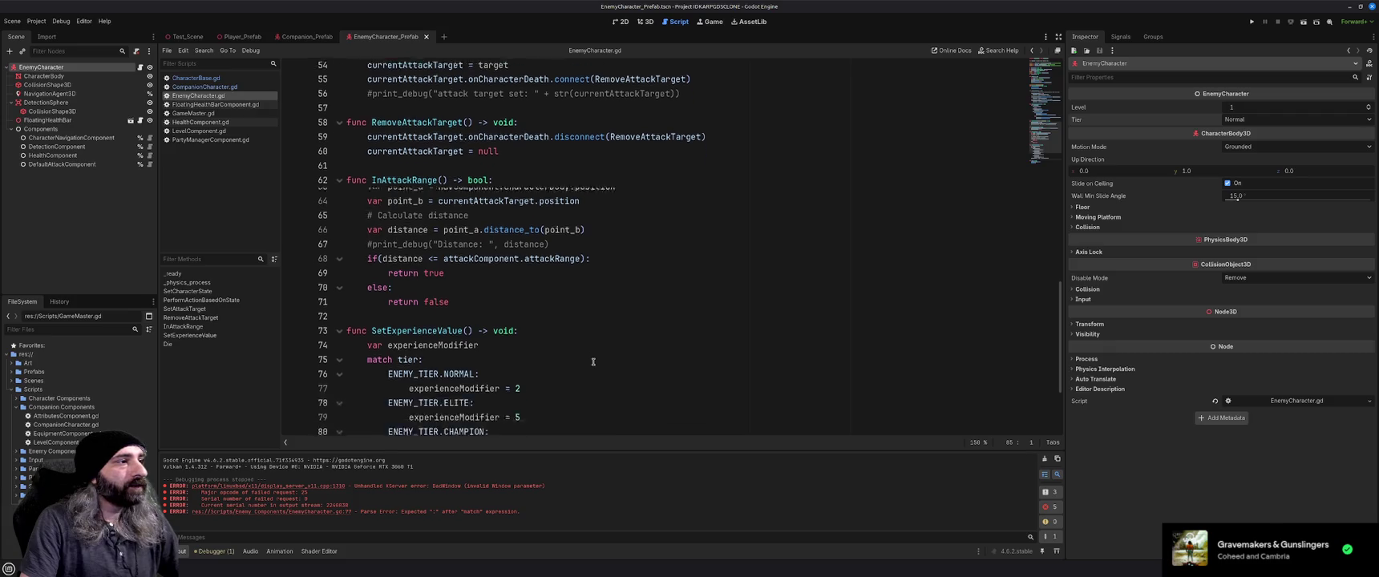
{"action": "scroll", "coordinate": [593, 361], "scroll_direction": "up", "scroll_amount": 19}
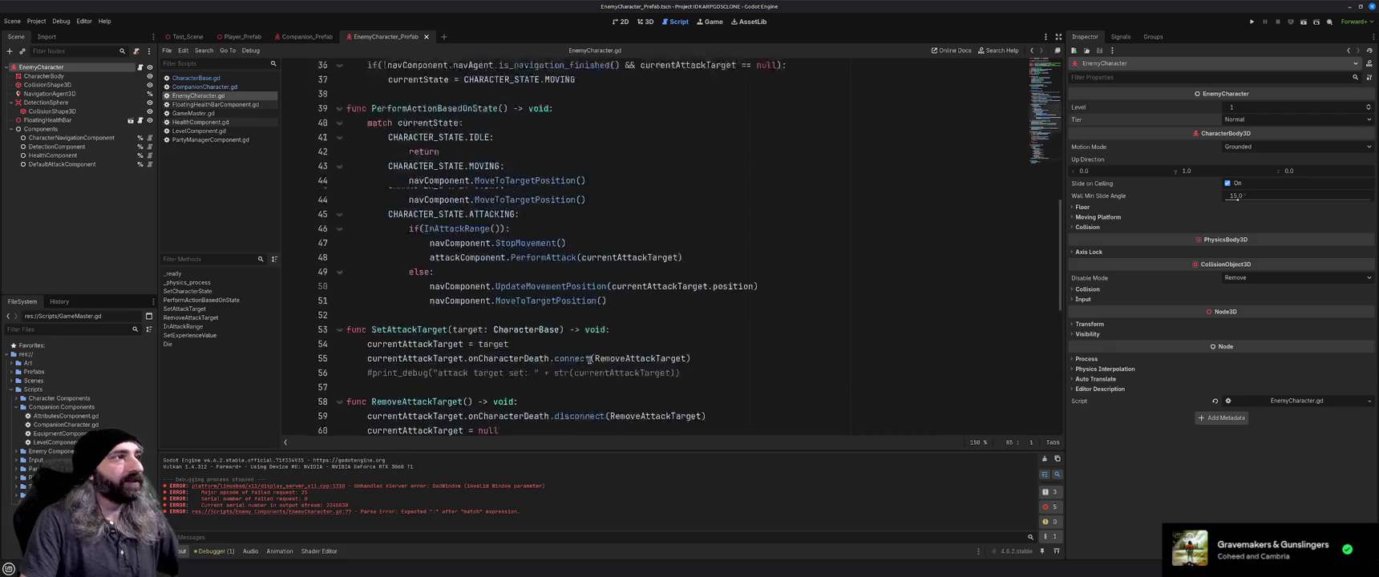
{"action": "left_click", "coordinate": [674, 269]}
{"action": "key", "text": "Return"}
{"action": "type", "text": "SetE"}
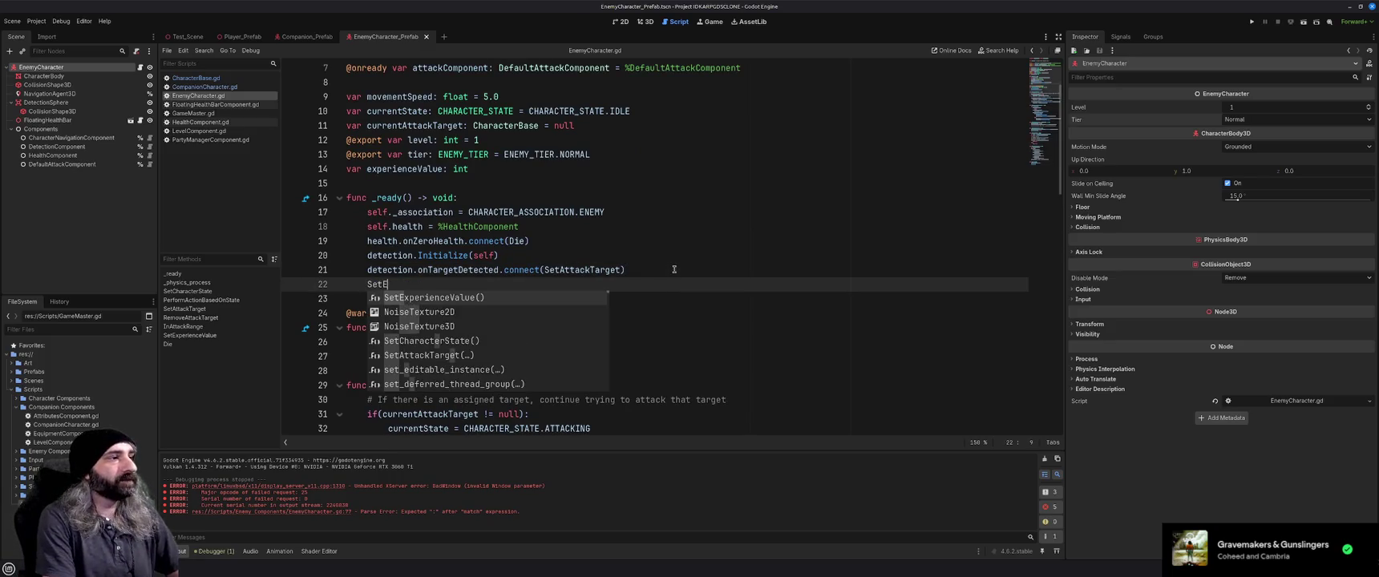
{"action": "key", "text": "Return"}
{"action": "scroll", "coordinate": [678, 280], "scroll_direction": "down", "scroll_amount": 19}
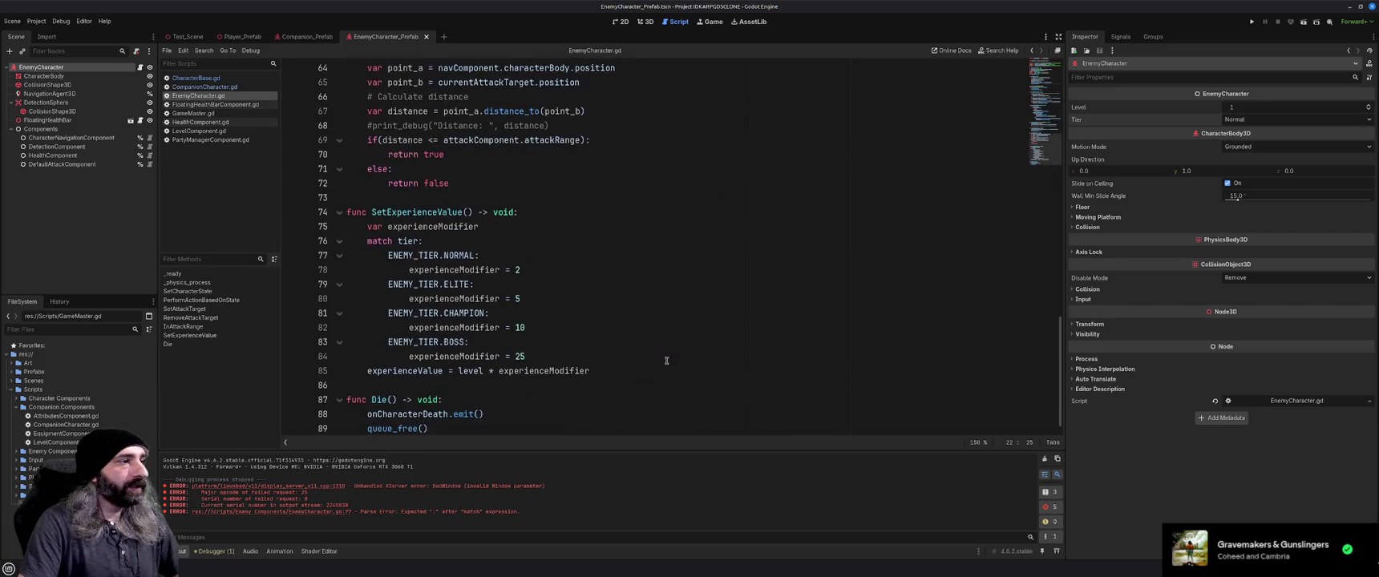
Add print_debug("Experince value set: " + str(experienceValue)) after the calculation, then run the game.
{"action": "left_click", "coordinate": [638, 370]}
{"action": "key", "text": "Return"}
{"action": "type", "text": "p"}
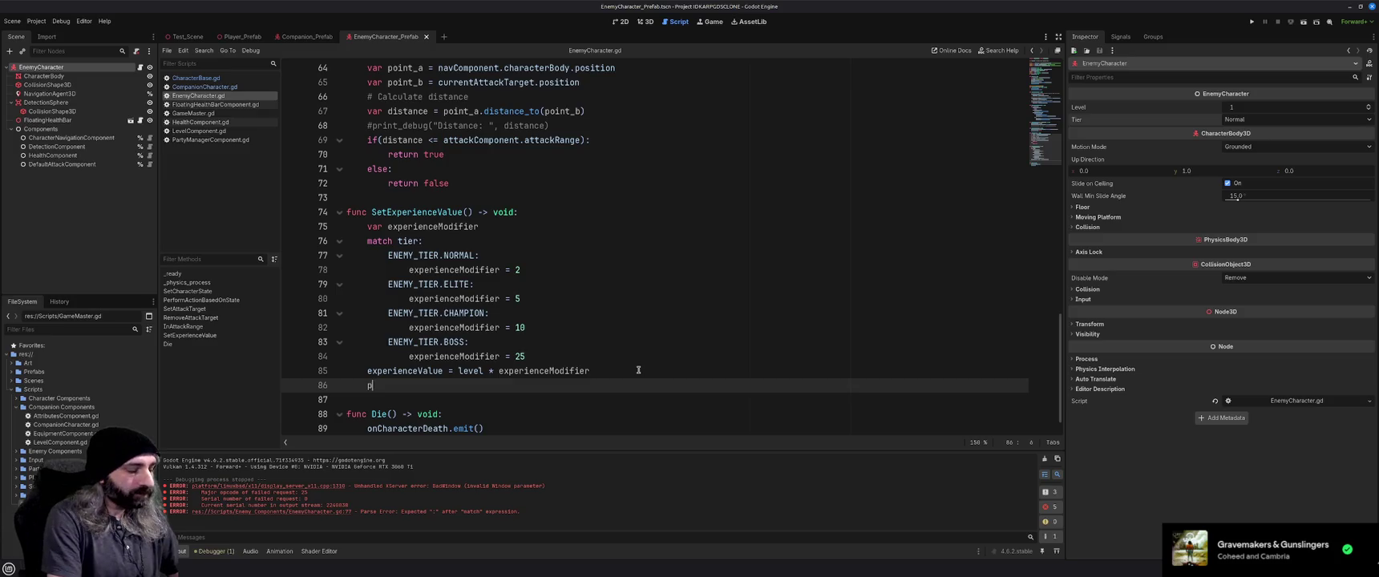
{"action": "type", "text": "rint_de"}
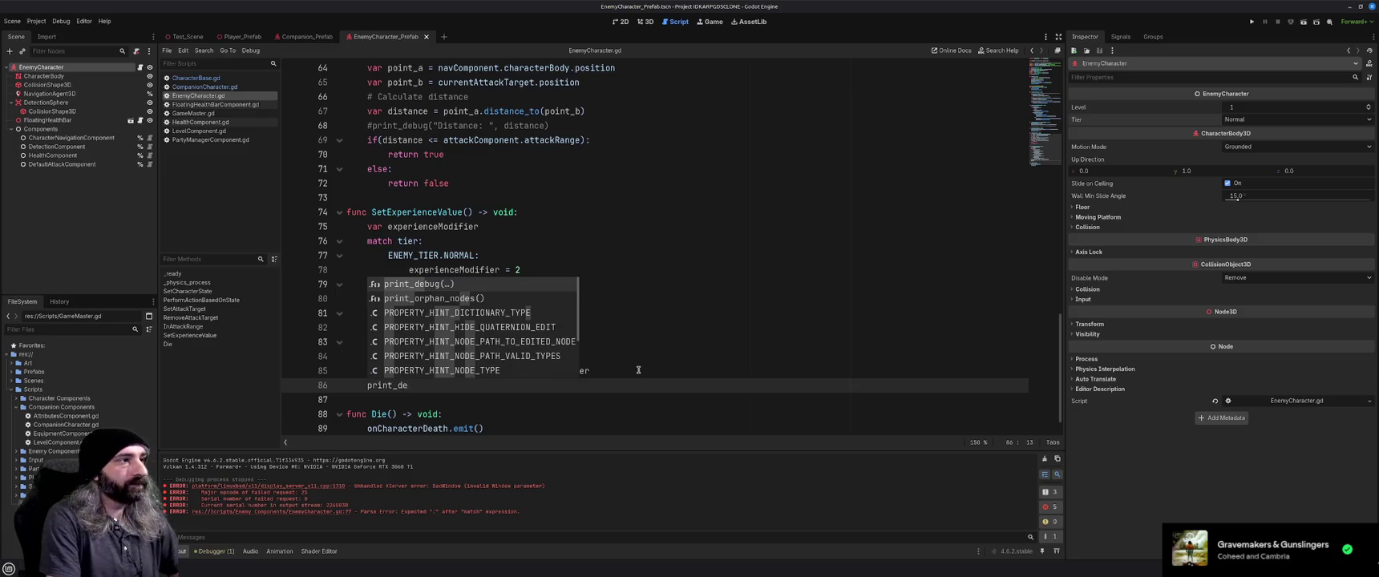
{"action": "key", "text": "Return"}
{"action": "type", "text": "\""}
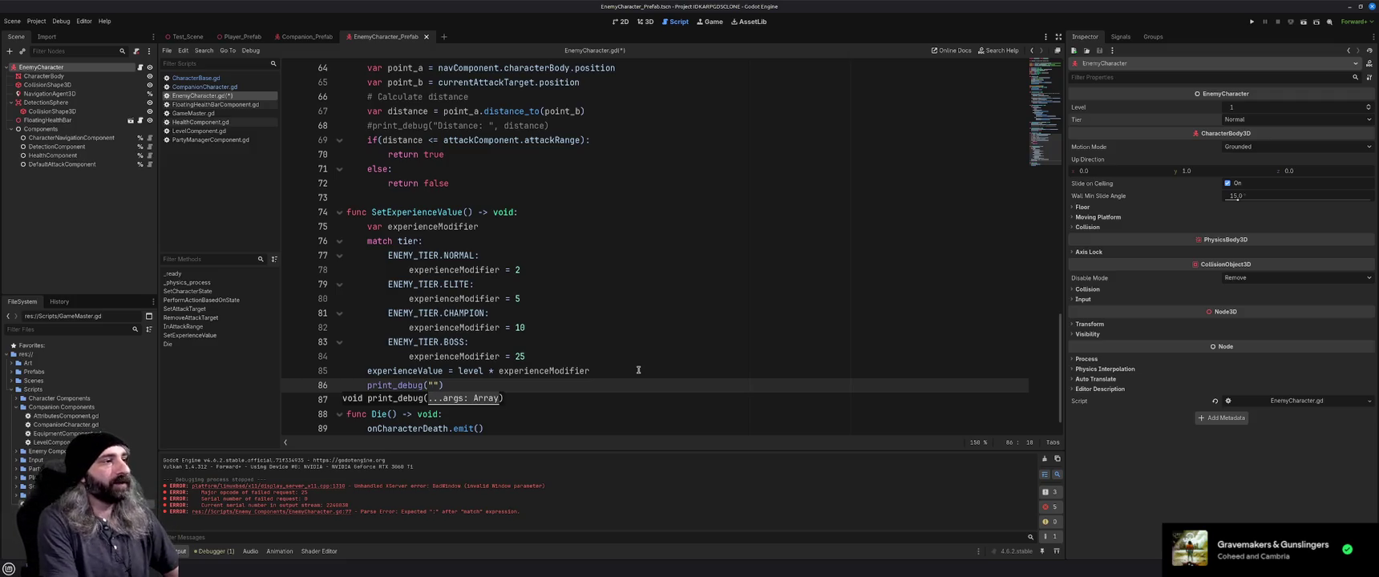
{"action": "type", "text": "Experince "}
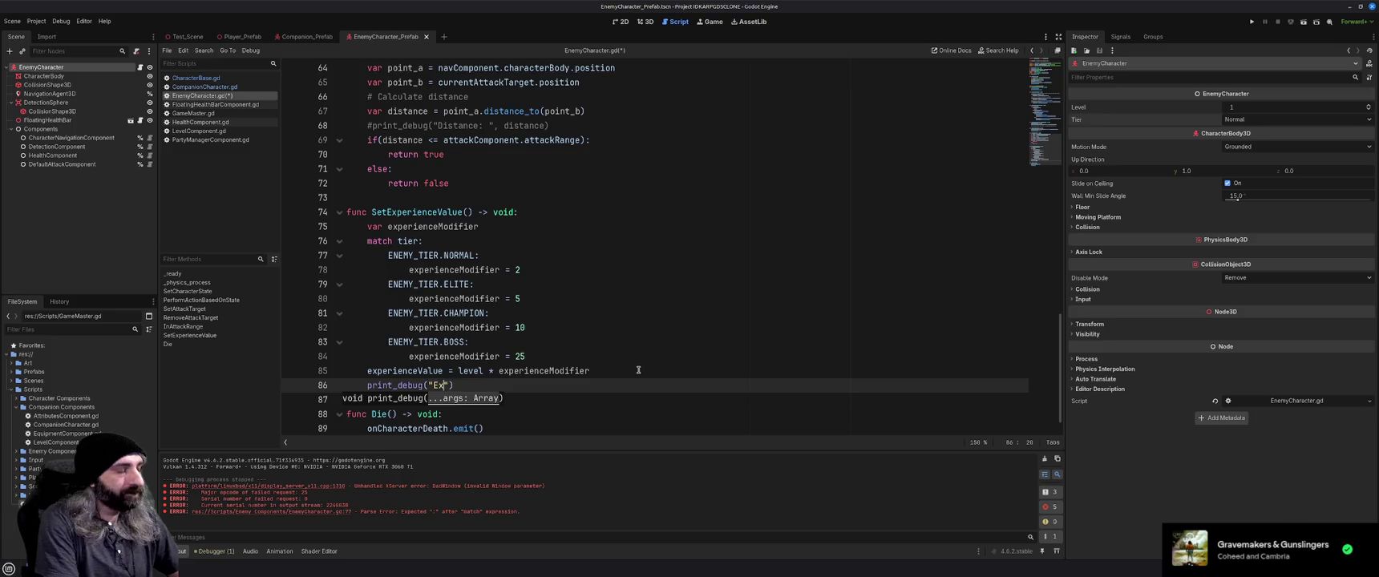
{"action": "type", "text": "value set:"}
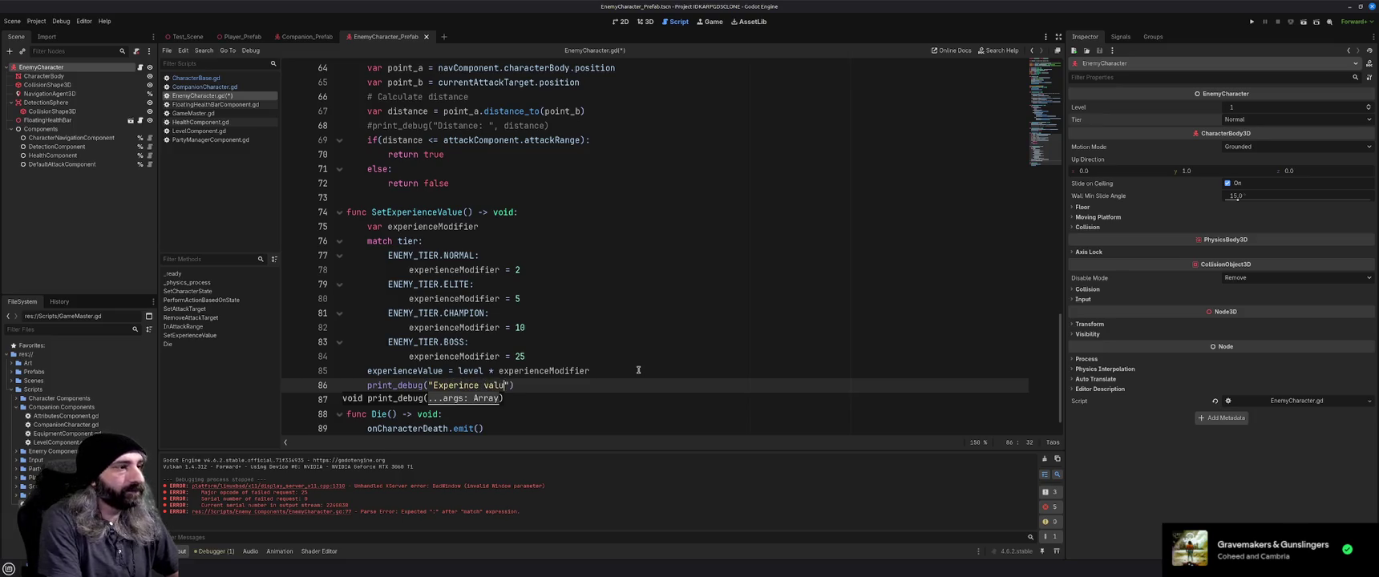
{"action": "type", "text": " \""}
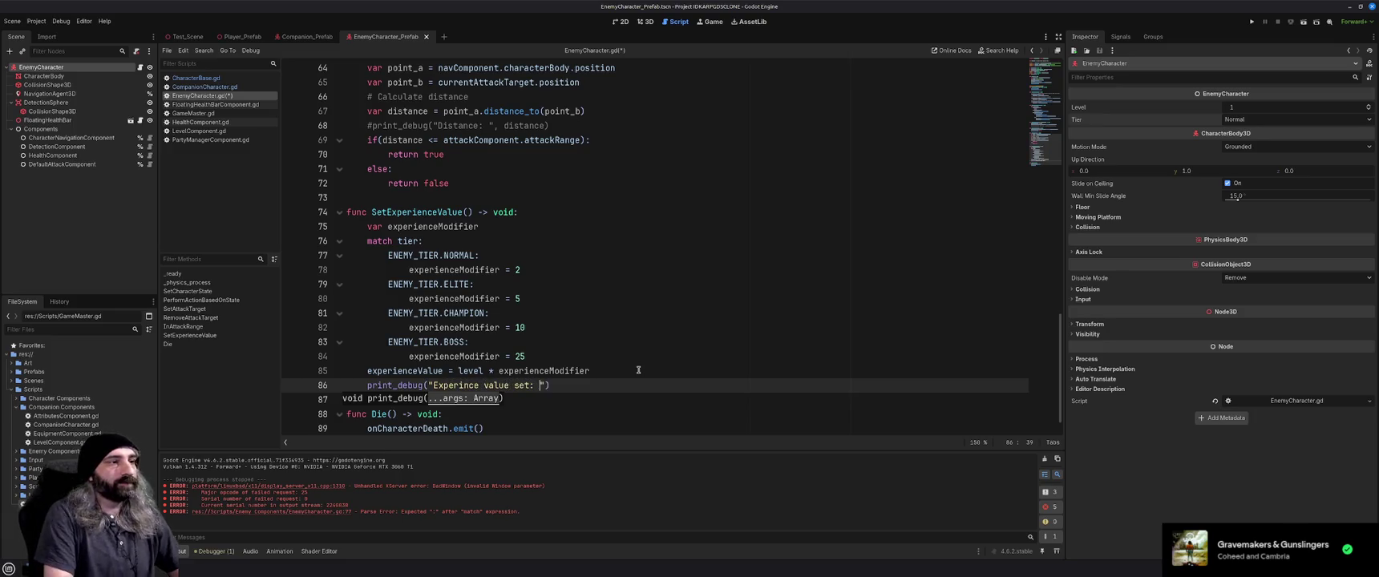
{"action": "type", "text": " + str"}
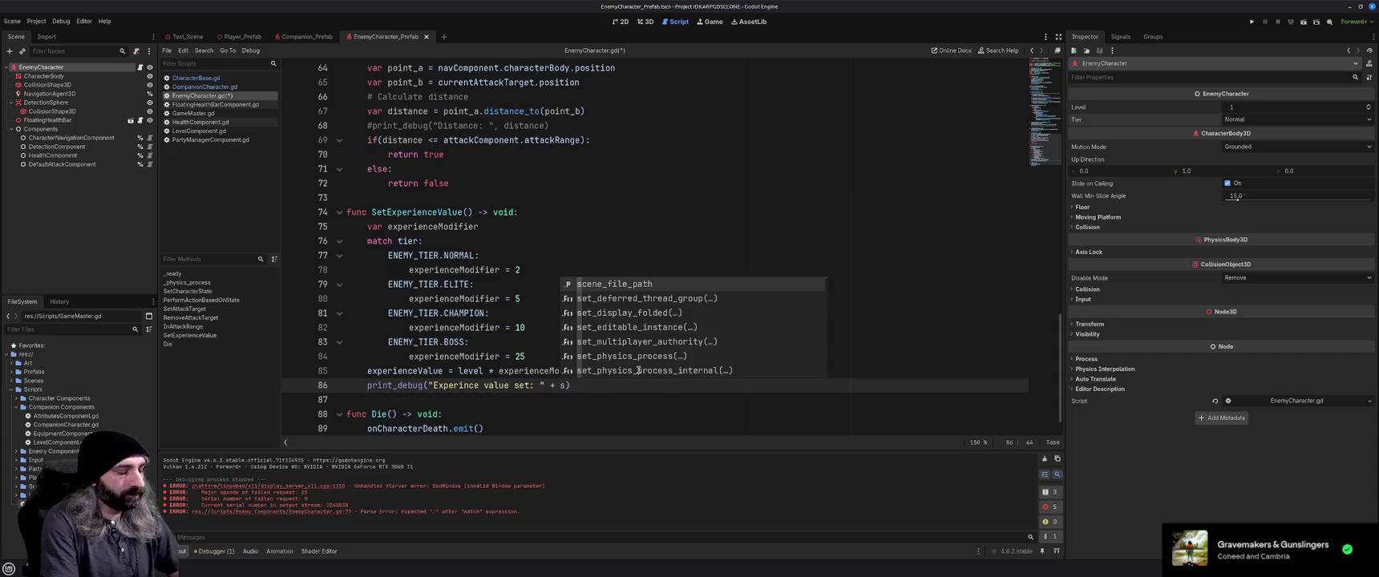
{"action": "key", "text": "Return"}
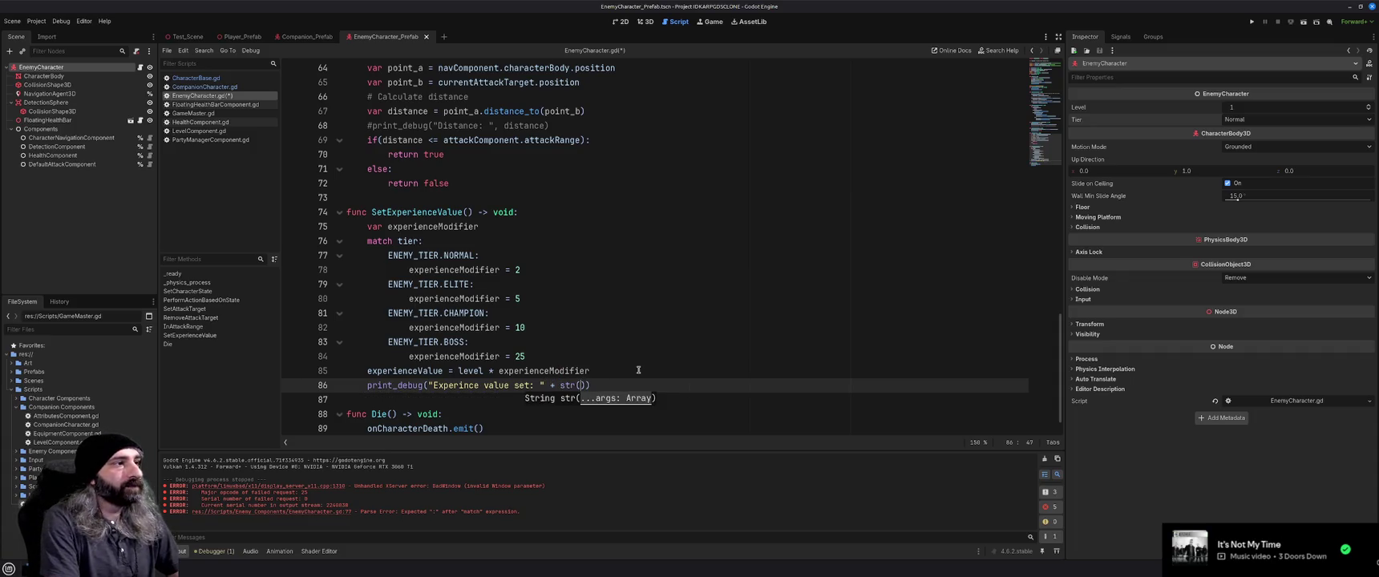
{"action": "type", "text": "ex"}
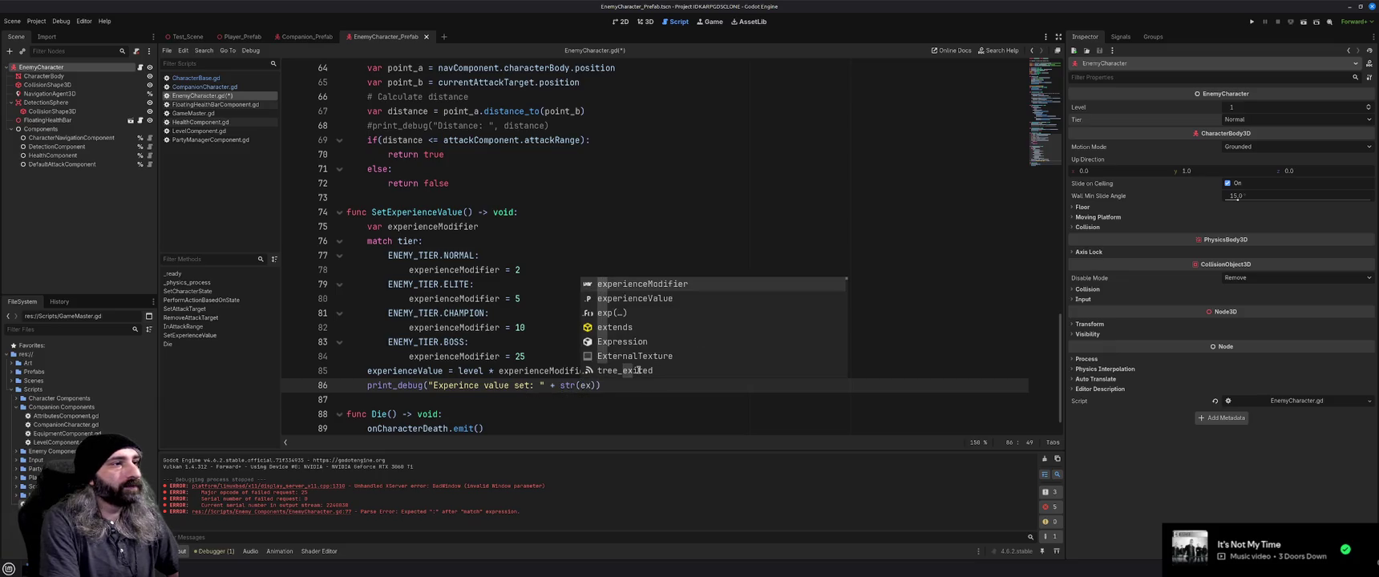
{"action": "type", "text": "peri"}
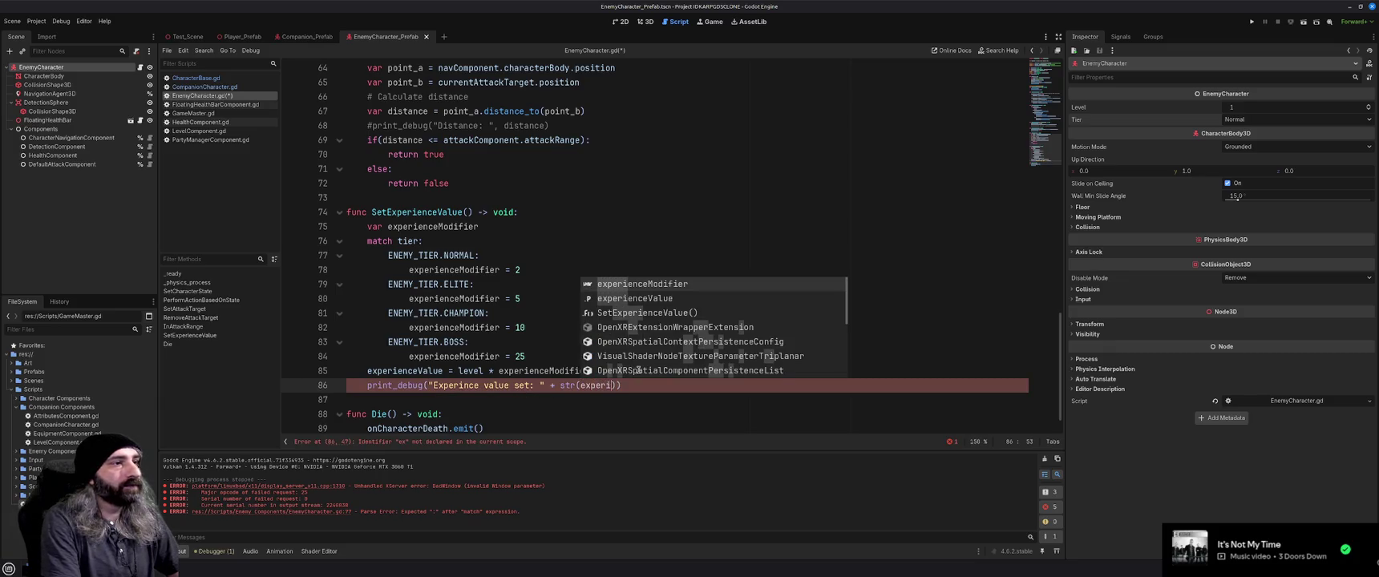
{"action": "key", "text": "Down"}
{"action": "key", "text": "Return"}
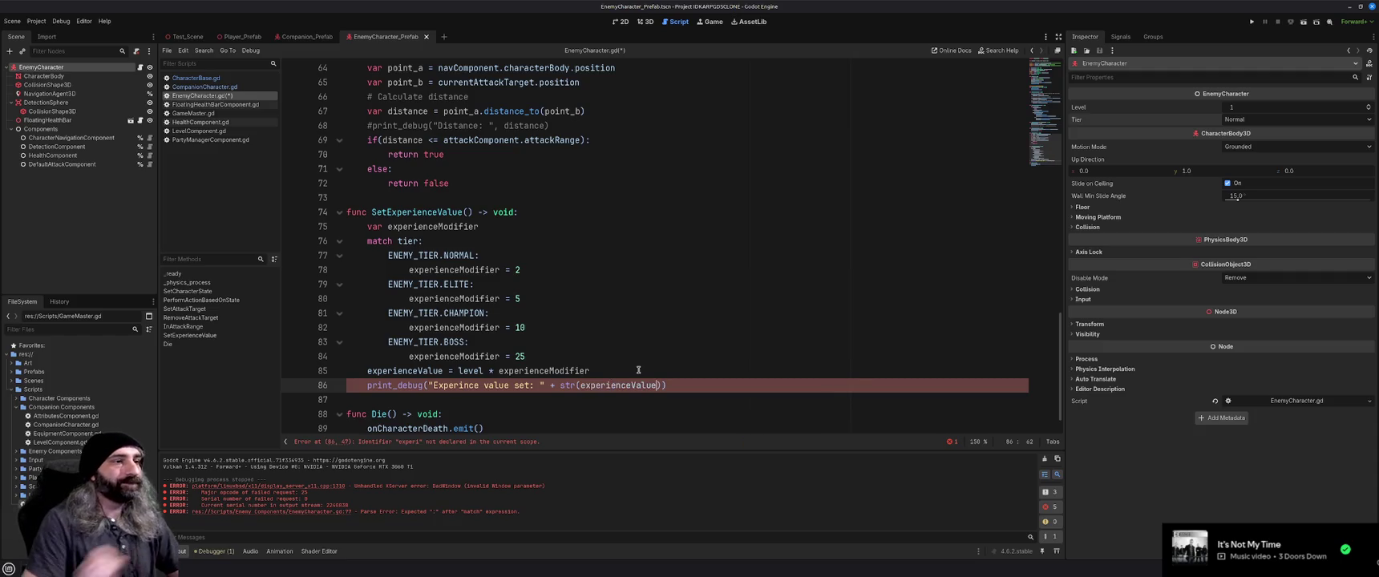
{"action": "key", "text": "F5"}
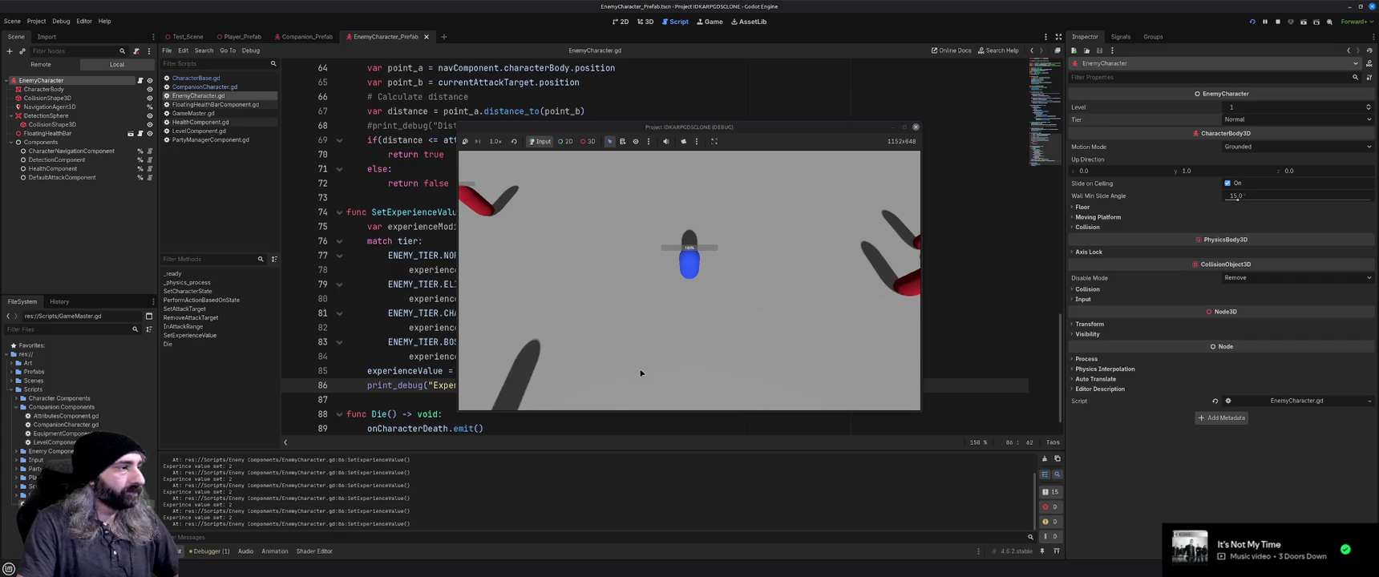
Close the test game window and return to SetExperienceValue in EnemyCharacter.gd.
{"action": "left_click", "coordinate": [917, 128]}
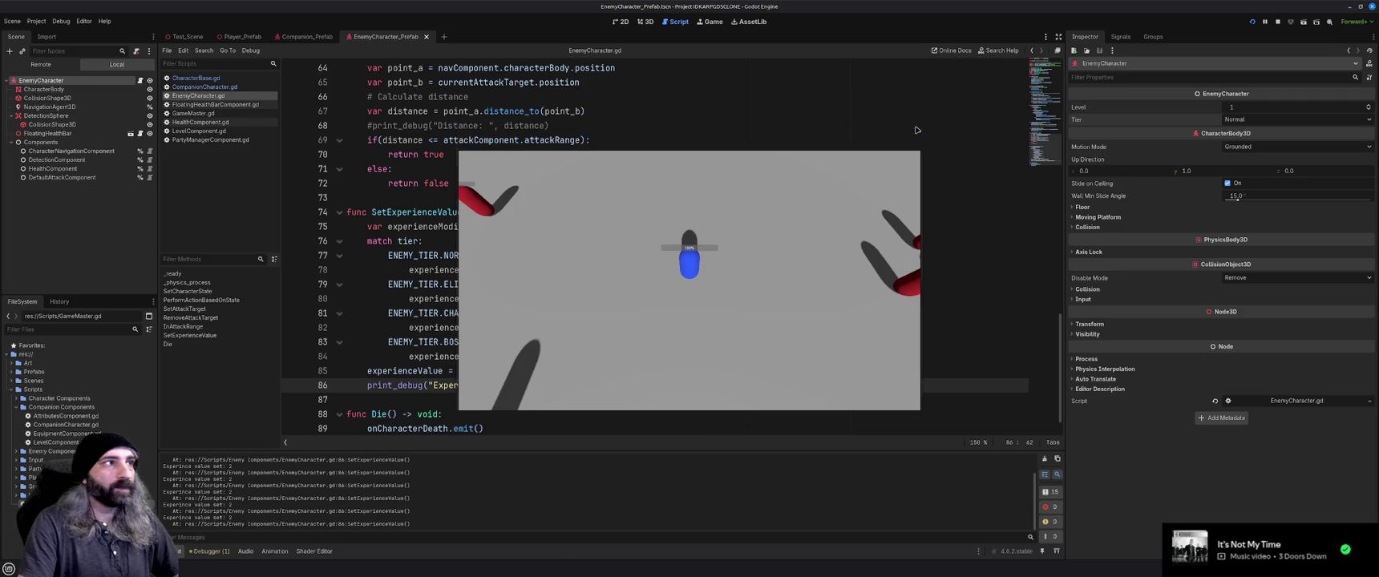
{"action": "left_click", "coordinate": [706, 343]}
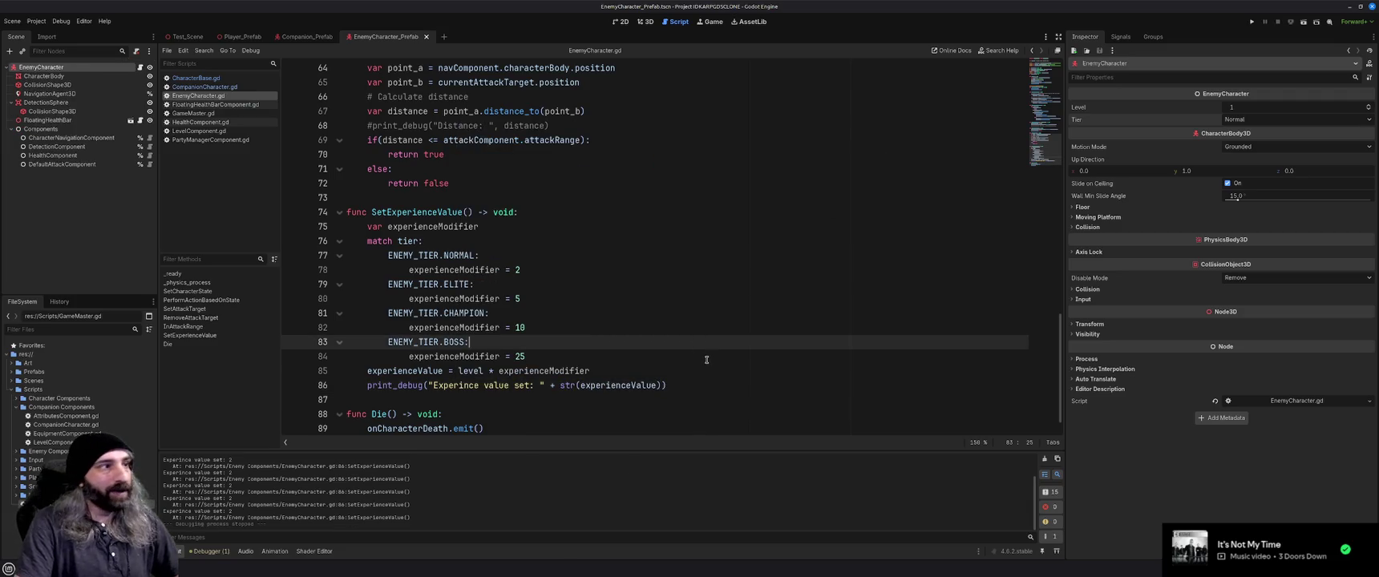
{"action": "scroll", "coordinate": [707, 360], "scroll_direction": "up", "scroll_amount": 5}
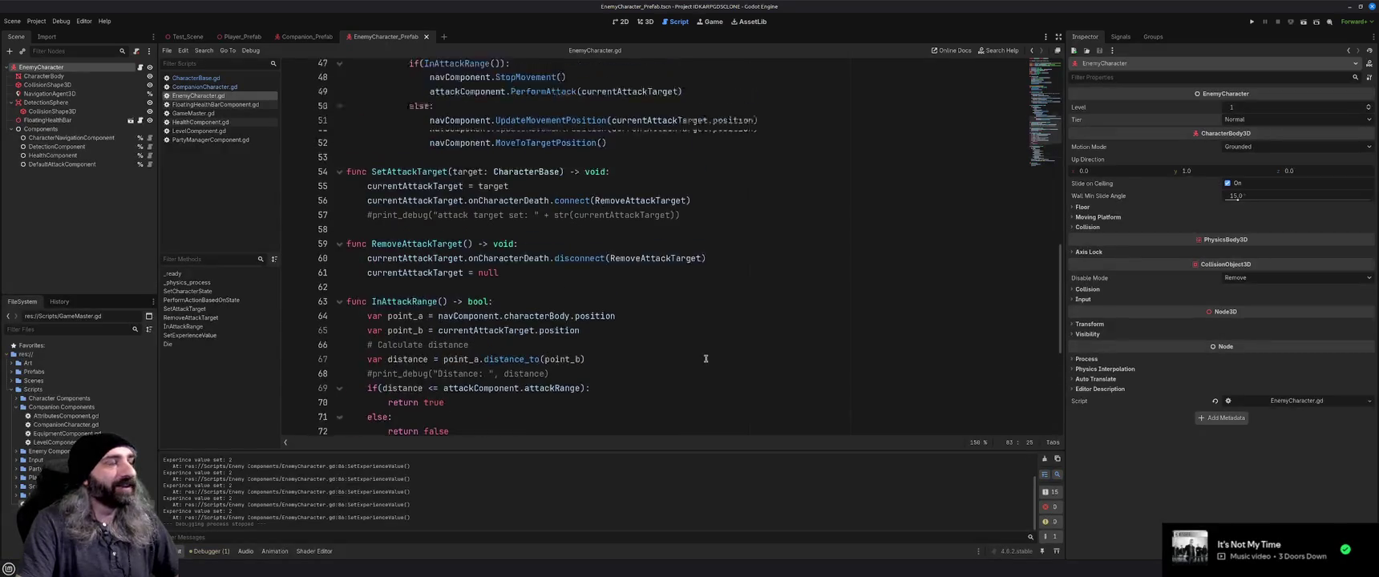
{"action": "scroll", "coordinate": [706, 358], "scroll_direction": "down", "scroll_amount": 6}
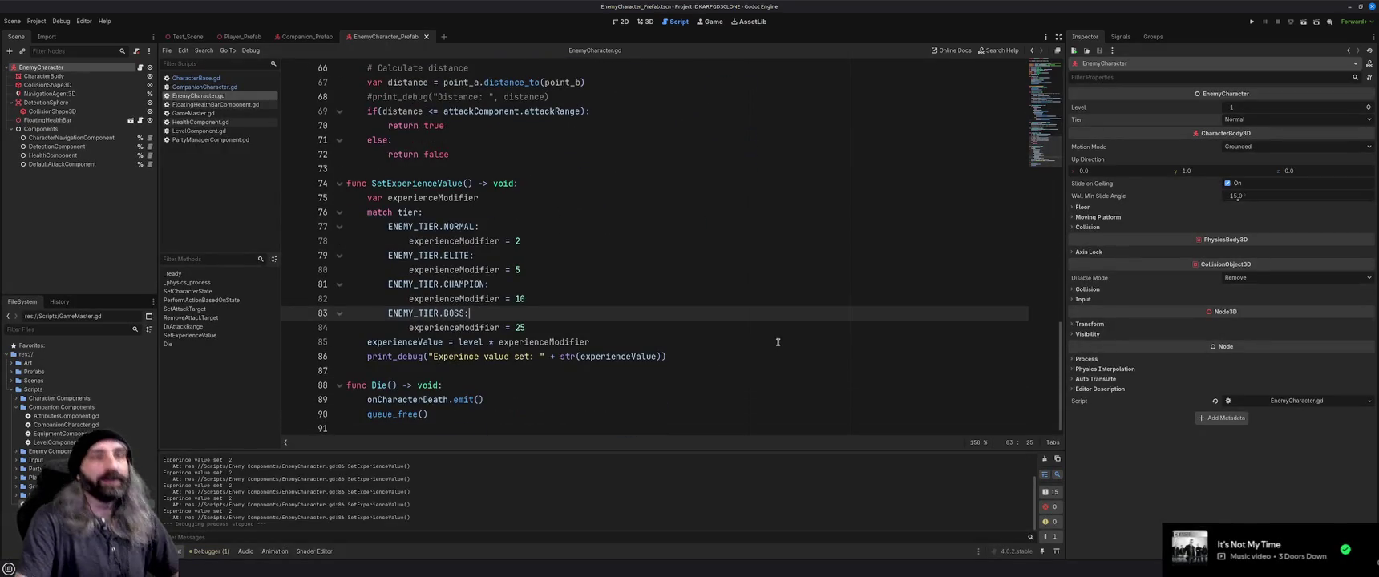
Set the enemy's Inspector Level to 5, then run and close the game.
{"action": "left_click", "coordinate": [1257, 108]}
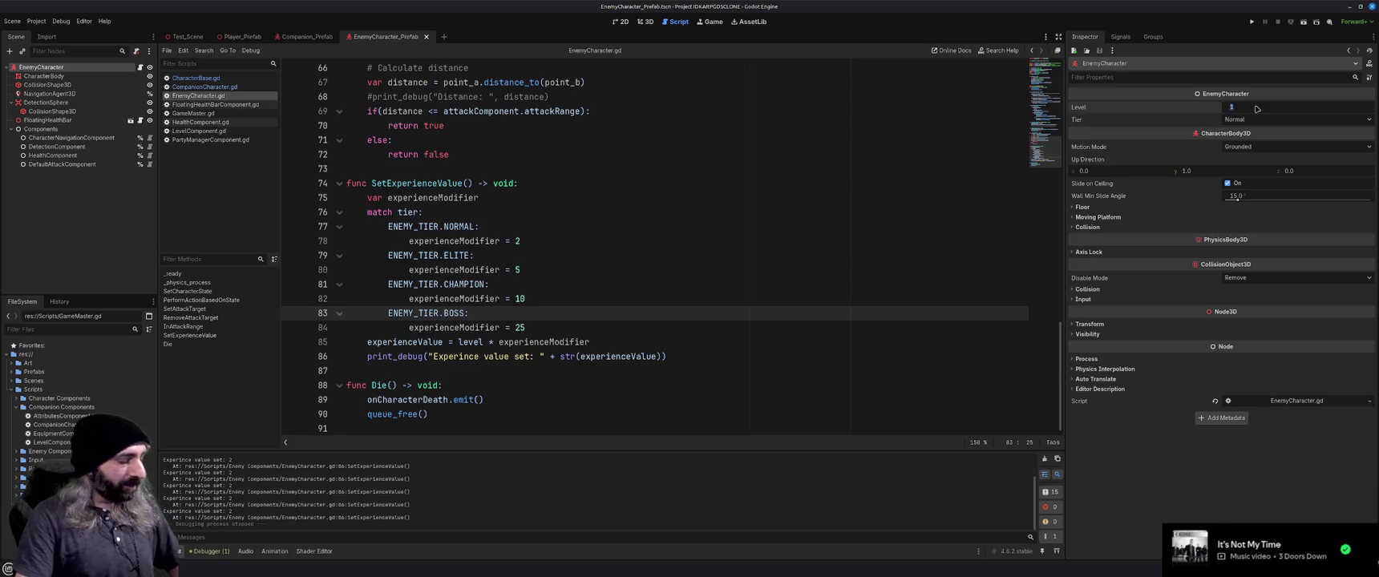
{"action": "type", "text": "5"}
{"action": "key", "text": "Return"}
{"action": "key", "text": "F5"}
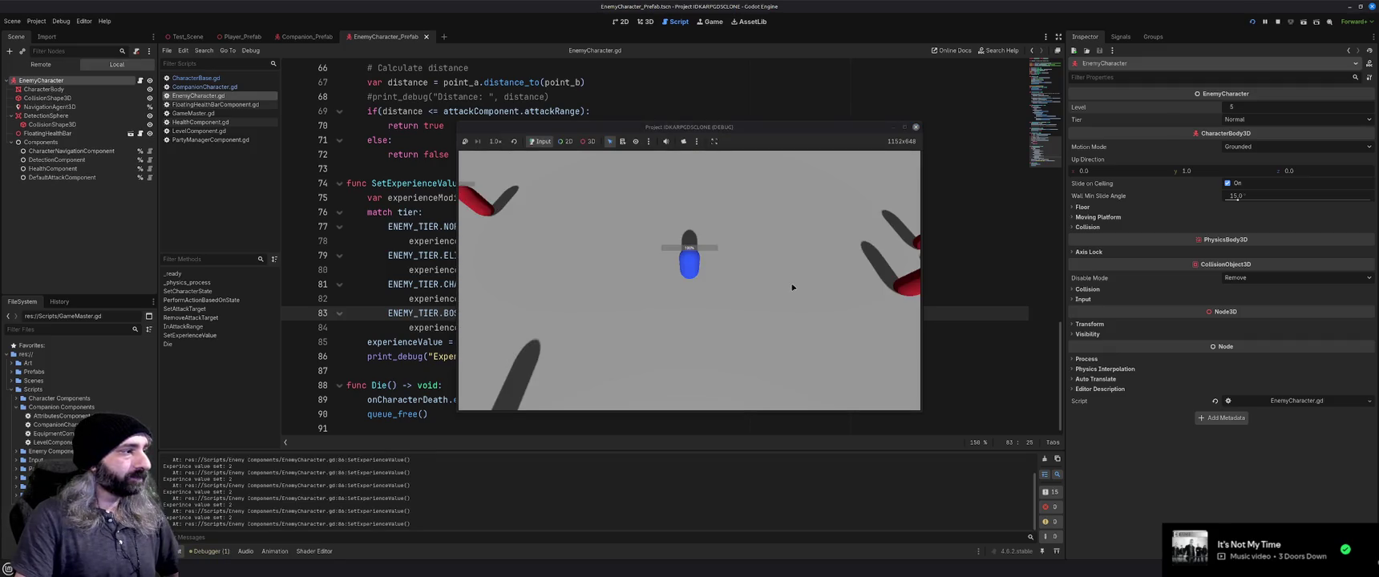
{"action": "left_click", "coordinate": [917, 129]}
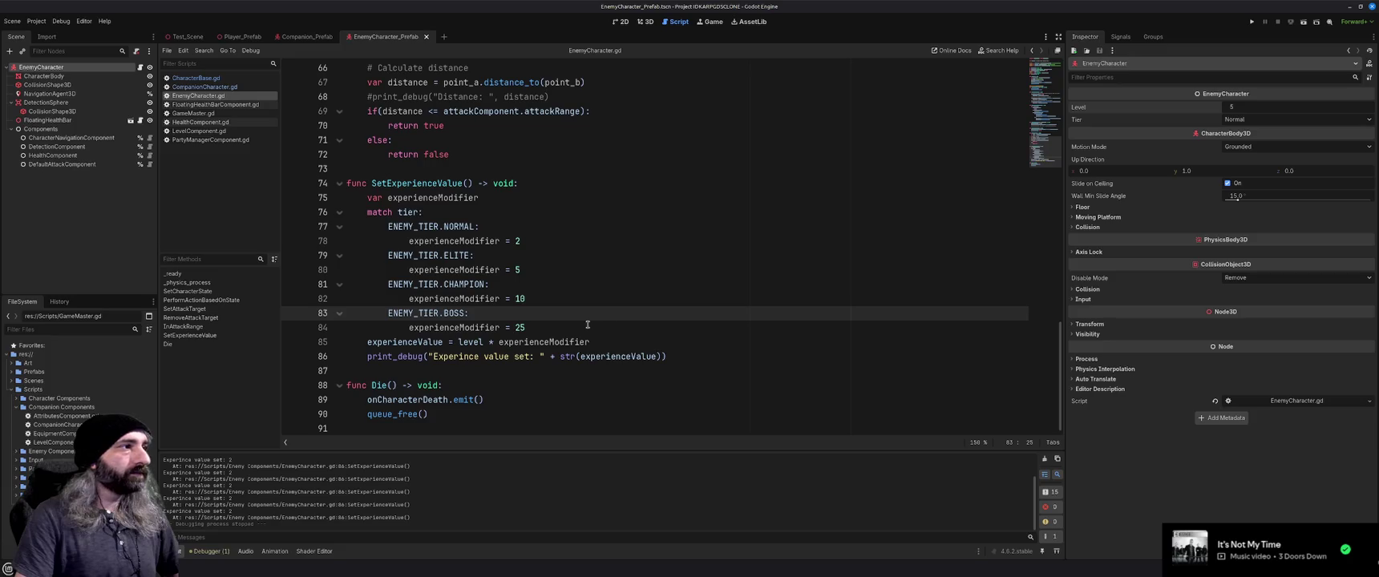
{"action": "scroll", "coordinate": [516, 342], "scroll_direction": "up", "scroll_amount": 20}
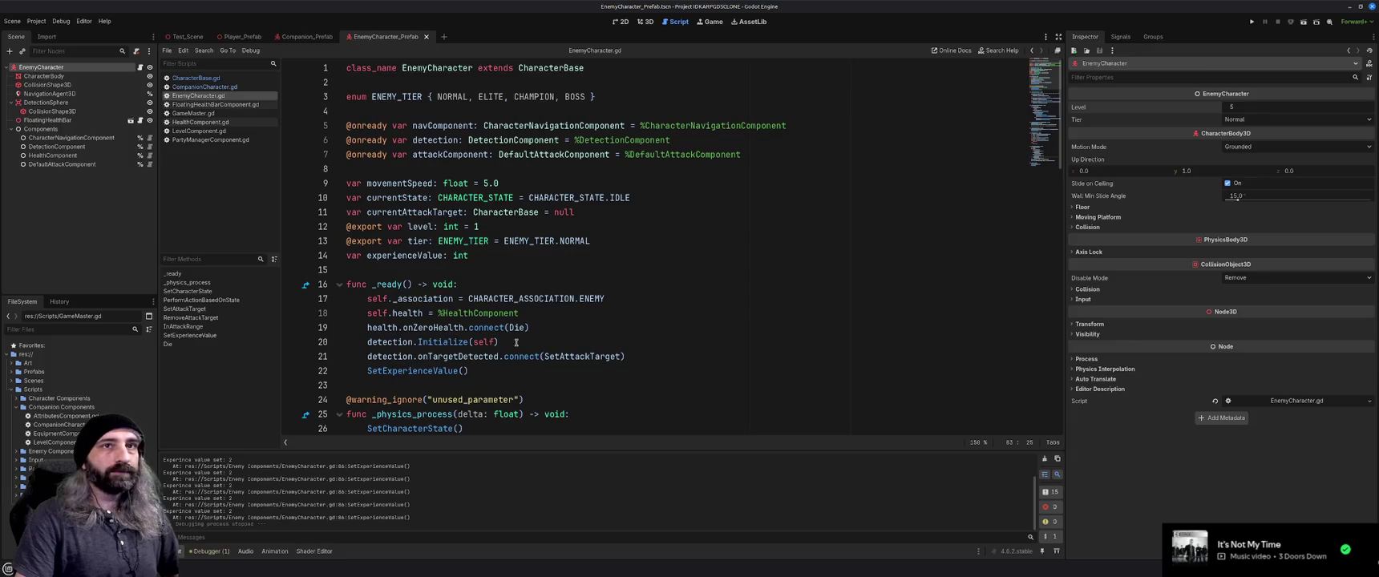
Commit Level 5 and rerun the game, confirming 'Experience value set: 10' in Output.
{"action": "left_click", "coordinate": [1253, 120]}
{"action": "key", "text": "Escape"}
{"action": "key", "text": "F5"}
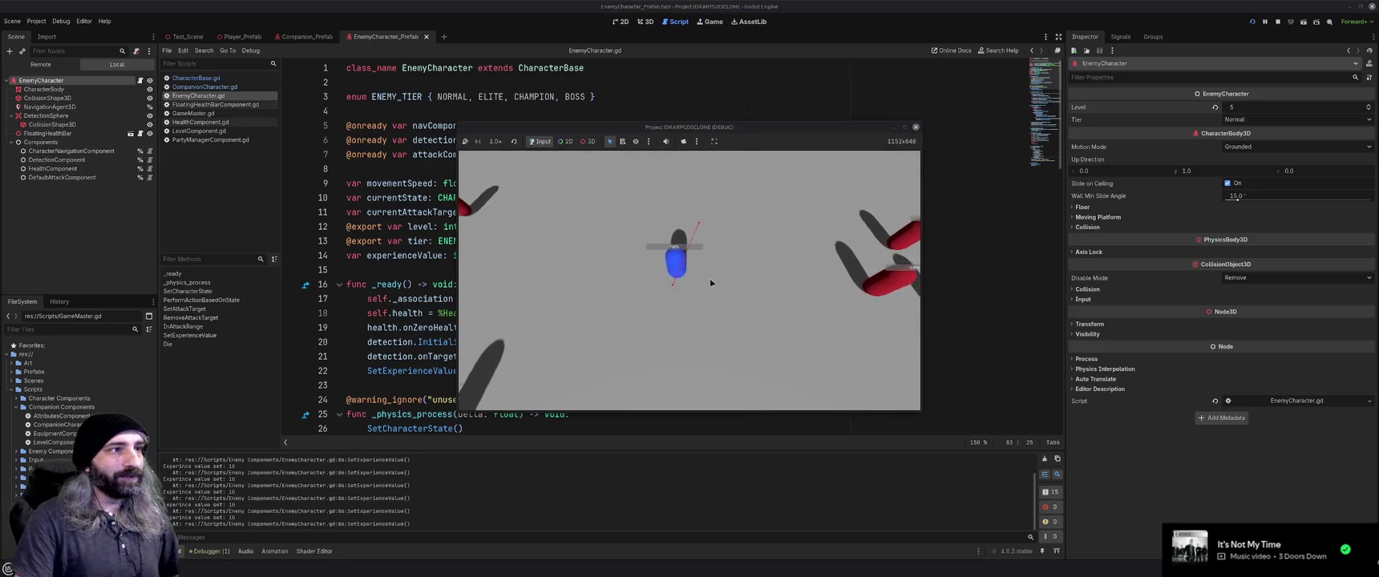
{"action": "left_click", "coordinate": [916, 126]}
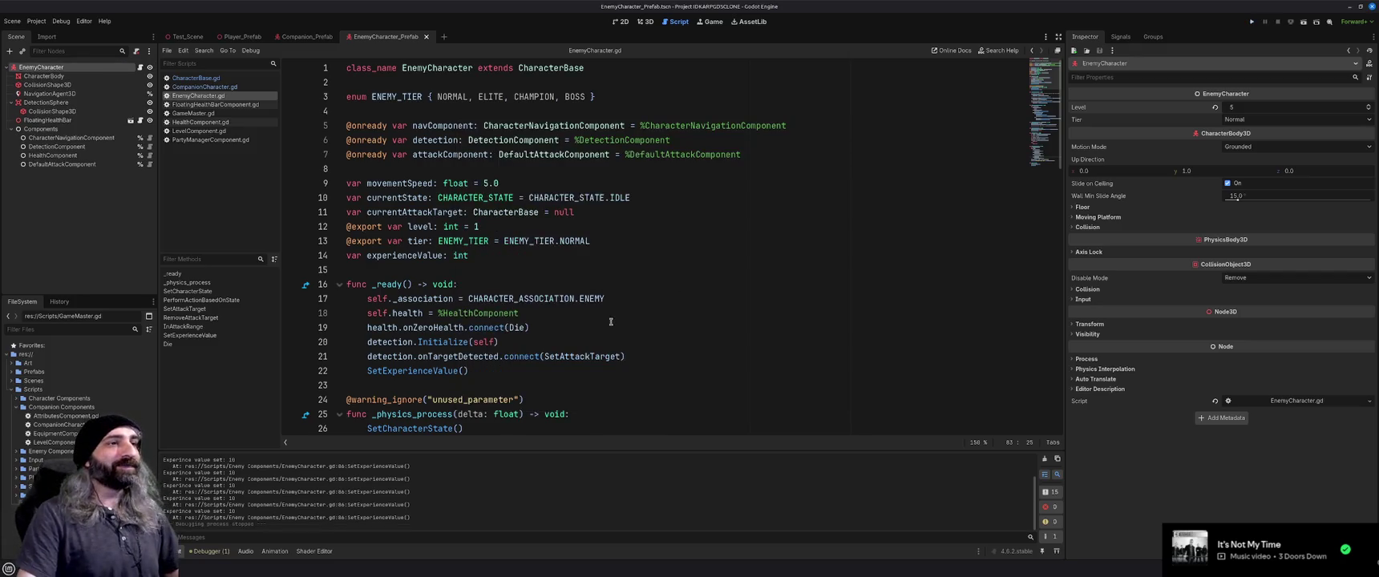
{"action": "left_click", "coordinate": [576, 270]}
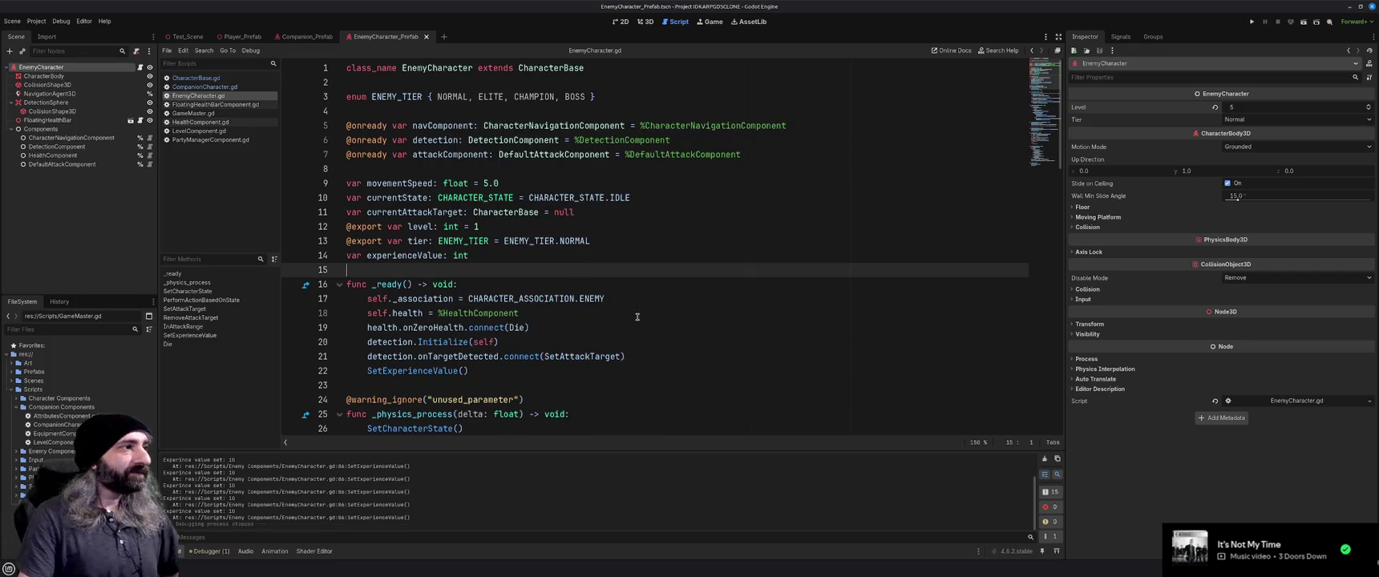
Read through EnemyCharacter.gd around the experienceValue declaration and line 33.
{"action": "scroll", "coordinate": [638, 317], "scroll_direction": "down", "scroll_amount": 2}
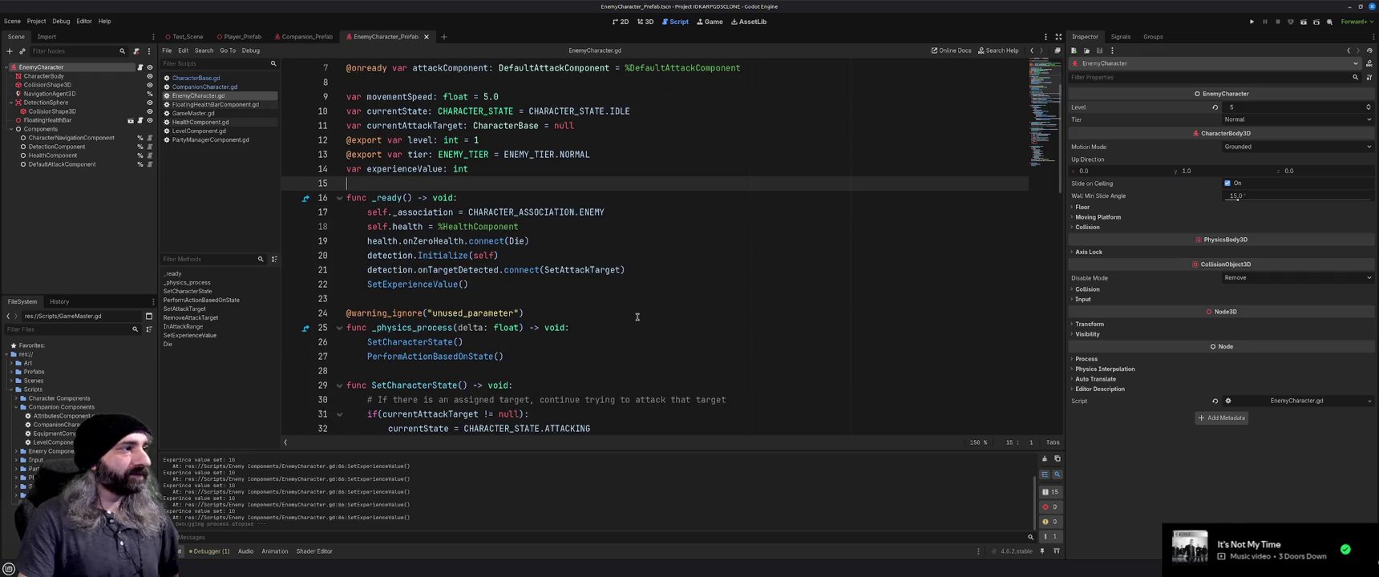
{"action": "scroll", "coordinate": [638, 317], "scroll_direction": "down", "scroll_amount": 1}
{"action": "scroll", "coordinate": [638, 317], "scroll_direction": "down", "scroll_amount": 1}
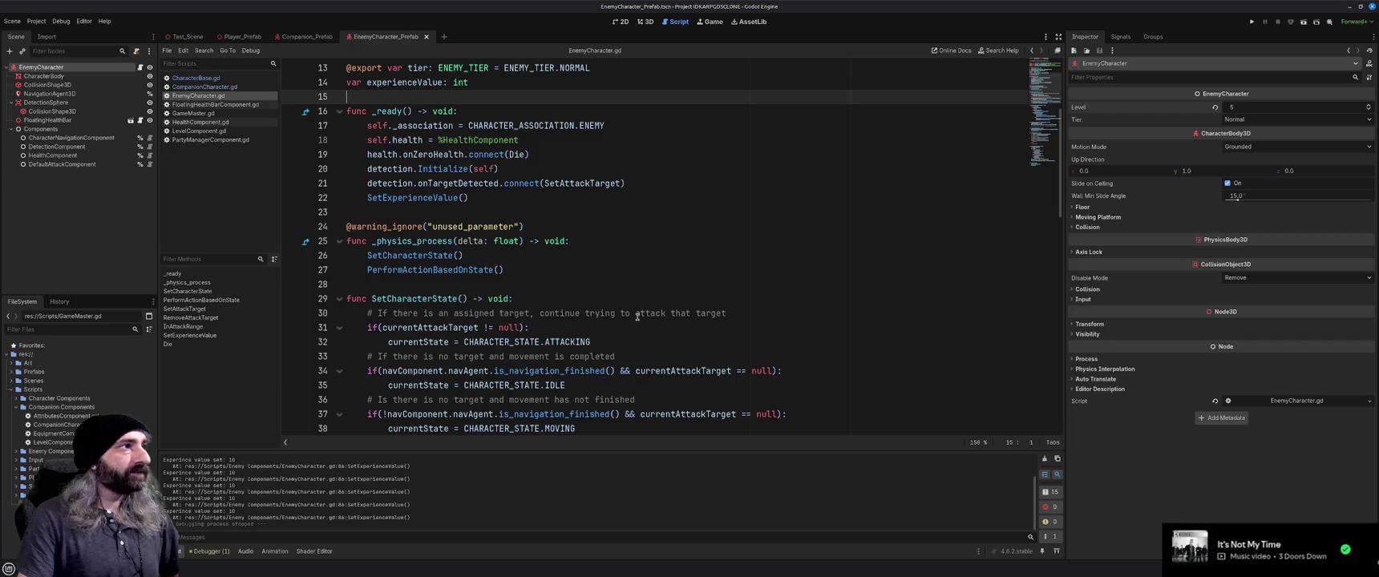
{"action": "scroll", "coordinate": [637, 317], "scroll_direction": "down", "scroll_amount": 1}
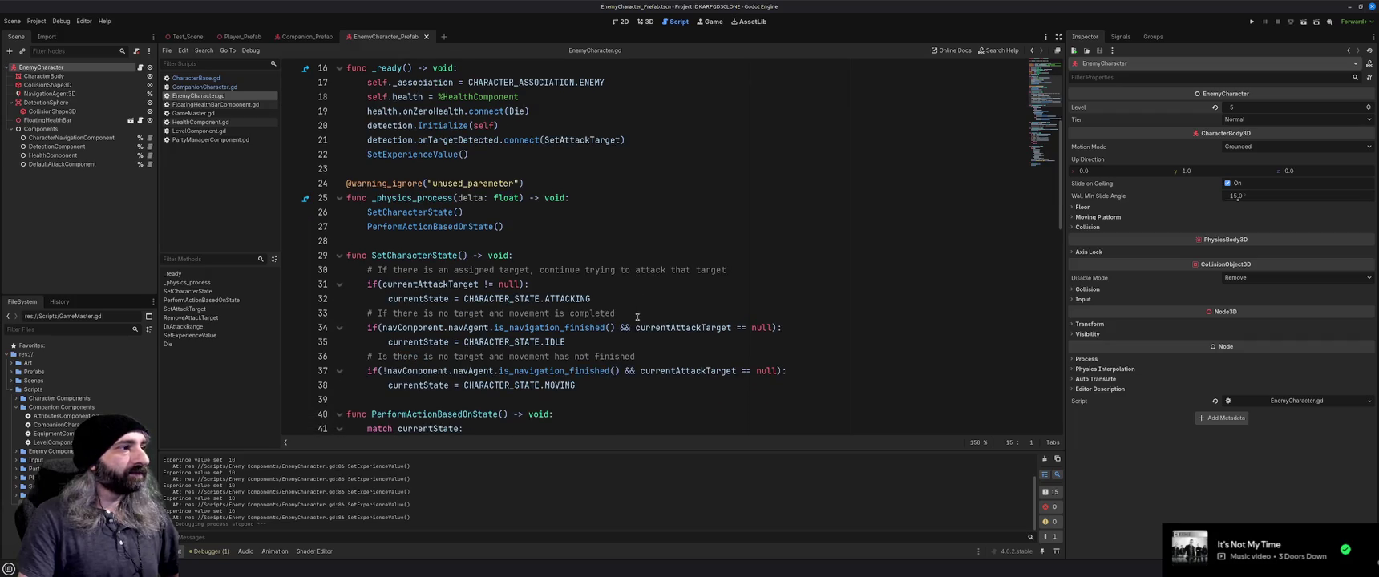
{"action": "scroll", "coordinate": [637, 317], "scroll_direction": "down", "scroll_amount": 1}
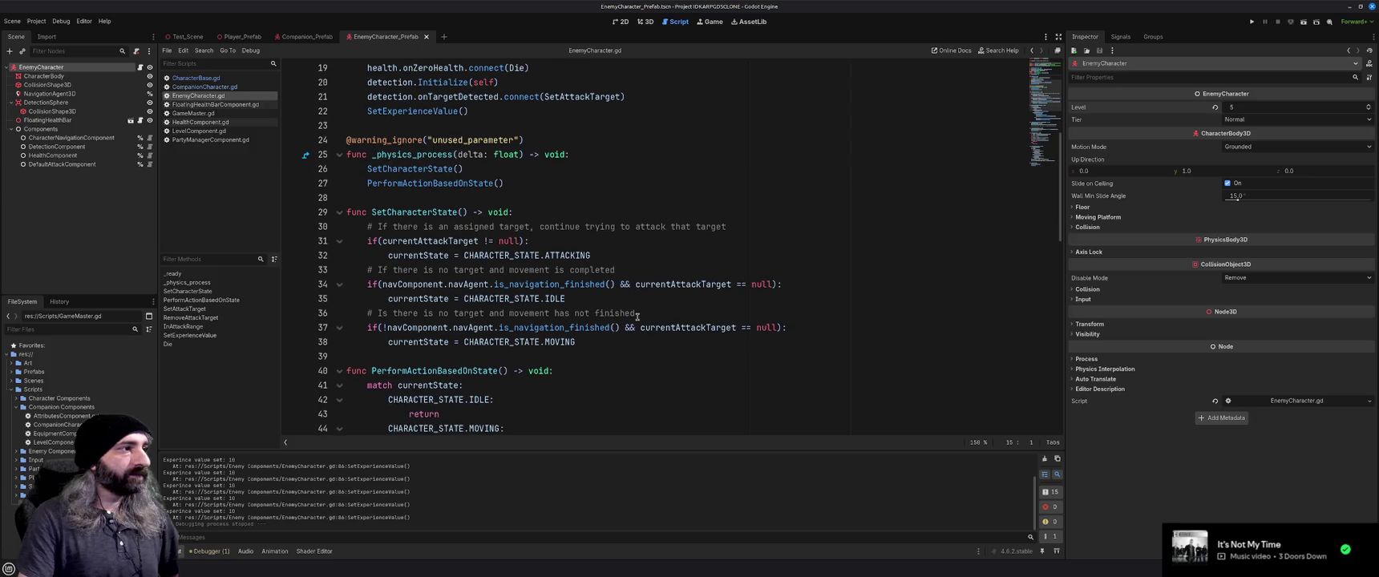
{"action": "scroll", "coordinate": [637, 316], "scroll_direction": "down", "scroll_amount": 1}
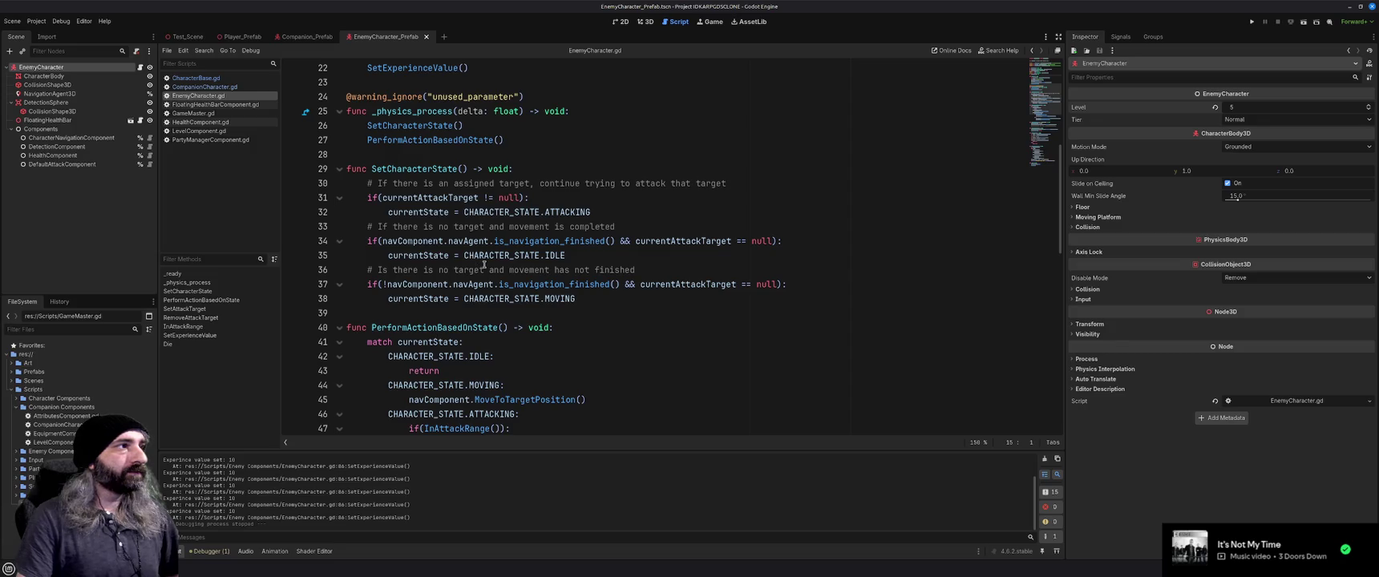
{"action": "scroll", "coordinate": [485, 264], "scroll_direction": "up", "scroll_amount": 7}
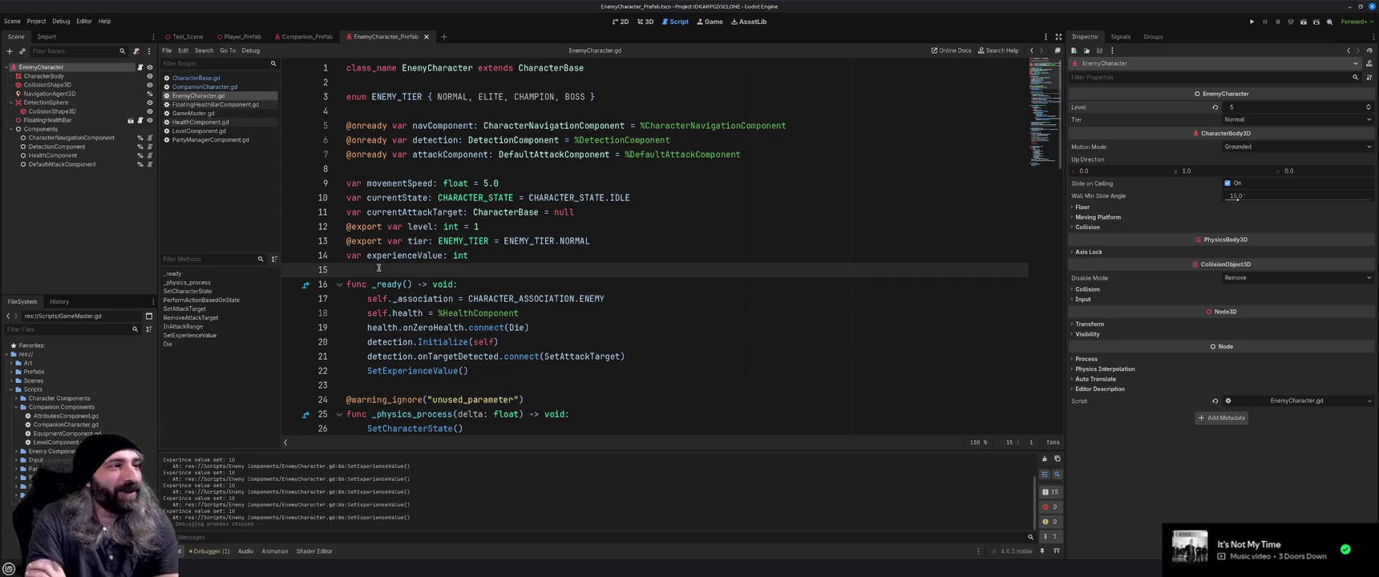
{"action": "left_click", "coordinate": [491, 255]}
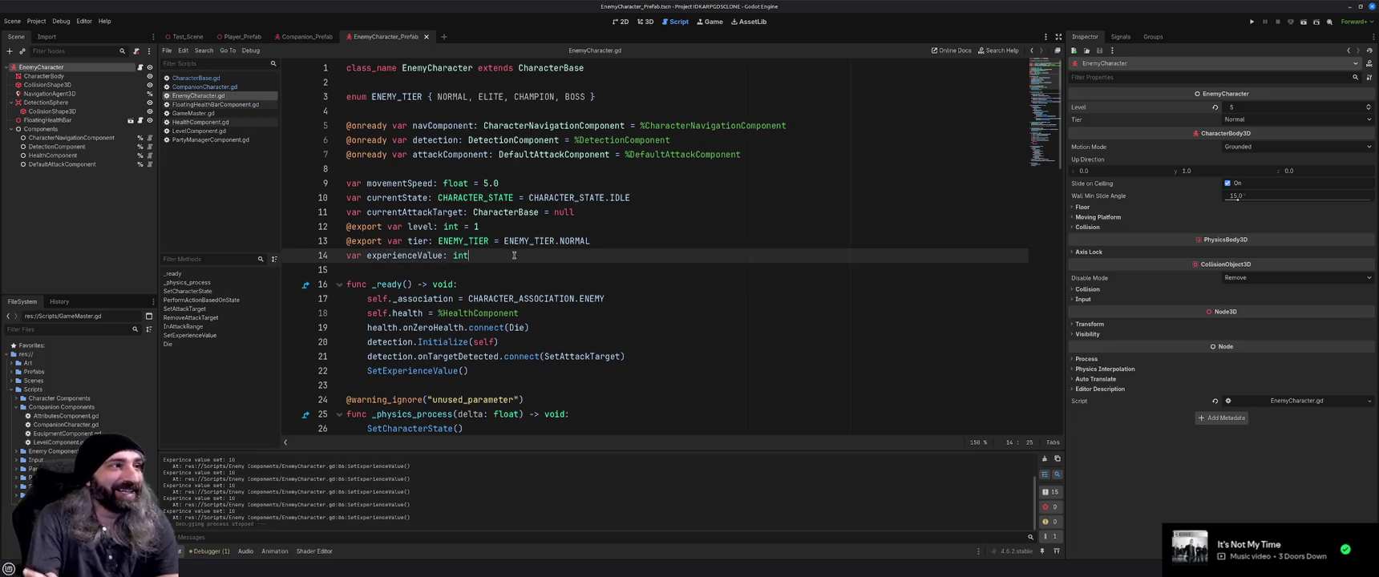
{"action": "scroll", "coordinate": [514, 255], "scroll_direction": "down", "scroll_amount": 3}
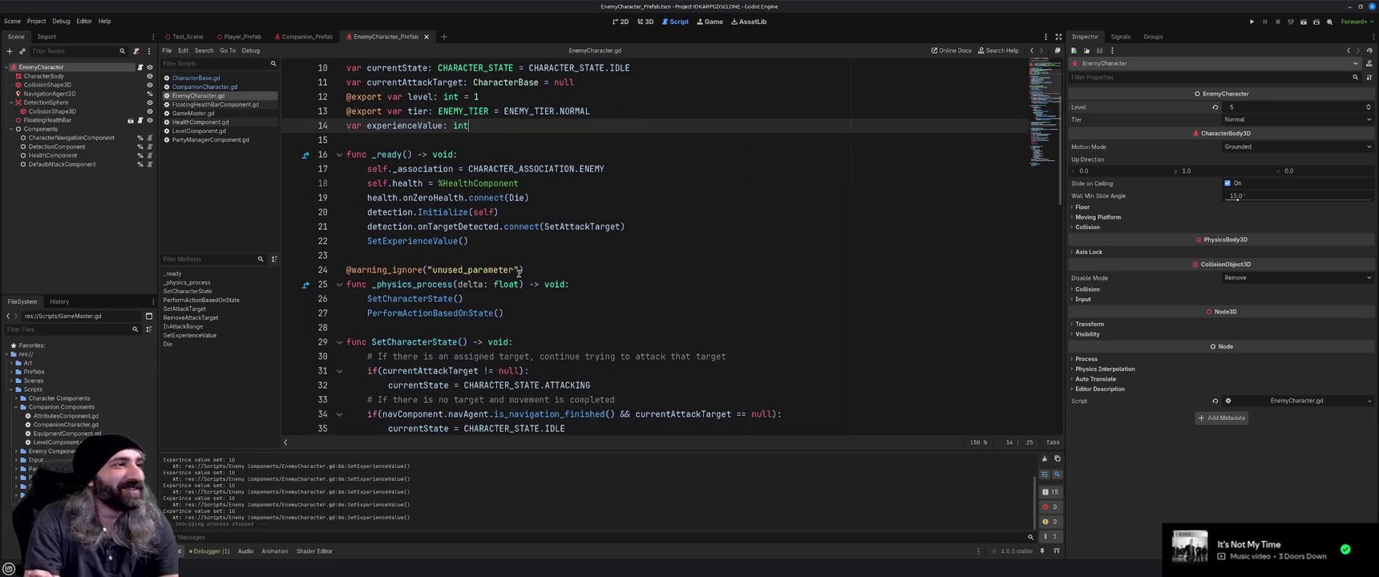
{"action": "scroll", "coordinate": [518, 273], "scroll_direction": "down", "scroll_amount": 3}
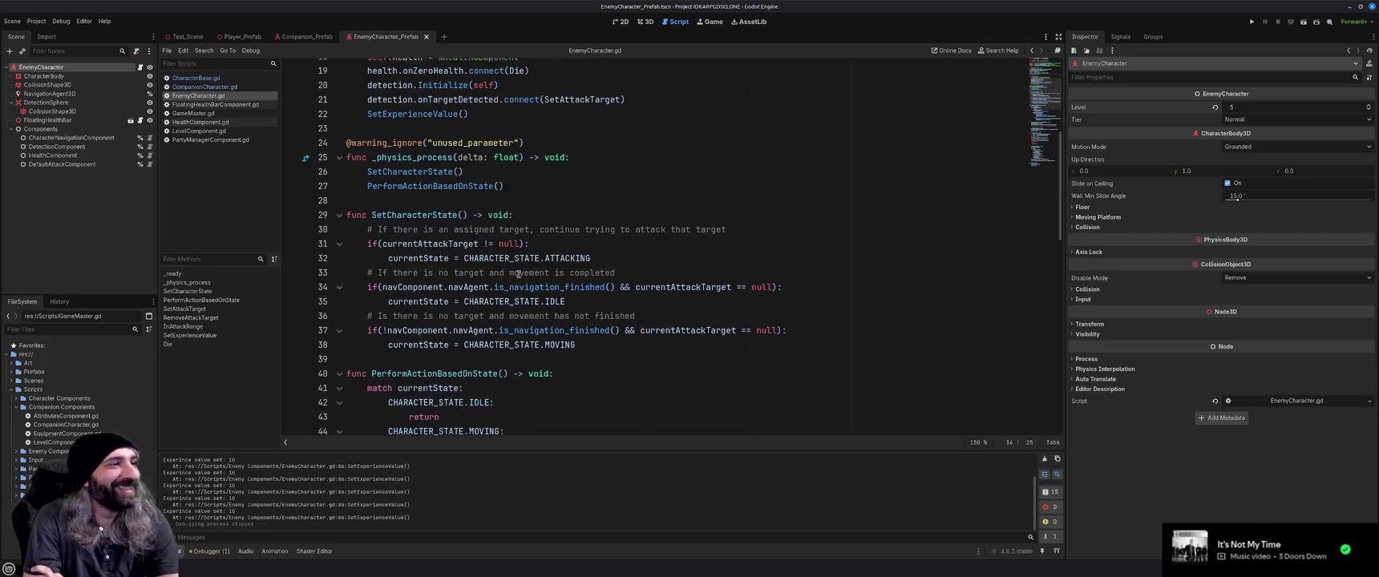
{"action": "left_click", "coordinate": [670, 270]}
{"action": "left_click", "coordinate": [732, 227]}
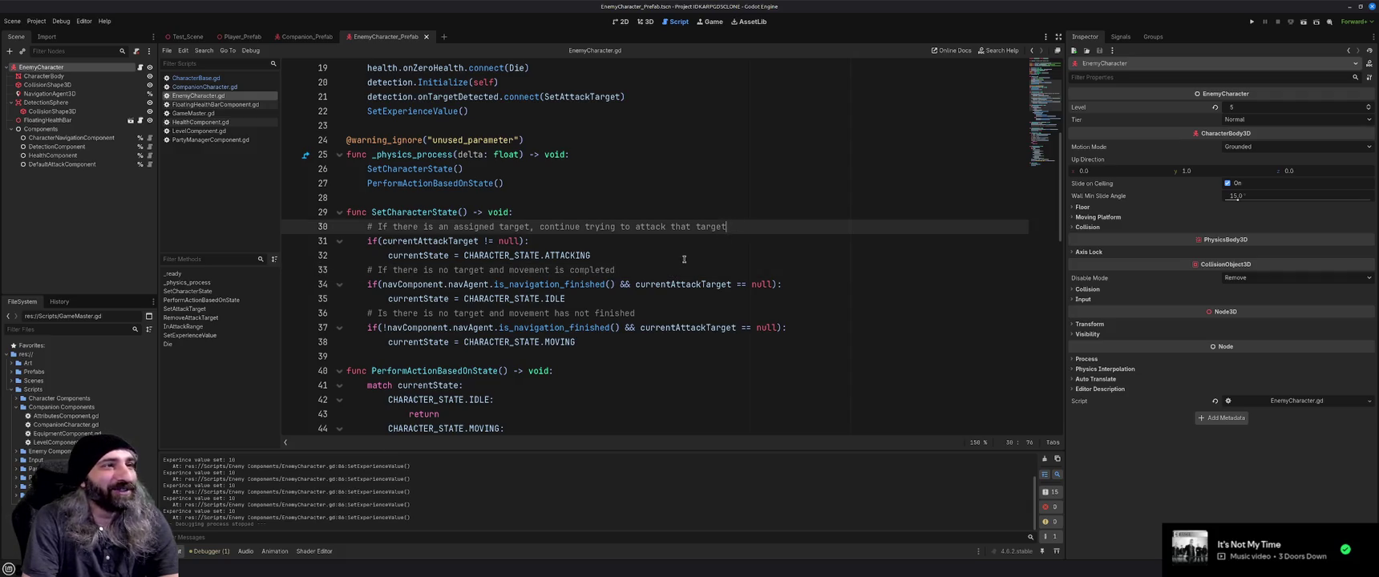
{"action": "left_click", "coordinate": [681, 270]}
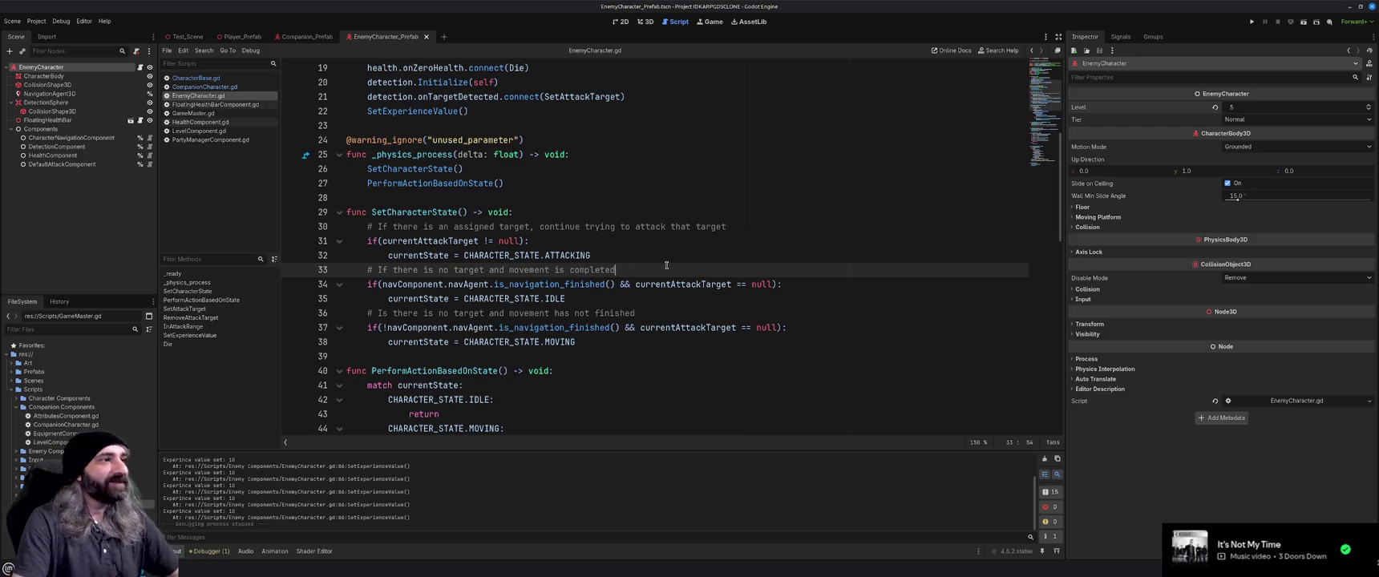
Finish reviewing the script, open GameMaster.gd, and switch to the browser's gdscript match answer.
{"action": "scroll", "coordinate": [666, 263], "scroll_direction": "down", "scroll_amount": 1}
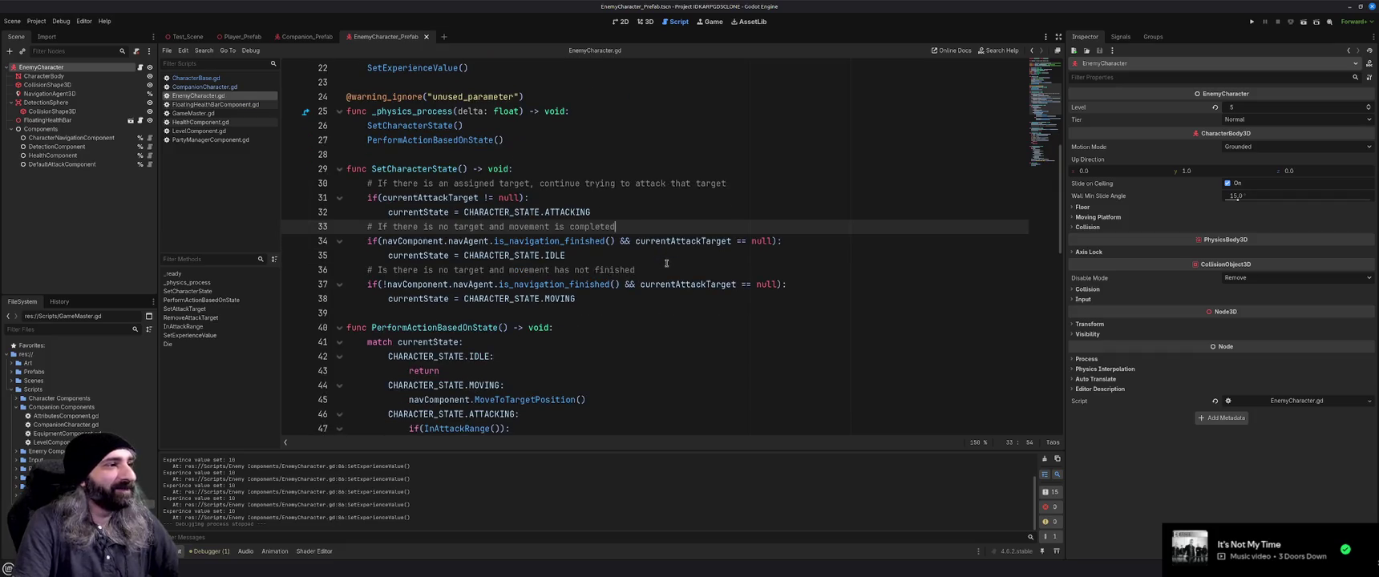
{"action": "scroll", "coordinate": [667, 263], "scroll_direction": "down", "scroll_amount": 3}
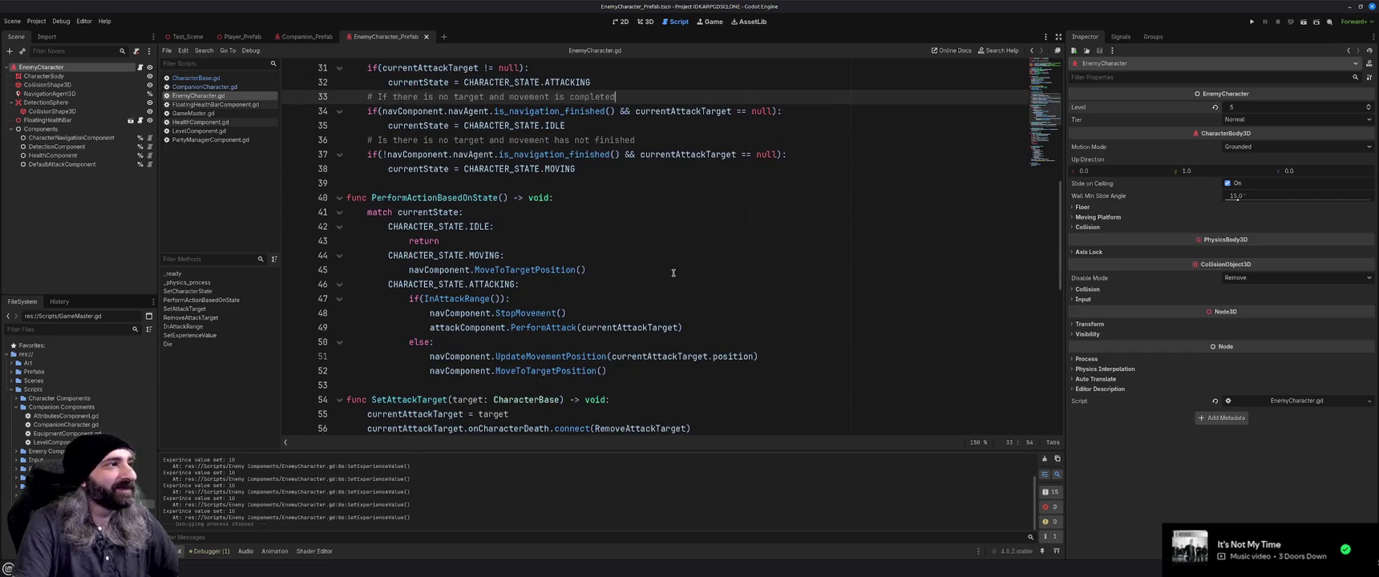
{"action": "scroll", "coordinate": [673, 273], "scroll_direction": "down", "scroll_amount": 3}
{"action": "scroll", "coordinate": [674, 273], "scroll_direction": "down", "scroll_amount": 3}
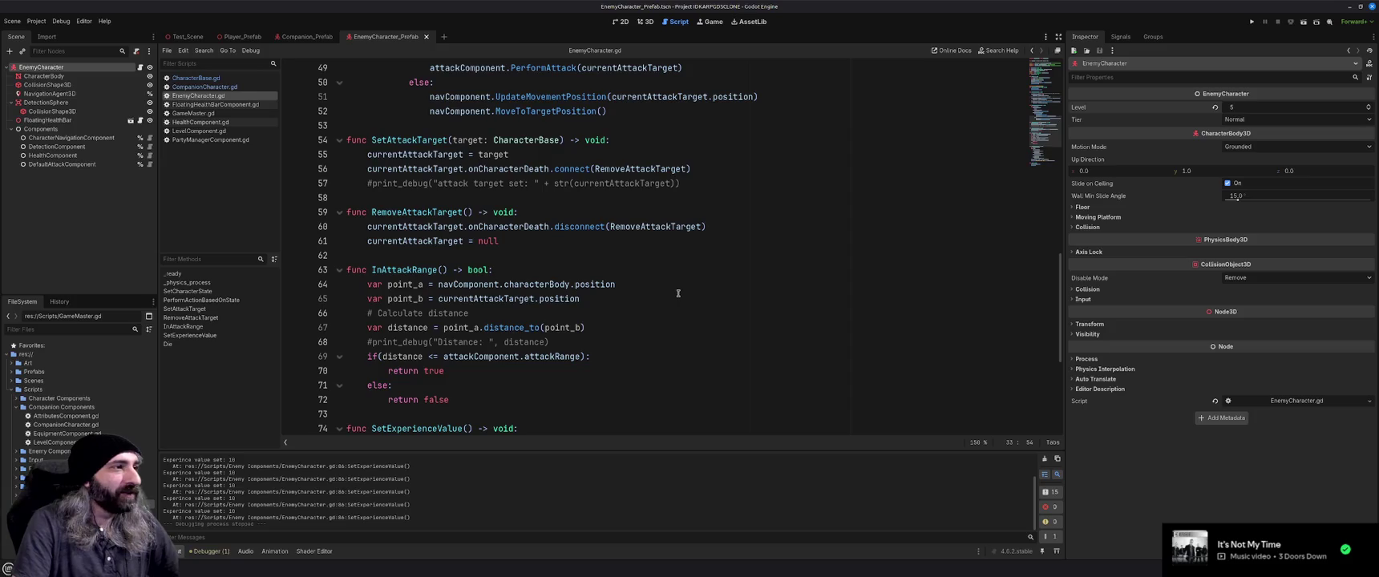
{"action": "scroll", "coordinate": [680, 290], "scroll_direction": "down", "scroll_amount": 1}
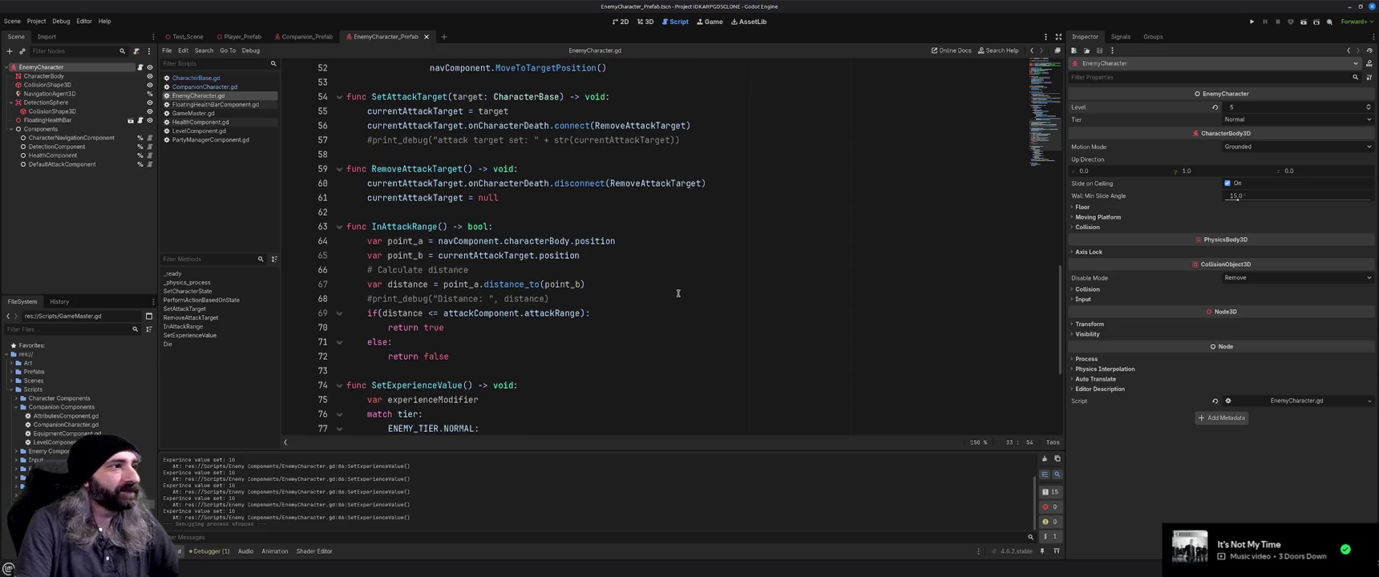
{"action": "scroll", "coordinate": [679, 293], "scroll_direction": "down", "scroll_amount": 1}
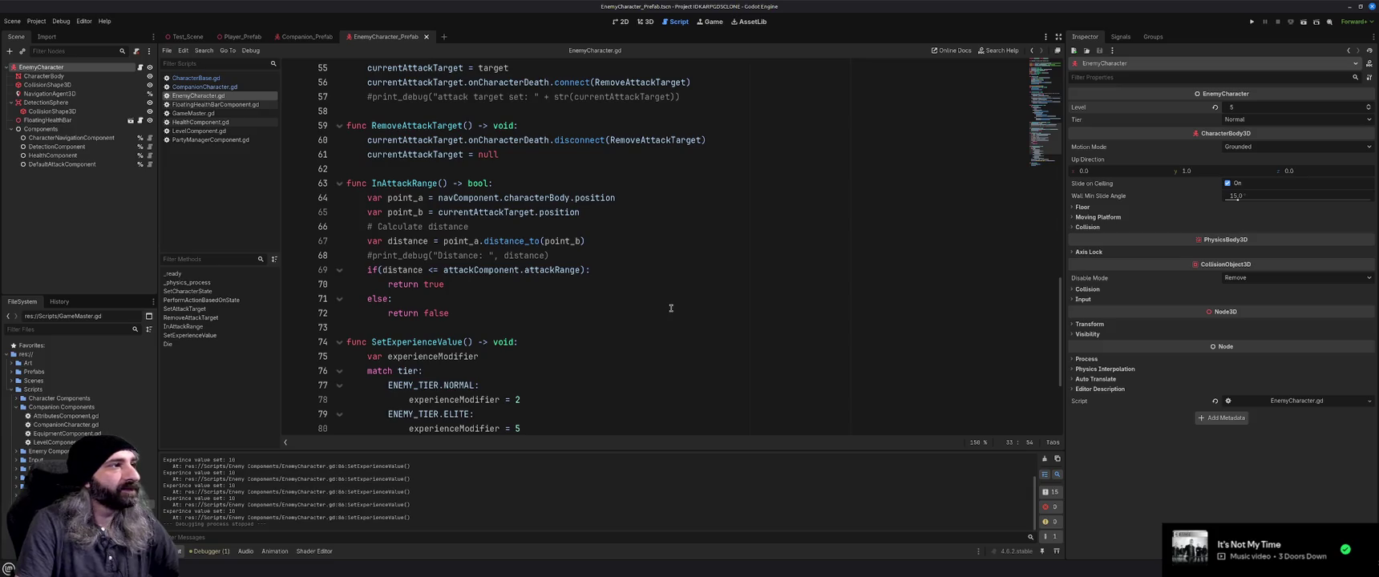
{"action": "scroll", "coordinate": [671, 308], "scroll_direction": "down", "scroll_amount": 4}
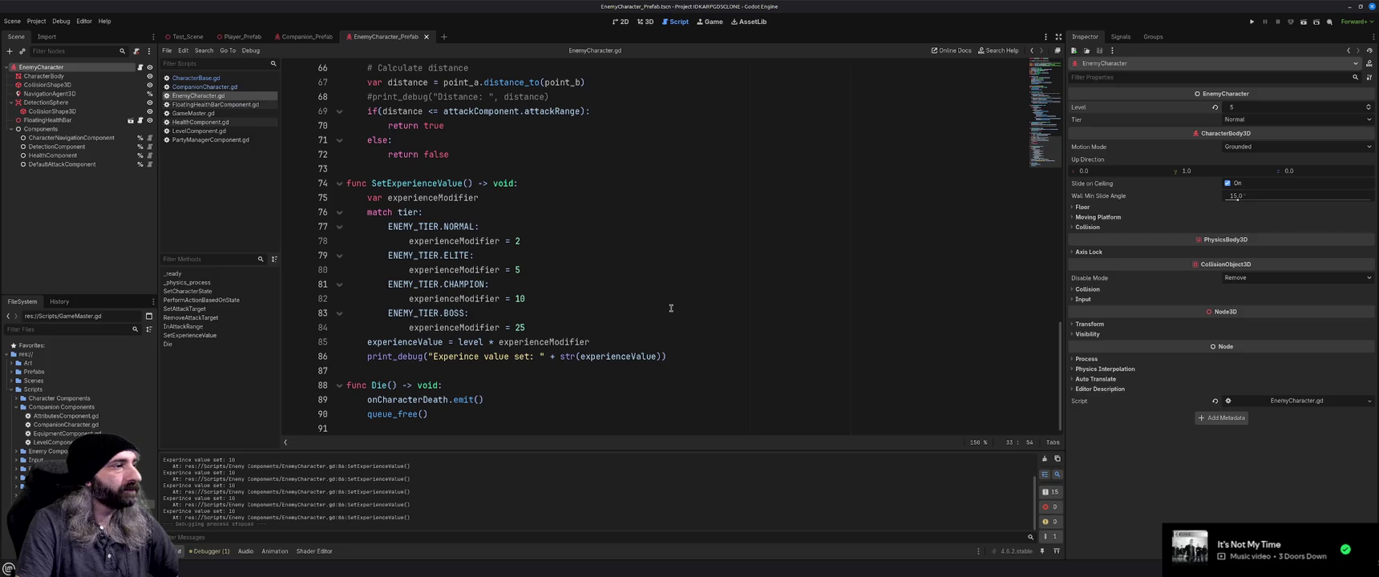
{"action": "scroll", "coordinate": [671, 308], "scroll_direction": "up", "scroll_amount": 20}
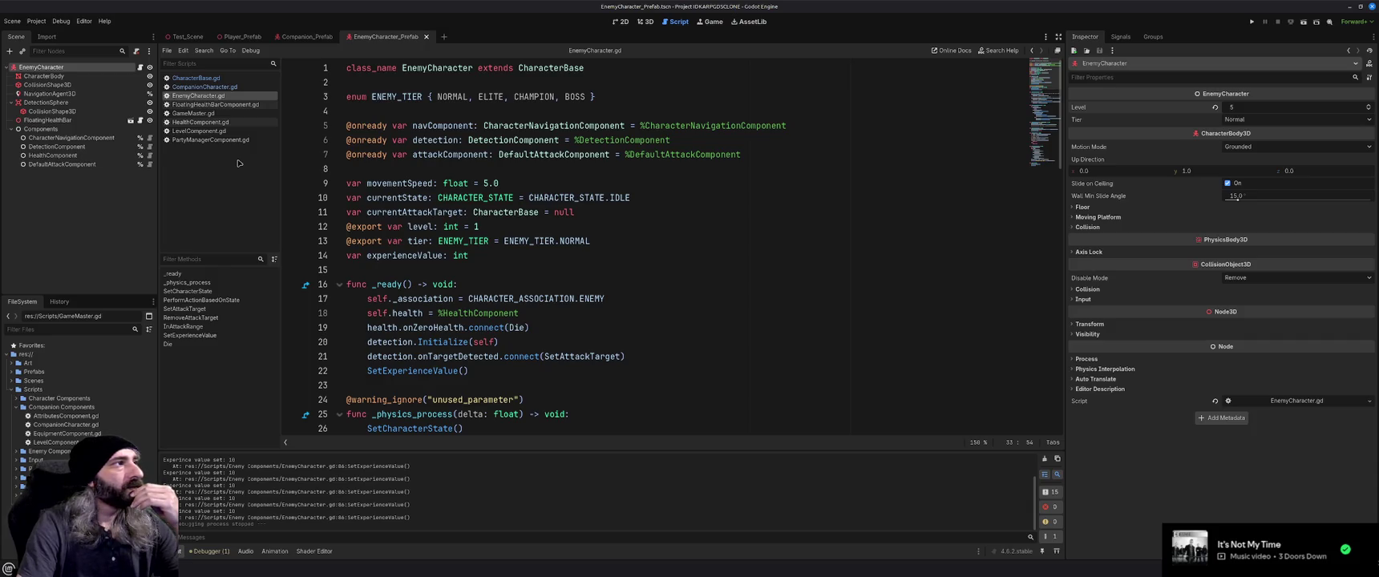
{"action": "left_click", "coordinate": [215, 113]}
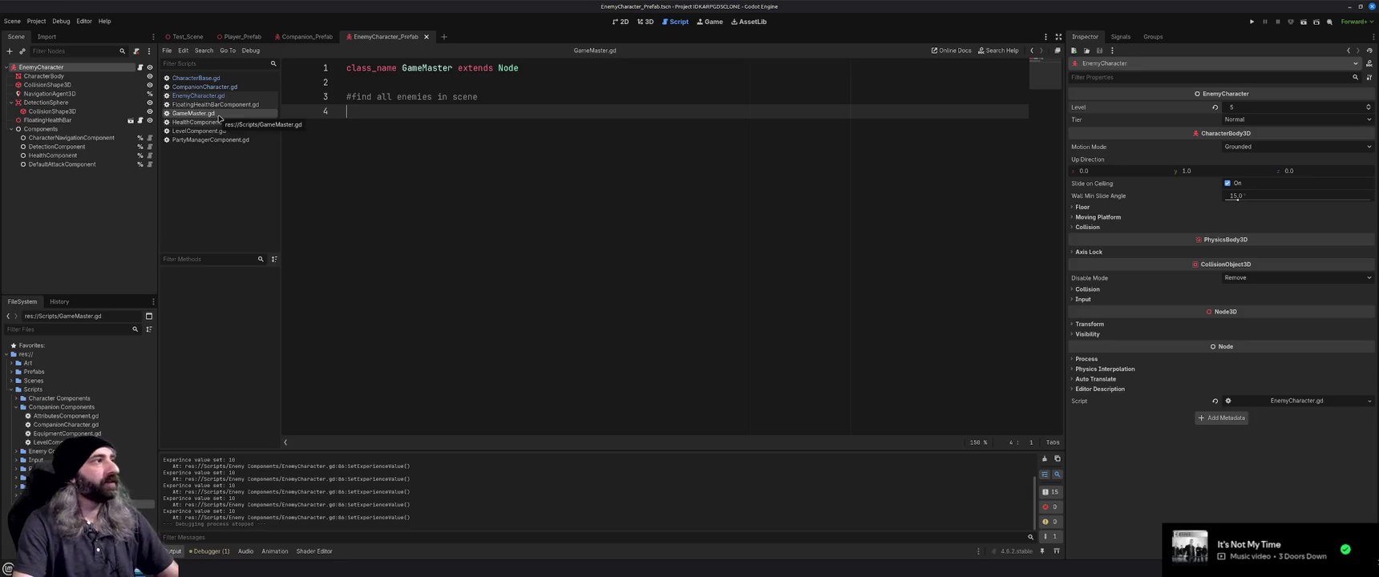
{"action": "key", "text": "alt+Tab"}
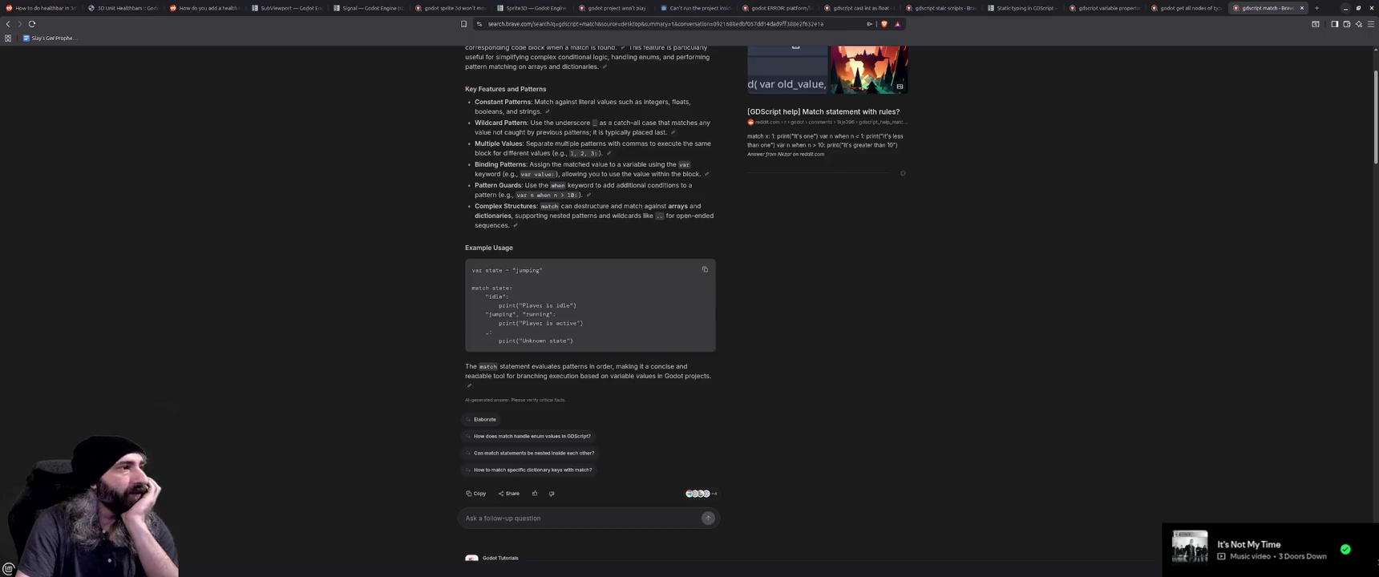
Bring up the 'gdscript static scripts' search results at the top, then start a new tab.
{"action": "scroll", "coordinate": [387, 304], "scroll_direction": "up", "scroll_amount": 2}
{"action": "left_click", "coordinate": [1166, 10]}
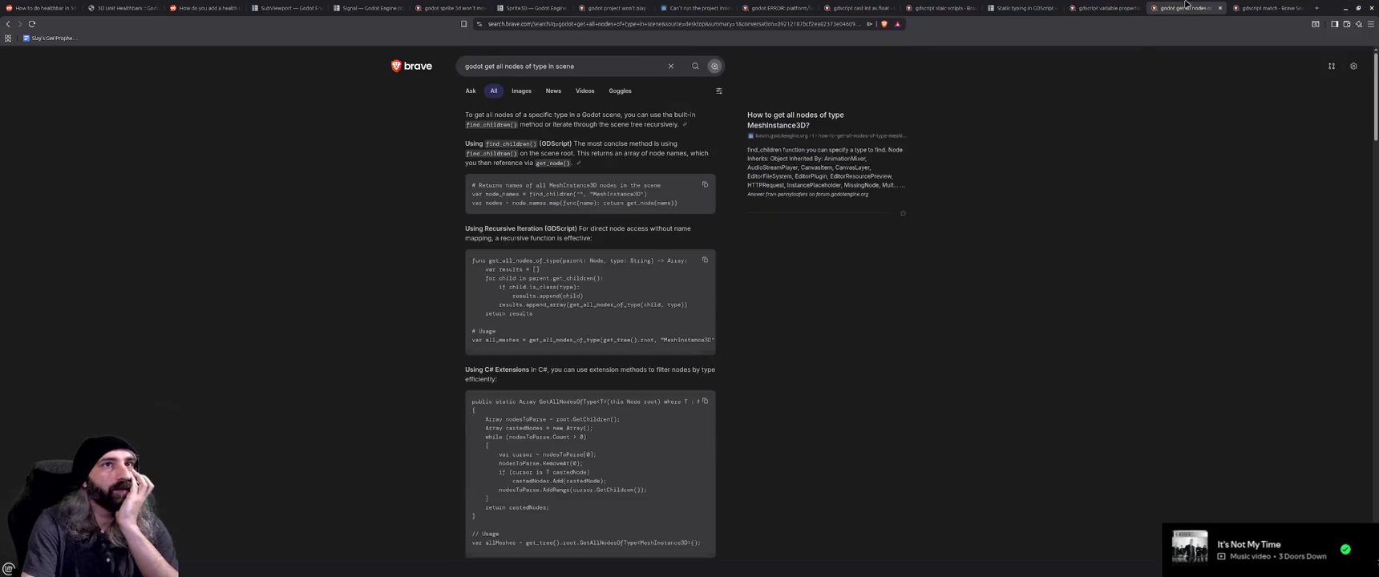
{"action": "left_click", "coordinate": [1101, 7]}
{"action": "left_click", "coordinate": [1059, 4]}
{"action": "left_click", "coordinate": [968, 4]}
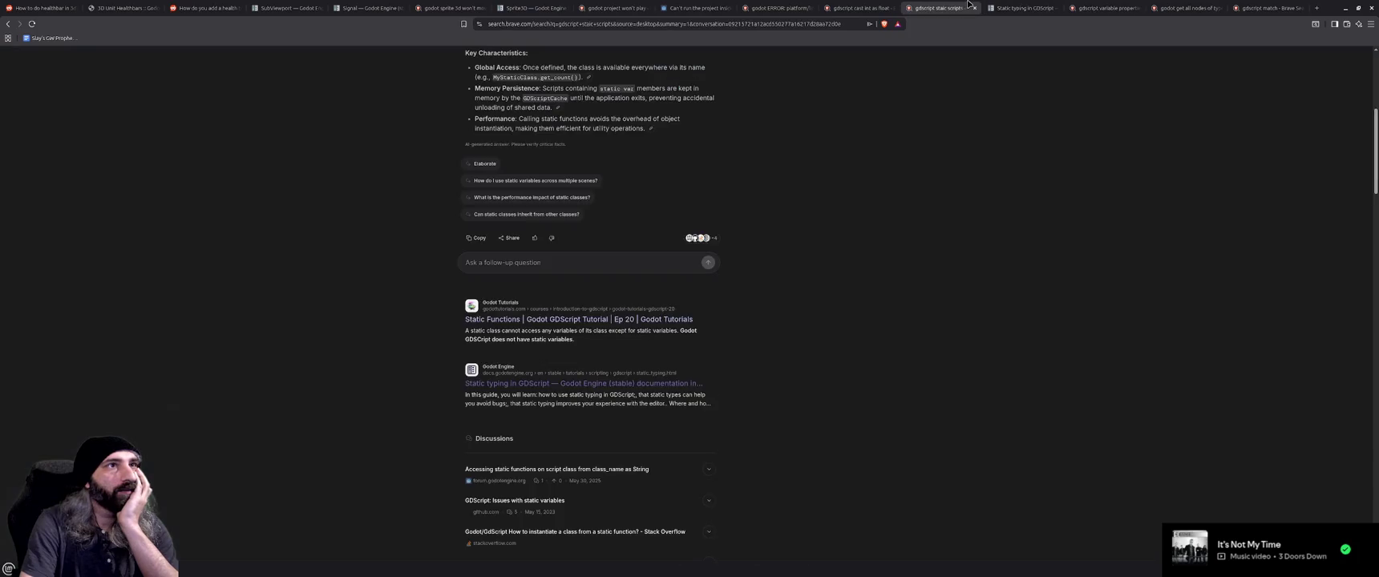
{"action": "scroll", "coordinate": [870, 264], "scroll_direction": "up", "scroll_amount": 5}
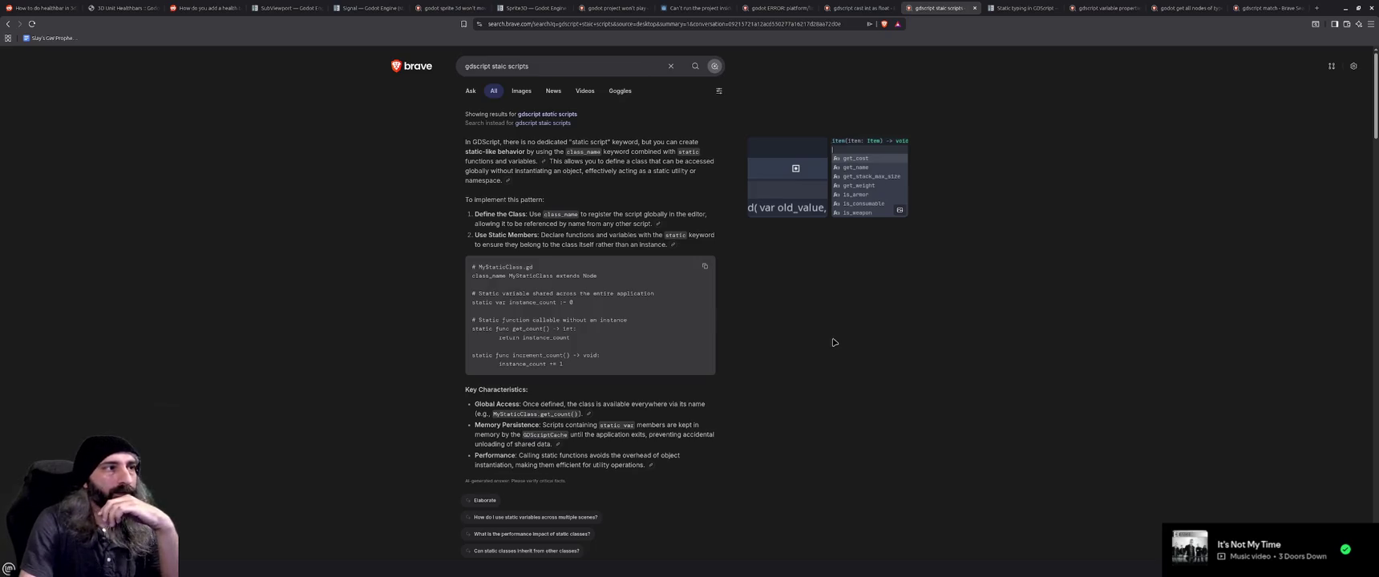
{"action": "left_click", "coordinate": [1316, 7]}
Search Brave for 'dreams game' and expand the full AI summary about Dreams.
{"action": "type", "text": "dreams game"}
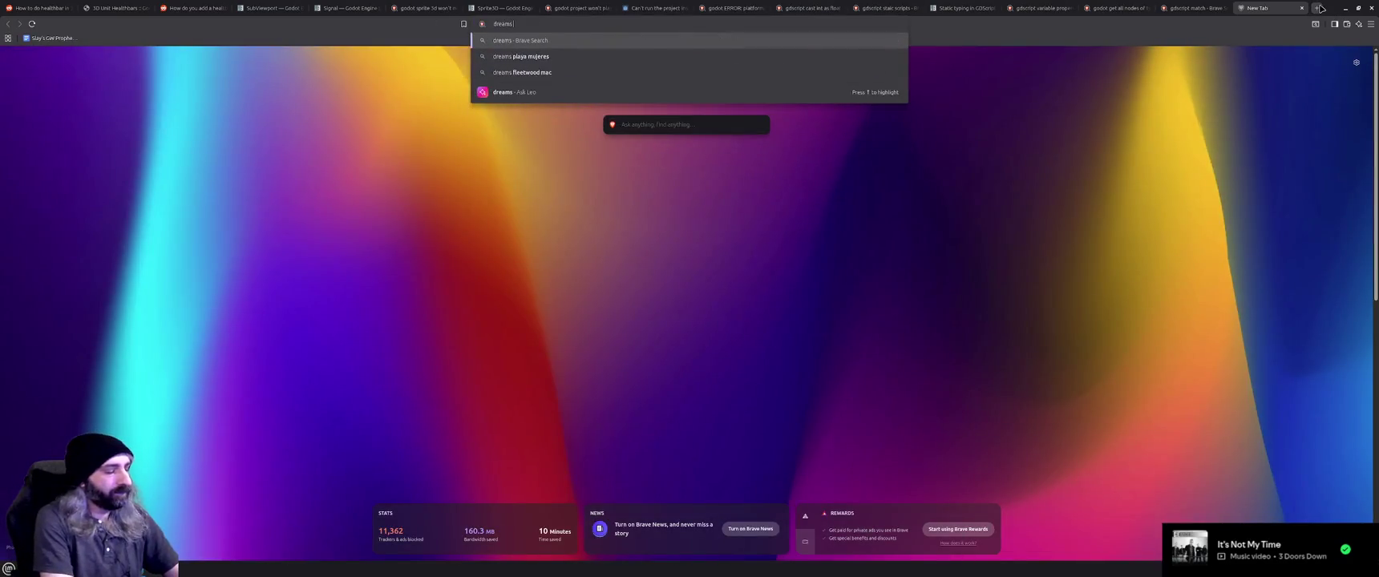
{"action": "key", "text": "Return"}
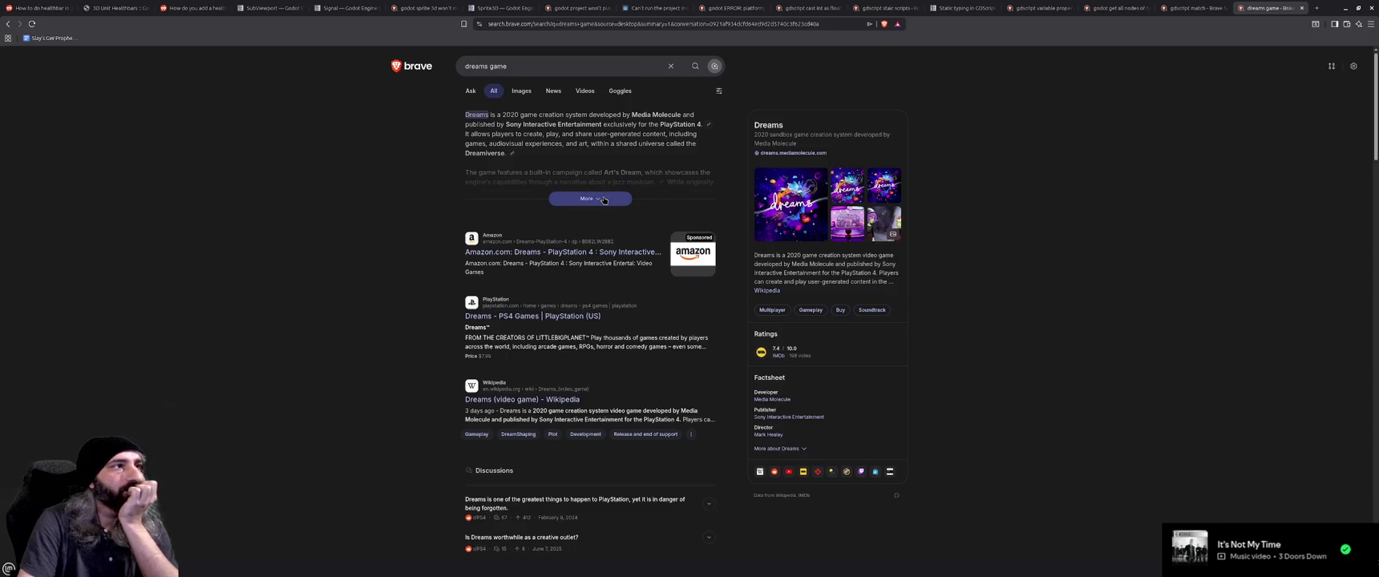
{"action": "left_click", "coordinate": [604, 200]}
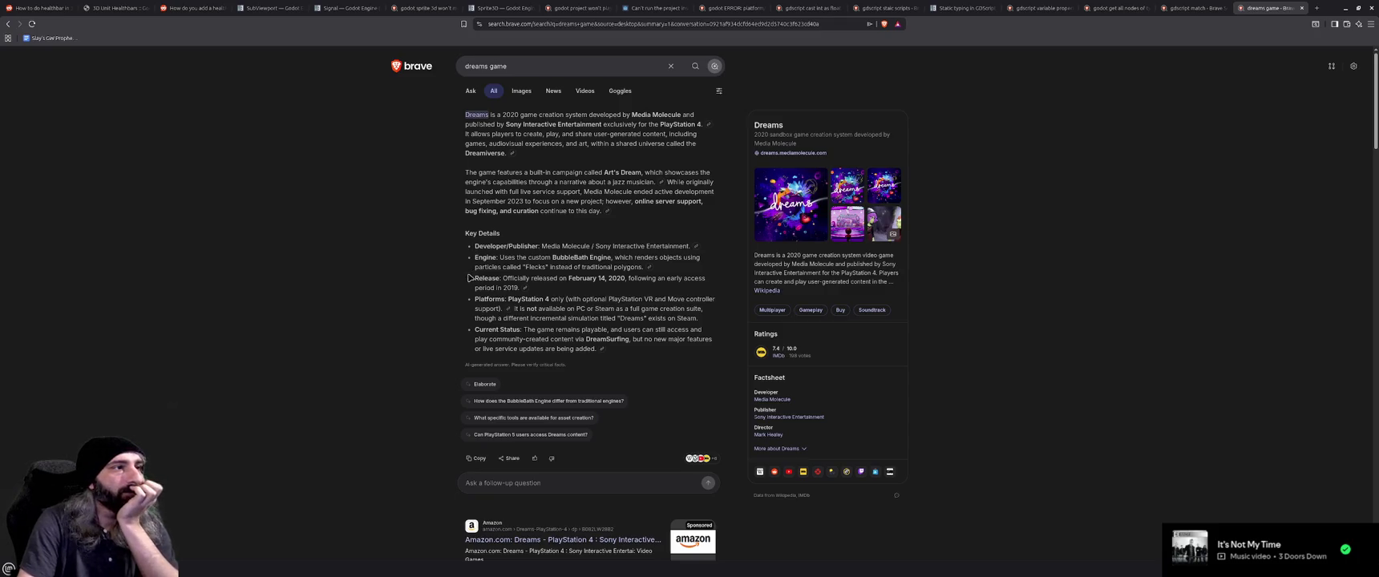
{"action": "scroll", "coordinate": [428, 292], "scroll_direction": "down", "scroll_amount": 3}
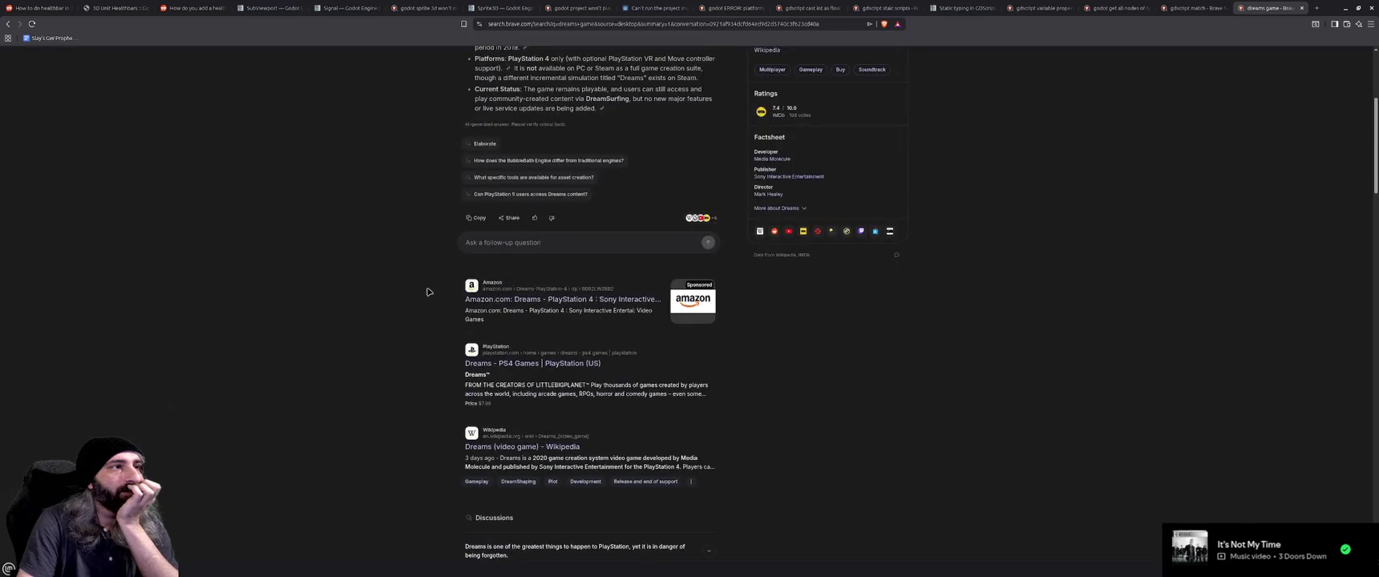
{"action": "scroll", "coordinate": [427, 291], "scroll_direction": "up", "scroll_amount": 3}
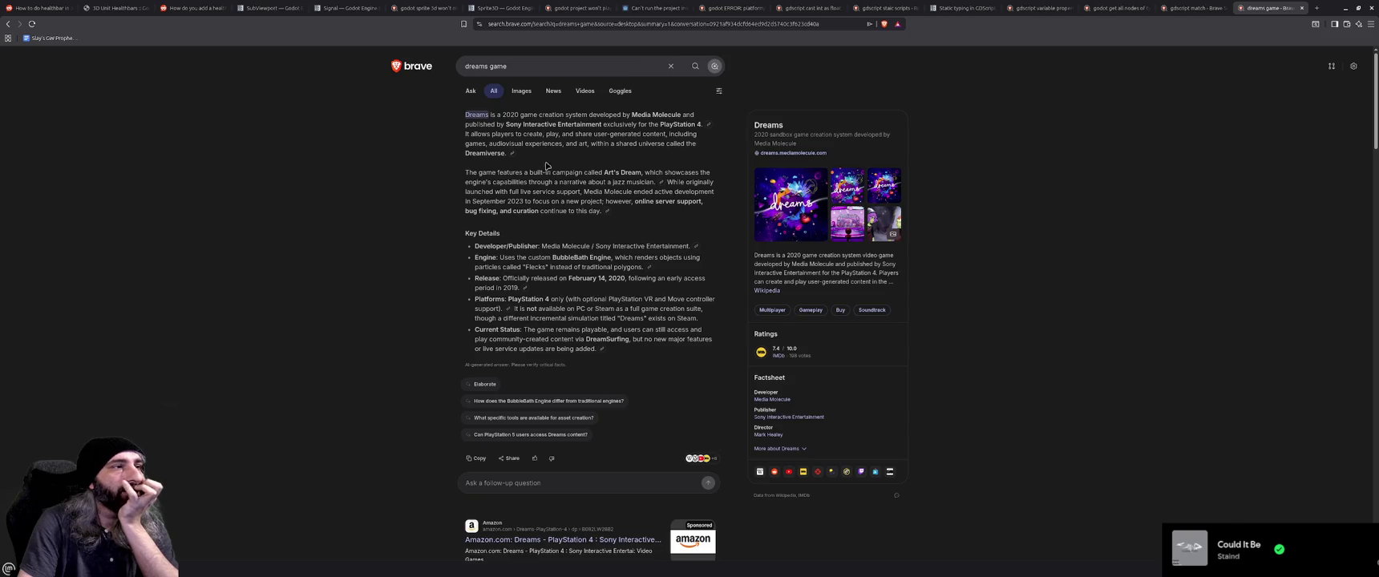
Browse the dreams game image results, then go back to the gdscript match tab.
{"action": "left_click", "coordinate": [522, 90]}
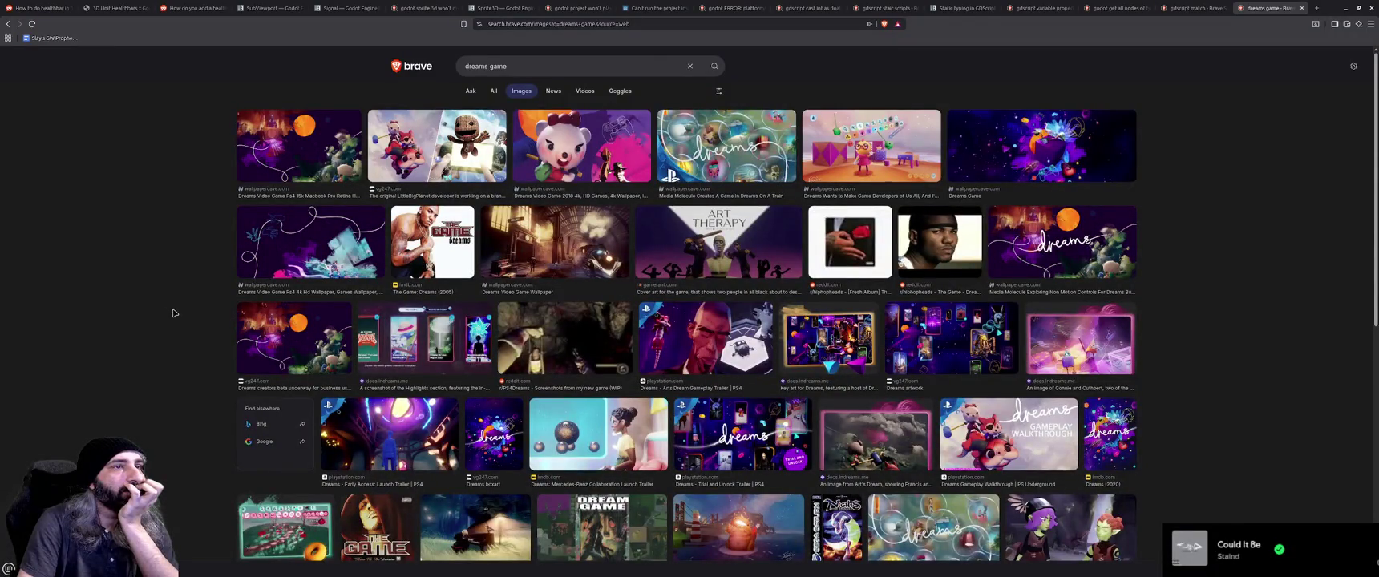
{"action": "scroll", "coordinate": [172, 312], "scroll_direction": "down", "scroll_amount": 1}
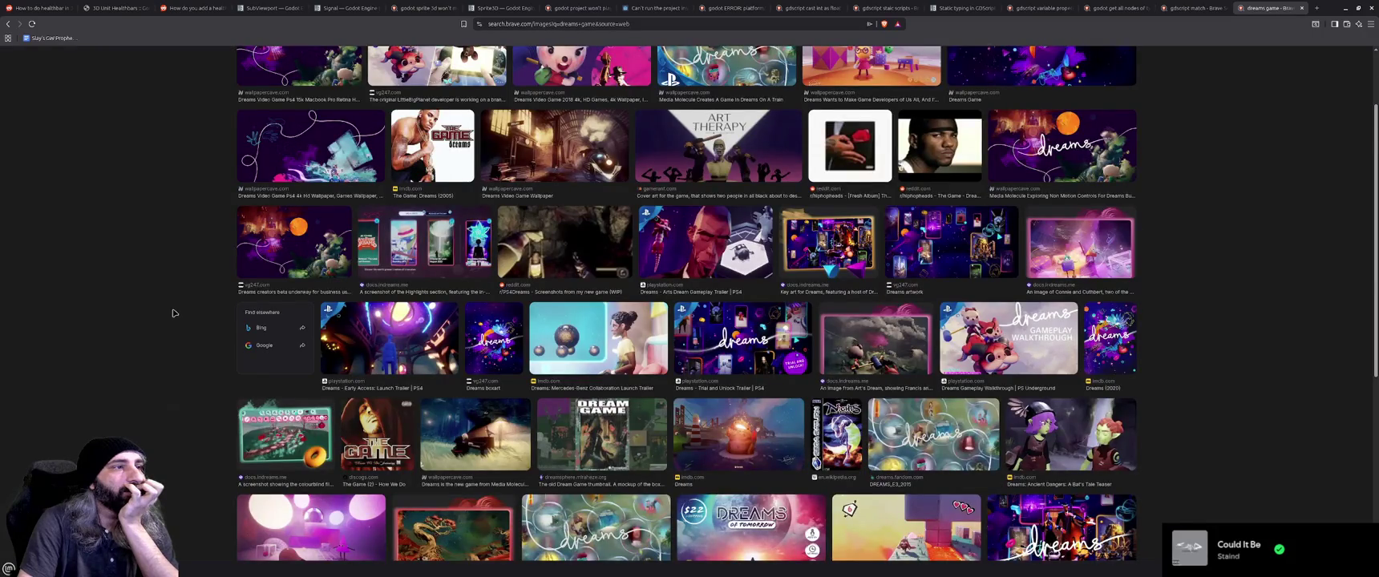
{"action": "scroll", "coordinate": [173, 312], "scroll_direction": "down", "scroll_amount": 2}
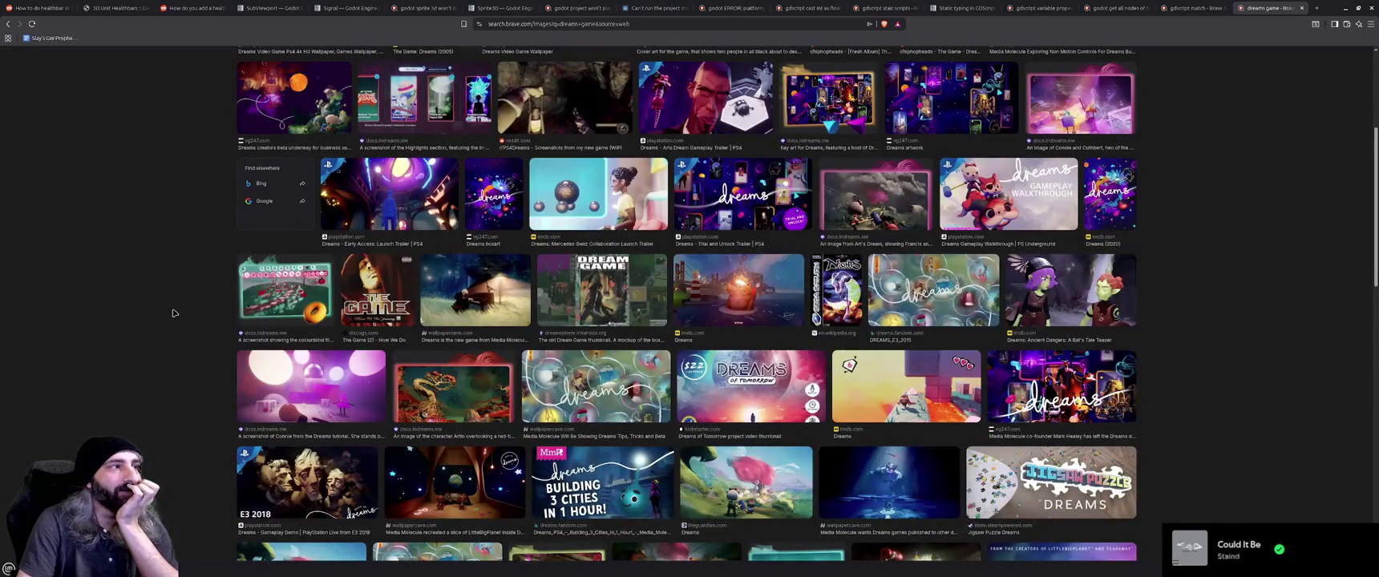
{"action": "scroll", "coordinate": [172, 312], "scroll_direction": "down", "scroll_amount": 1}
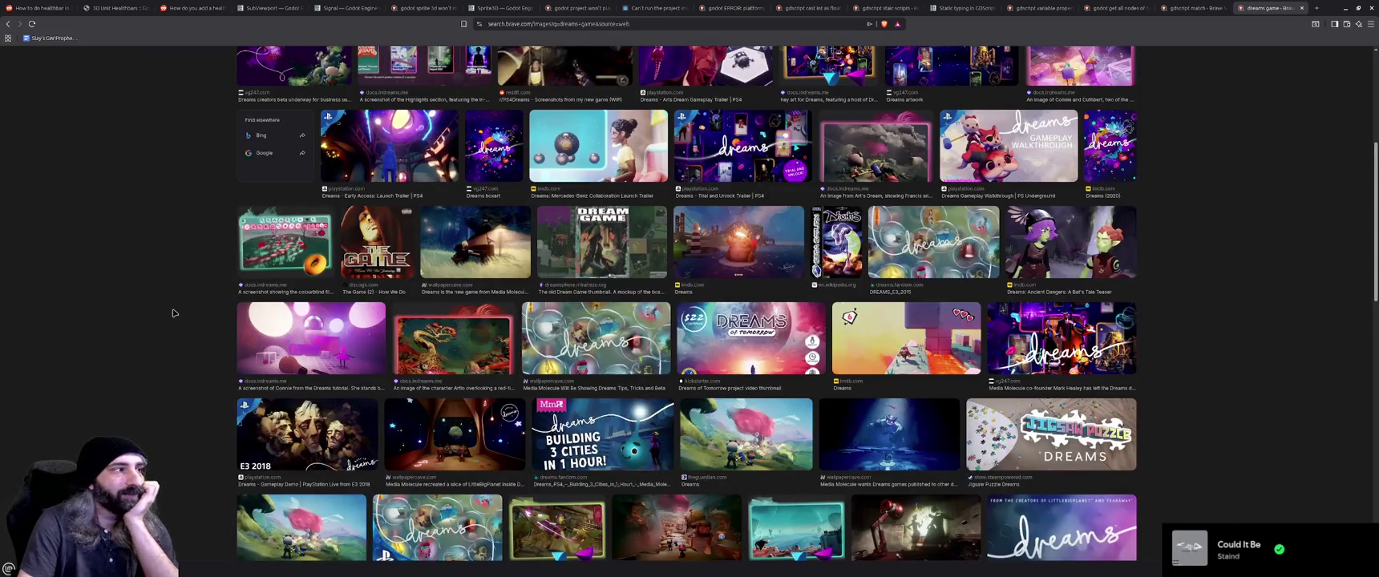
{"action": "scroll", "coordinate": [172, 313], "scroll_direction": "down", "scroll_amount": 2}
{"action": "scroll", "coordinate": [172, 313], "scroll_direction": "down", "scroll_amount": 2}
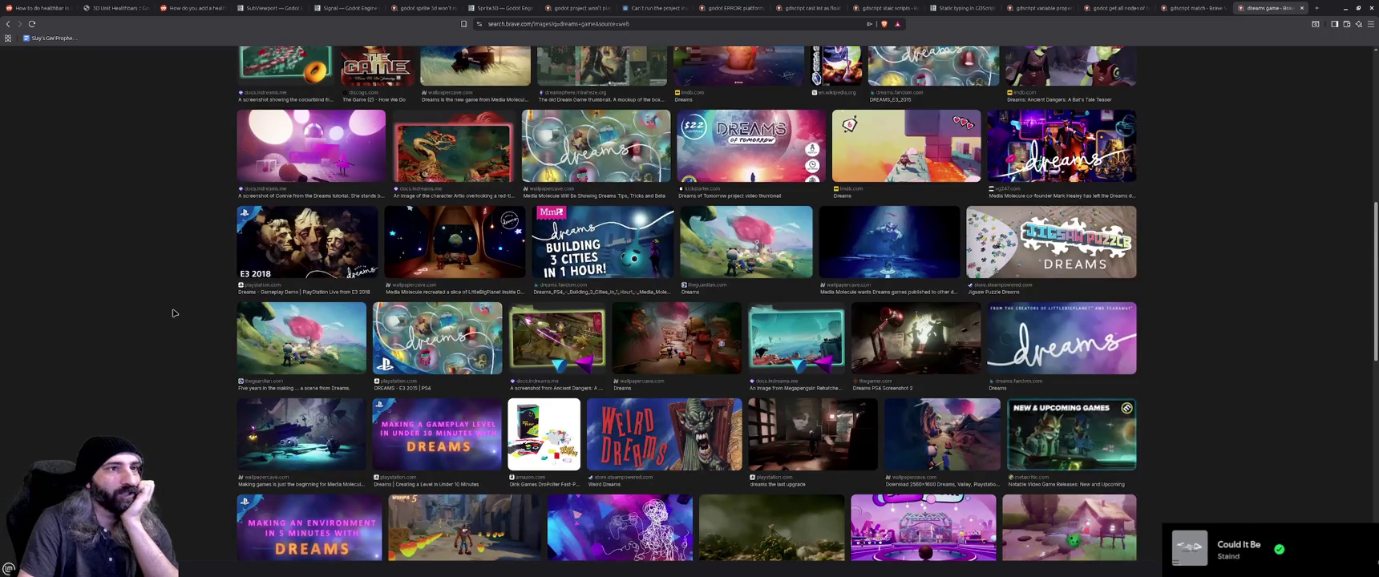
{"action": "scroll", "coordinate": [173, 313], "scroll_direction": "down", "scroll_amount": 1}
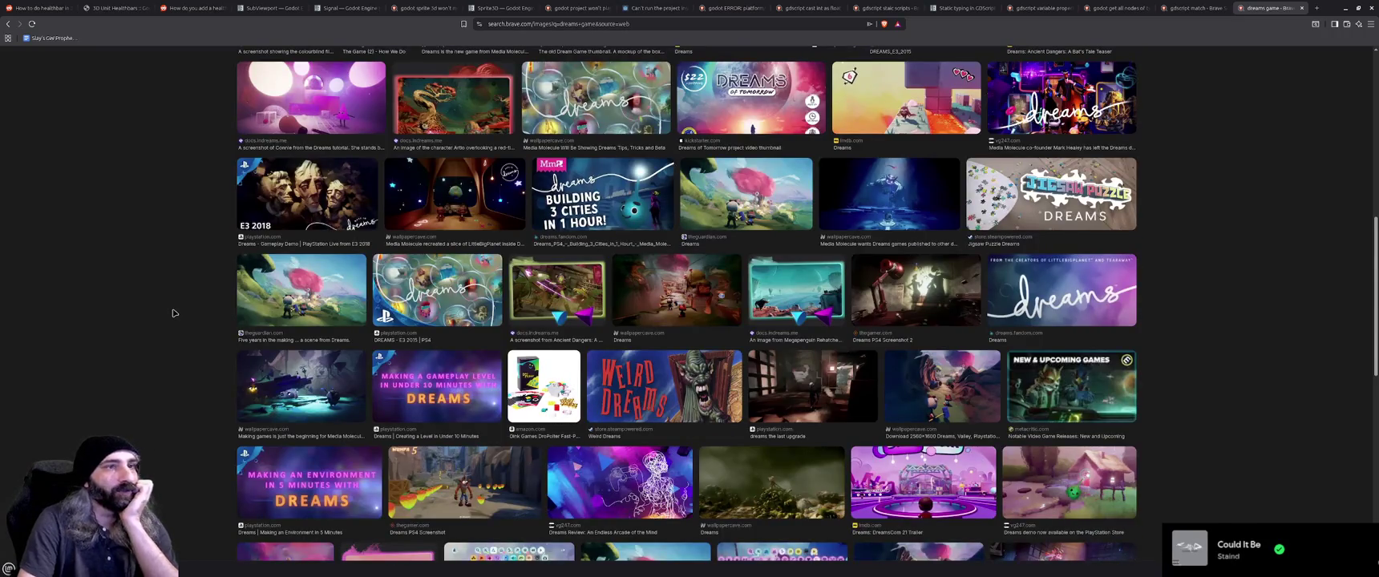
{"action": "scroll", "coordinate": [173, 312], "scroll_direction": "down", "scroll_amount": 1}
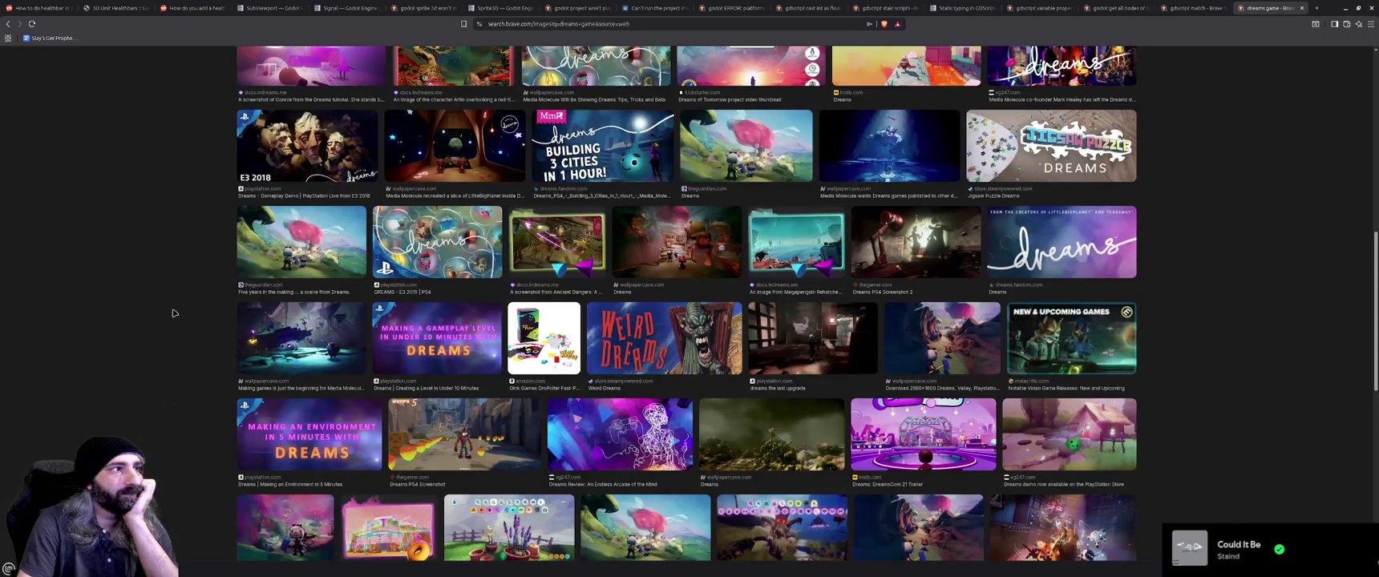
{"action": "left_click", "coordinate": [1193, 8]}
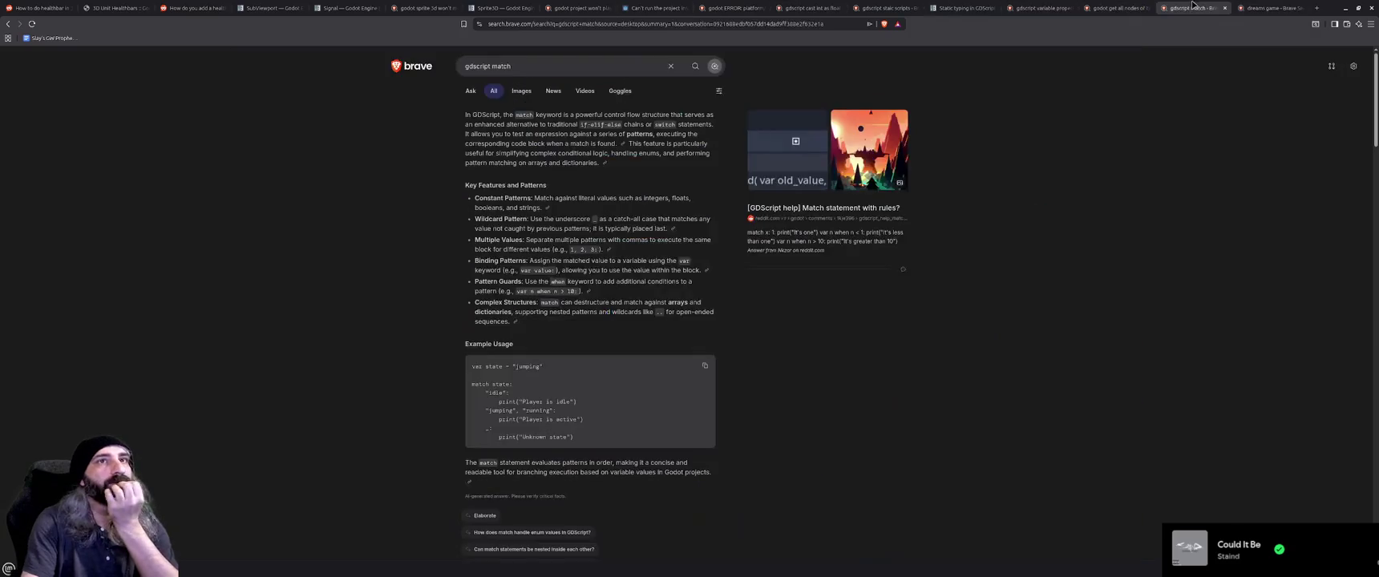
Scroll through the dreams game results once more, then close that tab.
{"action": "left_click", "coordinate": [1271, 8]}
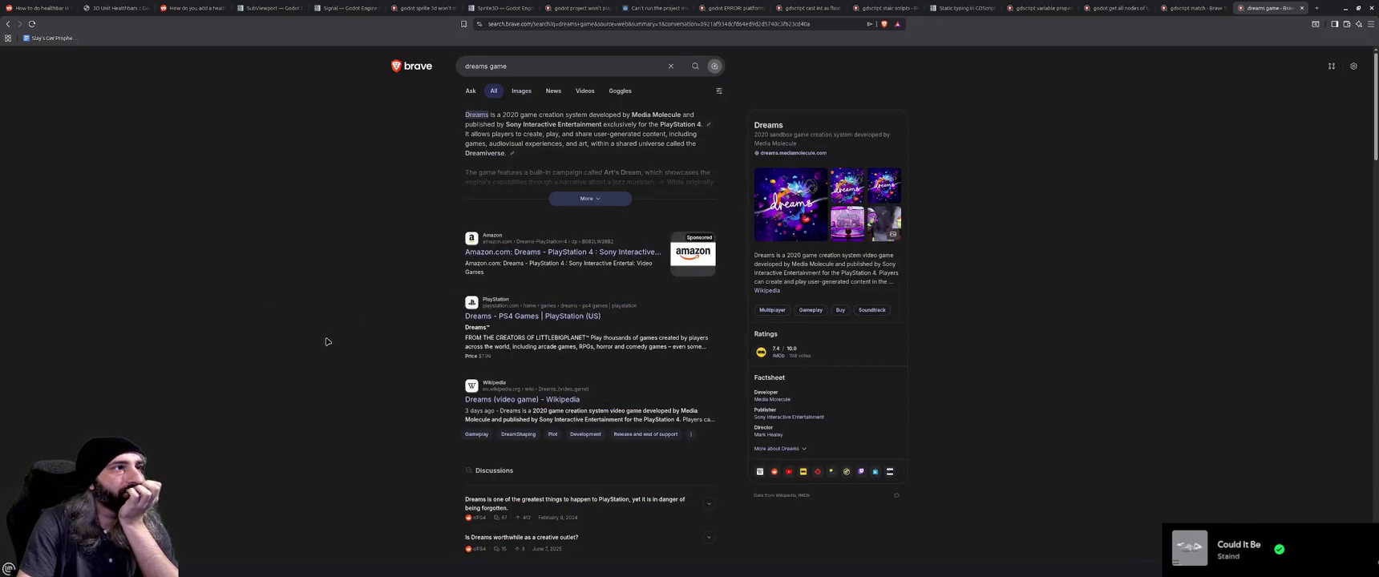
{"action": "scroll", "coordinate": [326, 342], "scroll_direction": "down", "scroll_amount": 3}
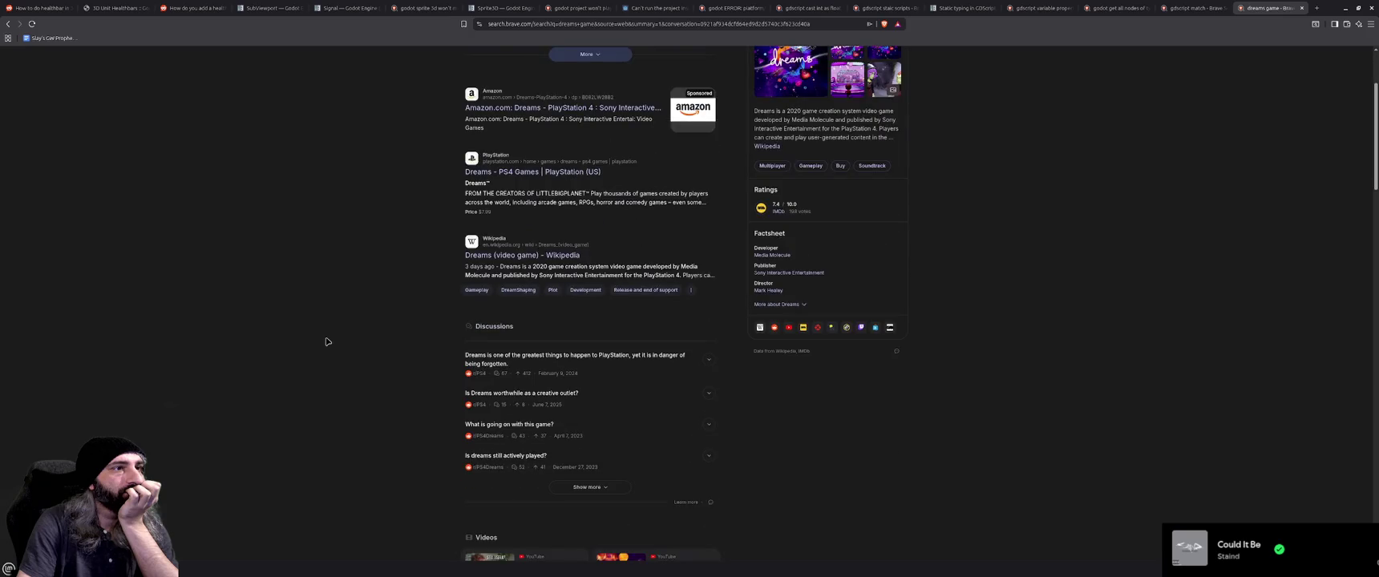
{"action": "scroll", "coordinate": [325, 341], "scroll_direction": "down", "scroll_amount": 5}
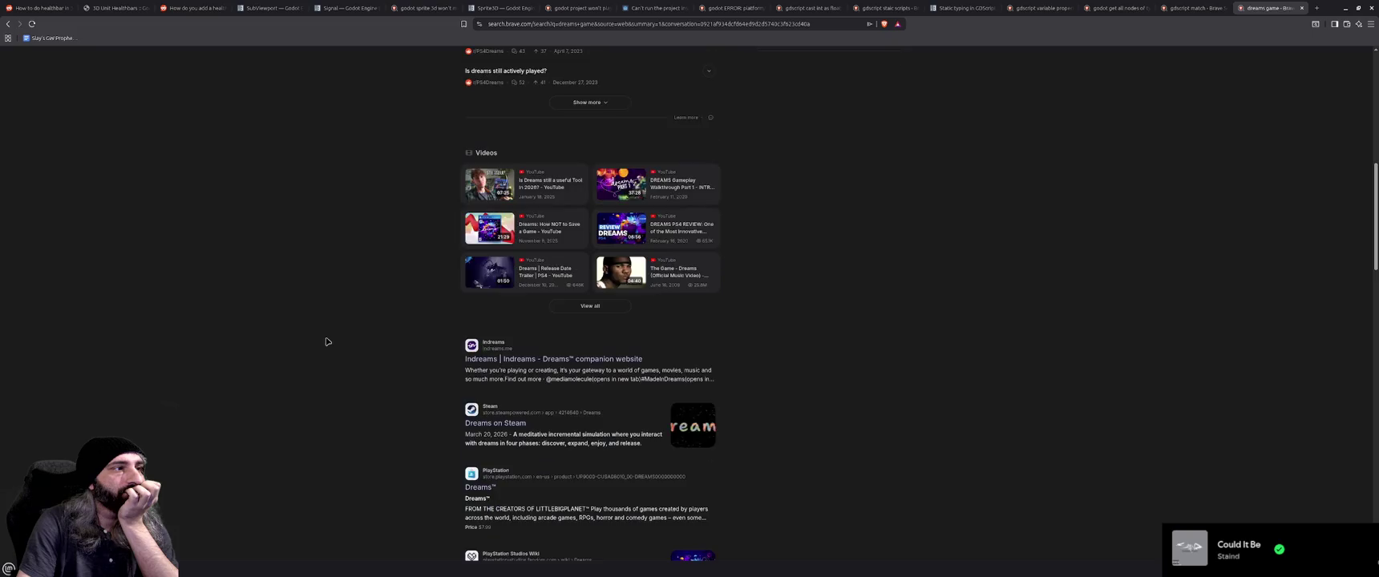
{"action": "scroll", "coordinate": [326, 341], "scroll_direction": "down", "scroll_amount": 1}
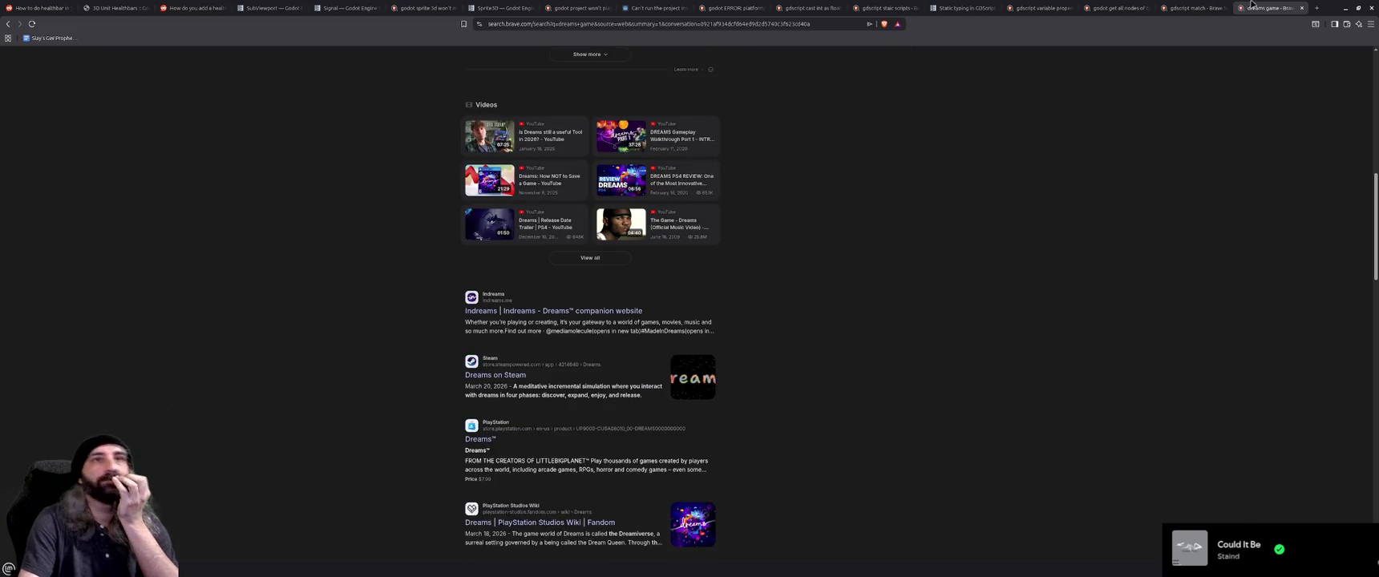
{"action": "middle_click", "coordinate": [1263, 4]}
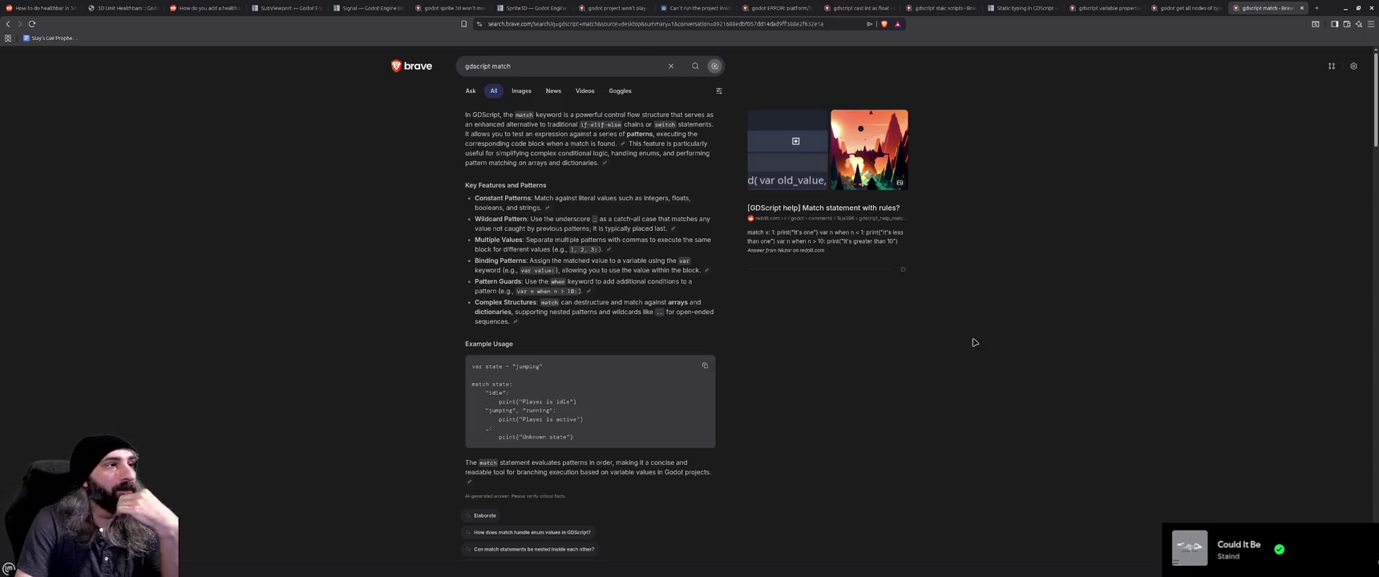
Glance at the get-all-nodes-of-type results and close the gdscript match tab.
{"action": "key", "text": "ctrl+shift+Tab"}
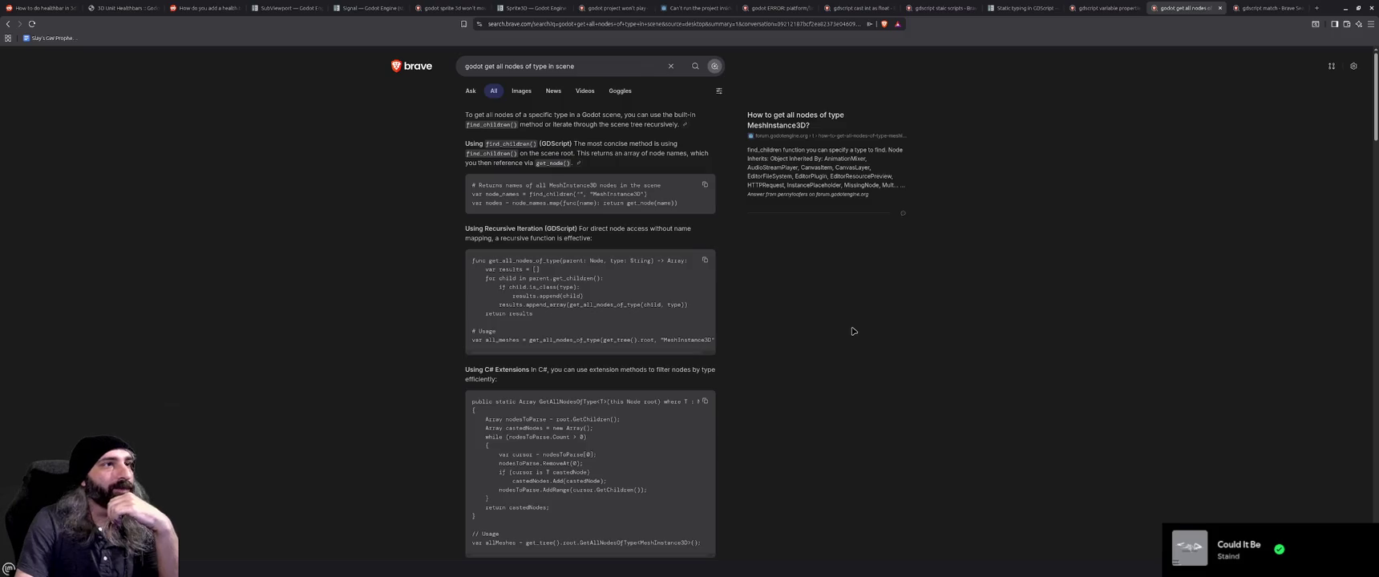
{"action": "key", "text": "alt+Tab"}
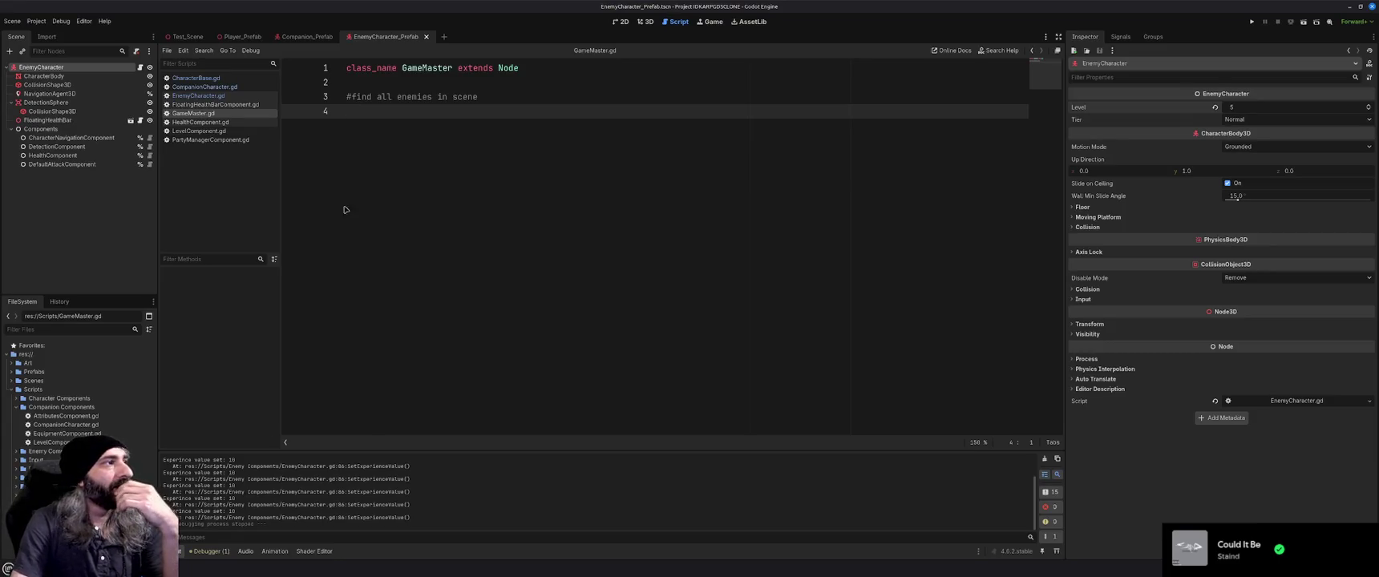
{"action": "key", "text": "alt+Tab"}
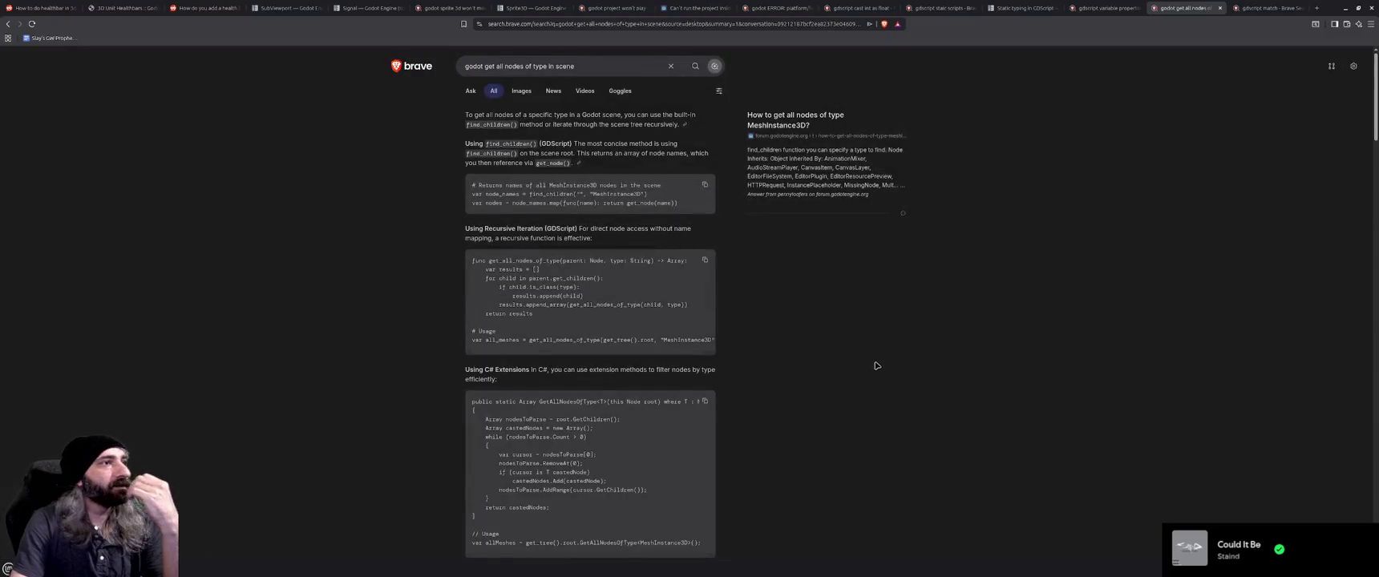
{"action": "left_click", "coordinate": [1274, 7]}
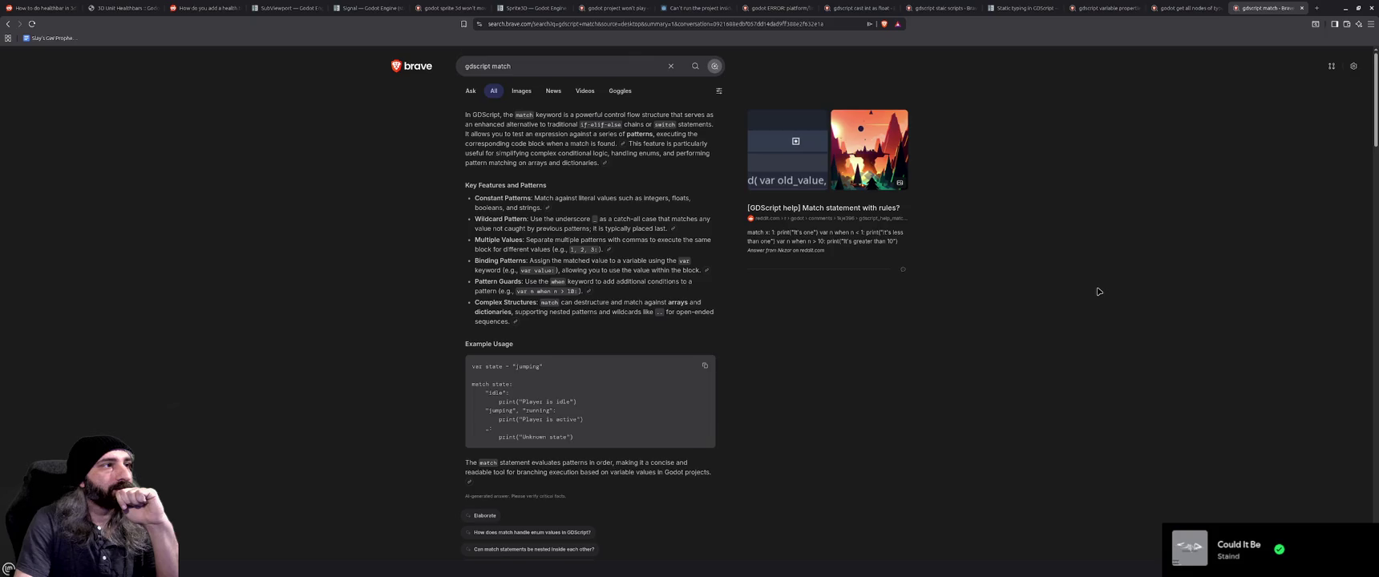
{"action": "middle_click", "coordinate": [1264, 5]}
Read the GDScript static scripts answer, then minimize Brave to reveal Godot.
{"action": "scroll", "coordinate": [905, 290], "scroll_direction": "up", "scroll_amount": 4}
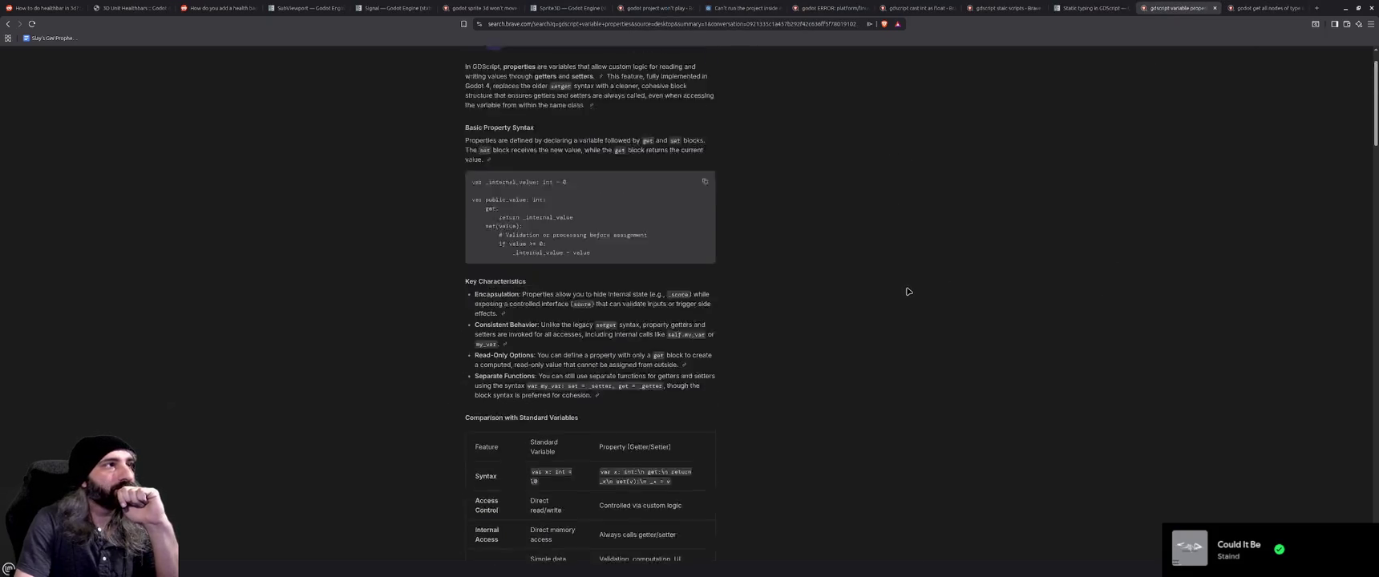
{"action": "left_click", "coordinate": [1094, 8]}
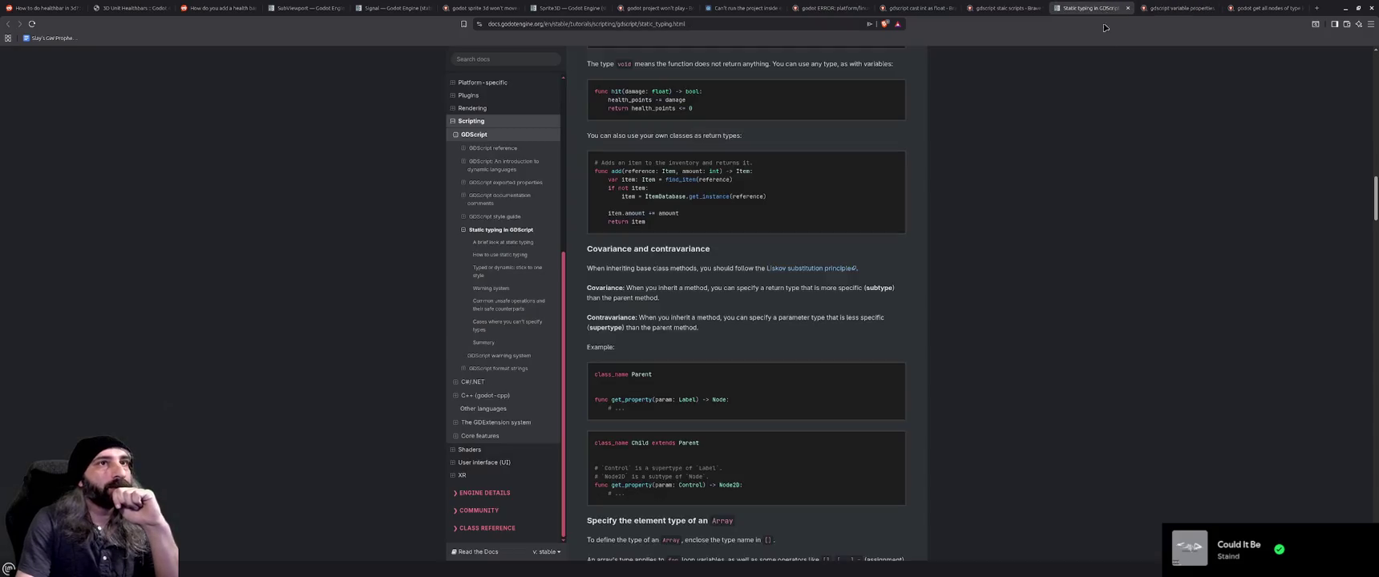
{"action": "left_click", "coordinate": [1006, 7]}
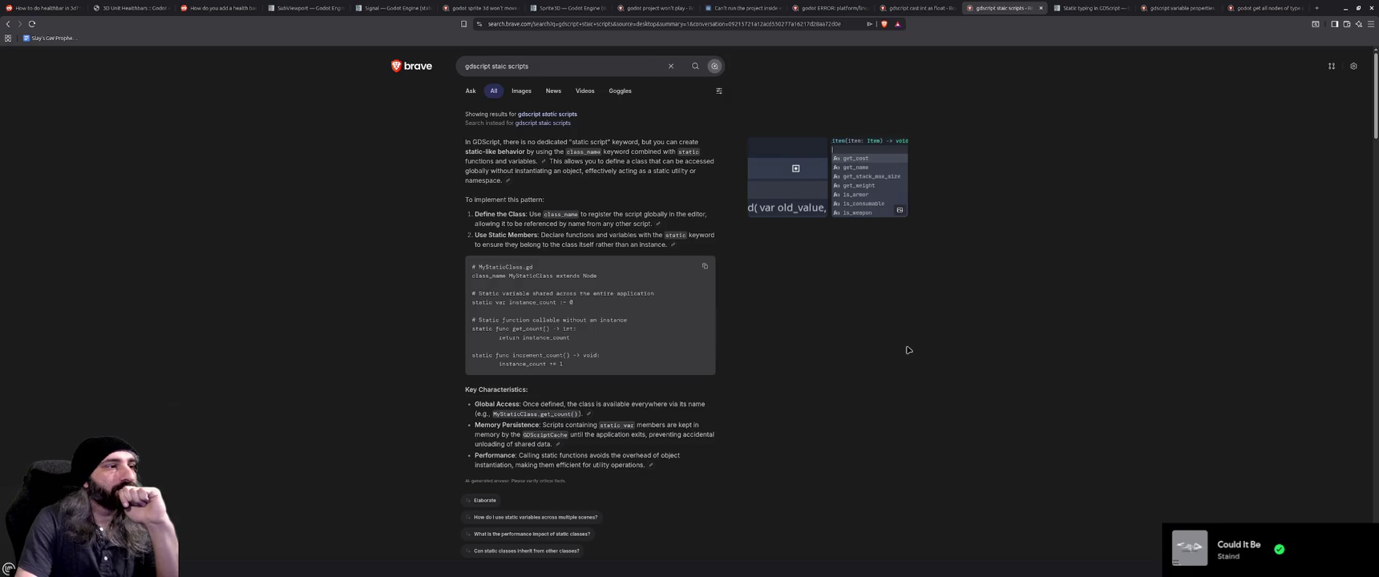
{"action": "scroll", "coordinate": [908, 350], "scroll_direction": "down", "scroll_amount": 2}
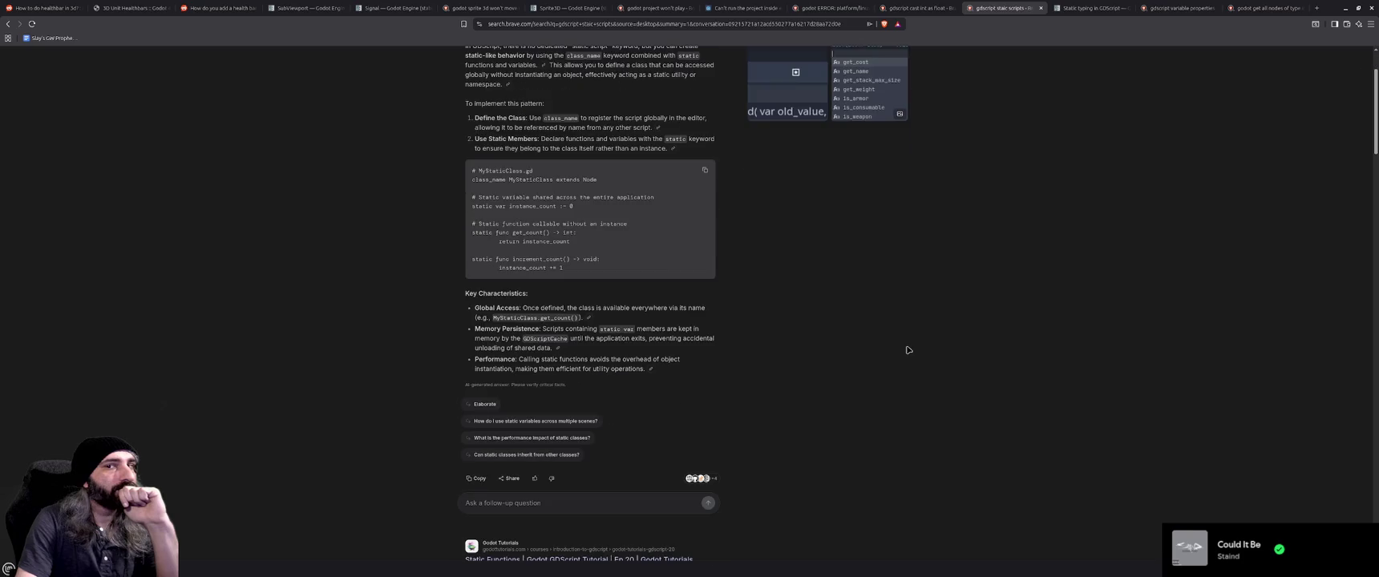
{"action": "scroll", "coordinate": [908, 351], "scroll_direction": "down", "scroll_amount": 3}
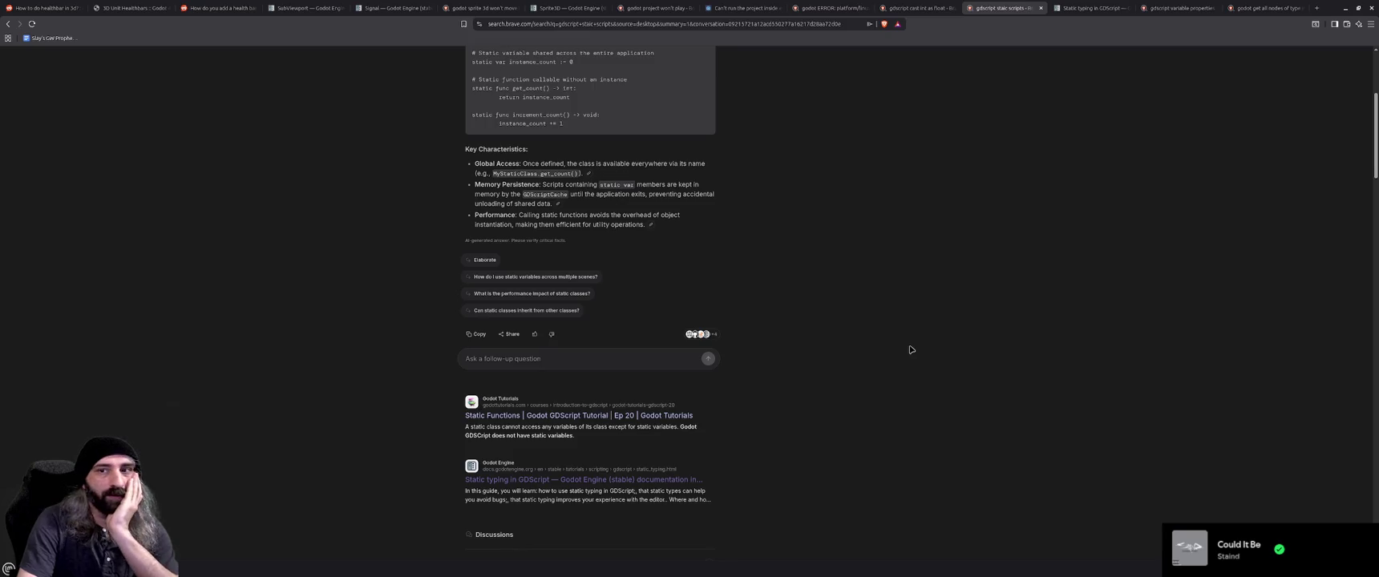
{"action": "left_click", "coordinate": [1346, 8]}
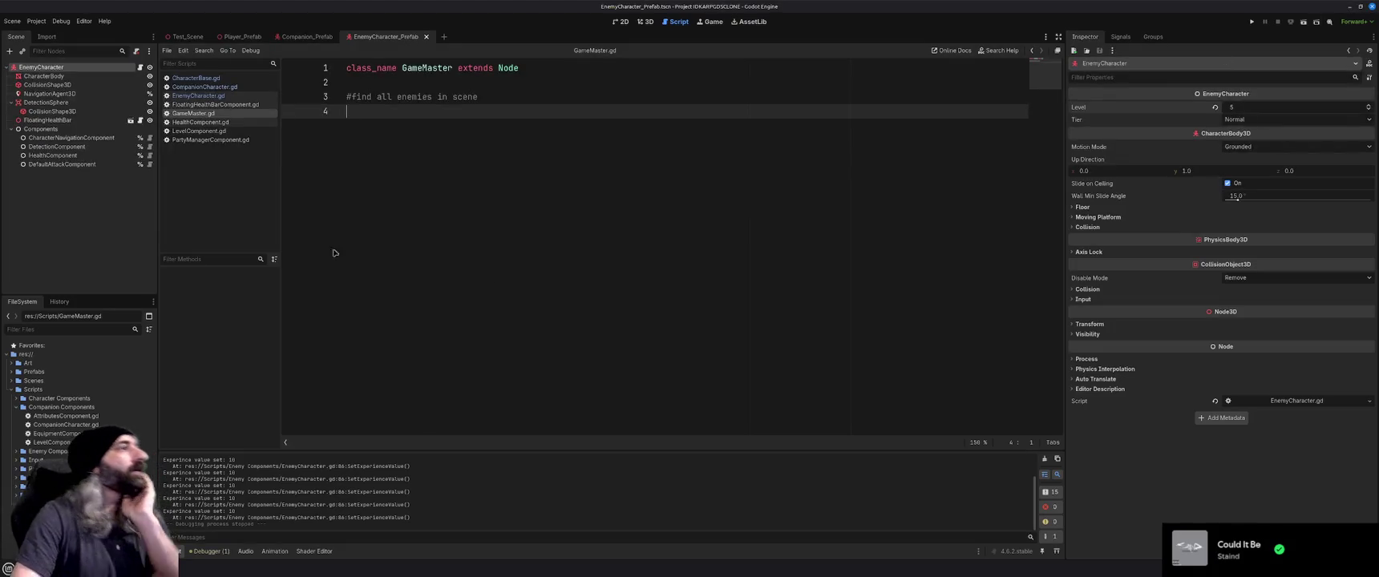
Switch to Test_Scene and select the plain Node at the bottom of its tree.
{"action": "left_click", "coordinate": [80, 188]}
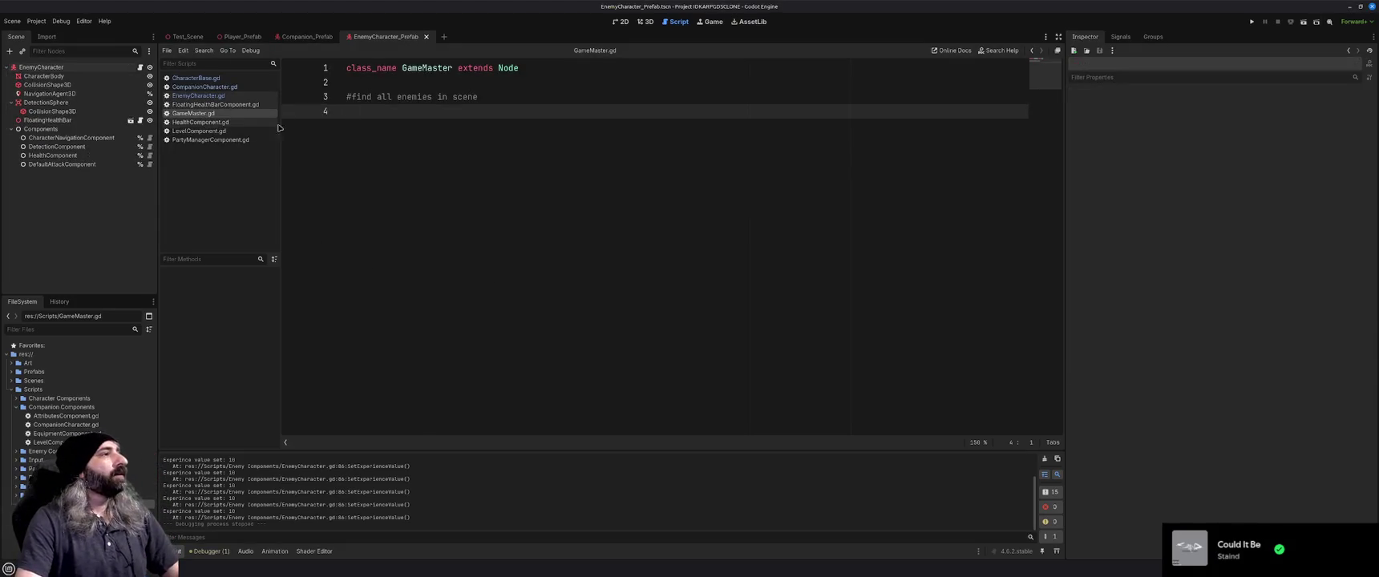
{"action": "left_click", "coordinate": [181, 37]}
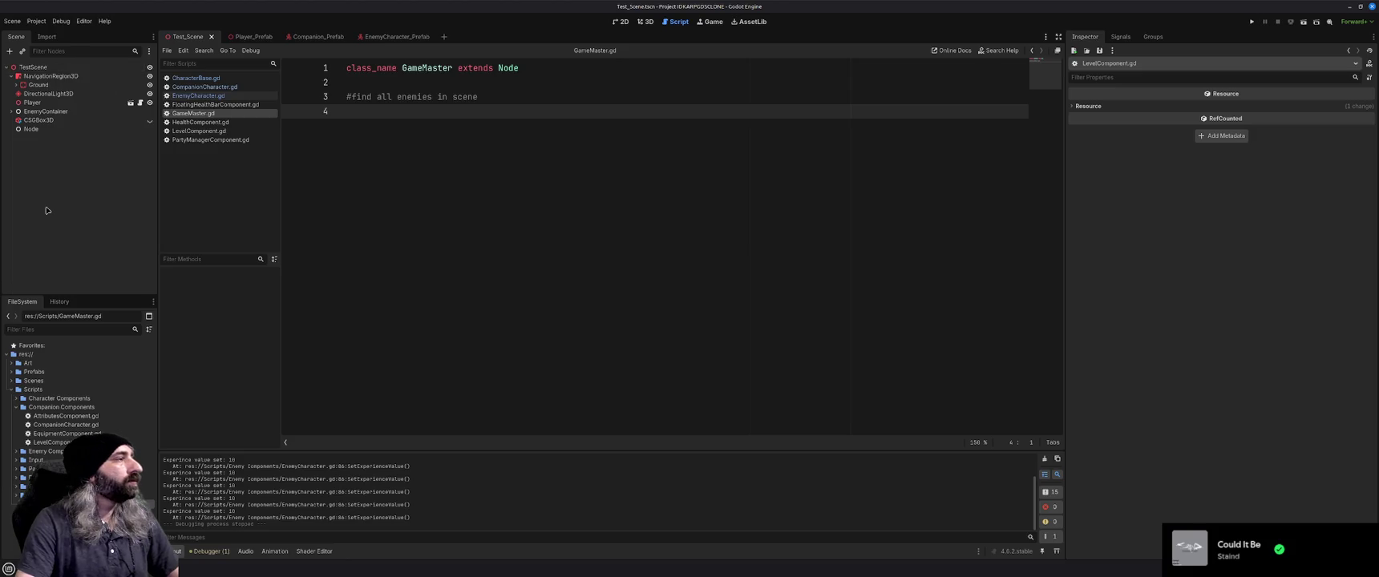
{"action": "left_click", "coordinate": [36, 131]}
{"action": "left_click", "coordinate": [43, 164]}
{"action": "left_click", "coordinate": [39, 130]}
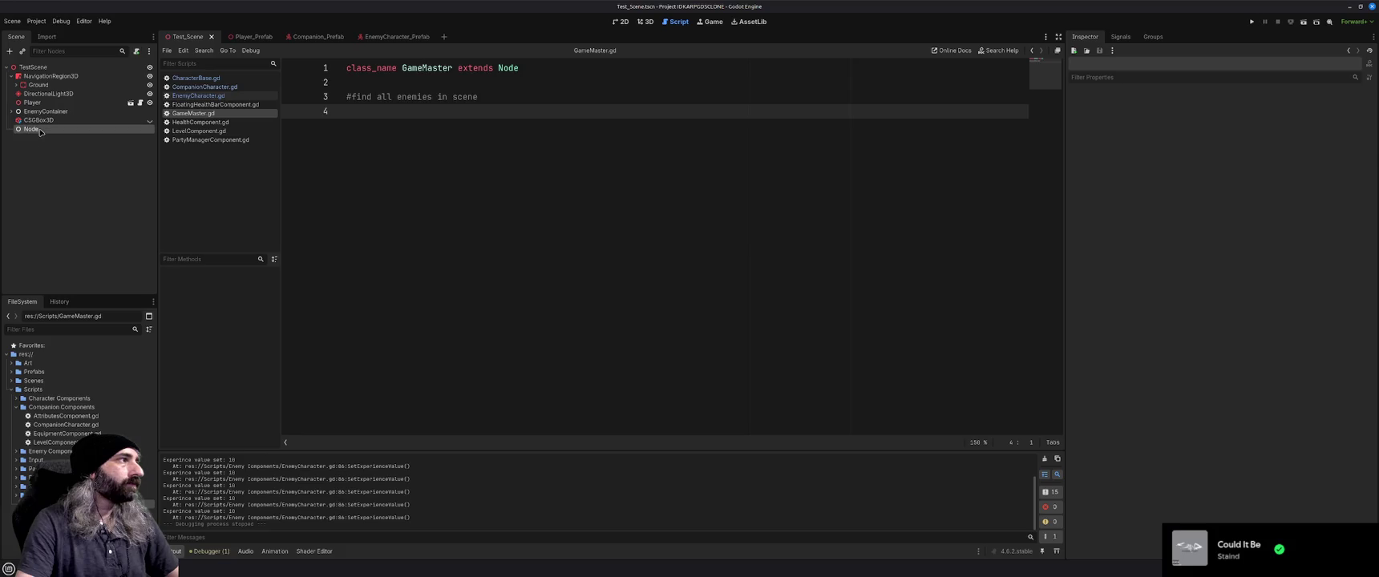
Rename the plain Node to GameMaster and attach GameMaster.gd to it.
{"action": "key", "text": "F2"}
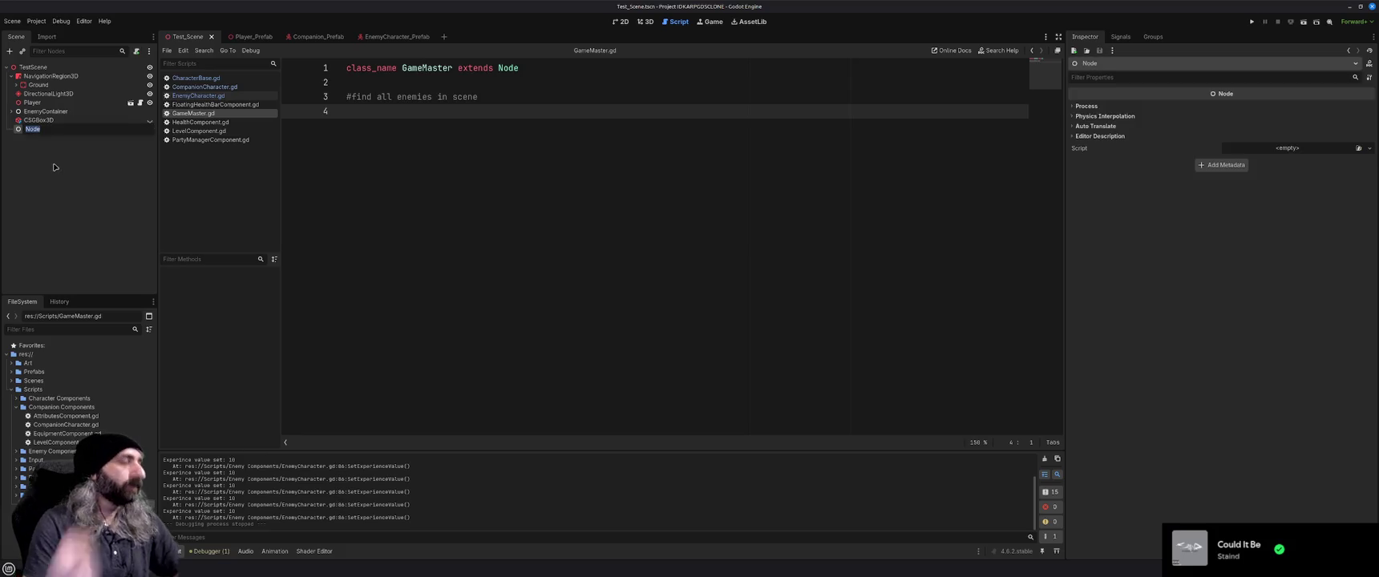
{"action": "type", "text": "GameMaster"}
{"action": "key", "text": "Return"}
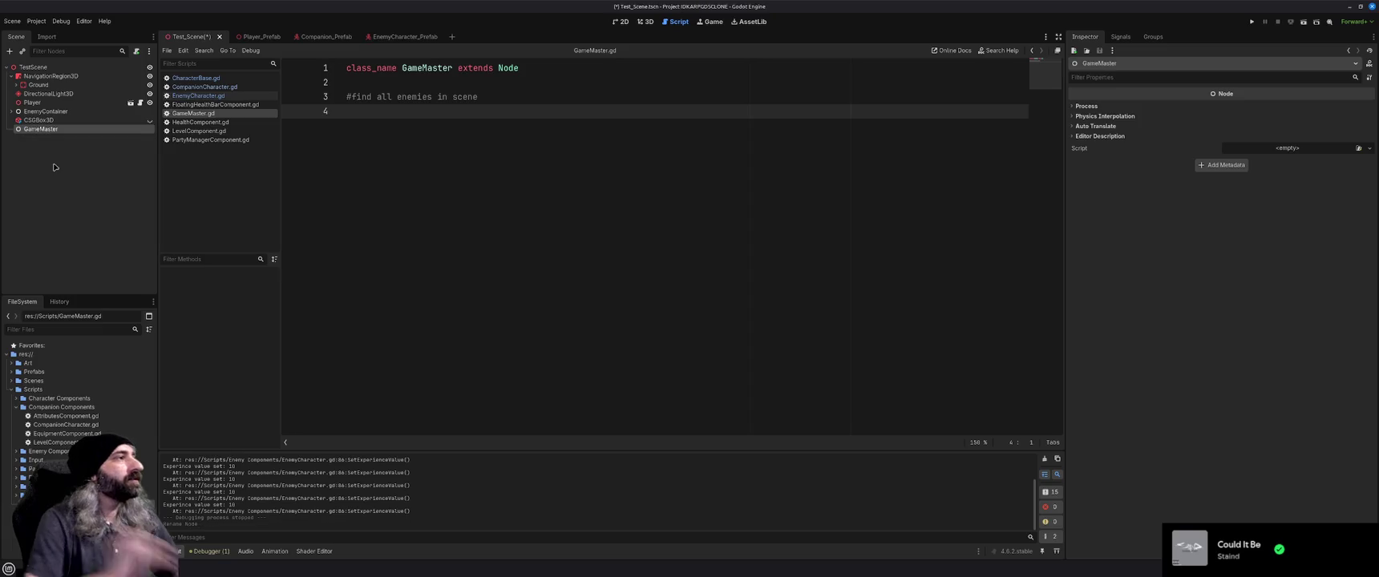
{"action": "mouse_move", "coordinate": [193, 113]}
{"action": "left_mouse_down"}
{"action": "mouse_move", "coordinate": [96, 161]}
{"action": "mouse_move", "coordinate": [69, 137]}
{"action": "left_mouse_up"}
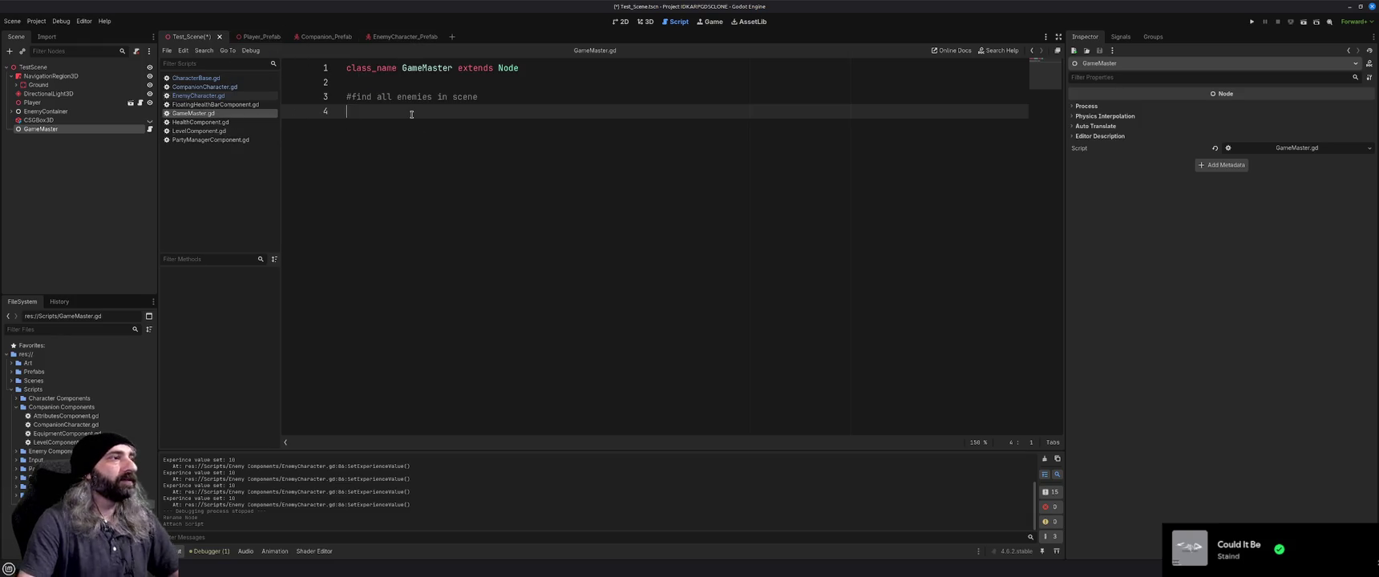
Add a _ready() -> void function calling find_child("EnemyCharacter").
{"action": "type", "text": "func _"}
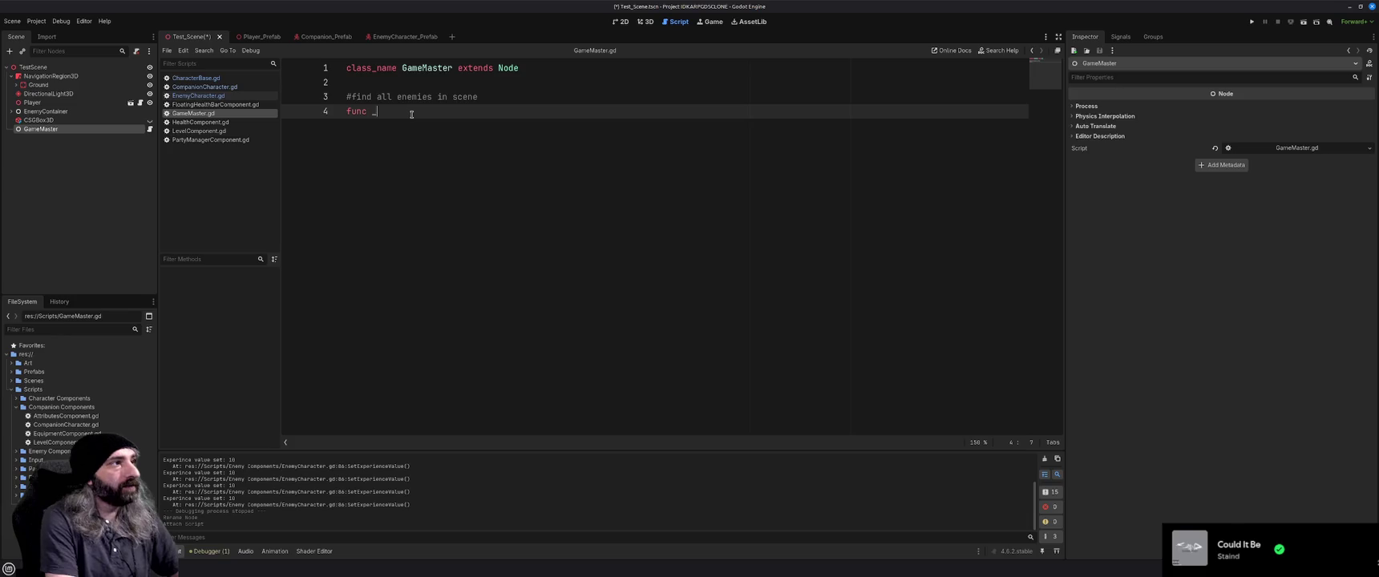
{"action": "type", "text": "ready() "}
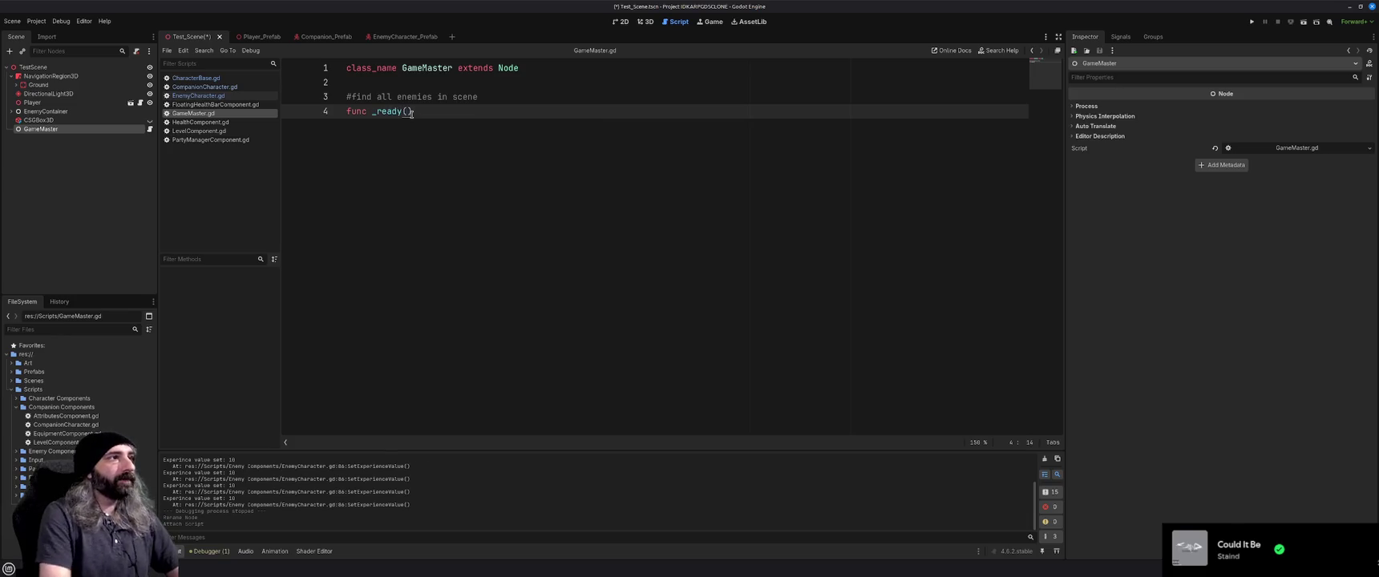
{"action": "type", "text": "-> void:"}
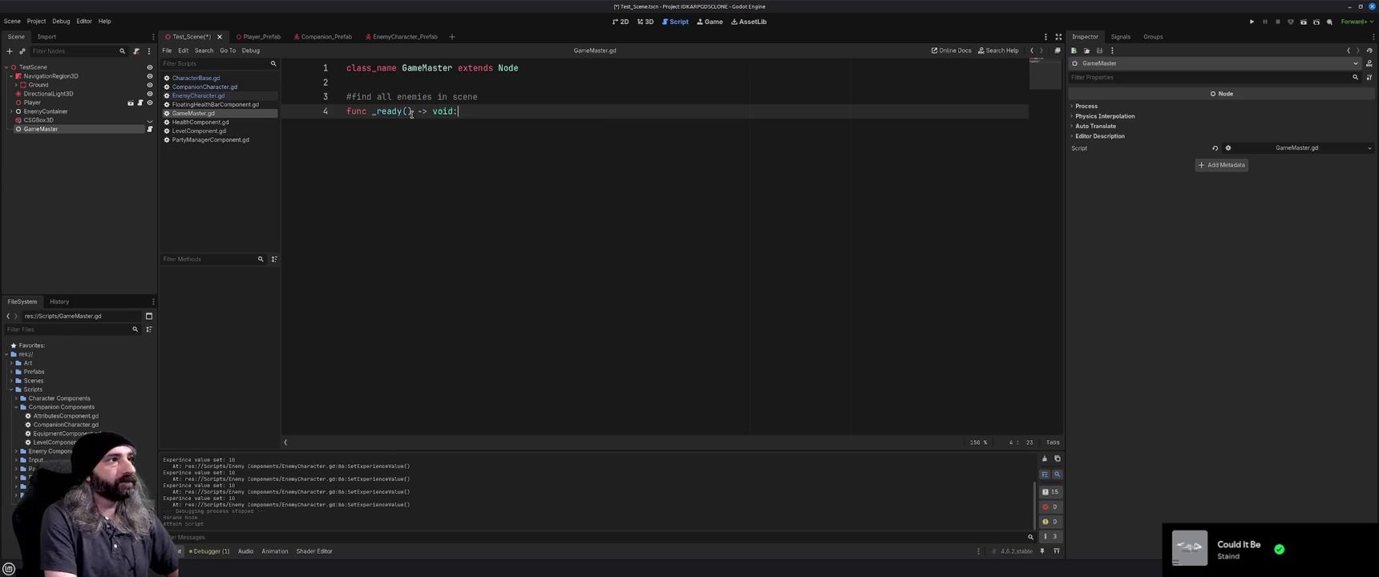
{"action": "key", "text": "Return"}
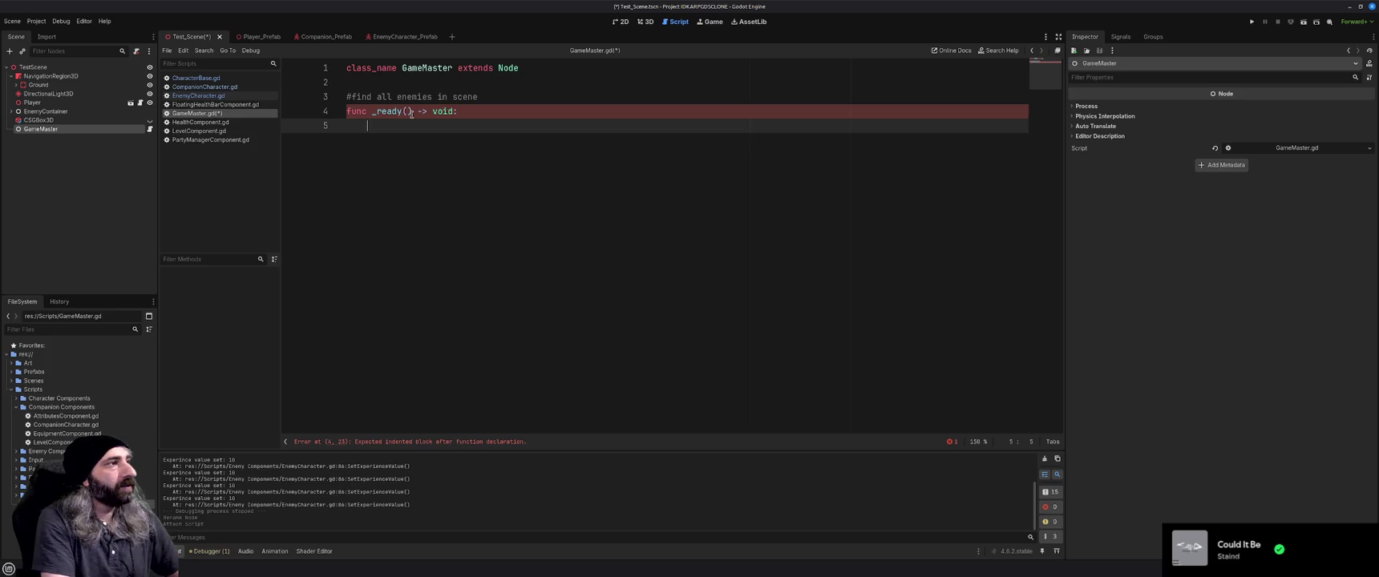
{"action": "type", "text": "find"}
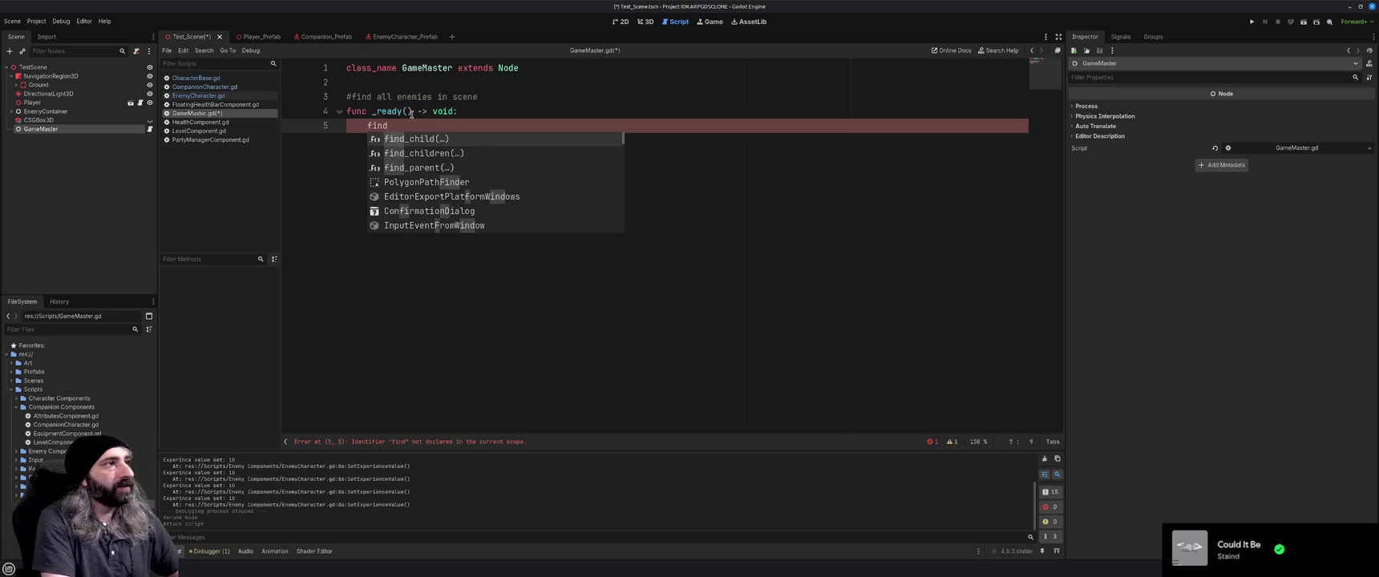
{"action": "key", "text": "Return"}
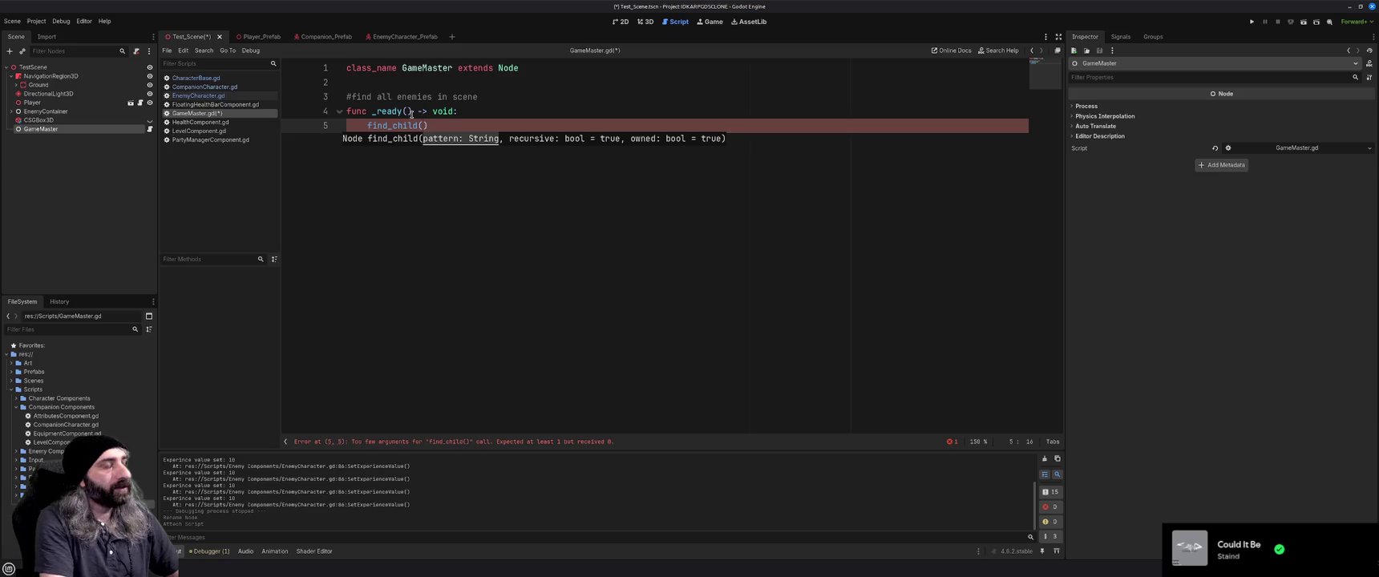
{"action": "type", "text": "\"EnemyCharacter"}
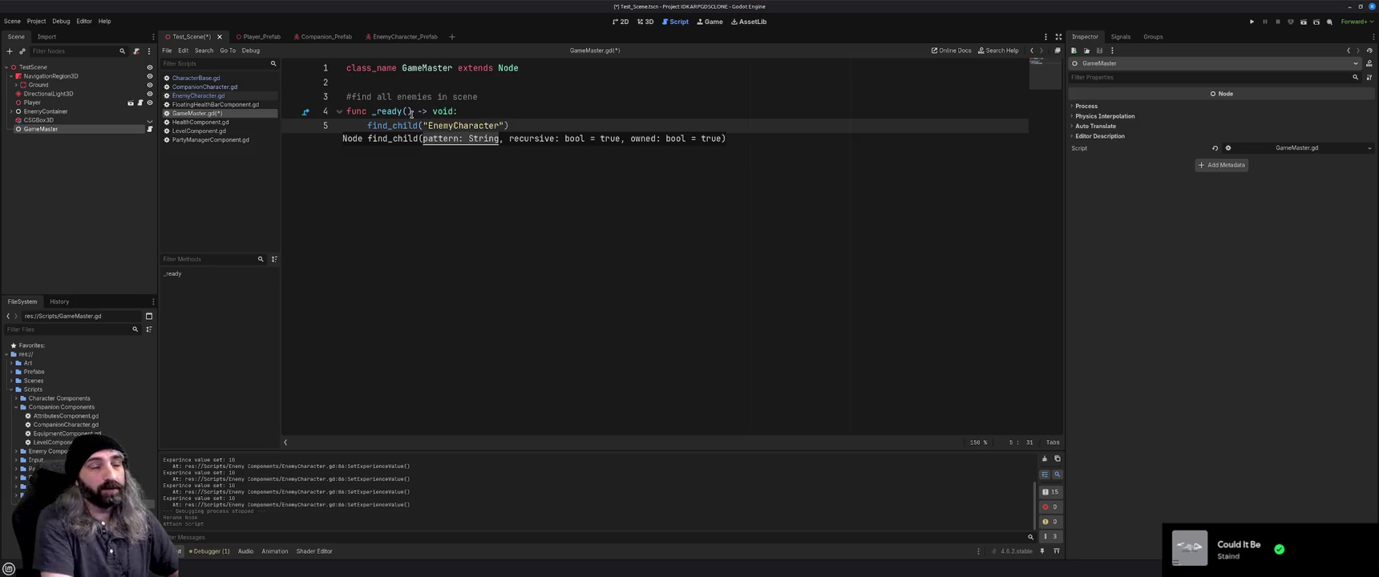
{"action": "type", "text": "\")"}
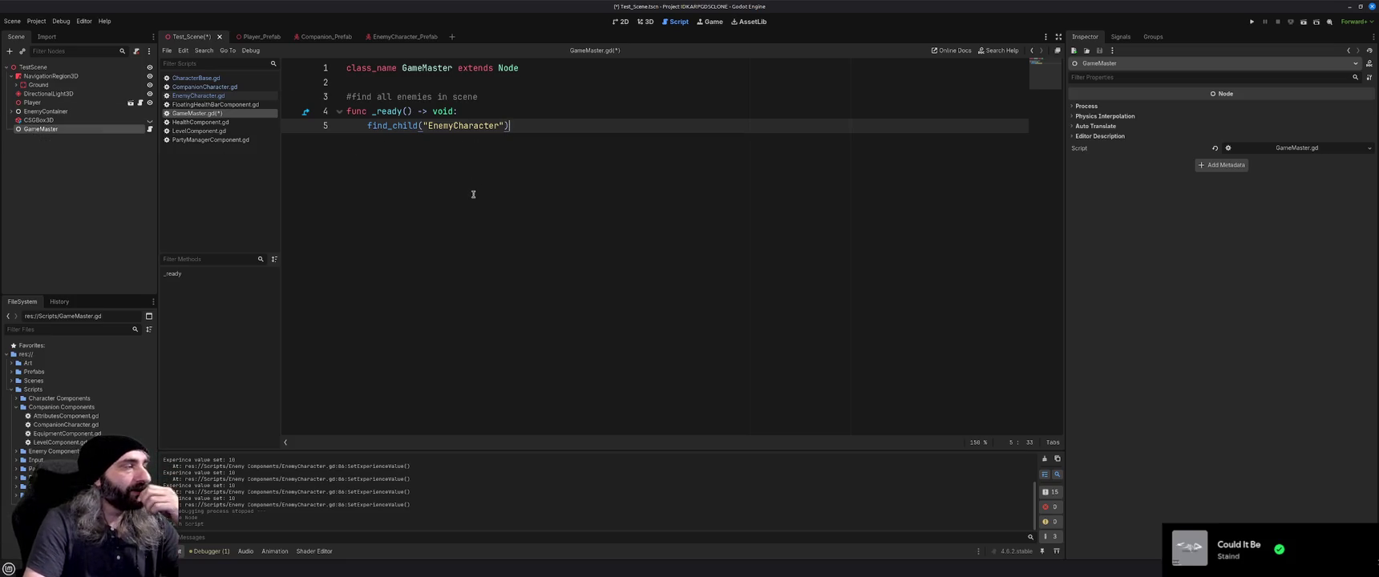
{"action": "left_click", "coordinate": [13, 112]}
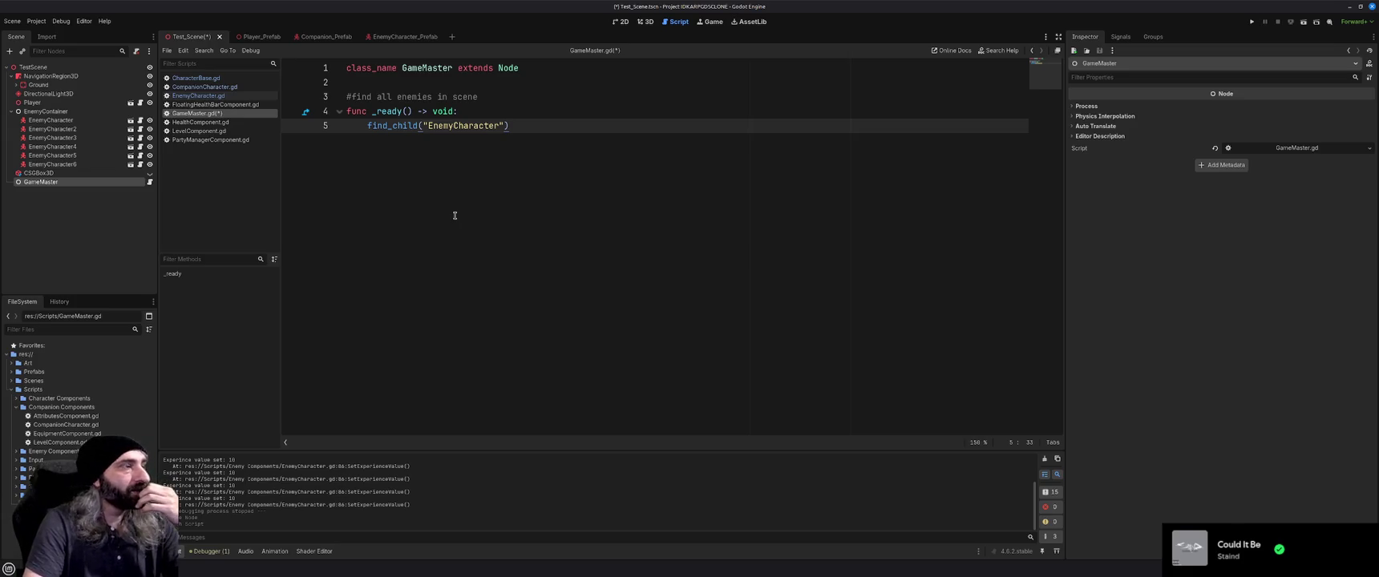
Look through CompanionCharacter.gd for reference, then save GameMaster.gd and the scene.
{"action": "left_click", "coordinate": [199, 88]}
{"action": "left_click", "coordinate": [592, 269]}
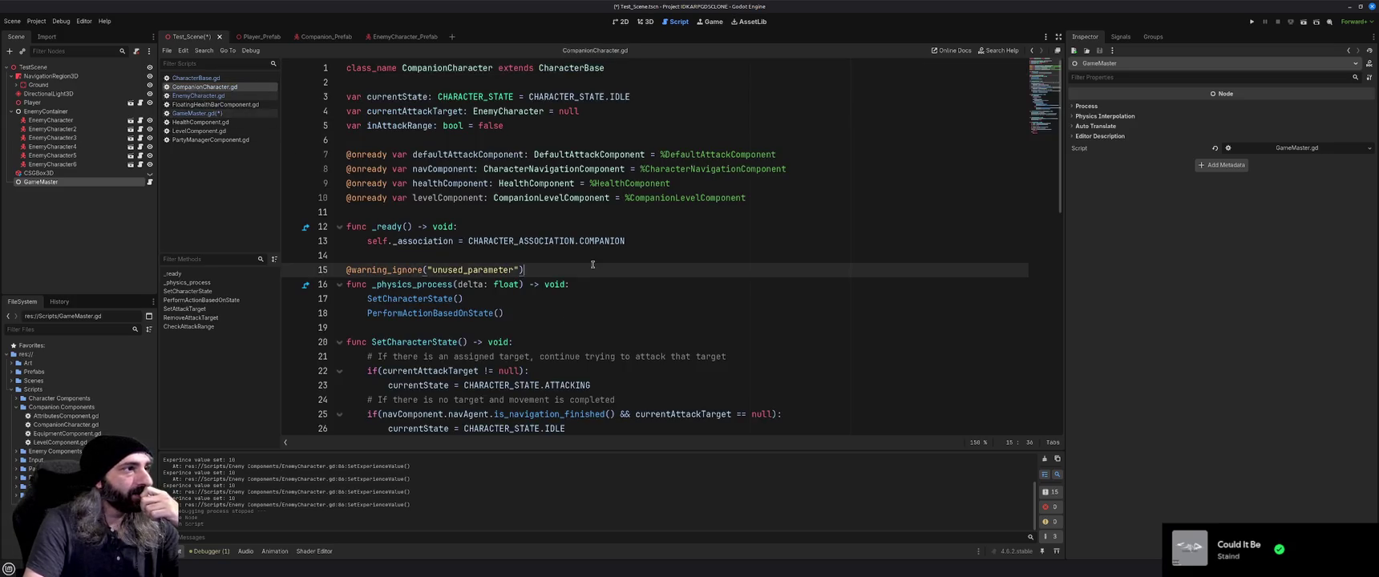
{"action": "scroll", "coordinate": [592, 269], "scroll_direction": "down", "scroll_amount": 3}
{"action": "scroll", "coordinate": [592, 270], "scroll_direction": "down", "scroll_amount": 3}
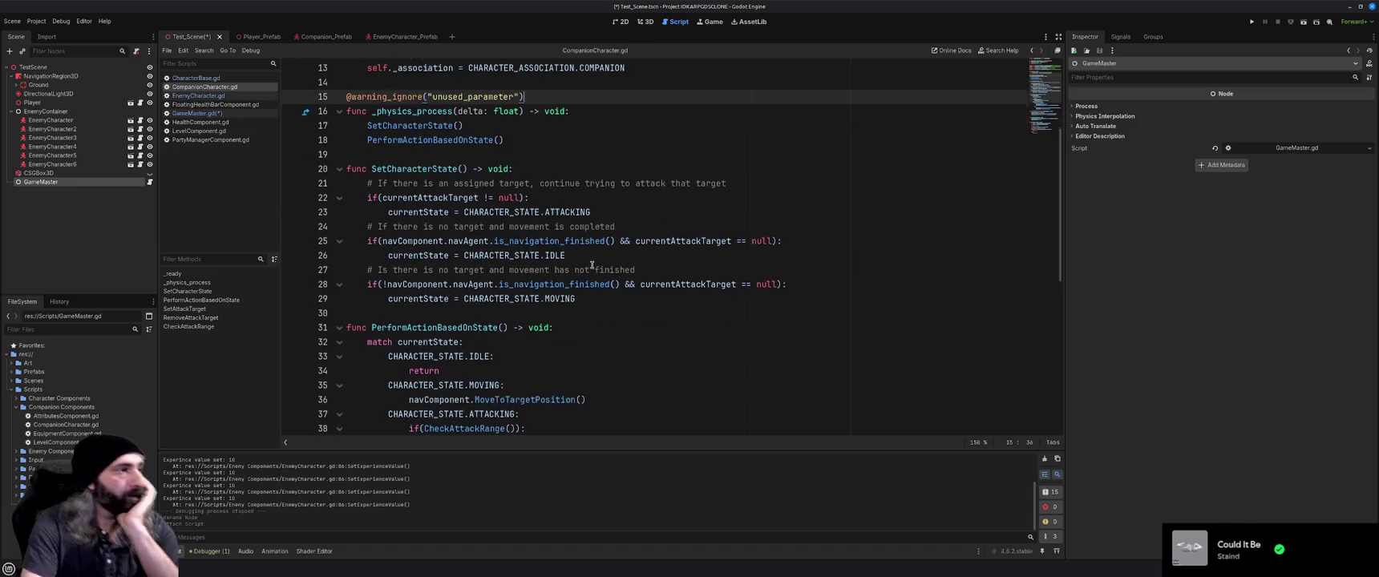
{"action": "scroll", "coordinate": [592, 265], "scroll_direction": "down", "scroll_amount": 1}
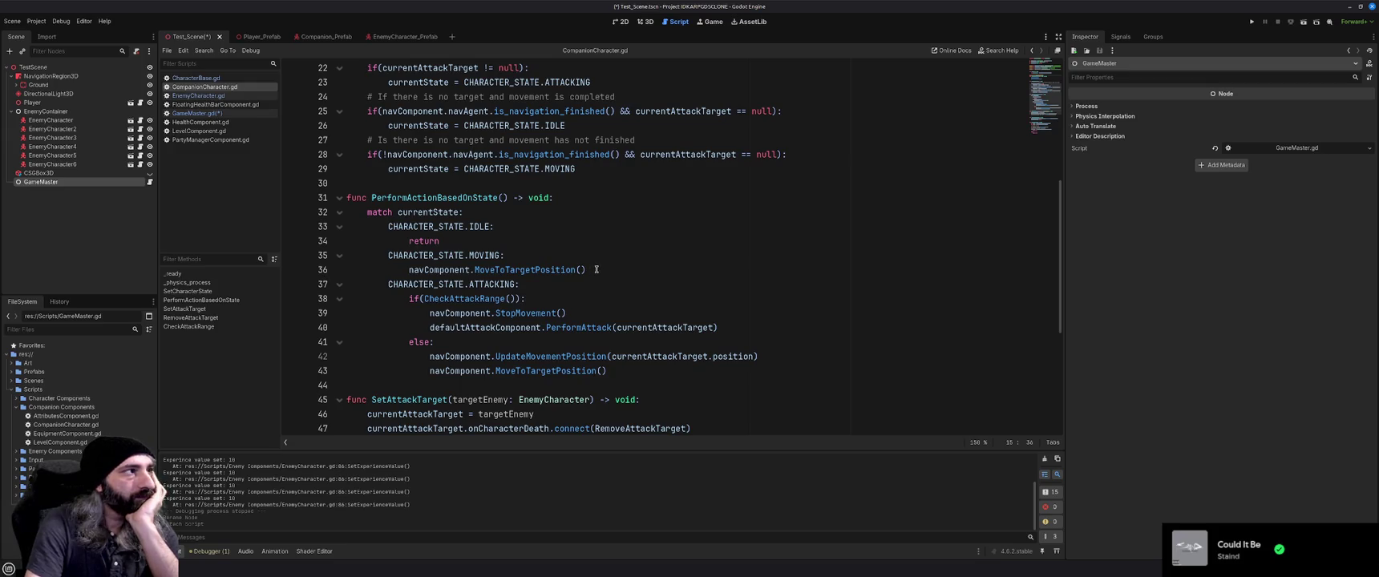
{"action": "left_click", "coordinate": [237, 114]}
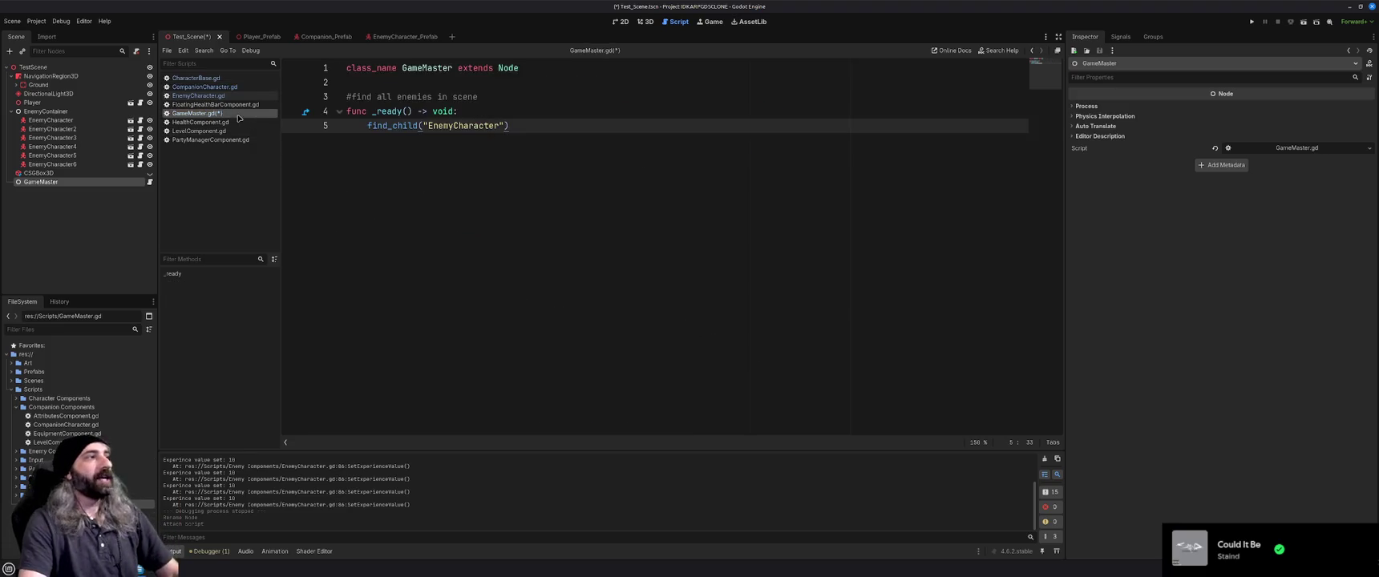
{"action": "key", "text": "ctrl+s"}
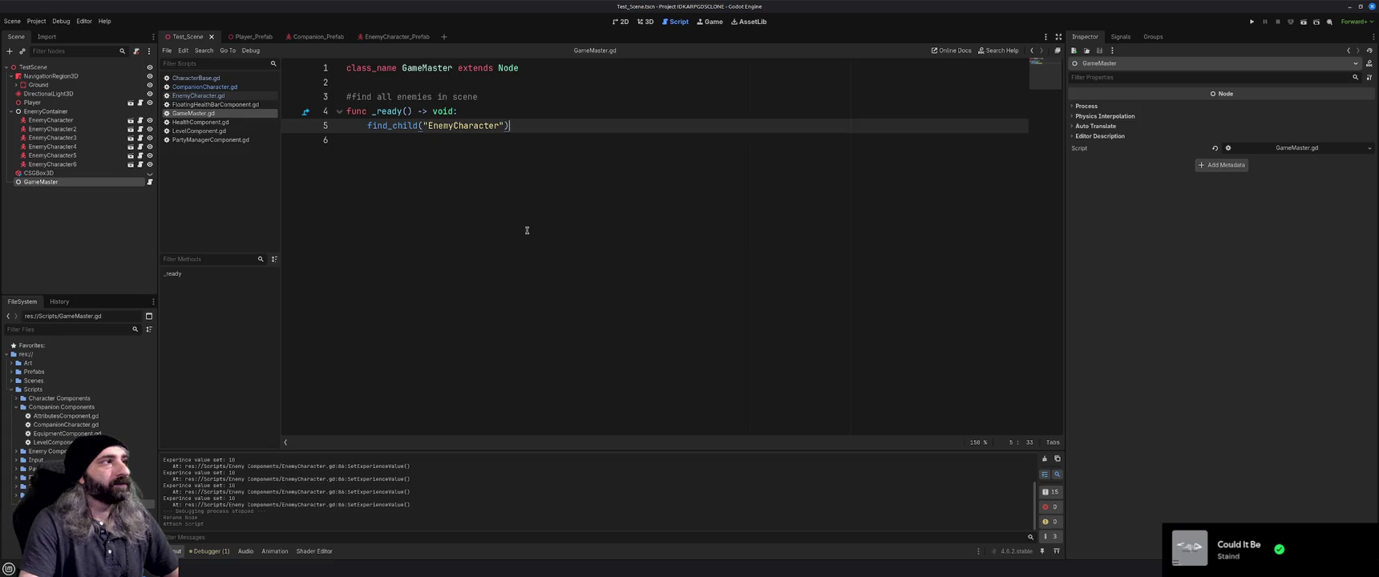
Review HealthComponent, LevelComponent and PartyManagerComponent scripts, then switch to the browser.
{"action": "left_click", "coordinate": [210, 104]}
{"action": "middle_click", "coordinate": [210, 106]}
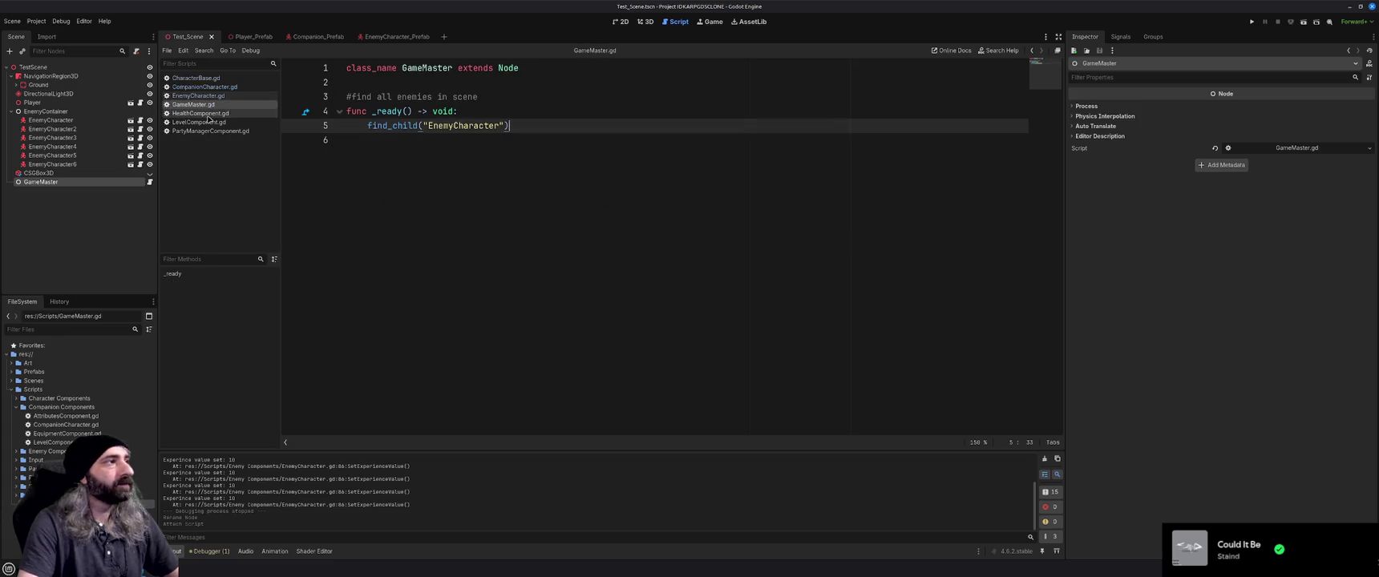
{"action": "left_click", "coordinate": [208, 113]}
{"action": "scroll", "coordinate": [476, 257], "scroll_direction": "down", "scroll_amount": 5}
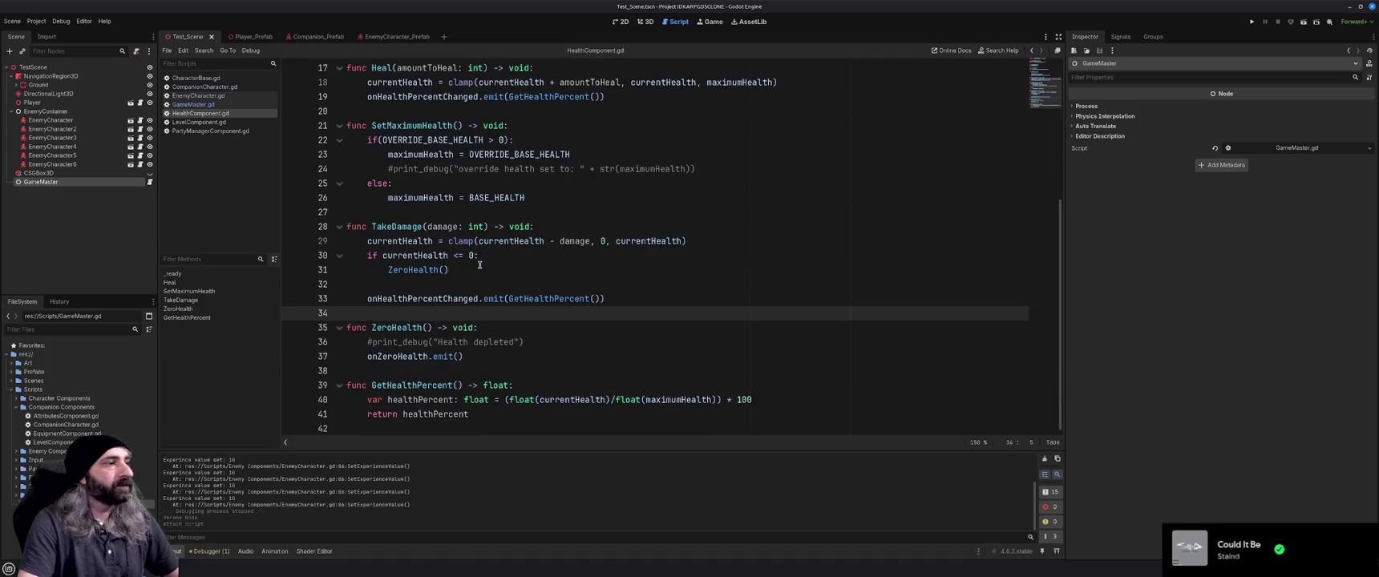
{"action": "scroll", "coordinate": [480, 265], "scroll_direction": "up", "scroll_amount": 5}
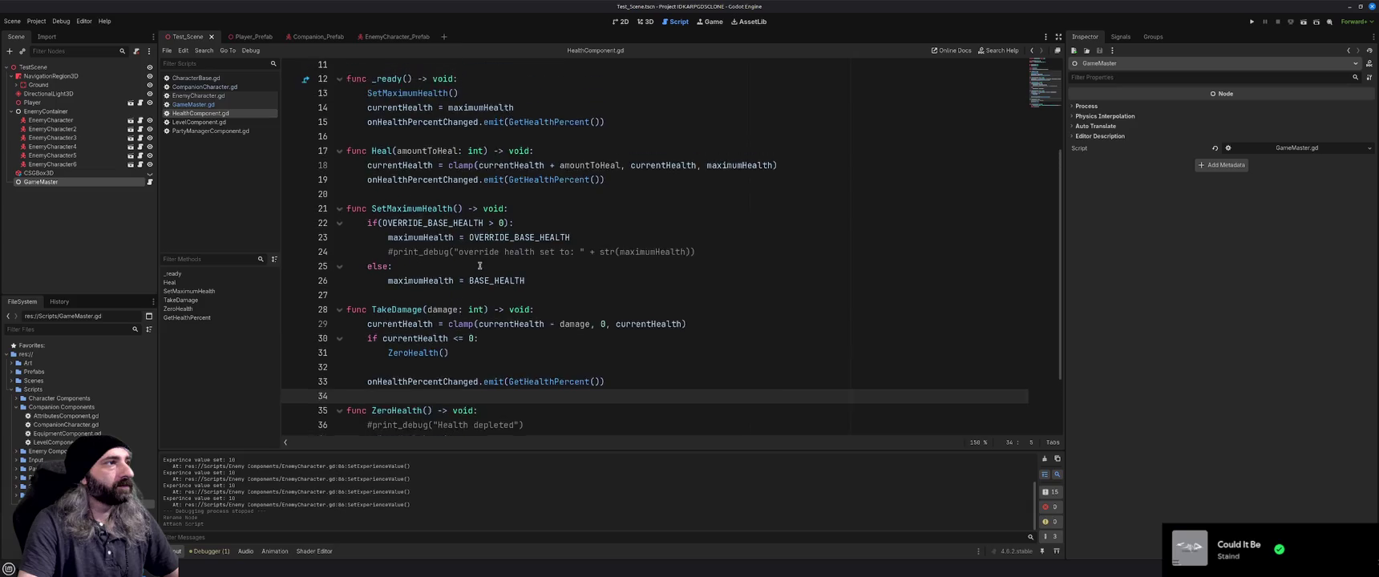
{"action": "left_click", "coordinate": [209, 124]}
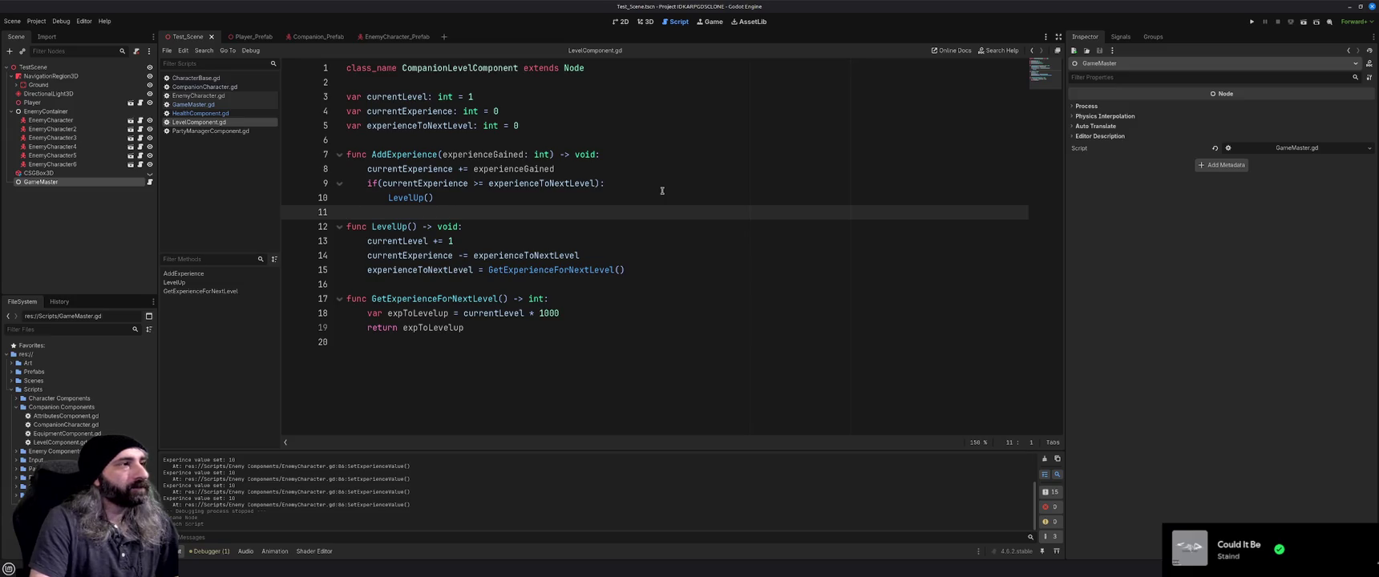
{"action": "left_click", "coordinate": [201, 131]}
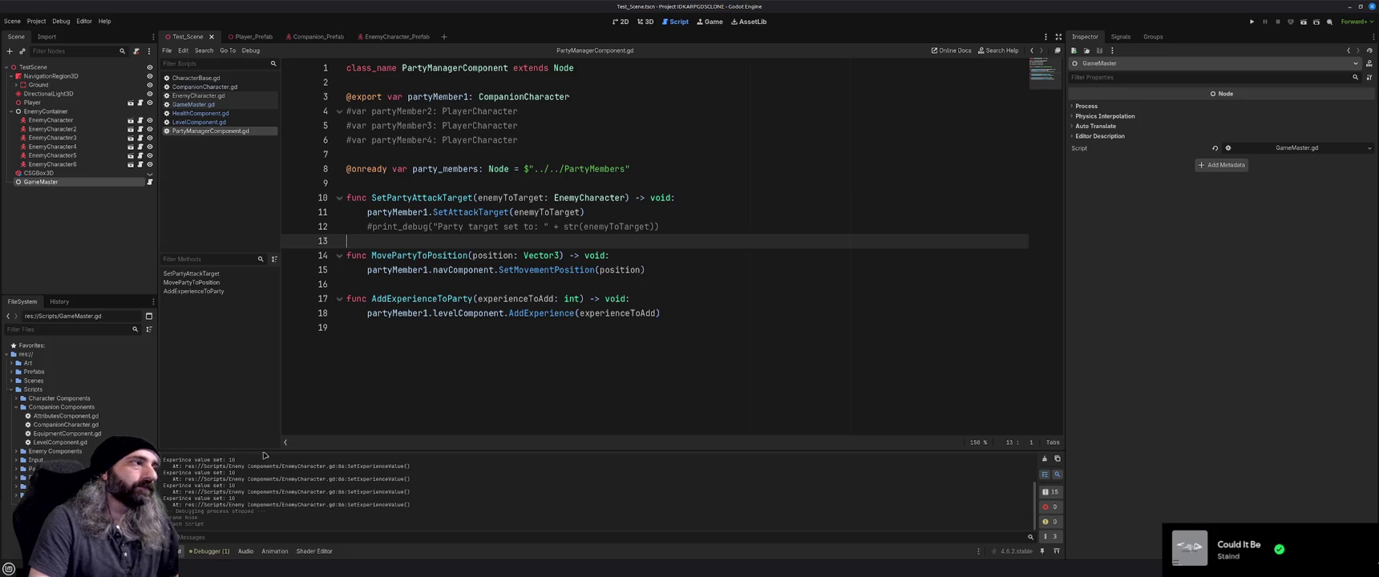
{"action": "key", "text": "alt+Tab"}
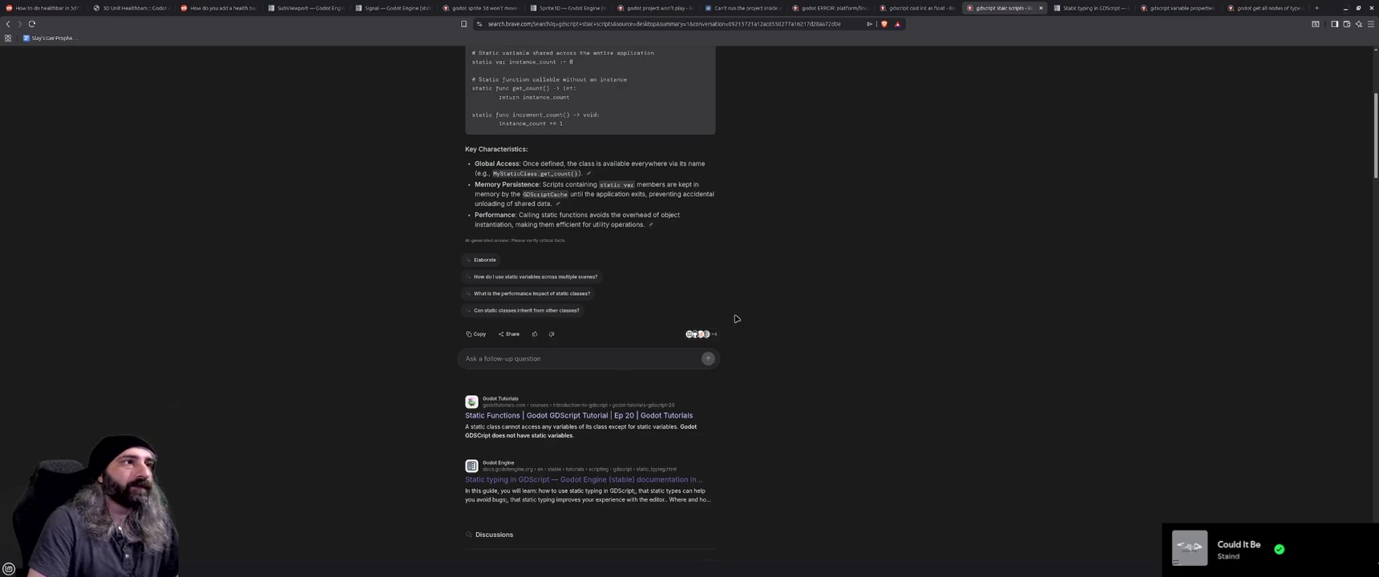
View the 'godot get all nodes of type' results, then return to Godot.
{"action": "scroll", "coordinate": [820, 316], "scroll_direction": "up", "scroll_amount": 3}
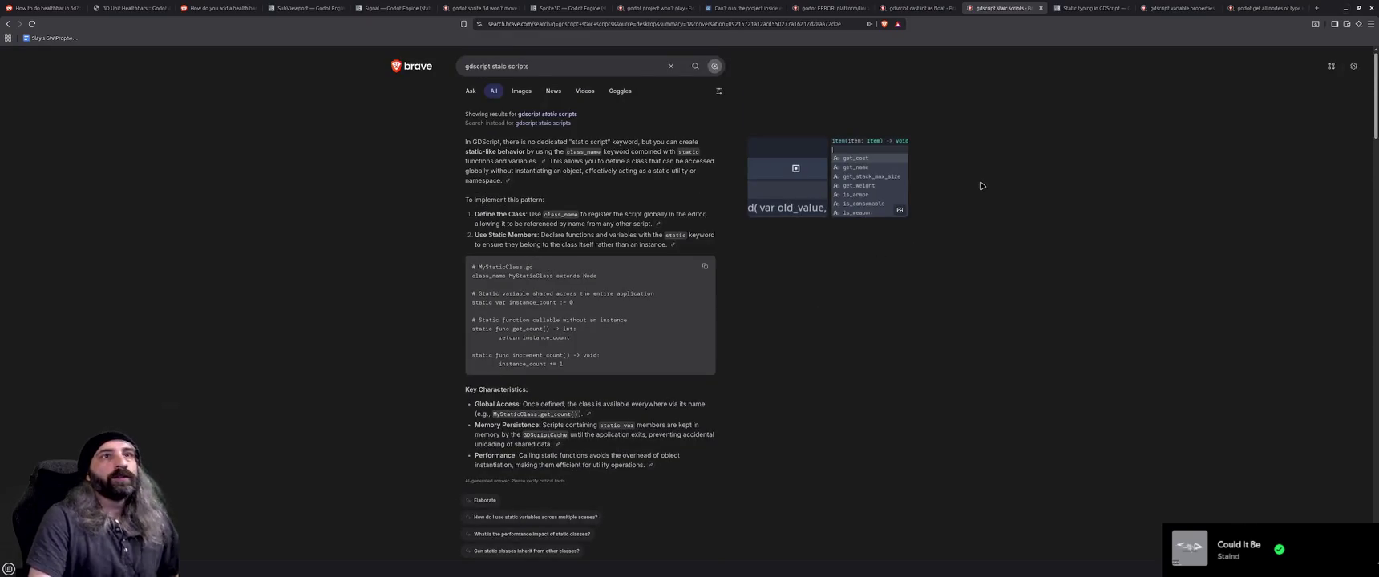
{"action": "left_click", "coordinate": [1245, 10]}
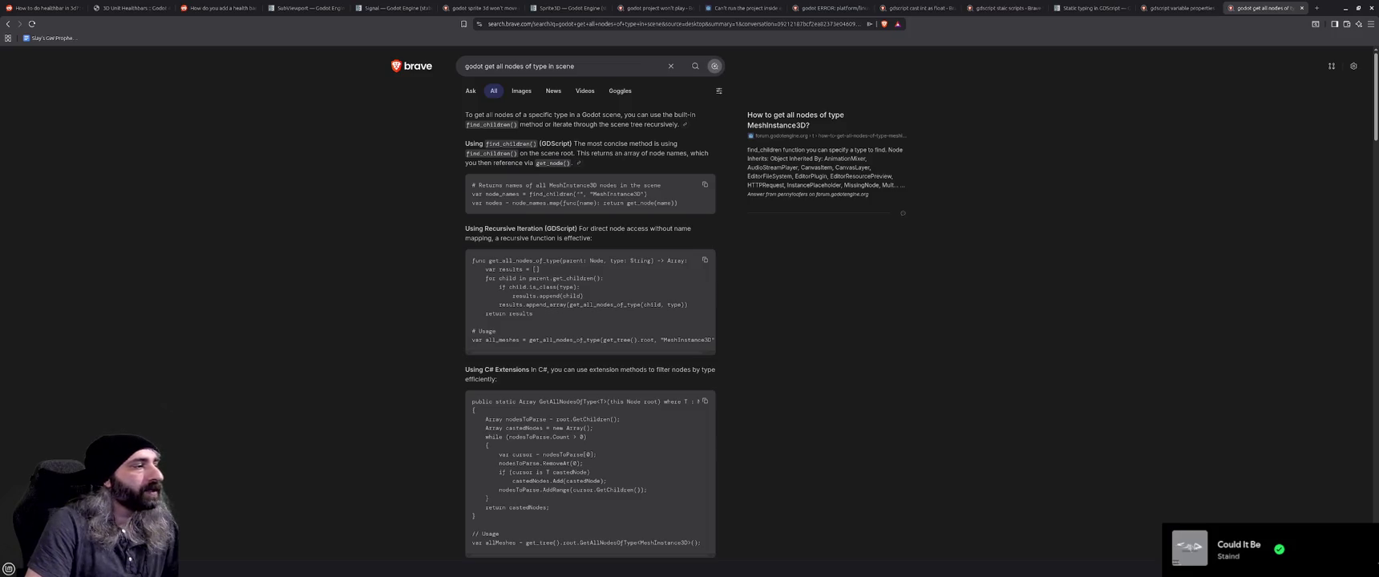
{"action": "key", "text": "alt+Tab"}
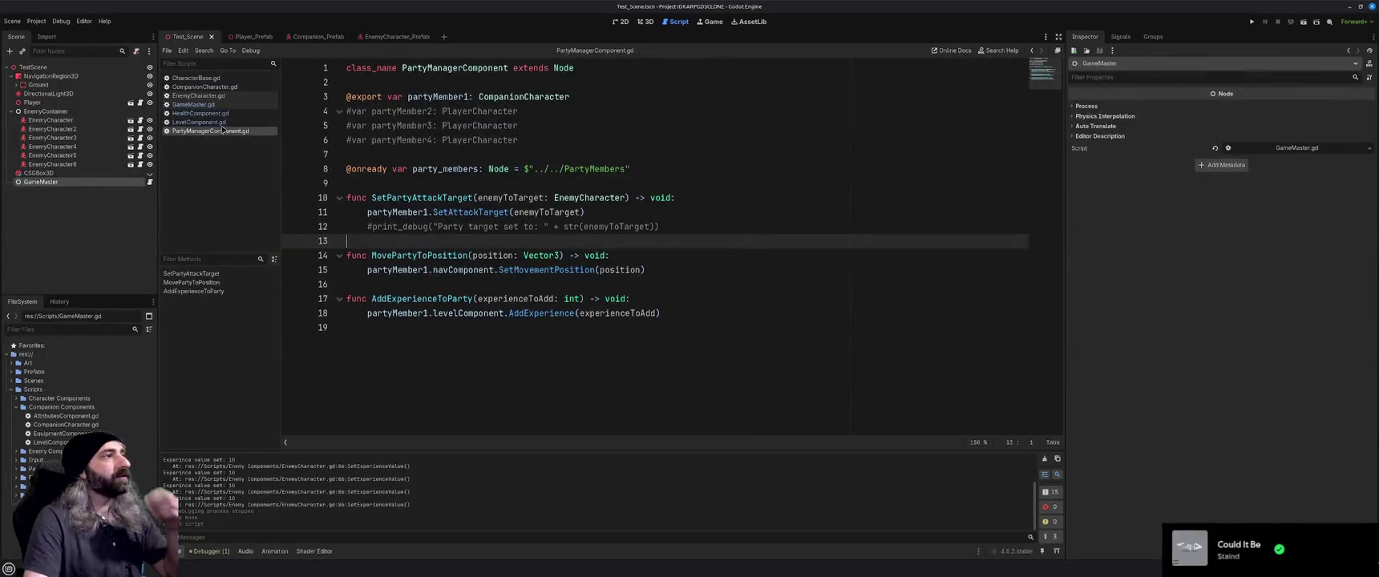
In GameMaster.gd, change the find_child call to find_children.
{"action": "left_click", "coordinate": [217, 103]}
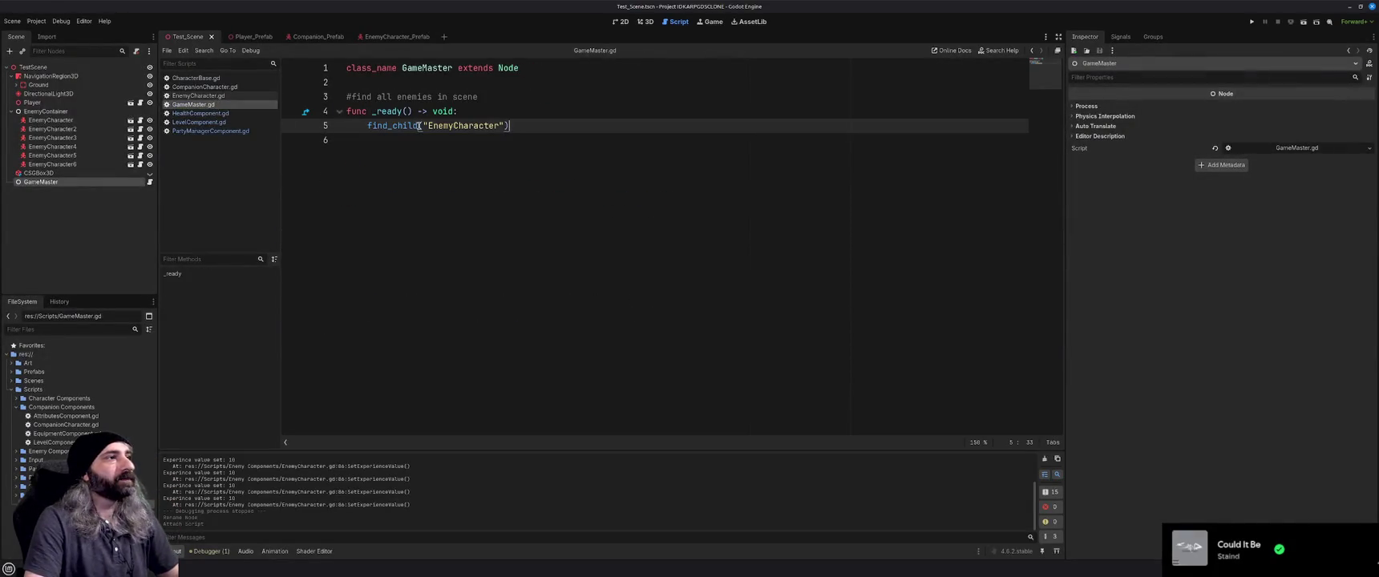
{"action": "type", "text": "ren"}
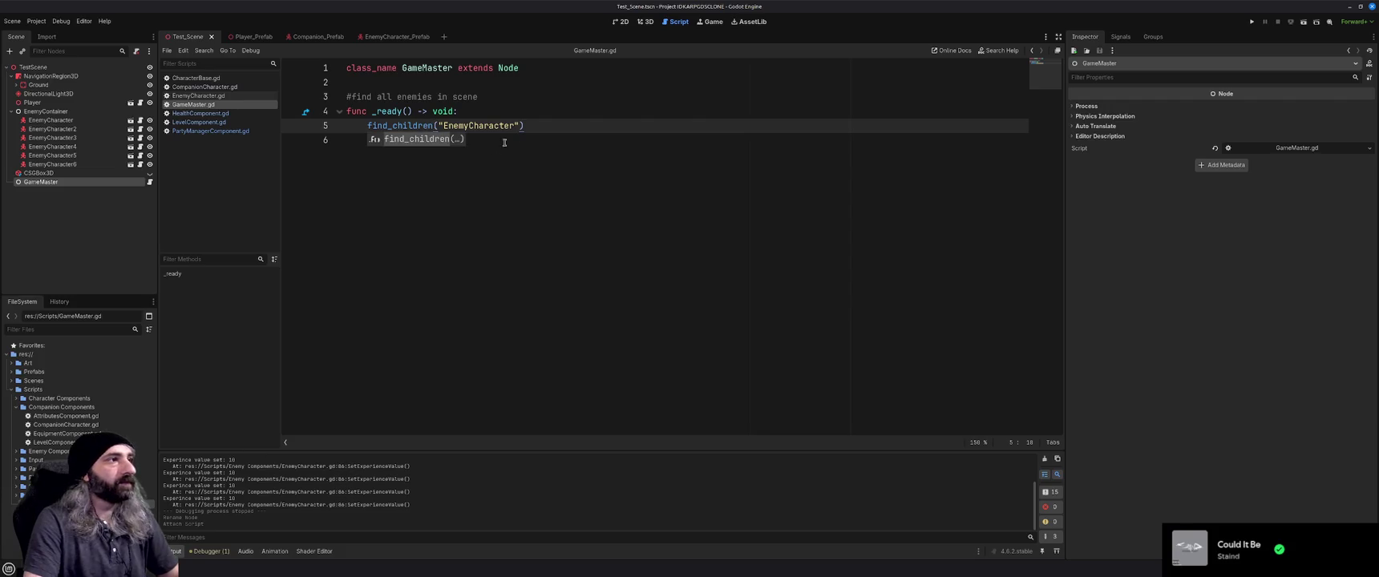
{"action": "key", "text": "Return"}
{"action": "key", "text": "Down"}
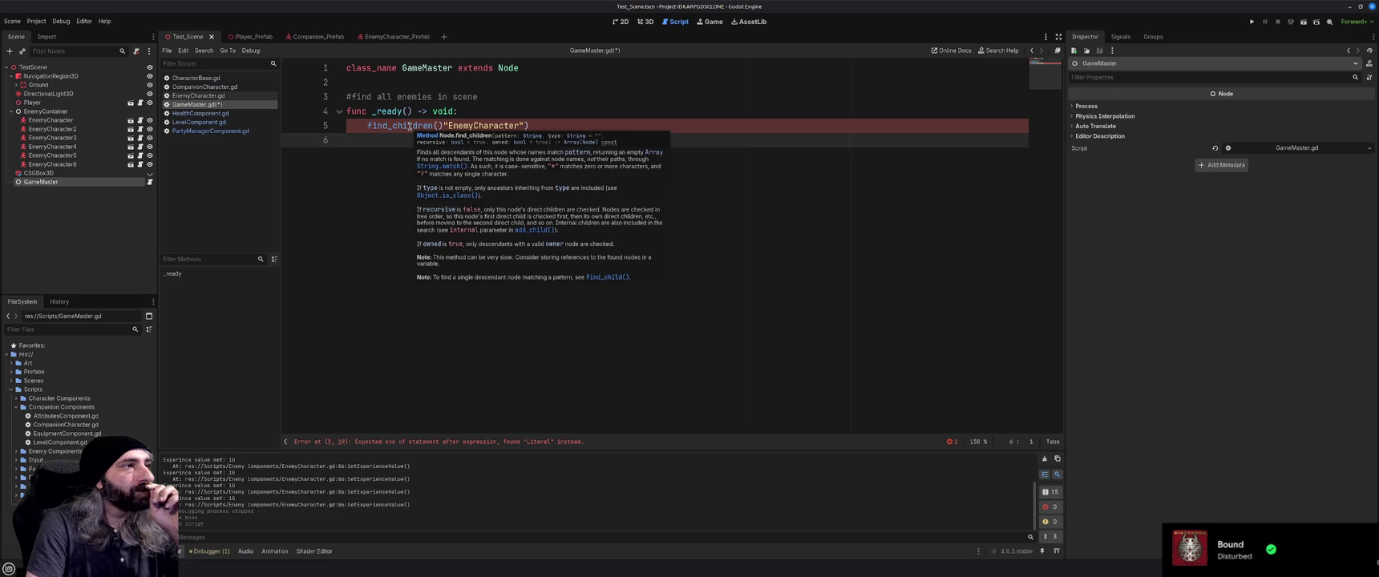
{"action": "left_click", "coordinate": [368, 125]}
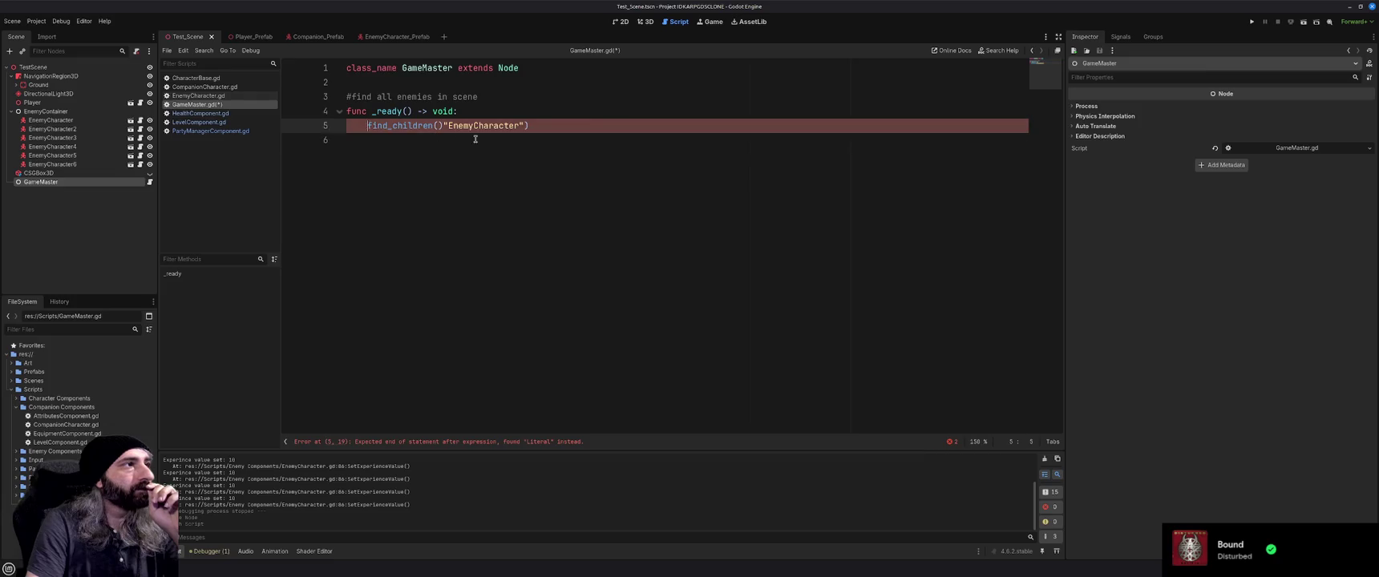
Declare 'var activeEnemies: Array[EnemyCharacter]' below the class line and save.
{"action": "left_click", "coordinate": [461, 84]}
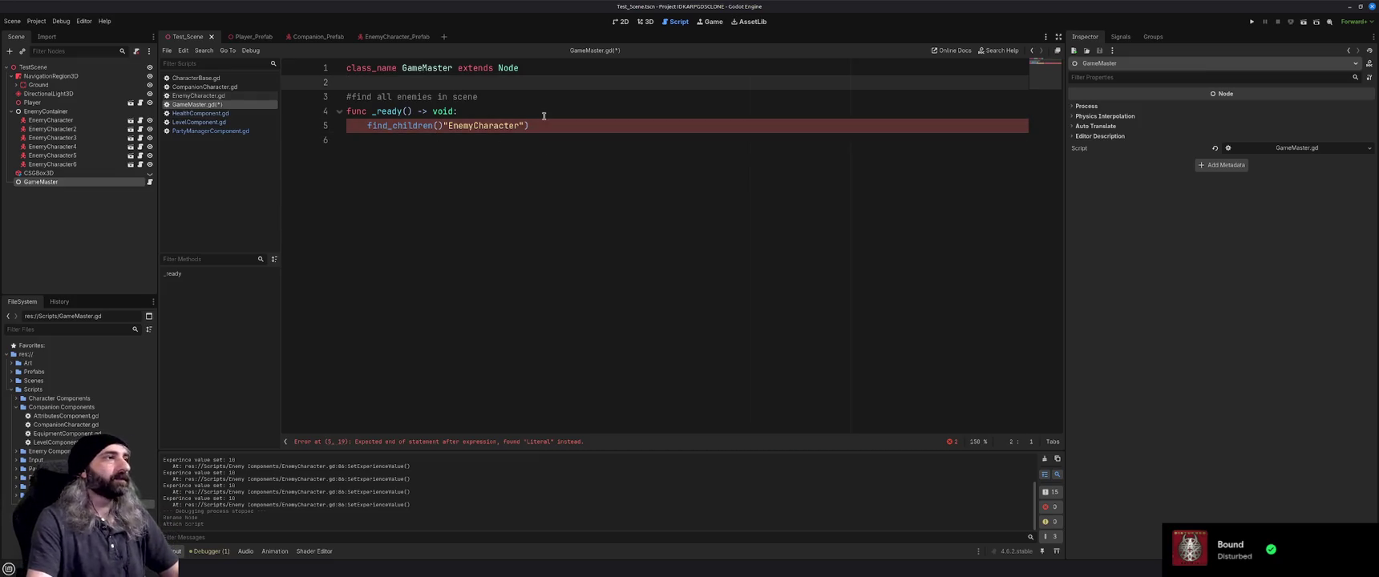
{"action": "key", "text": "Return"}
{"action": "key", "text": "Return"}
{"action": "key", "text": "Up"}
{"action": "type", "text": "va"}
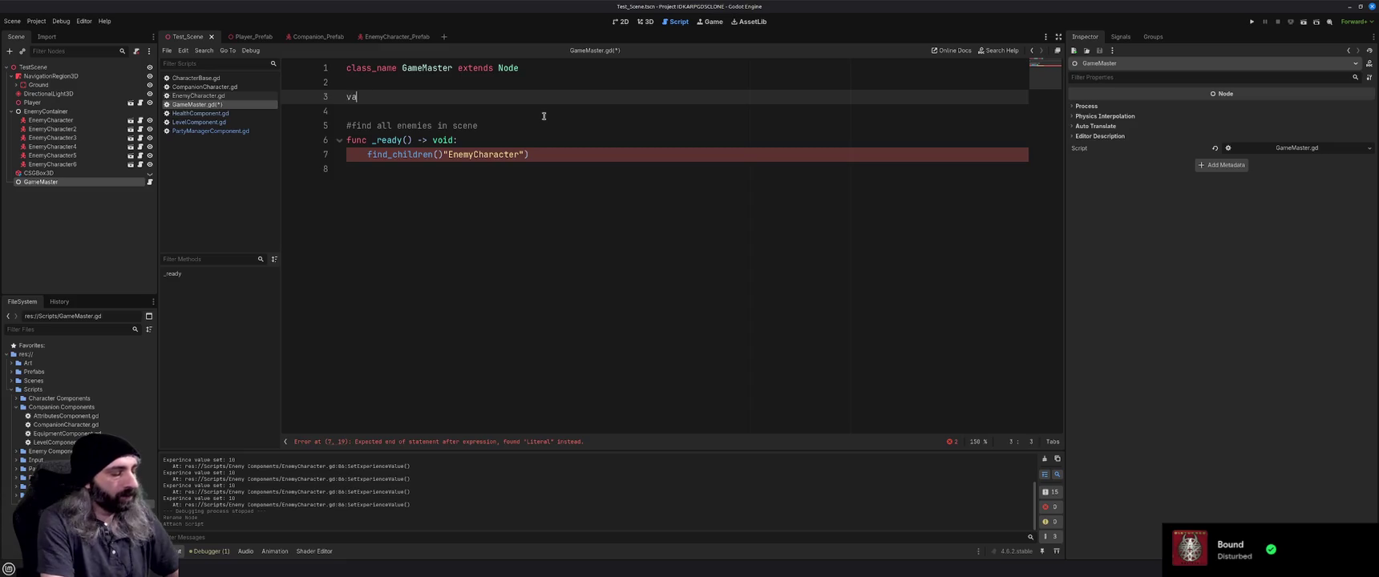
{"action": "type", "text": "r active"}
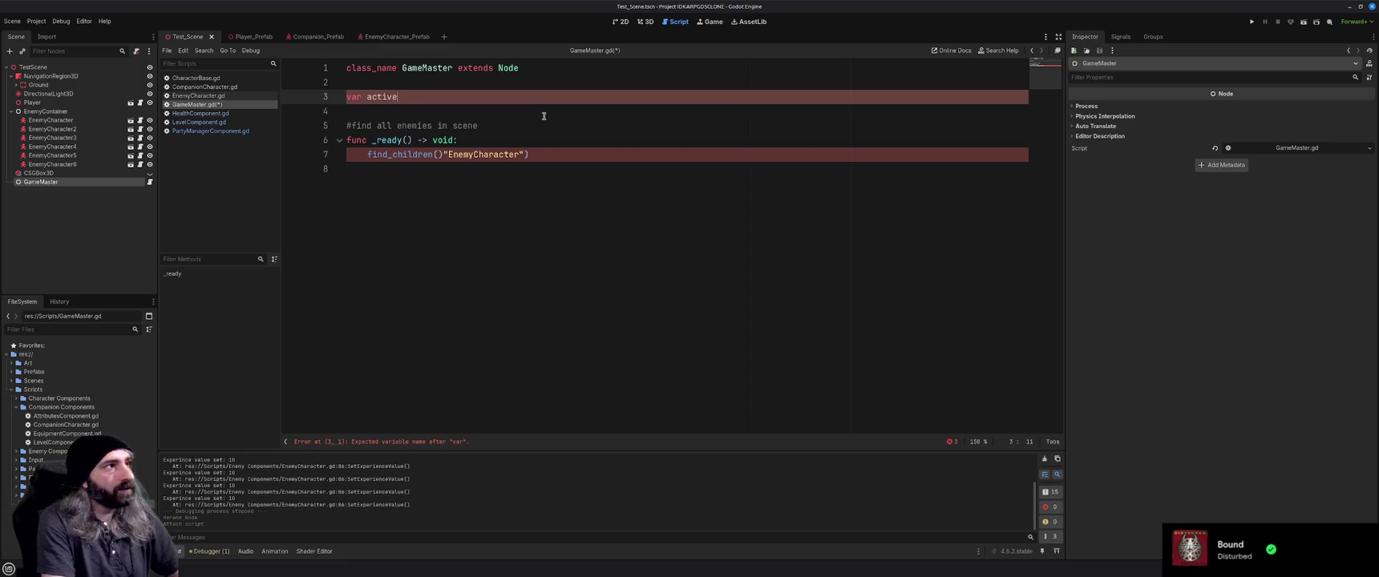
{"action": "type", "text": "Enemies: Array"}
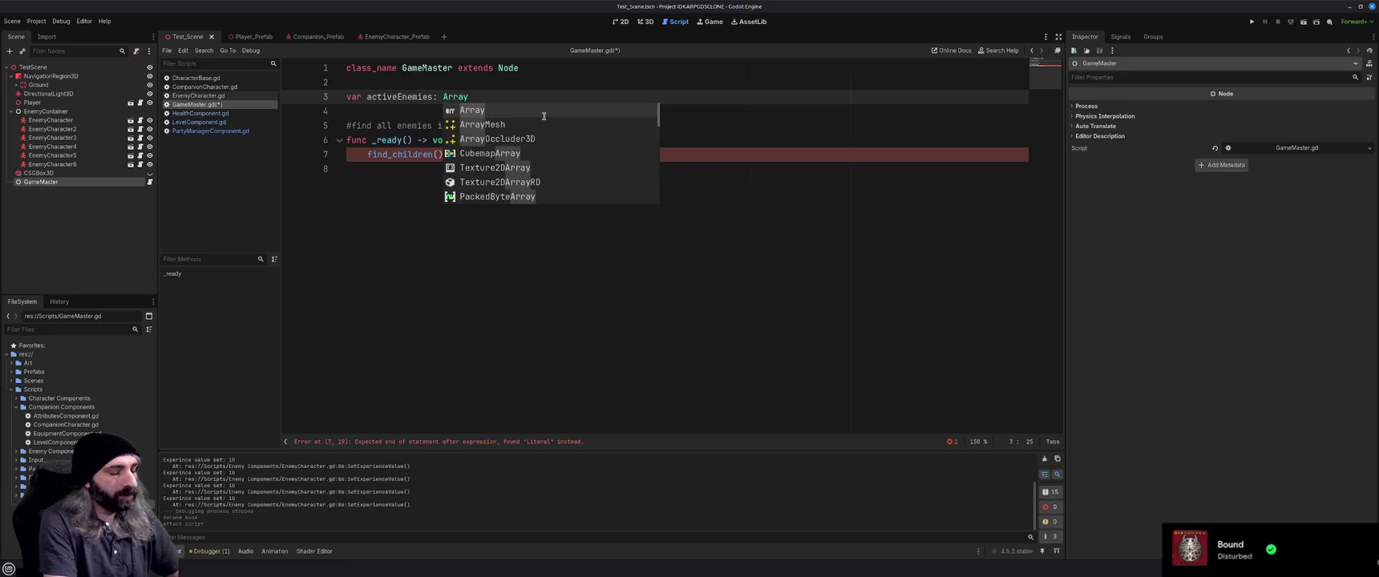
{"action": "key", "text": "Escape"}
{"action": "type", "text": "[EnemyCha"}
{"action": "key", "text": "Return"}
{"action": "type", "text": "]"}
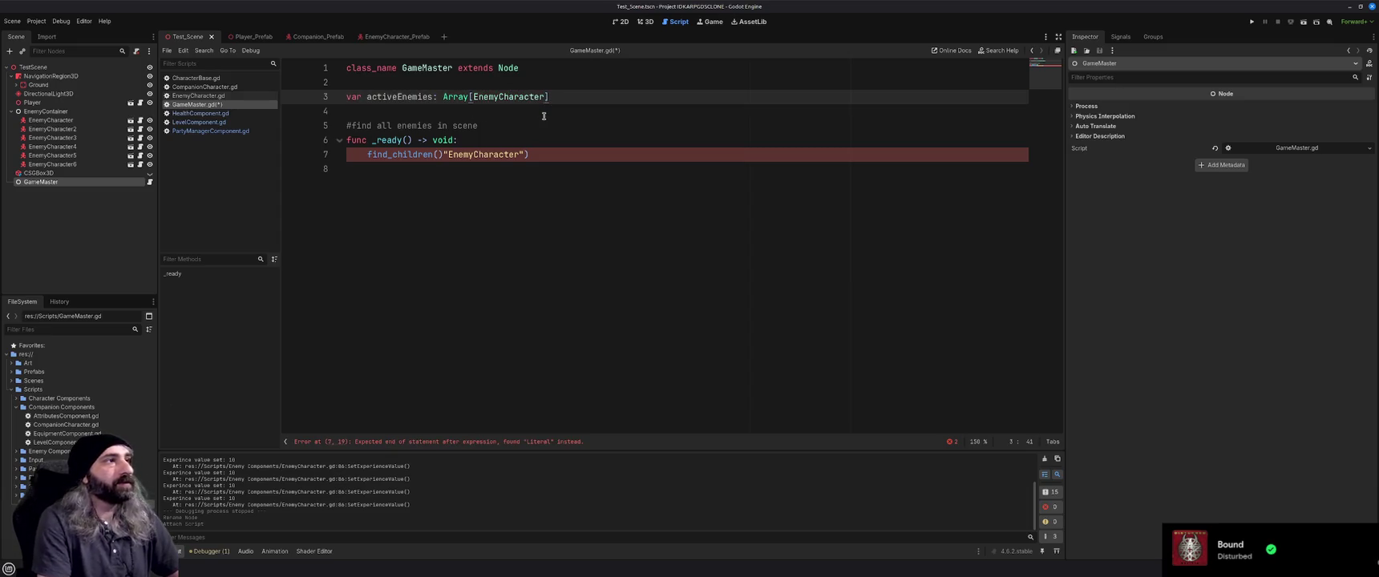
{"action": "key", "text": "ctrl+s"}
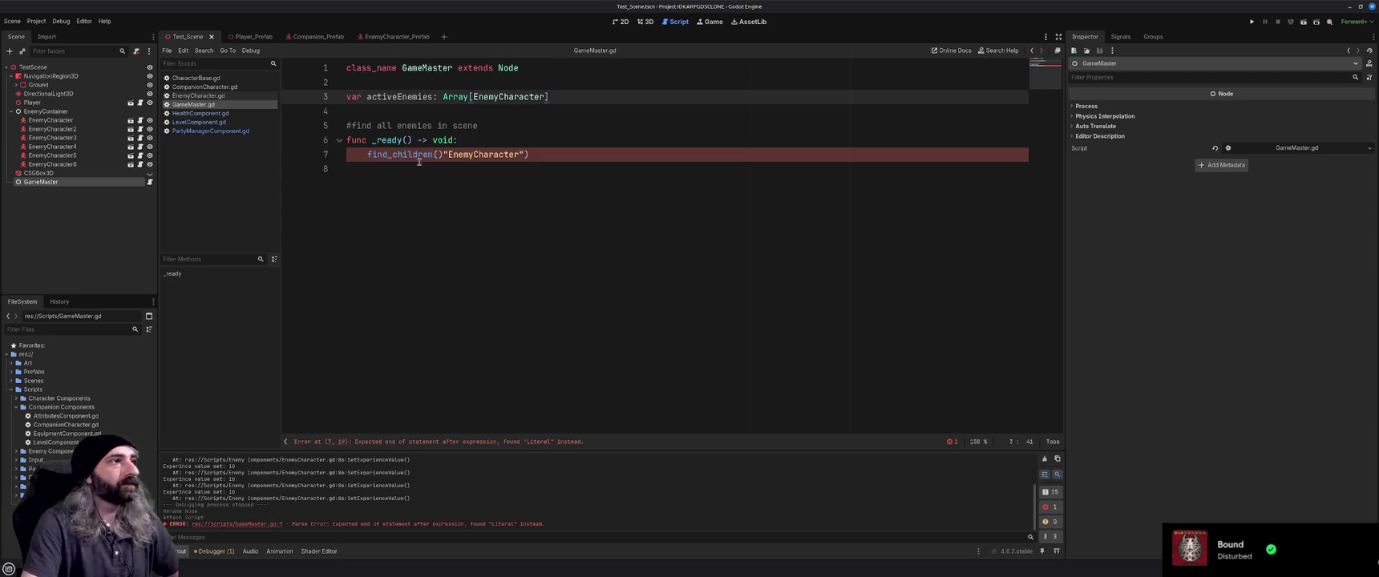
Assign activeEnemies = find_children("EnemyCharacter") in _ready, then open a new browser tab.
{"action": "mouse_move", "coordinate": [367, 155]}
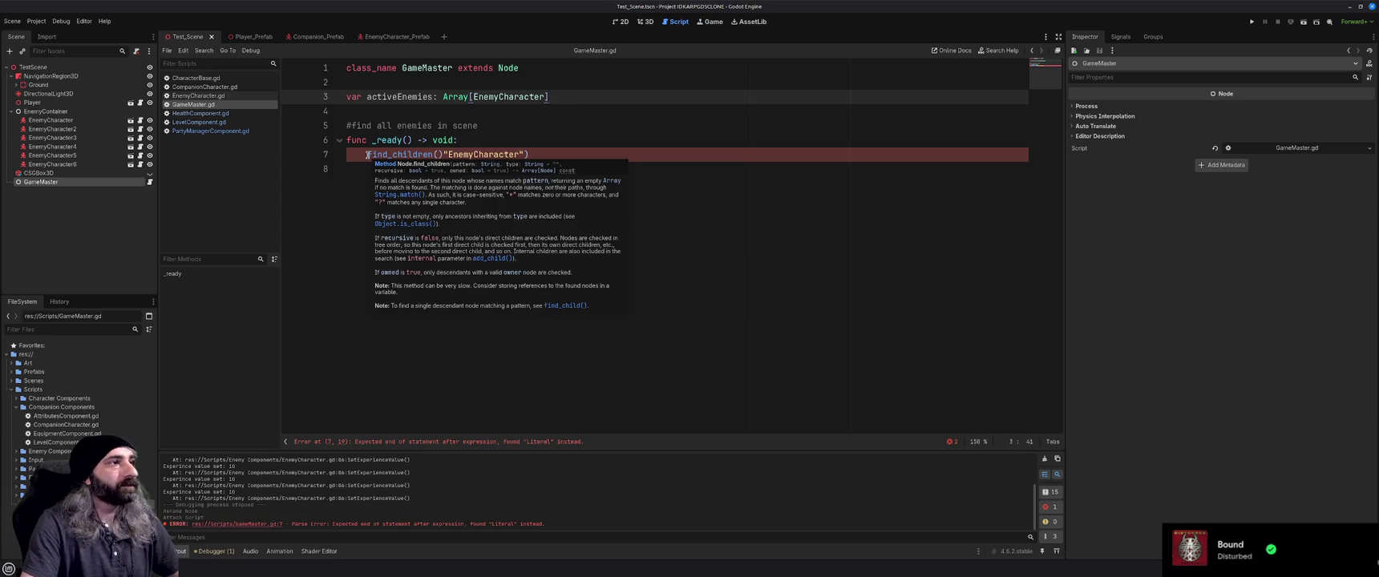
{"action": "left_click", "coordinate": [442, 155]}
{"action": "key", "text": "BackSpace"}
{"action": "left_click", "coordinate": [368, 154]}
{"action": "type", "text": "activeEnemies ="}
{"action": "left_click", "coordinate": [626, 155]}
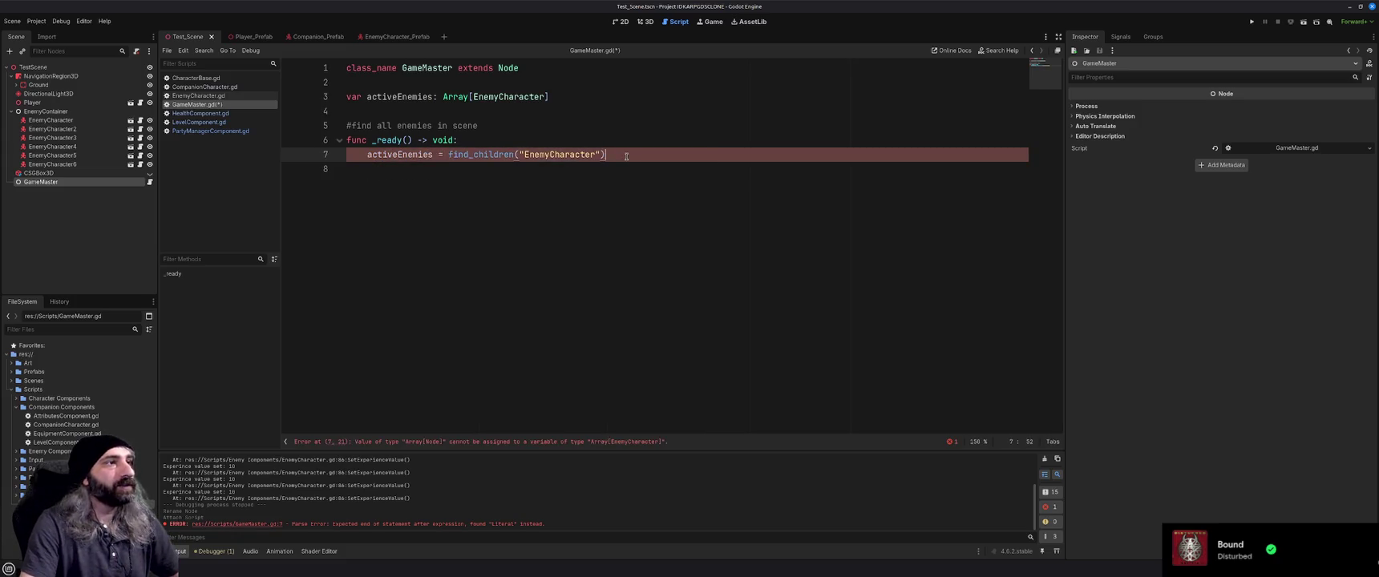
{"action": "mouse_move", "coordinate": [494, 155]}
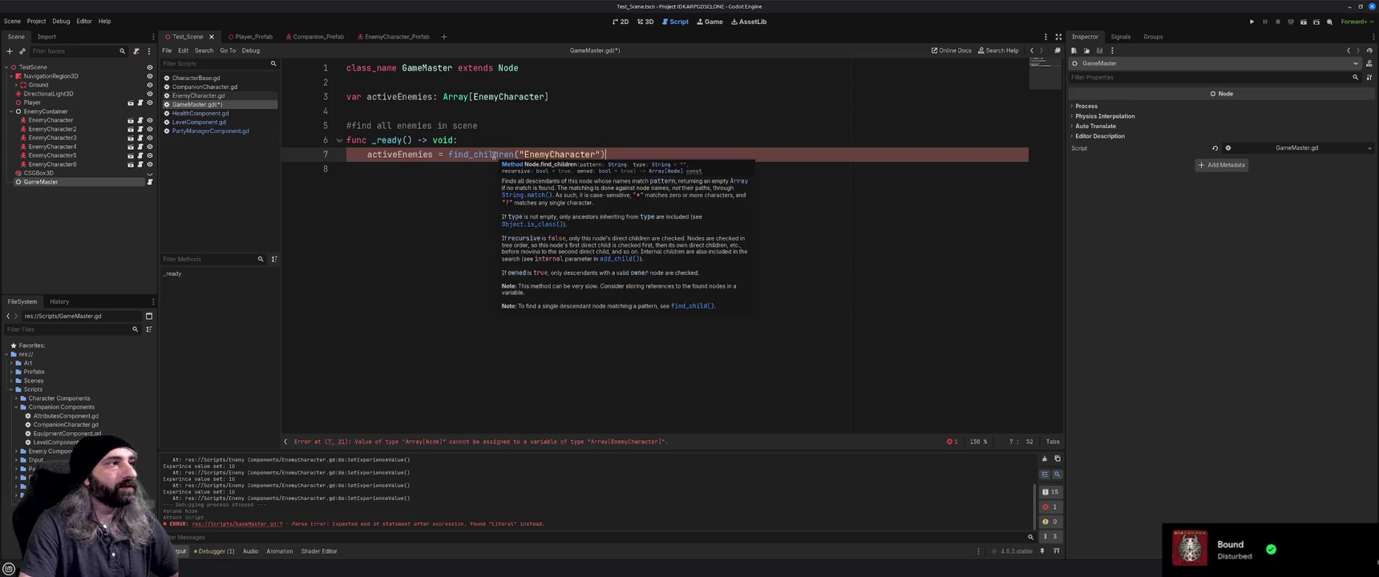
{"action": "mouse_move", "coordinate": [438, 155]}
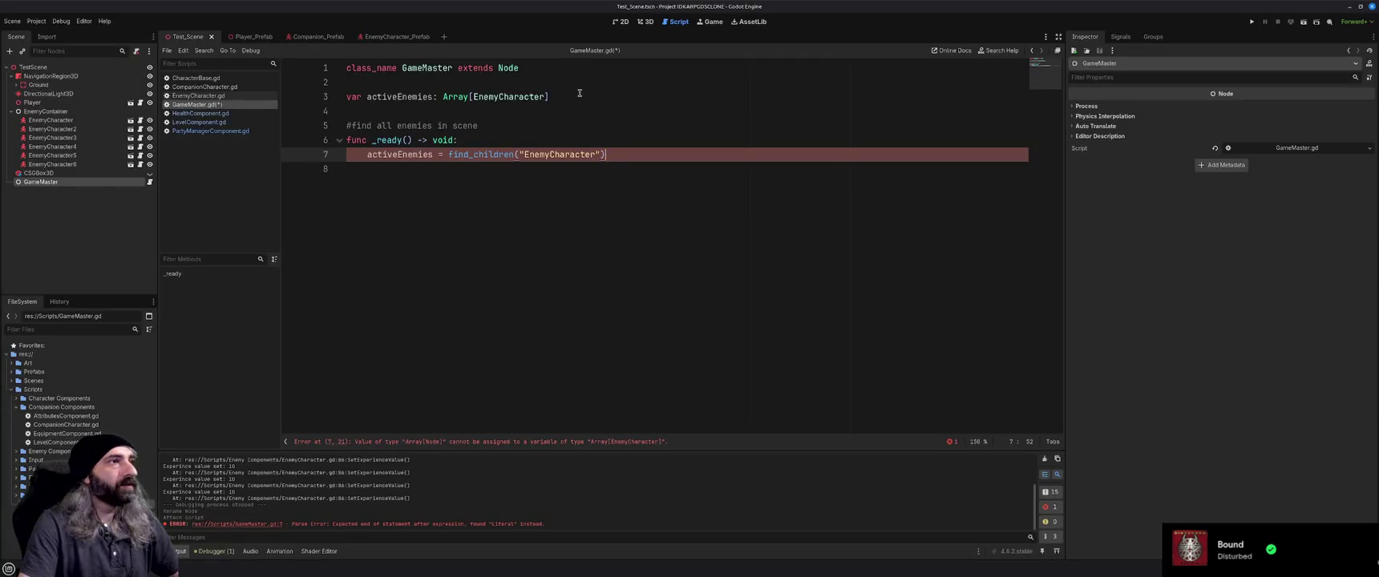
{"action": "key", "text": "Up"}
{"action": "key", "text": "Up"}
{"action": "key", "text": "Up"}
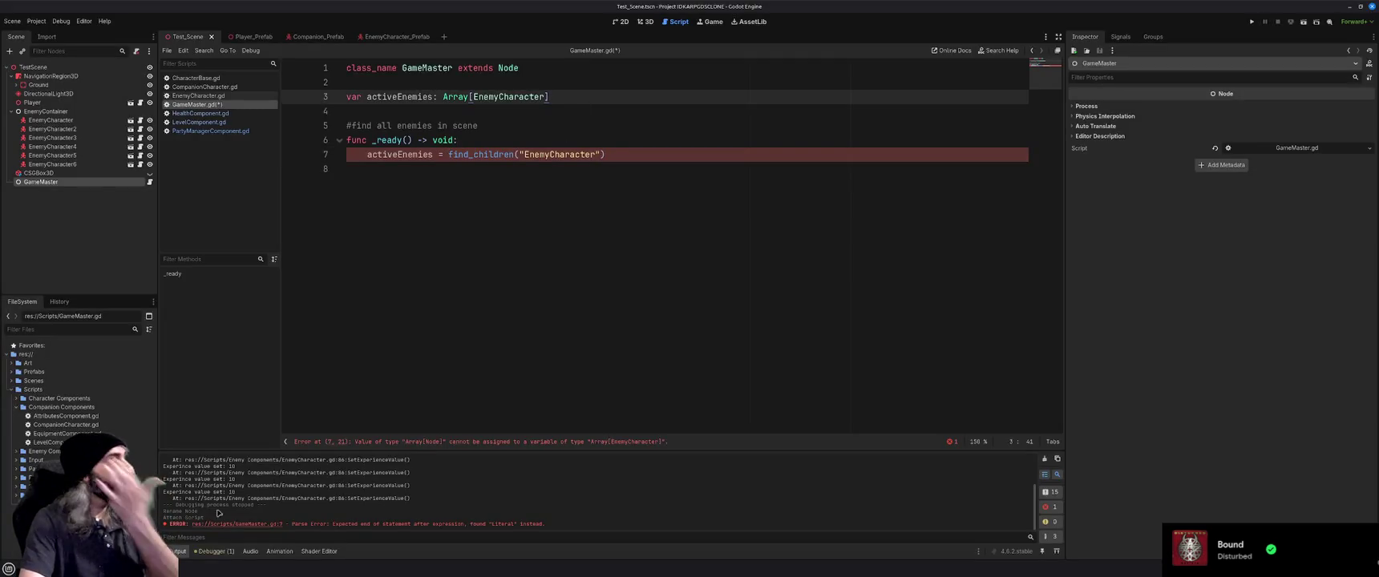
{"action": "key", "text": "alt+Tab"}
{"action": "left_click", "coordinate": [1316, 8]}
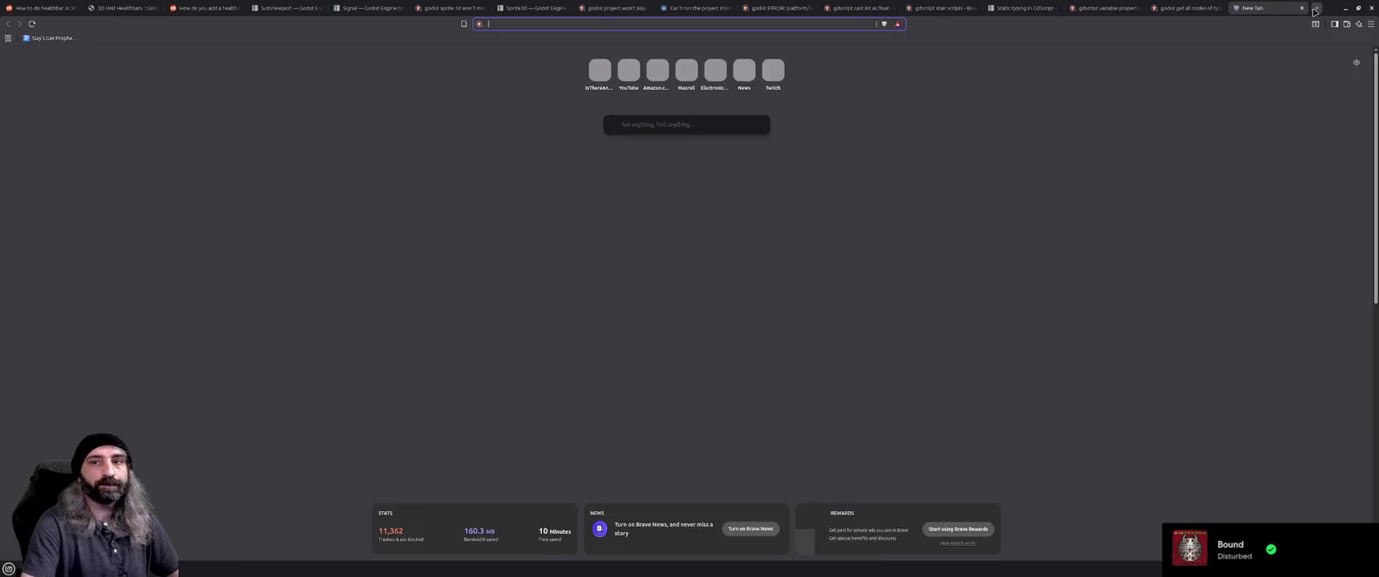
Search 'array gdscript', expand the full typed-array answer, then minimize Brave.
{"action": "type", "text": "array"}
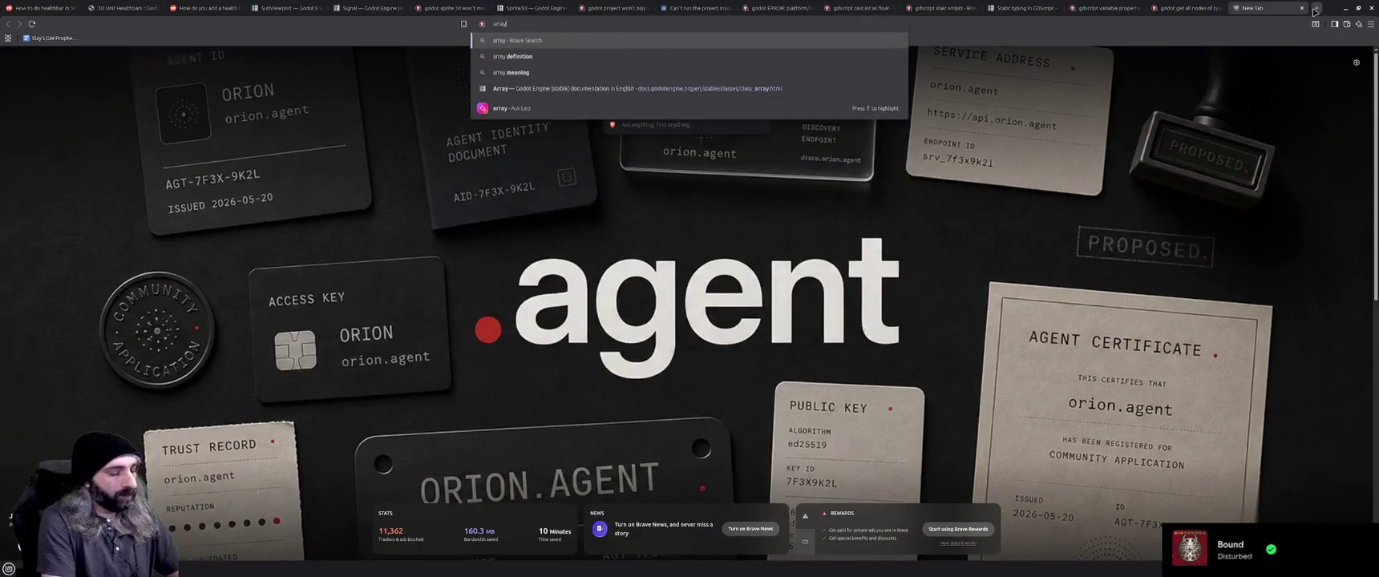
{"action": "type", "text": " gdscript"}
{"action": "key", "text": "Return"}
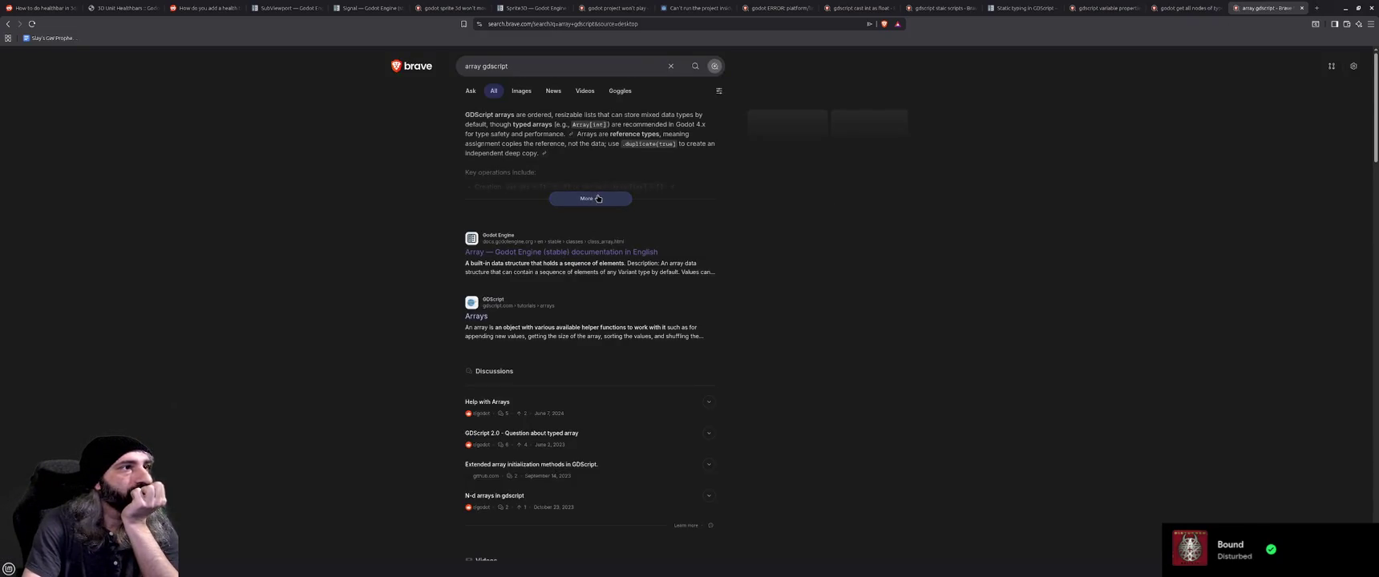
{"action": "left_click", "coordinate": [590, 198]}
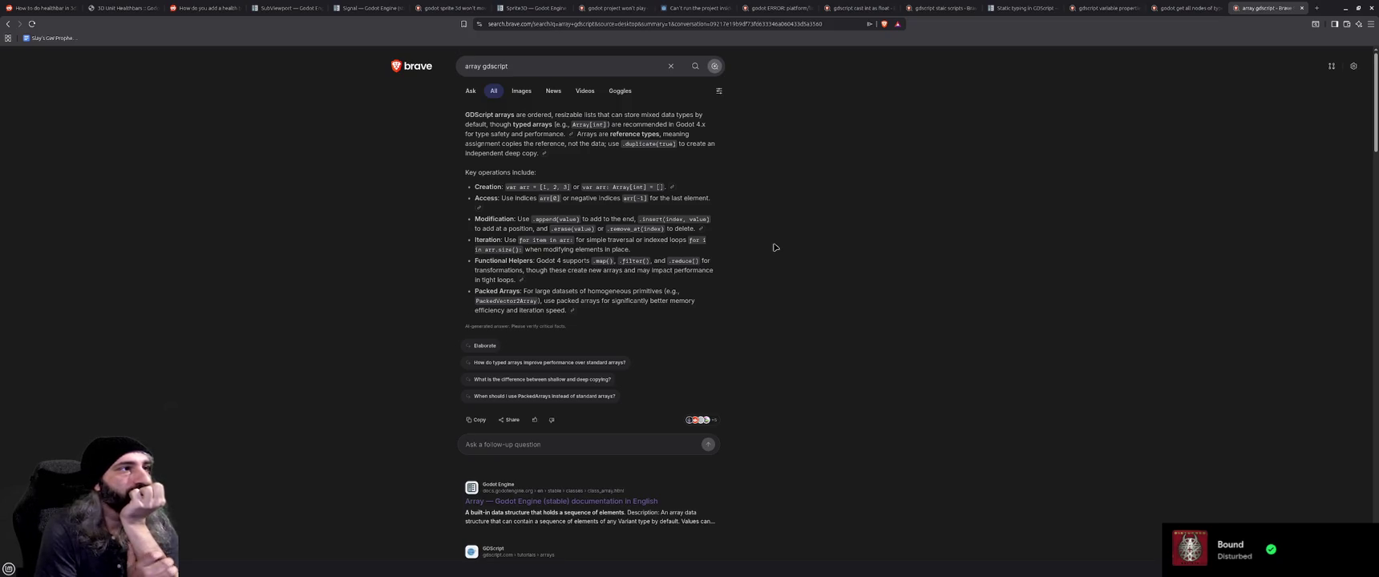
{"action": "left_click", "coordinate": [1344, 10]}
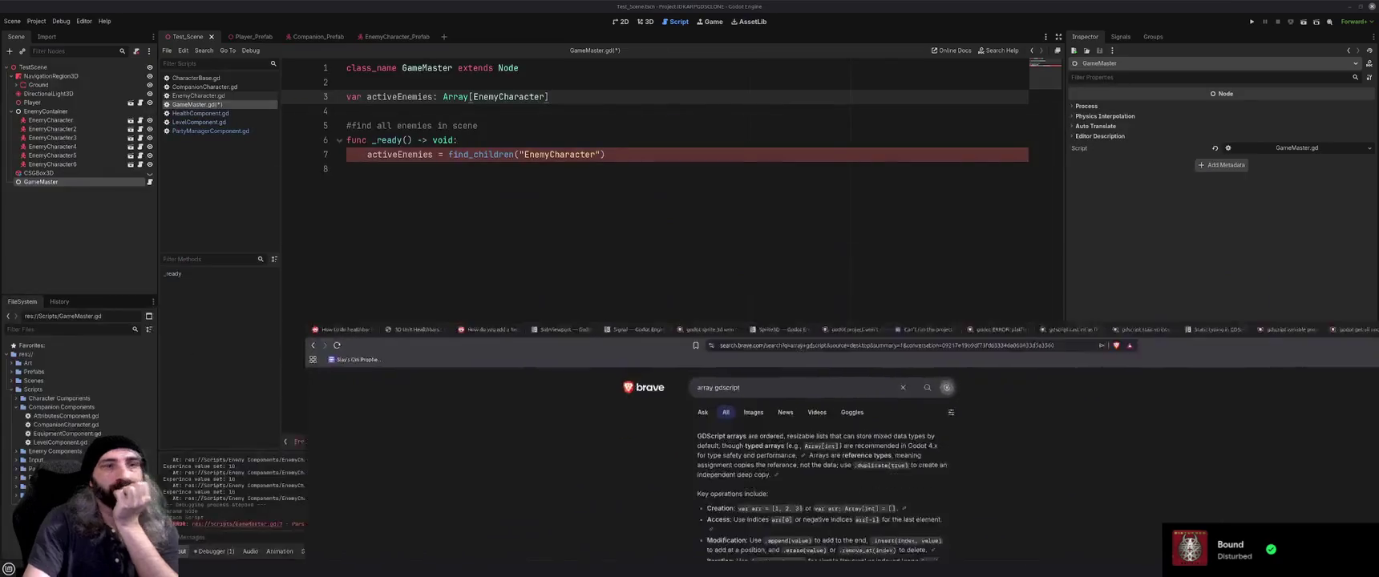